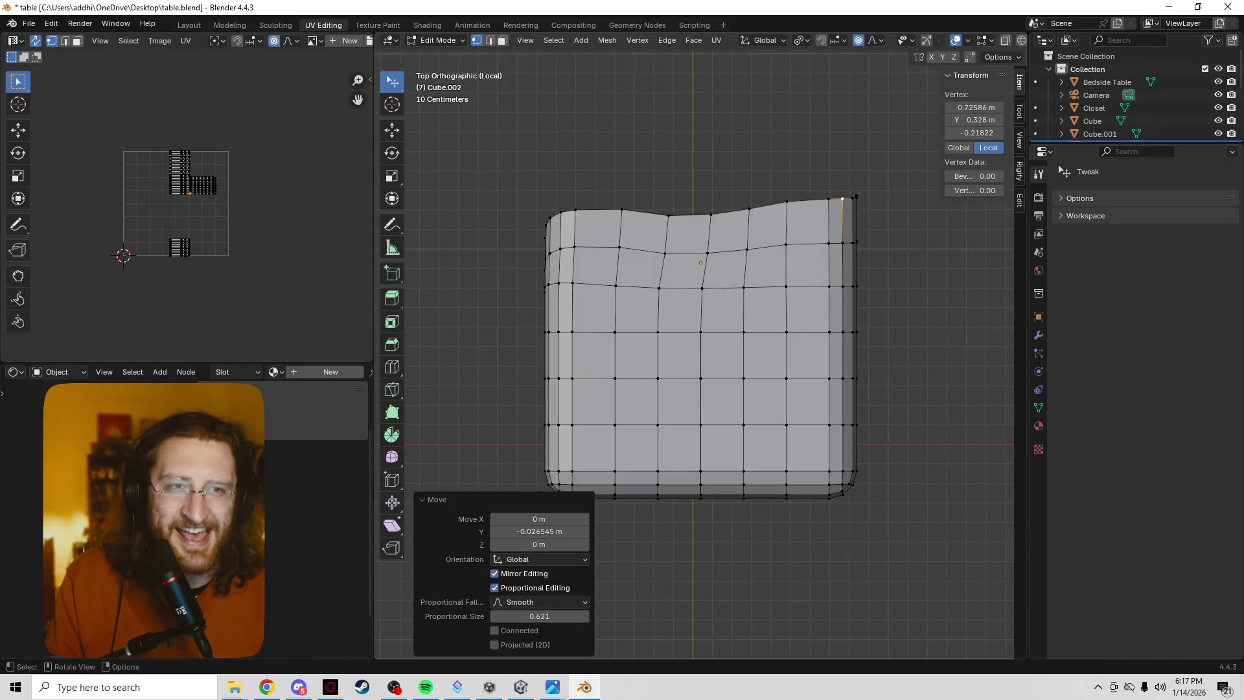
Lower the corner vertex with proportional falloff, then turn on X-ray.
click(853, 217)
key(g)
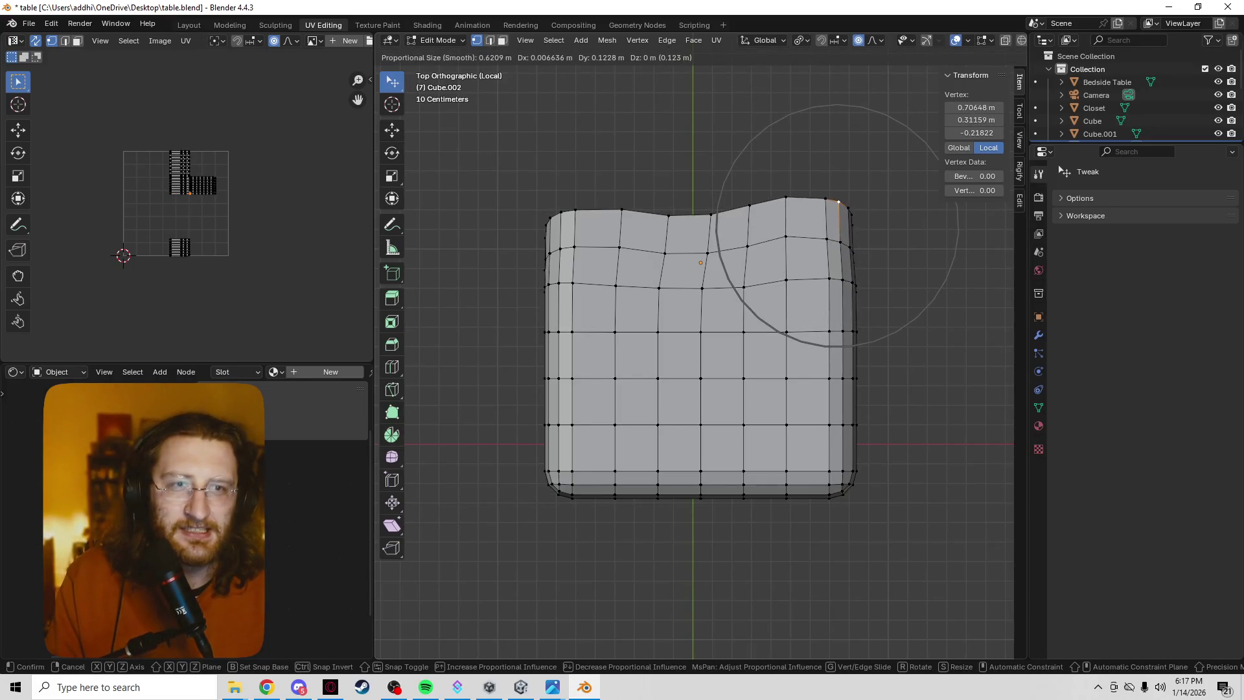
key(Return)
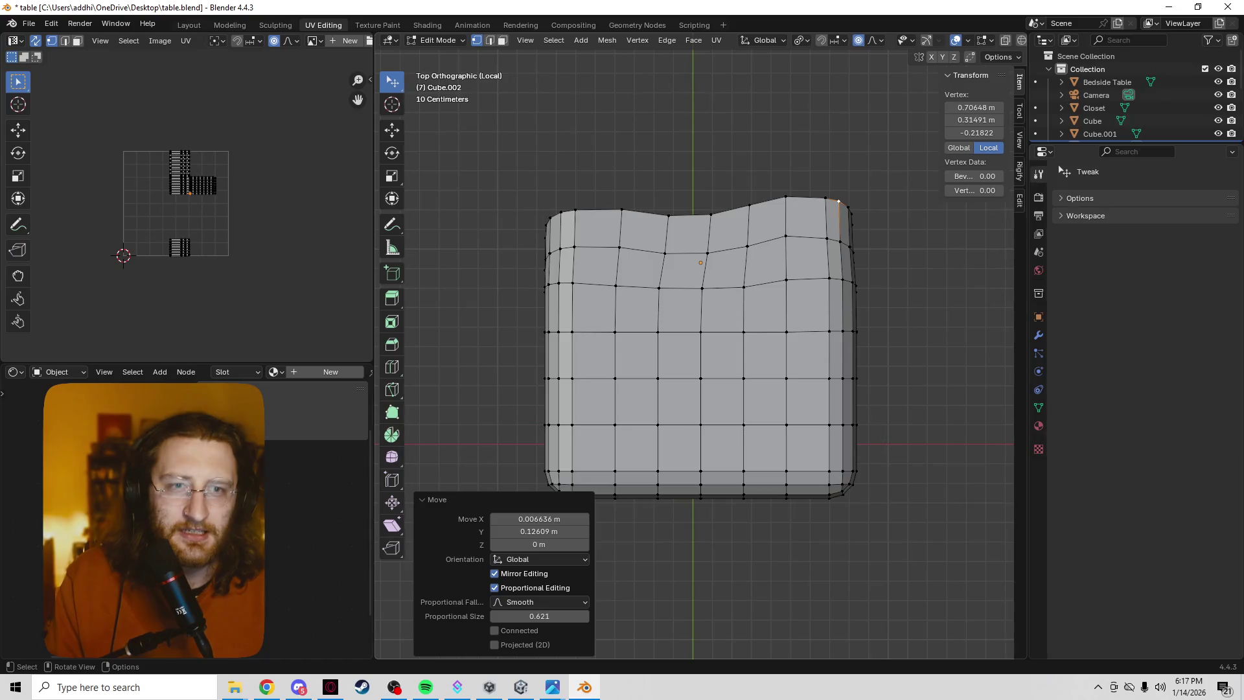
key(alt+z)
key(alt+z)
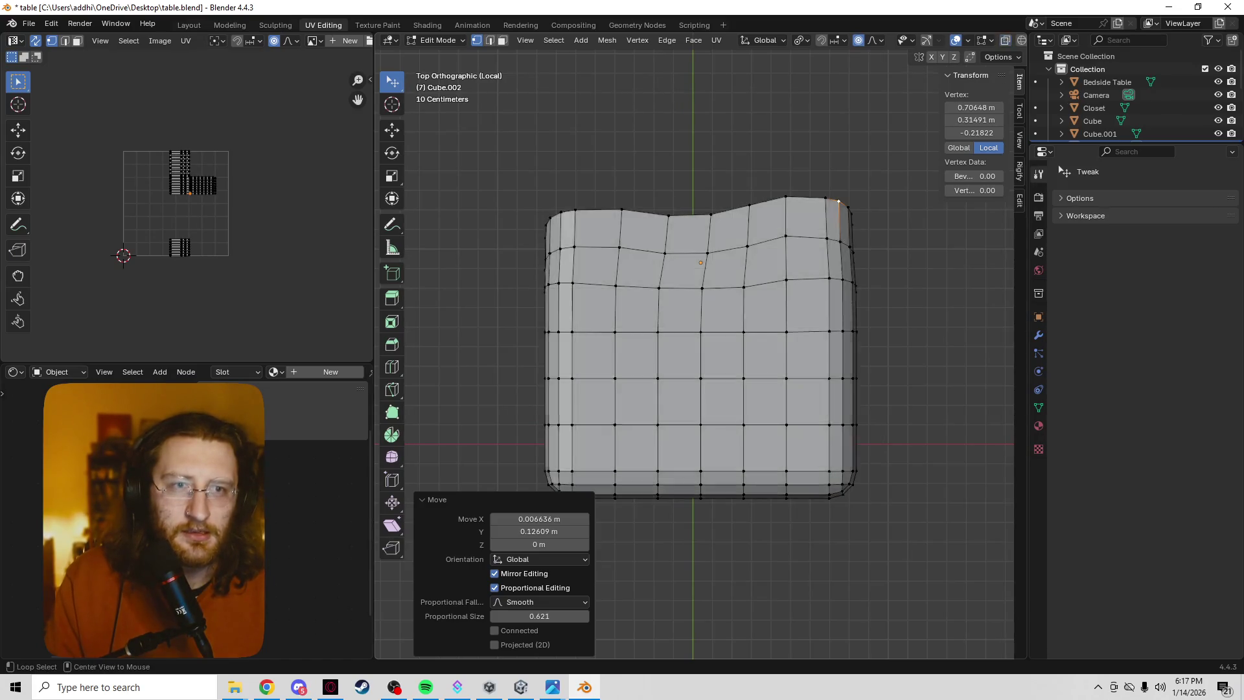
From a low side view, drop a bottom-edge vertex along Z and nudge it again.
middle_drag(700, 388, 732, 252)
click(722, 438)
key(g)
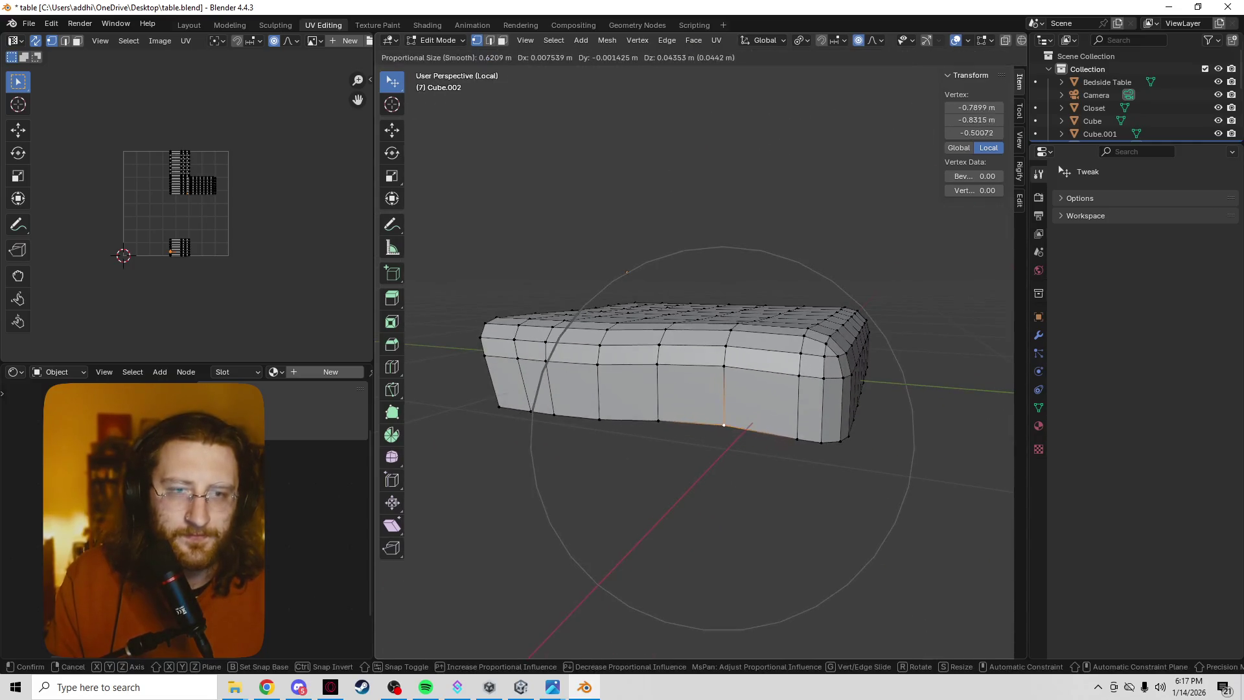
key(z)
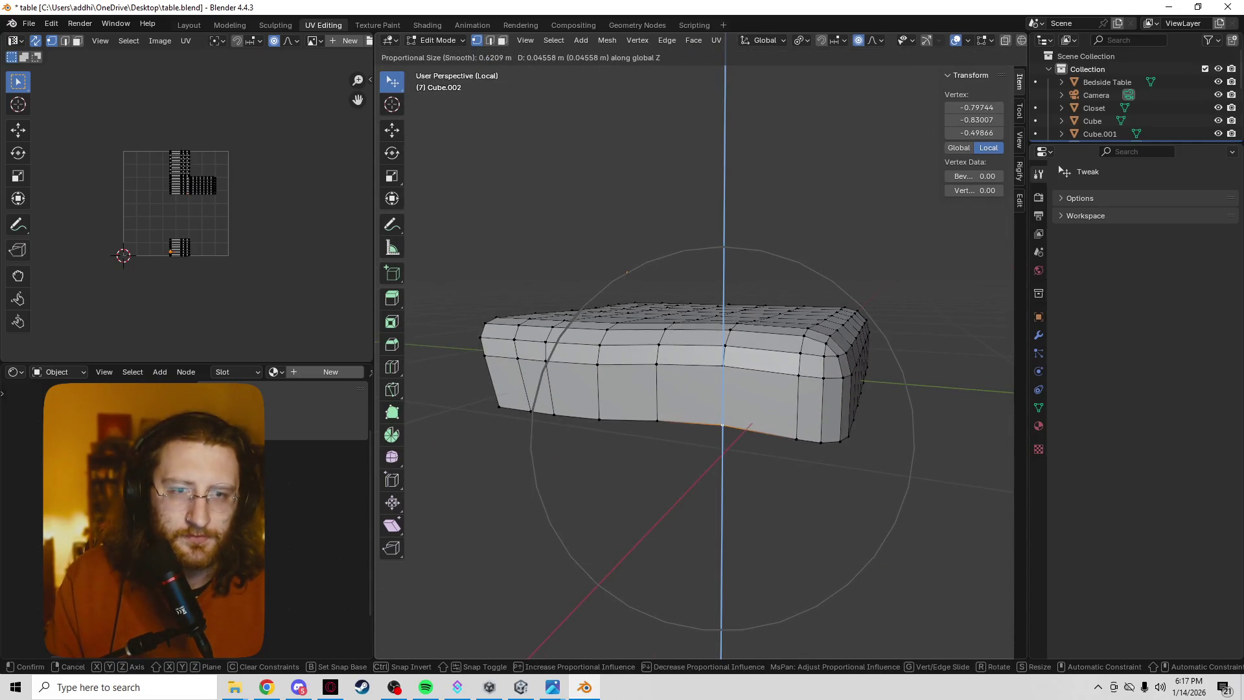
click(627, 272)
key(g)
click(648, 276)
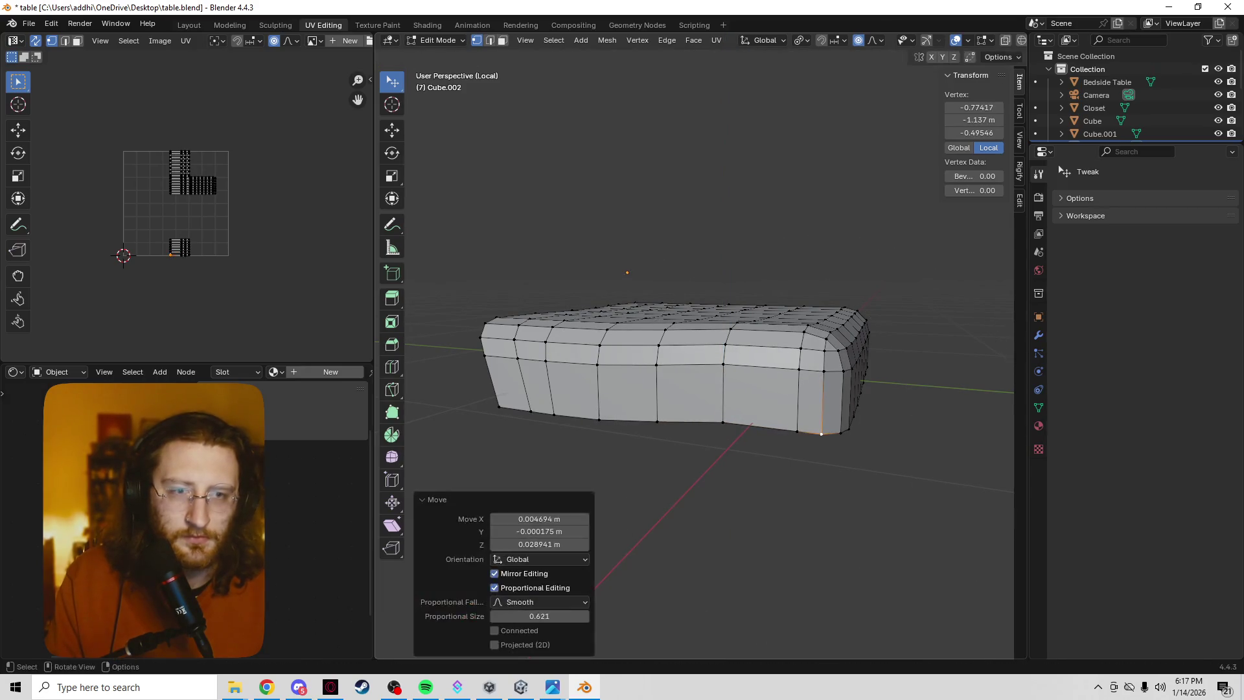
Check the far side in wireframe, then lower the selected vertex about 0.034 m along Z.
middle_drag(648, 276, 635, 272)
middle_drag(778, 408, 786, 410)
key(z)
click(680, 410)
key(z)
click(759, 404)
key(z)
click(842, 402)
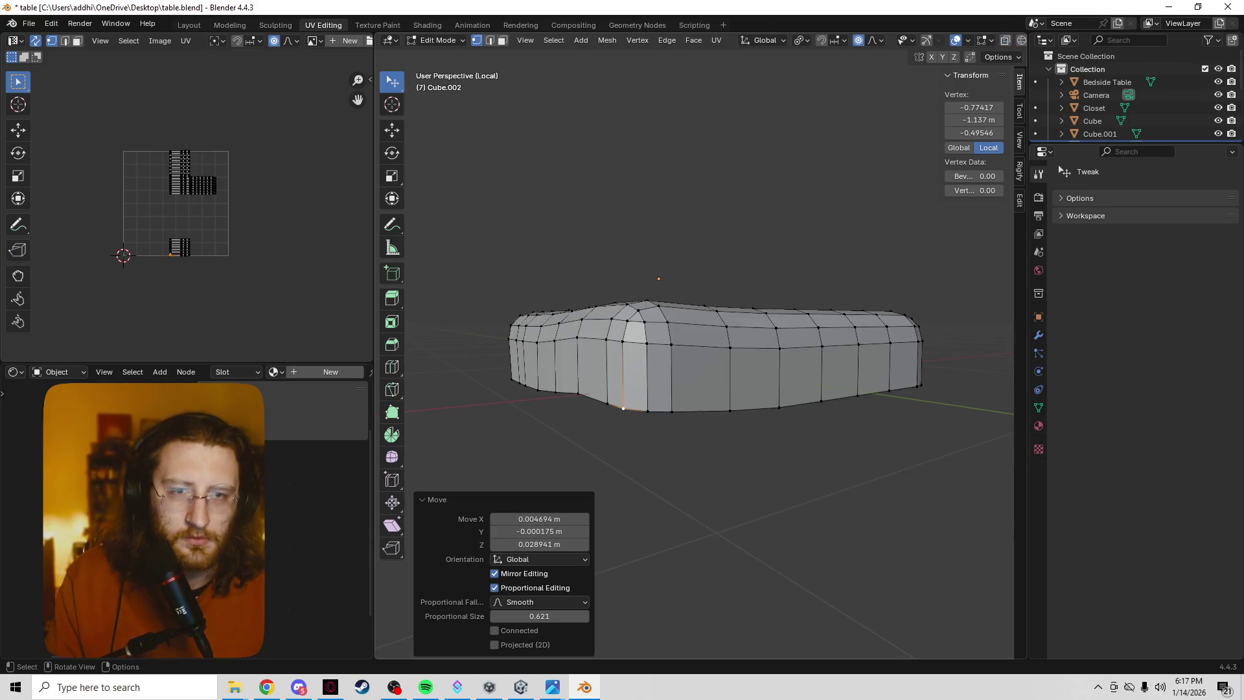
key(g)
key(z)
key(Return)
Drop two more bottom-edge vertices straight down along Z.
key(z)
click(730, 418)
key(g)
key(z)
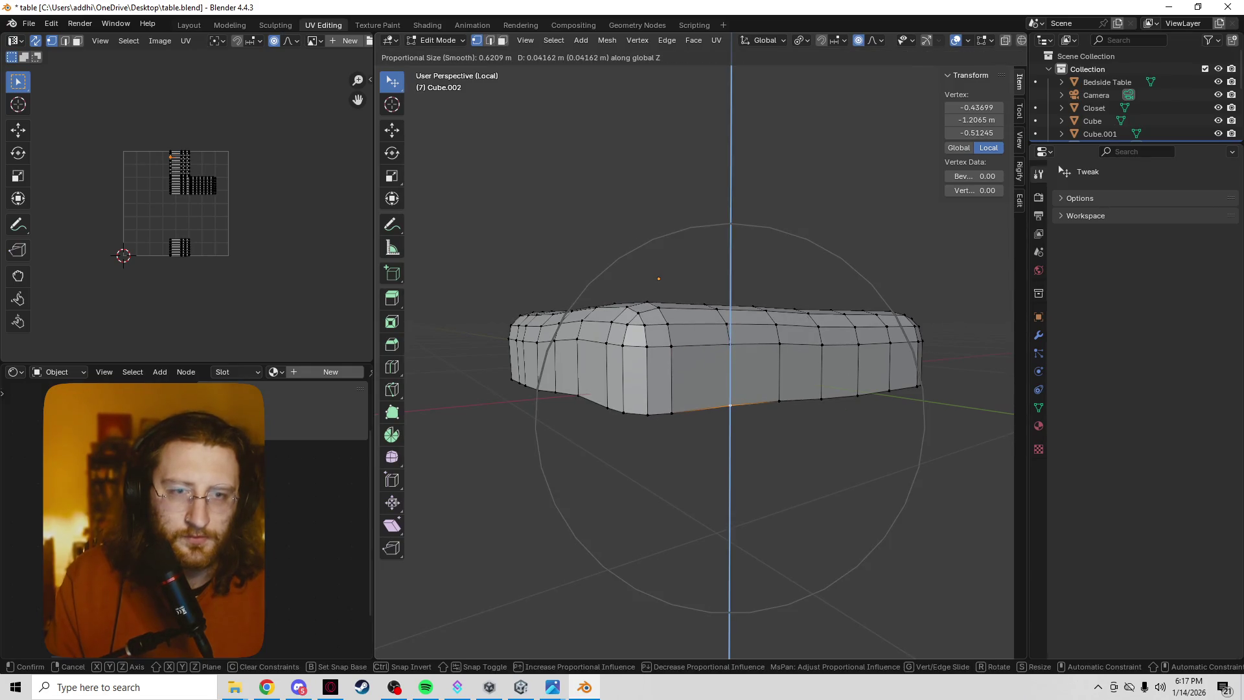
key(Return)
key(z)
click(648, 420)
key(g)
key(z)
key(Return)
Pick another bottom-edge vertex, checking it in wireframe, and lower it along Z.
click(858, 395)
key(z)
click(736, 391)
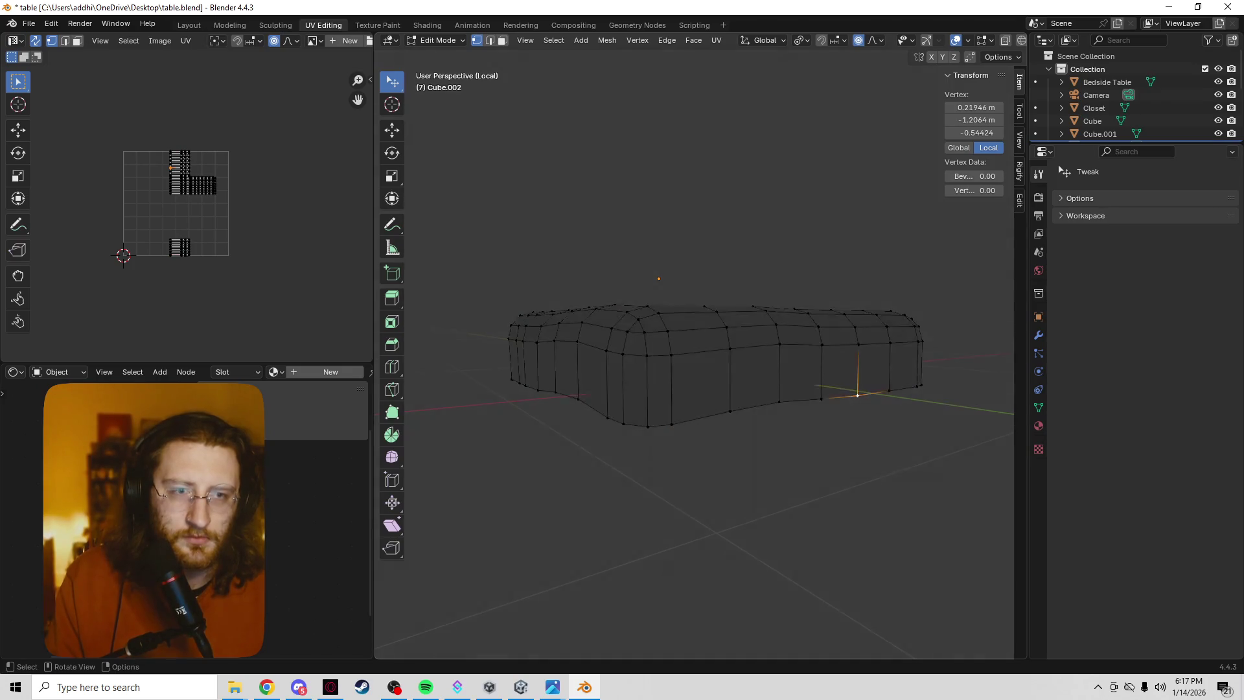
key(z)
click(950, 392)
key(g)
key(z)
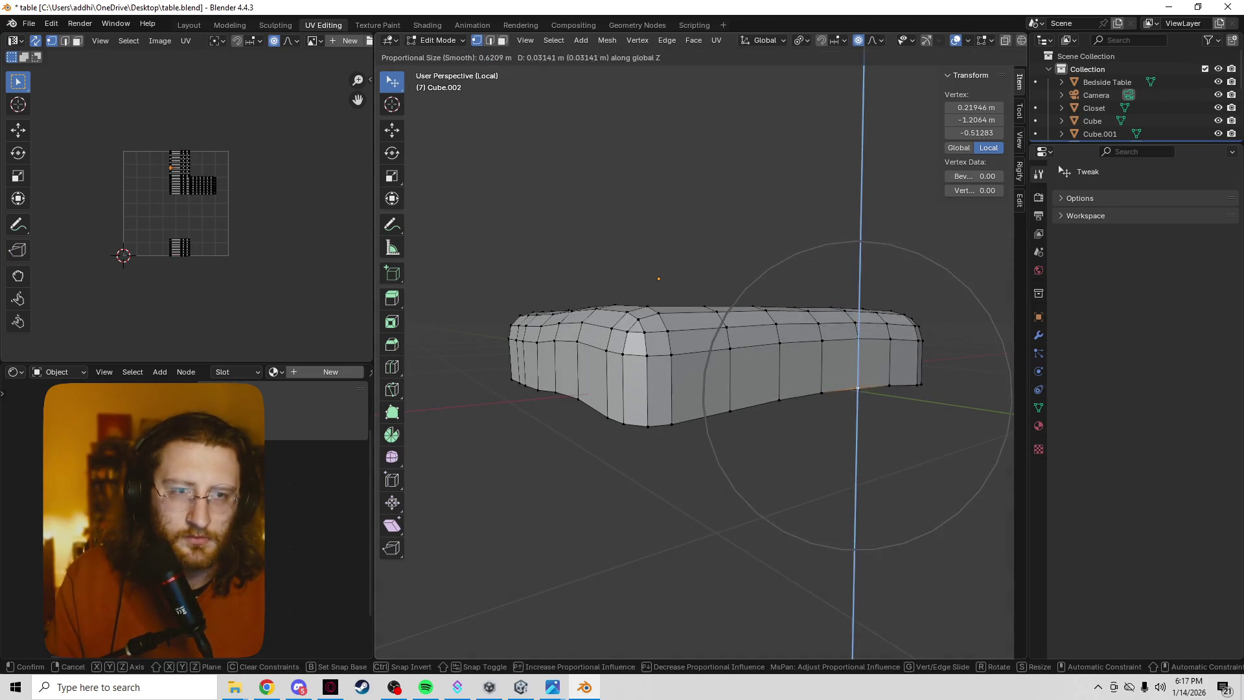
key(Return)
Lower a bottom vertex at the mattress's far end, then select a top-face vertex.
middle_drag(713, 272, 667, 272)
click(700, 422)
key(z)
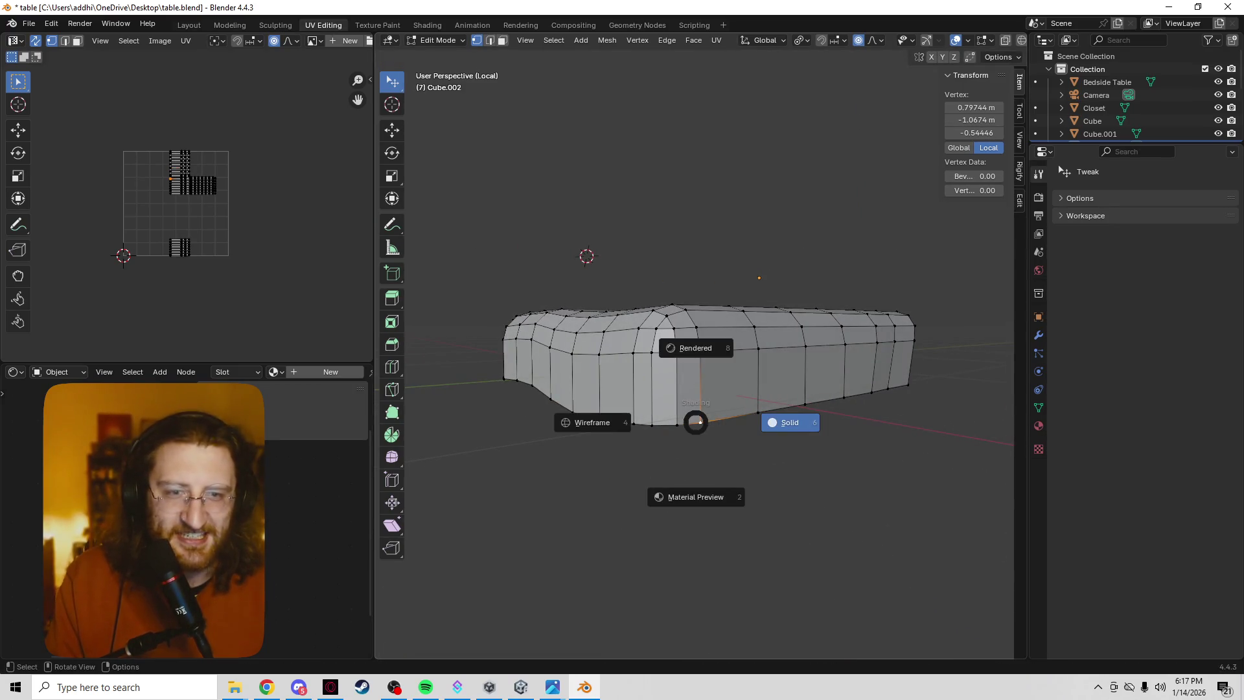
key(g)
key(z)
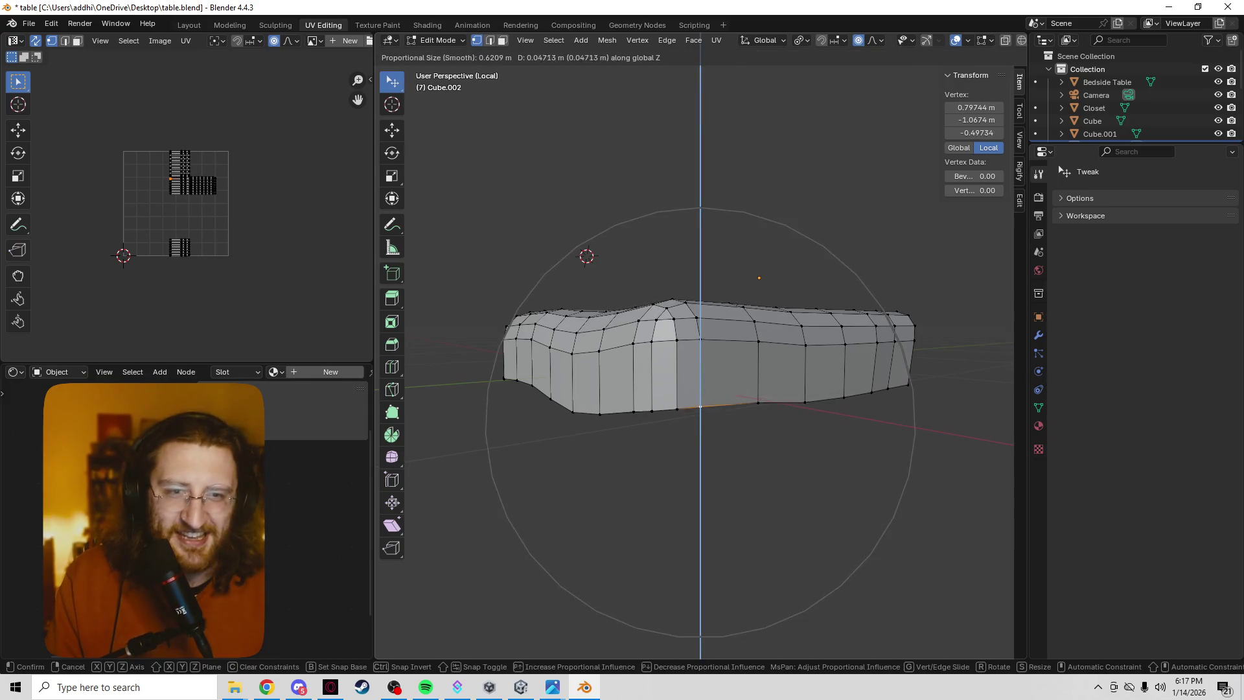
key(Return)
middle_drag(712, 259, 628, 262)
middle_drag(712, 291, 616, 271)
click(759, 326)
Dip the selected top-face vertex slightly along Z.
key(z)
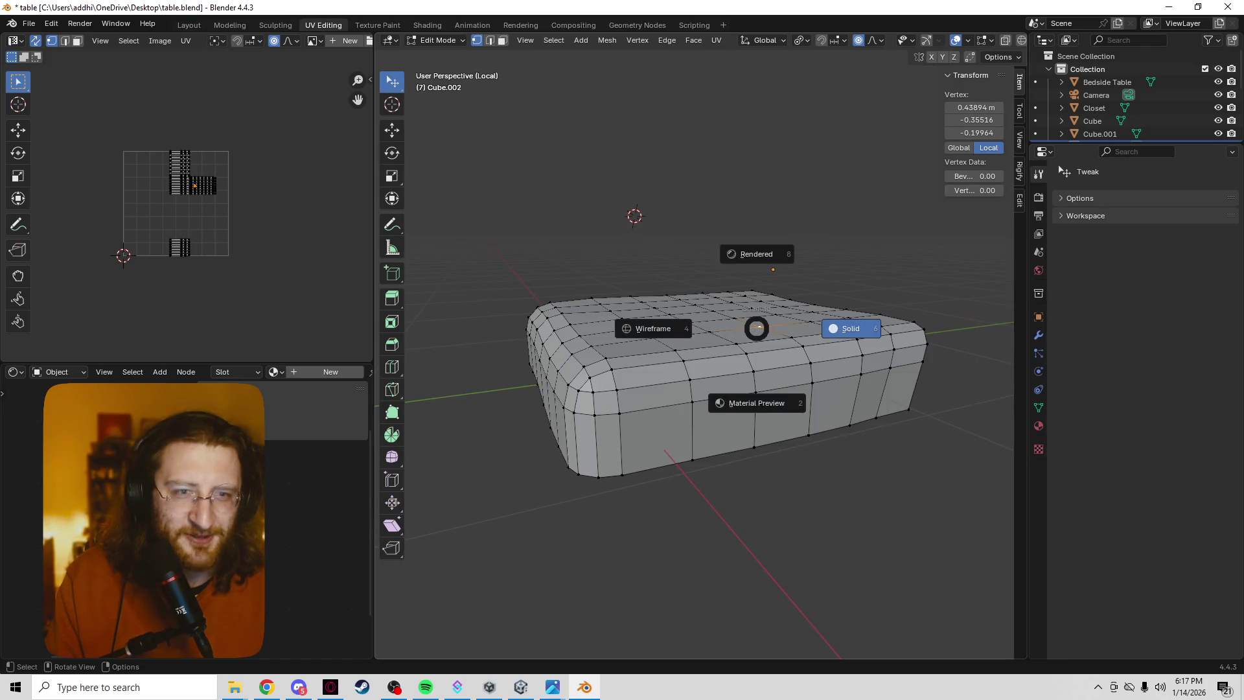
key(g)
key(z)
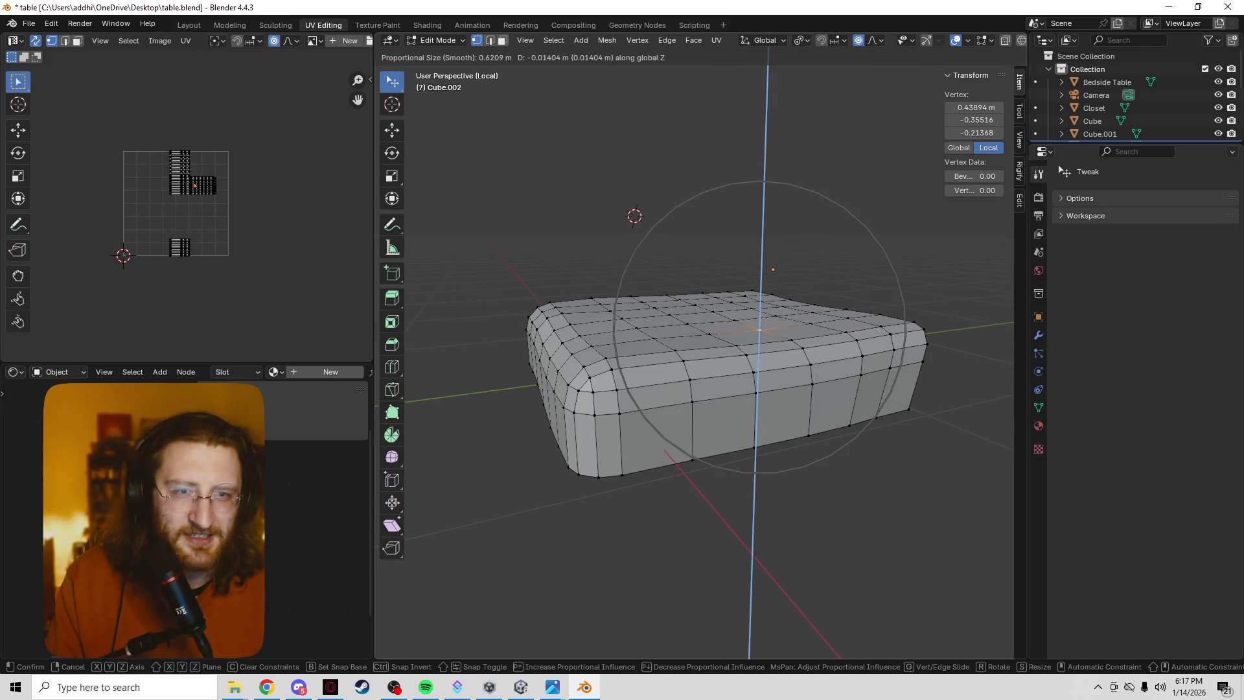
key(Return)
Pull the bottom-front sheet vertex inward along Y, undoing an earlier vertical move.
middle_drag(647, 291, 744, 279)
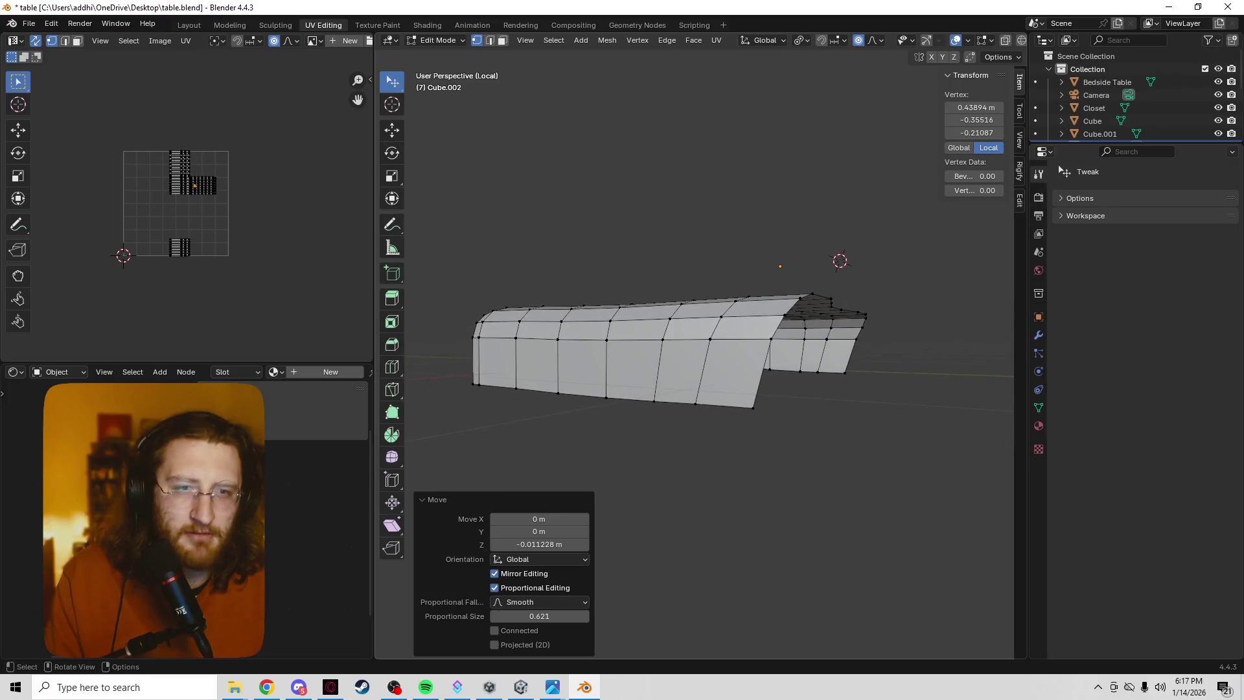
click(751, 406)
key(z)
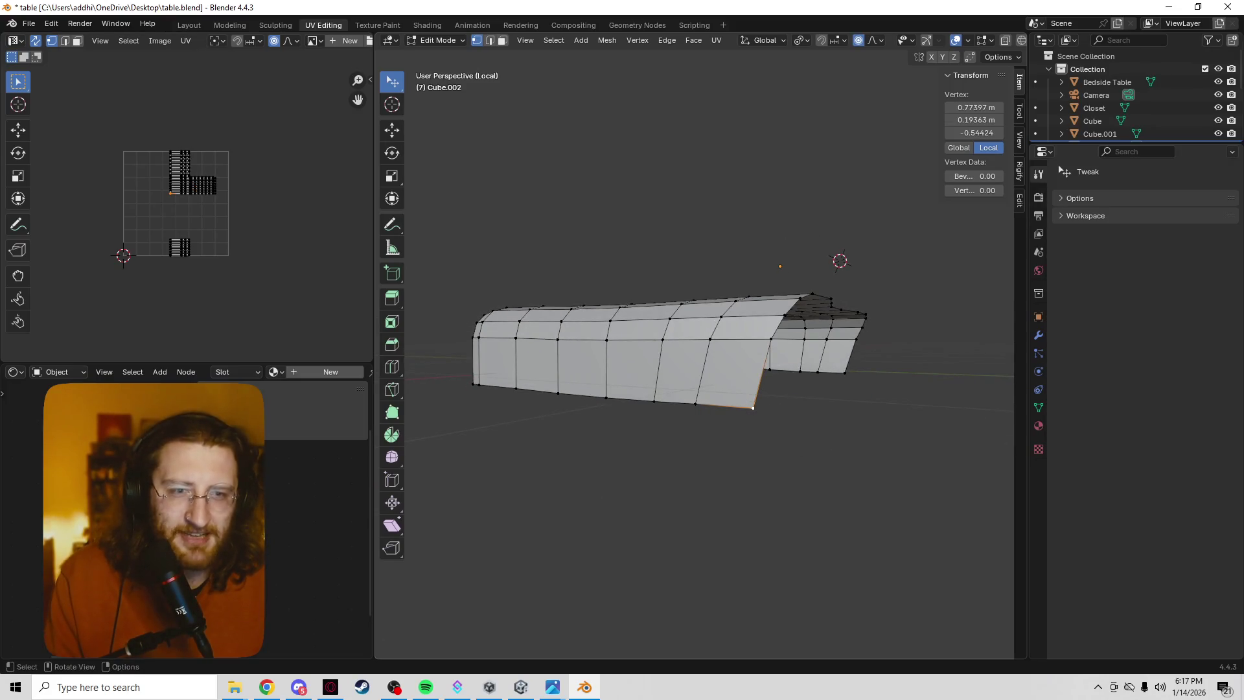
key(g)
key(z)
key(Return)
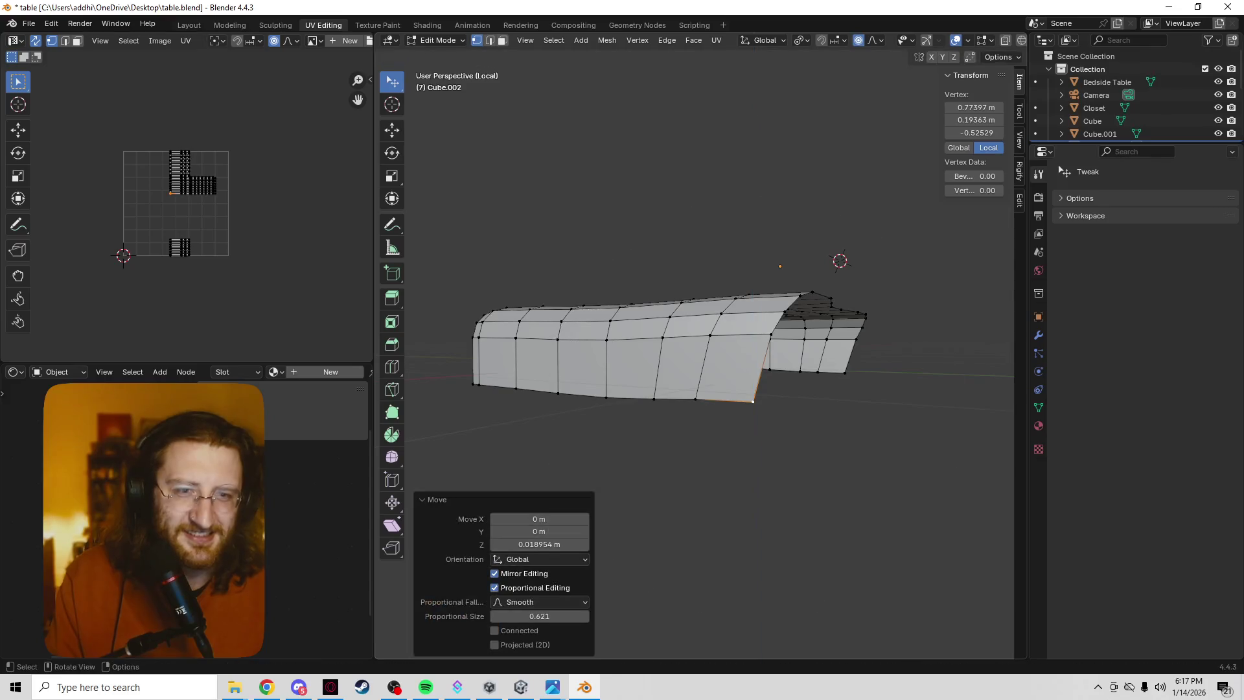
key(ctrl+z)
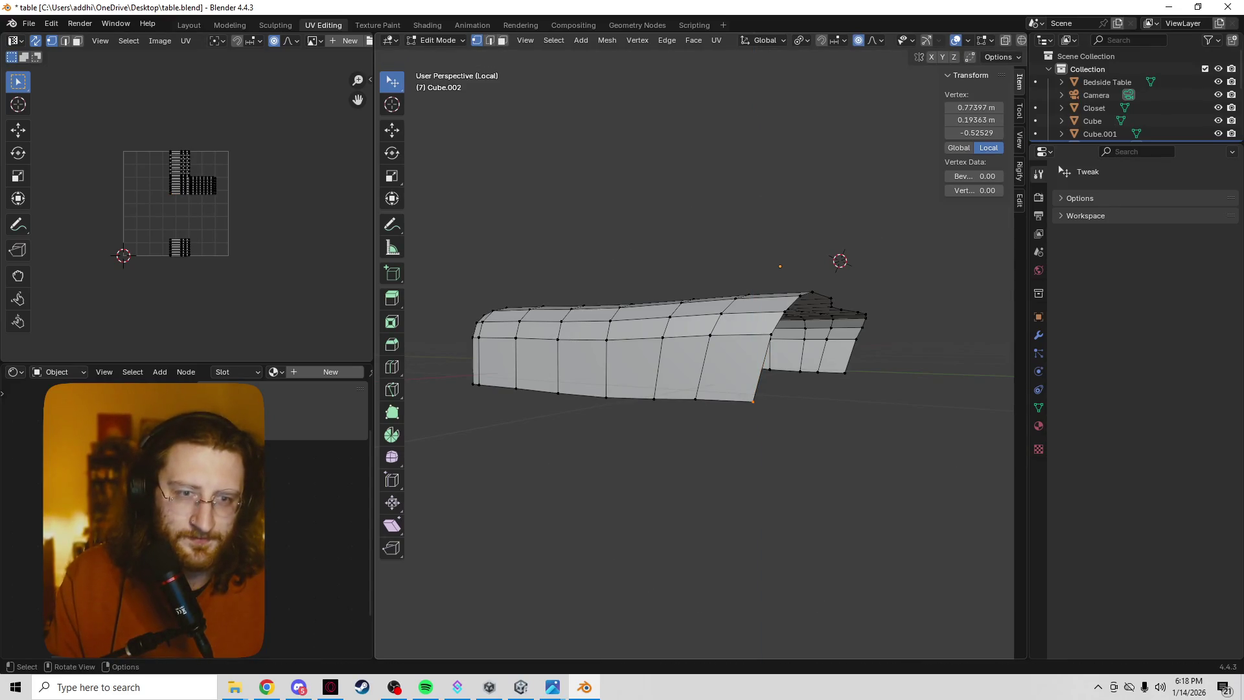
key(g)
key(y)
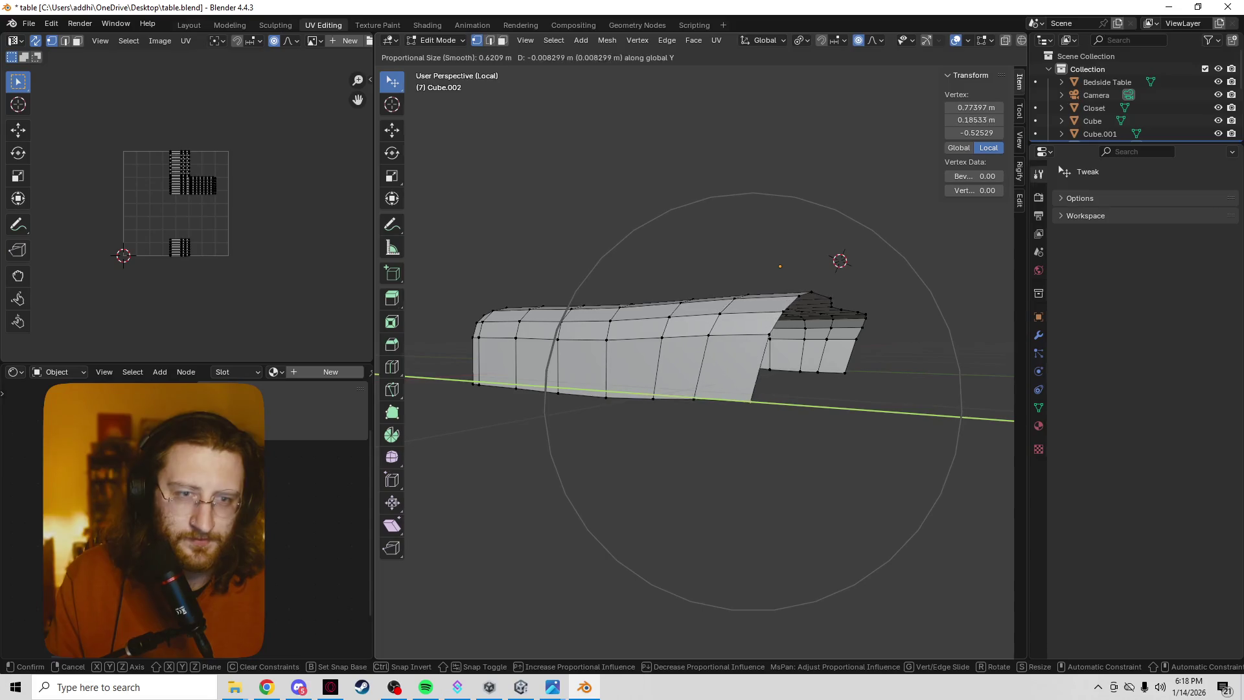
key(Return)
mouse_move(713, 454)
middle_down()
mouse_move(615, 454)
mouse_move(602, 512)
middle_up()
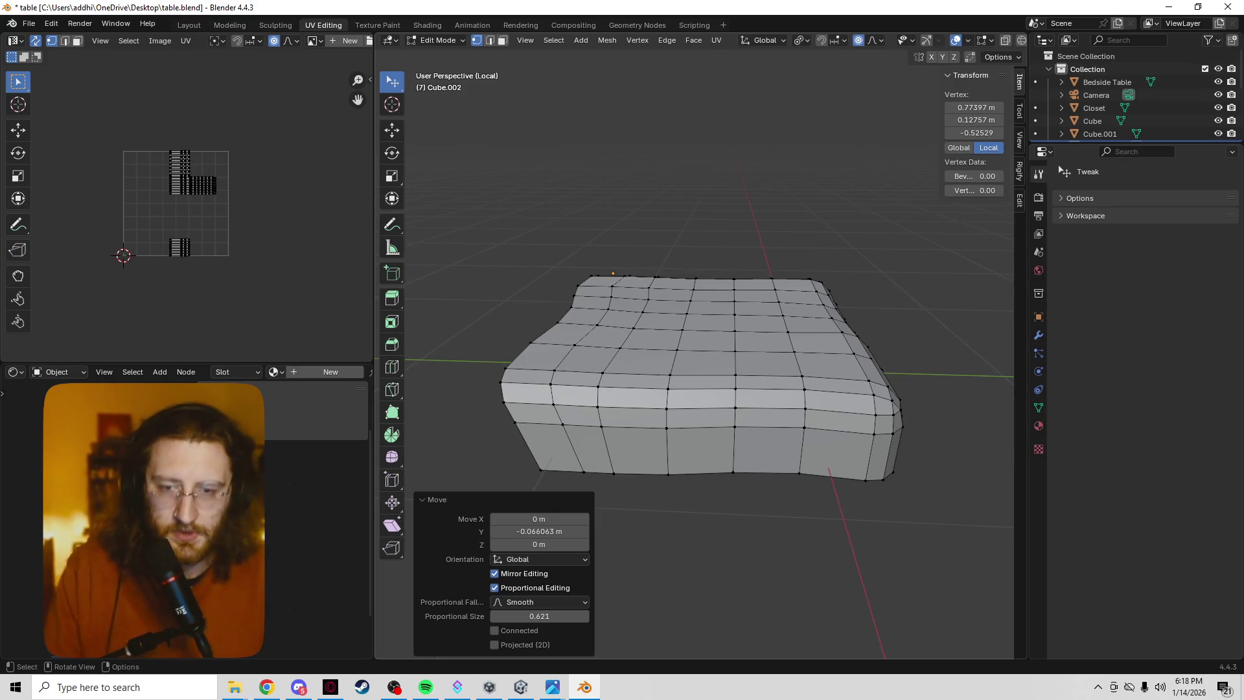
key(alt+Tab)
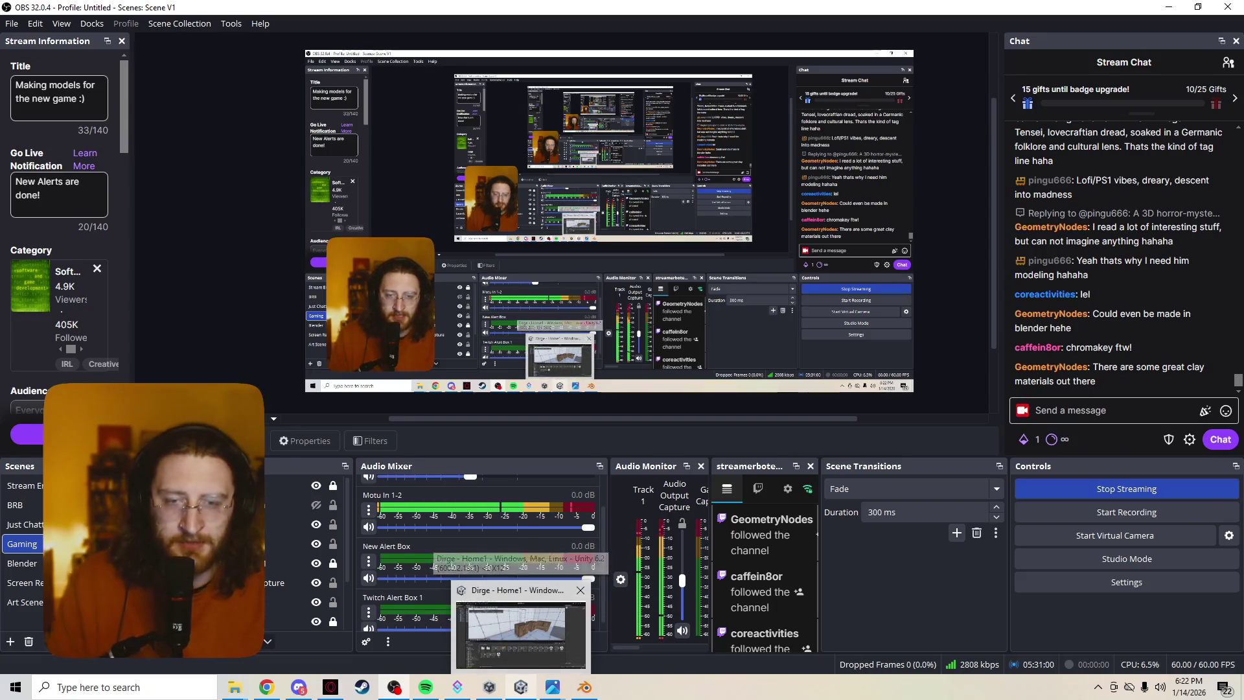
Bring the Unity editor with the Dirge project to the front from the taskbar.
click(521, 686)
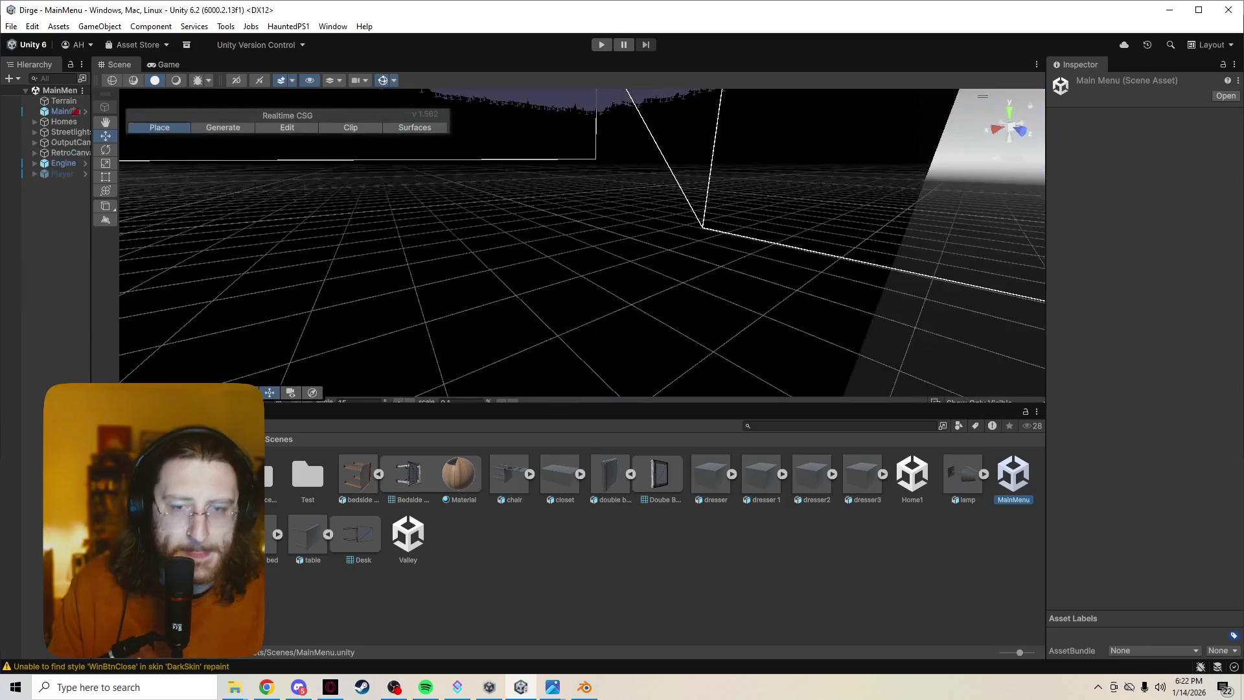
Return to the Unity editor and start Play mode with Ctrl+P.
click(394, 687)
key(alt+Tab)
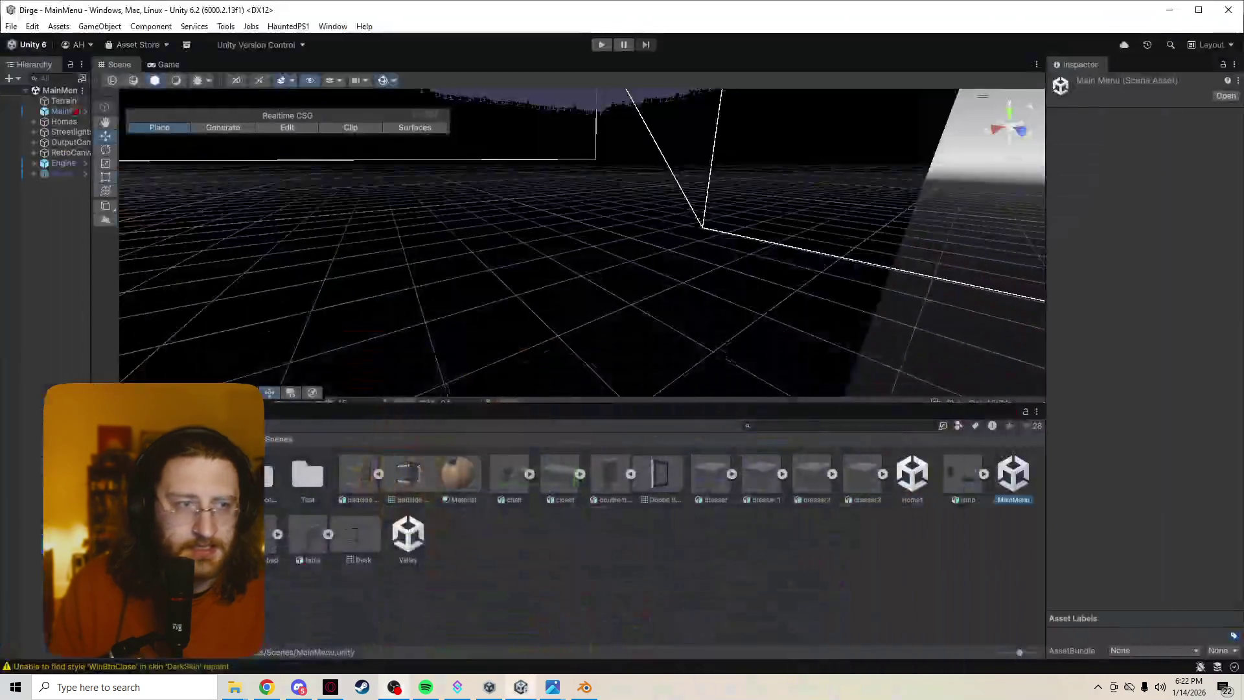
key(alt+Tab)
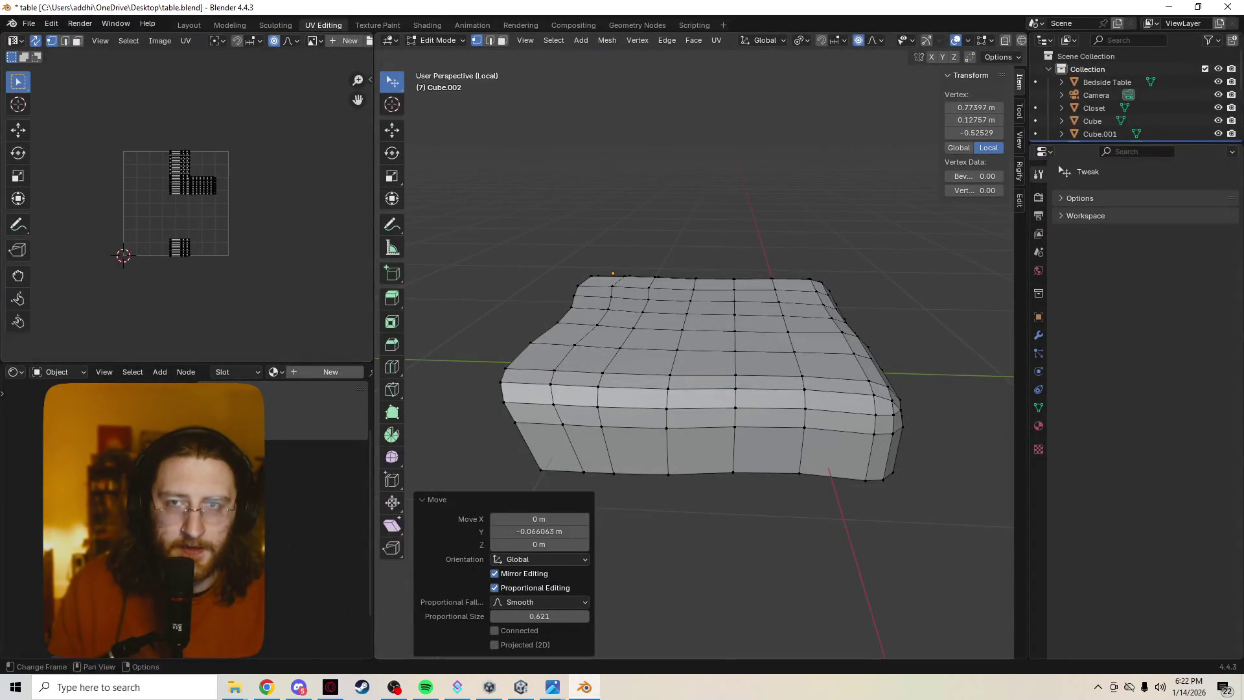
key(alt+Tab)
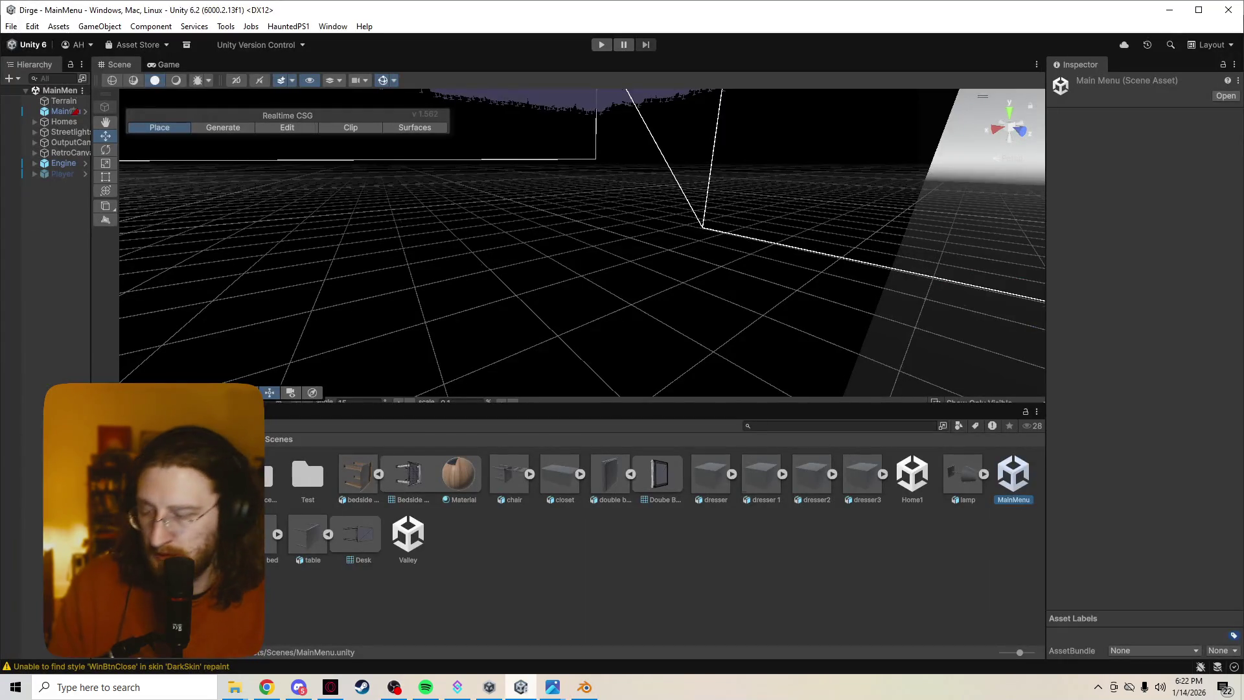
key(alt+Tab)
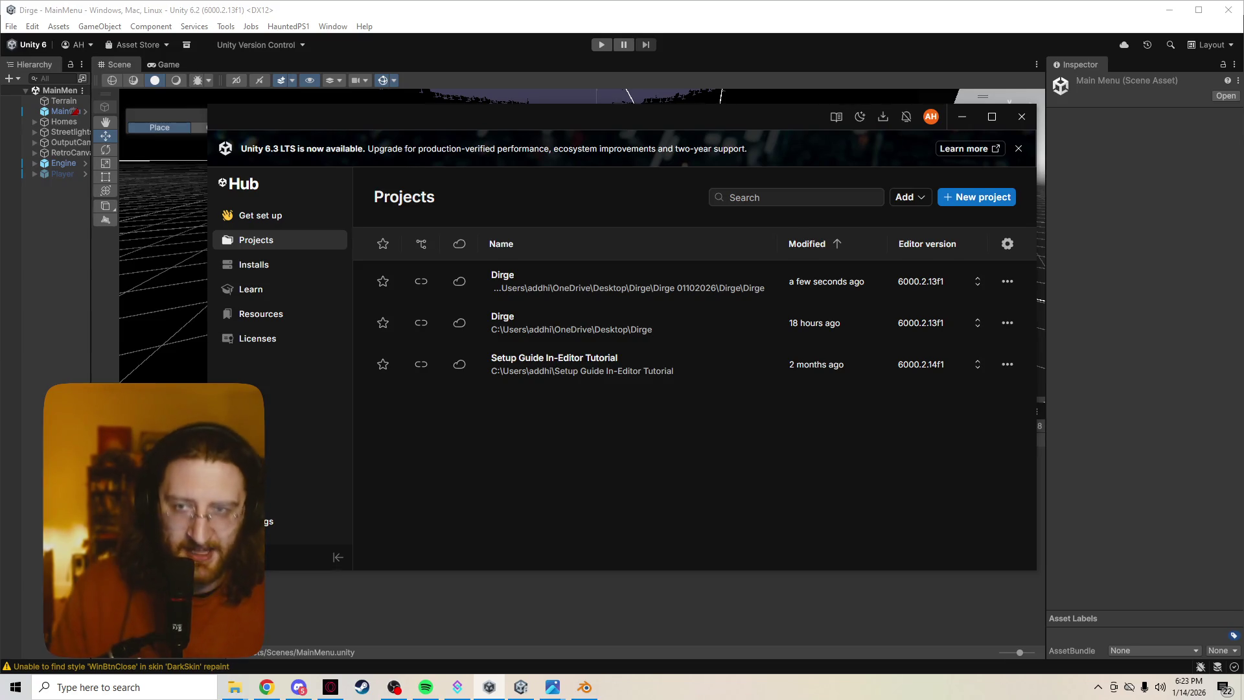
key(alt+Tab)
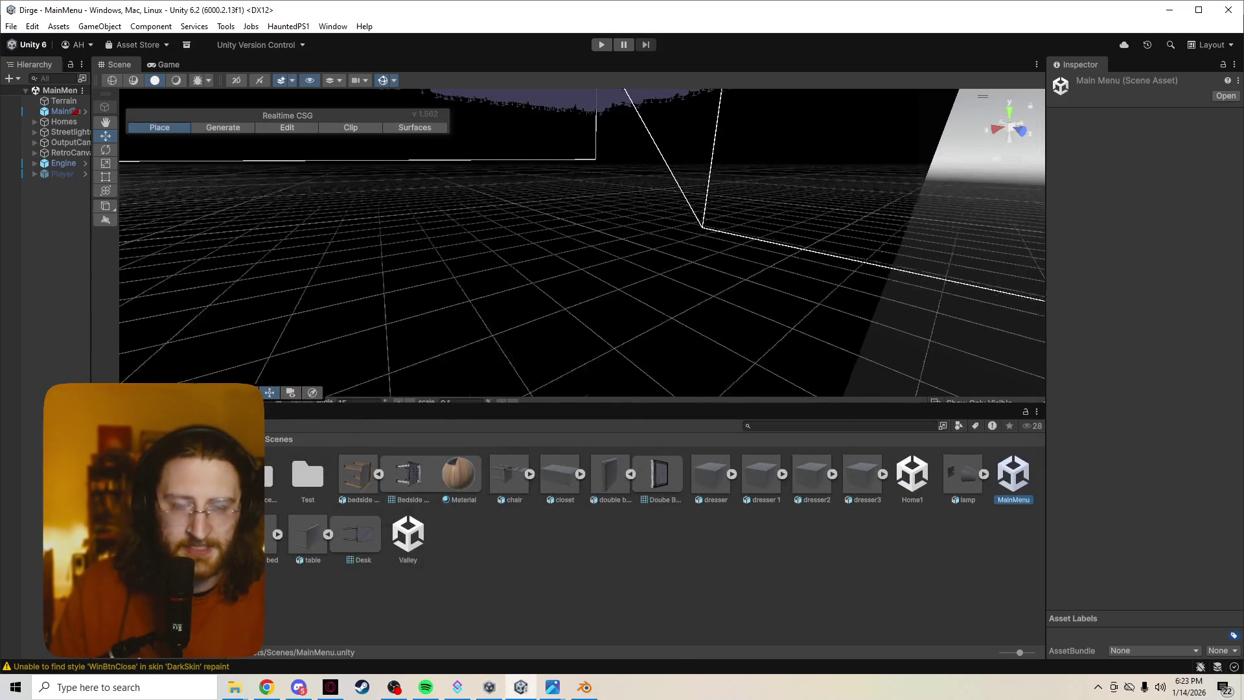
right_drag(719, 153, 726, 151)
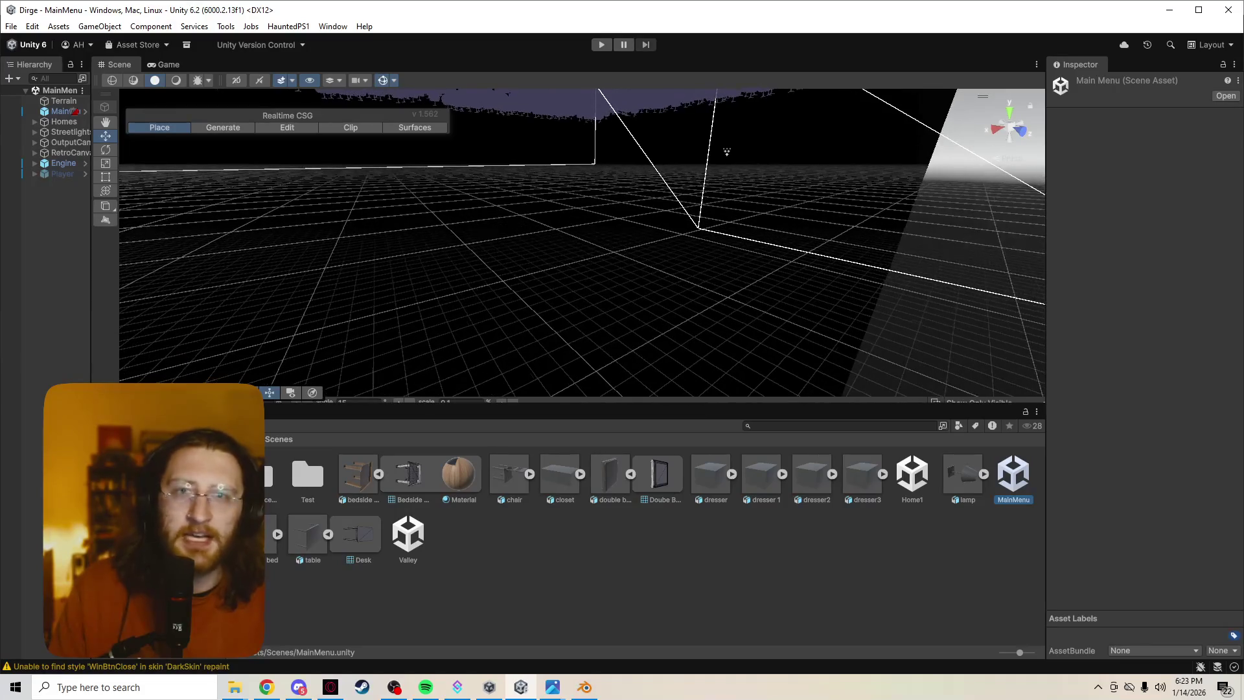
key(ctrl+p)
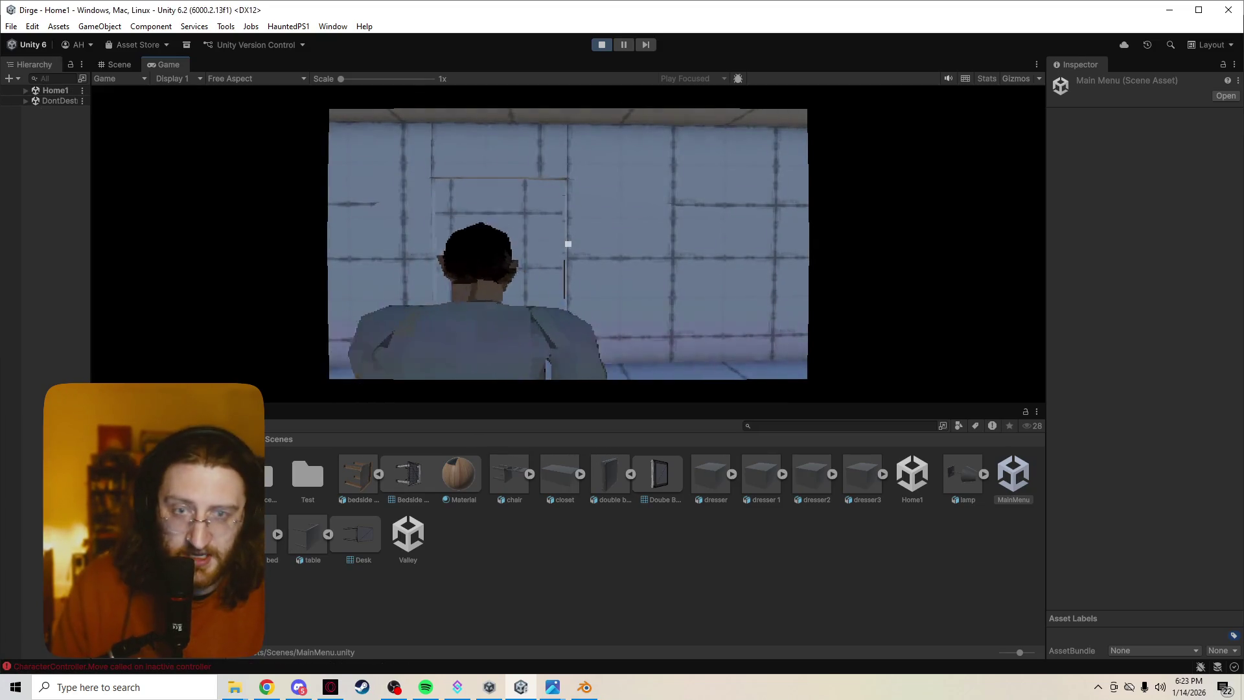
Walk the character forward and left through the Home1 room toward the wooden crates.
key(w)
key(a)
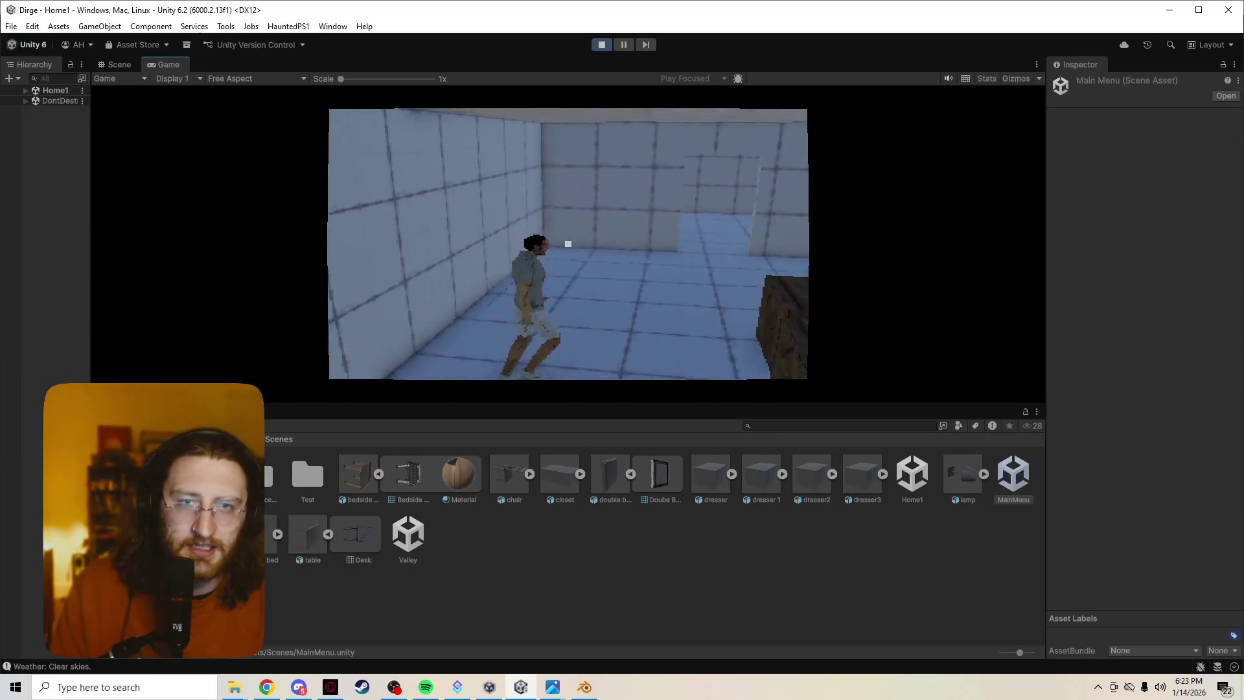
key(w)
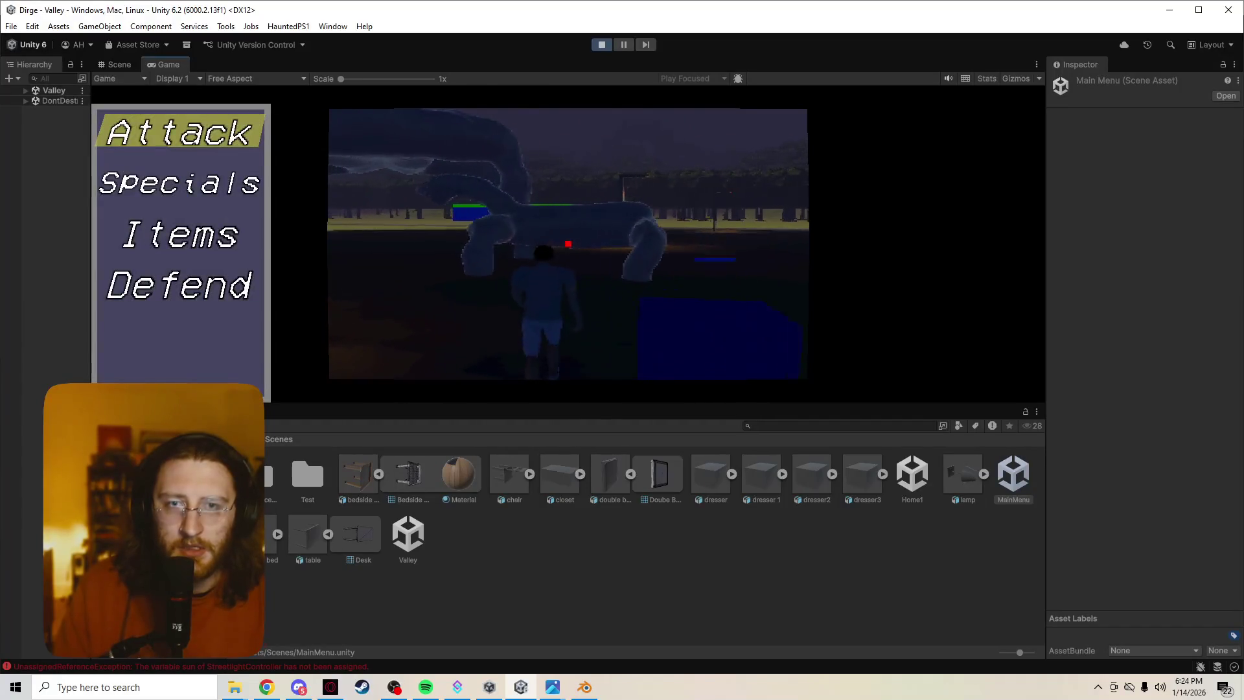
In the Valley battle, cycle the menu options and open the Specials submenu showing ORB.
key(Return)
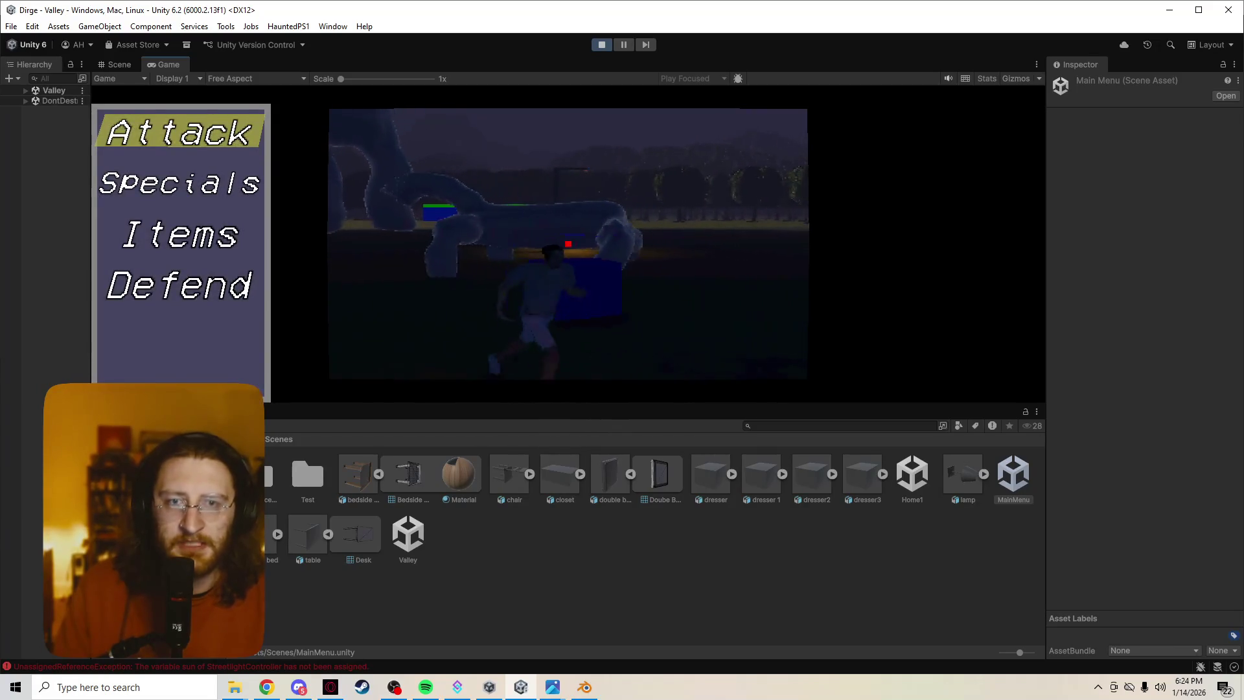
key(Up)
key(Down)
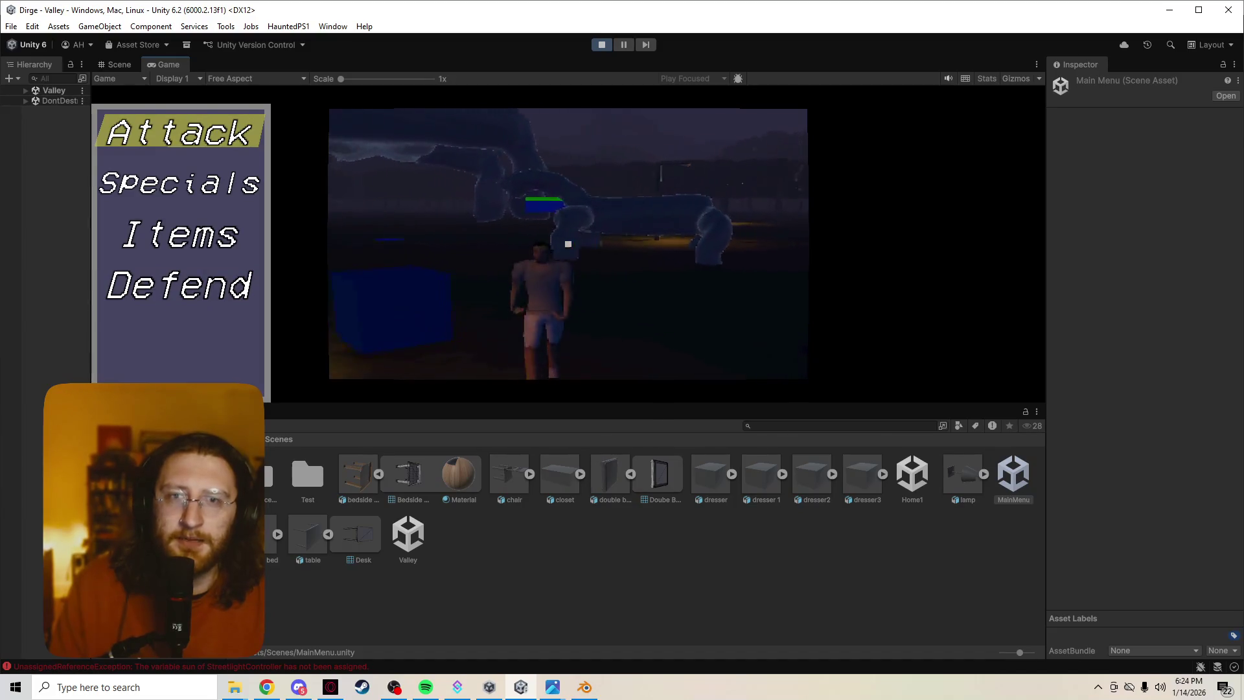
key(Down)
key(Return)
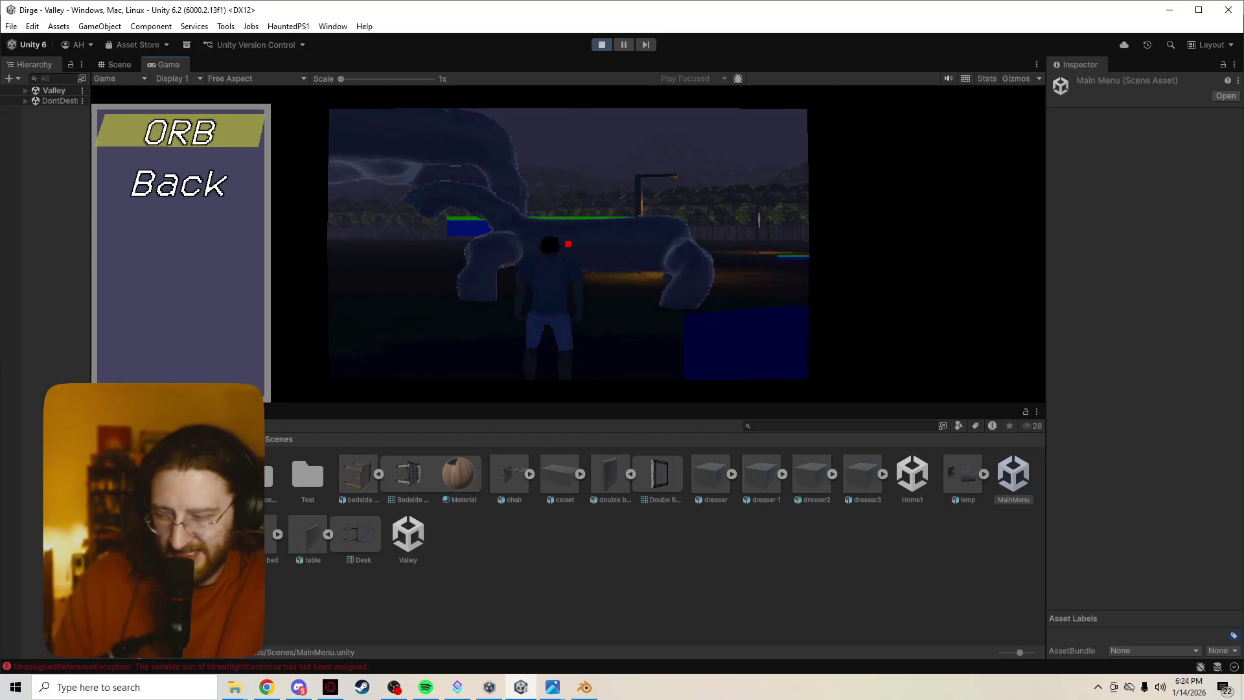
key(w)
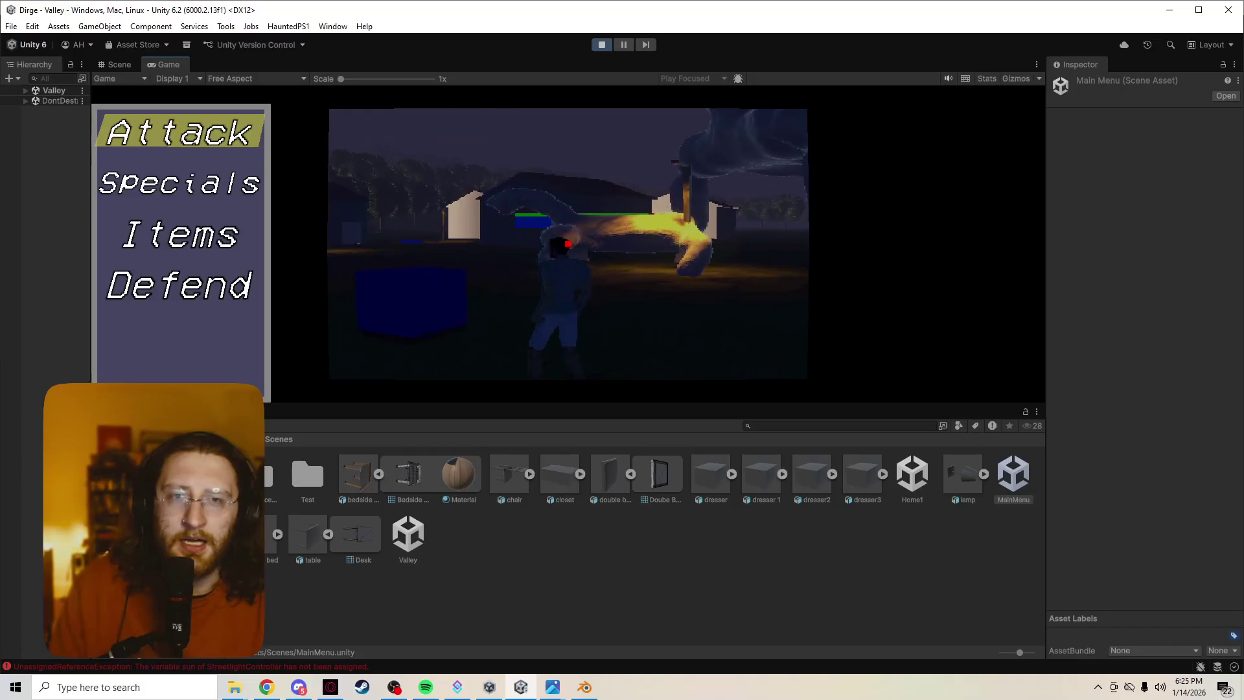
key(Up)
key(Up)
key(Down)
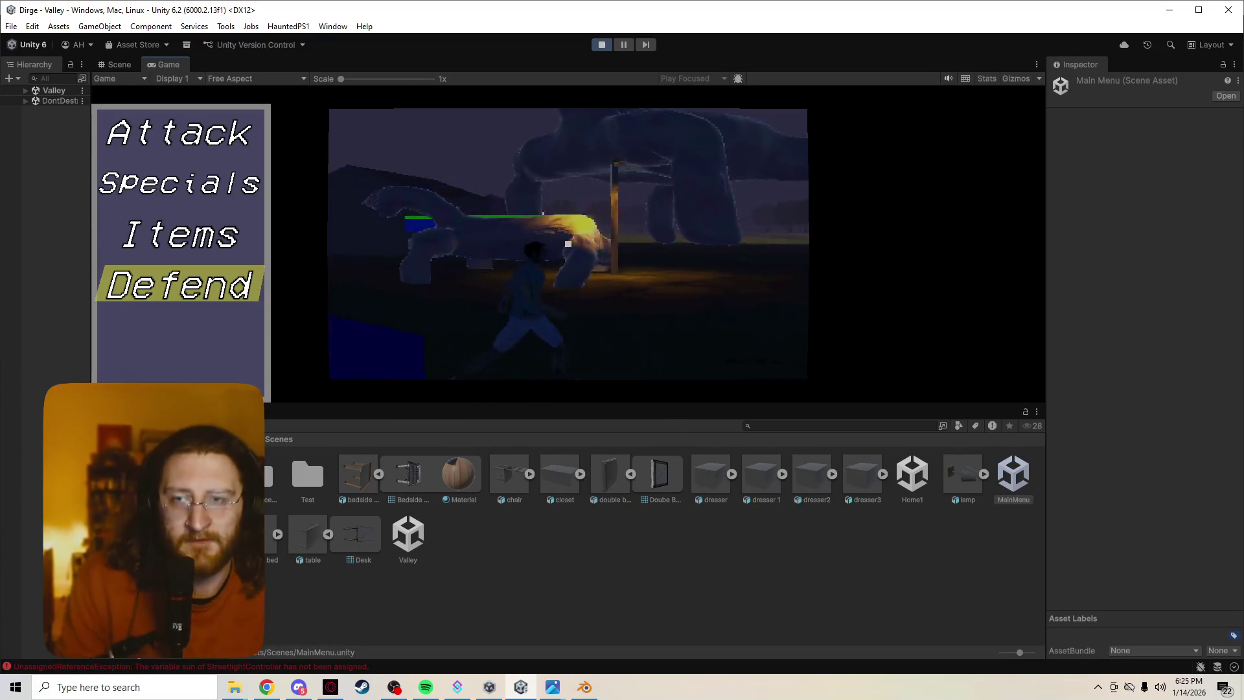
Cycle through the battle options and reopen the Specials submenu with ORB.
key(Up)
key(Up)
key(Up)
key(Down)
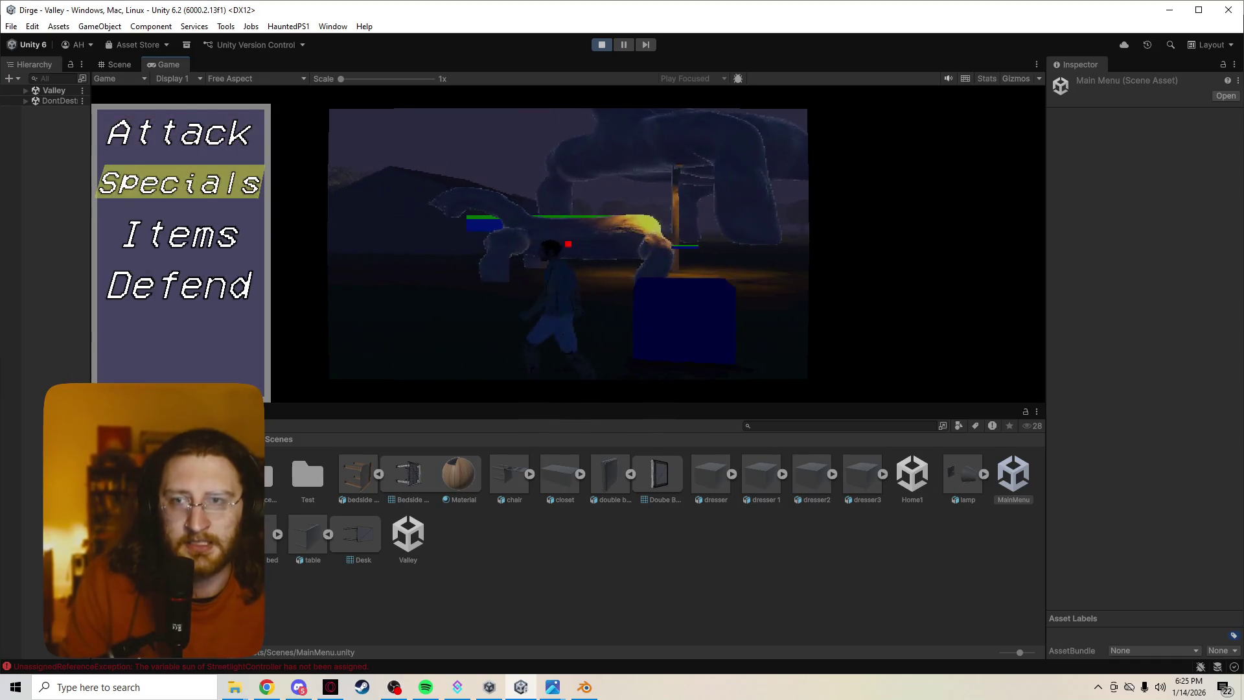
key(Return)
key(Return)
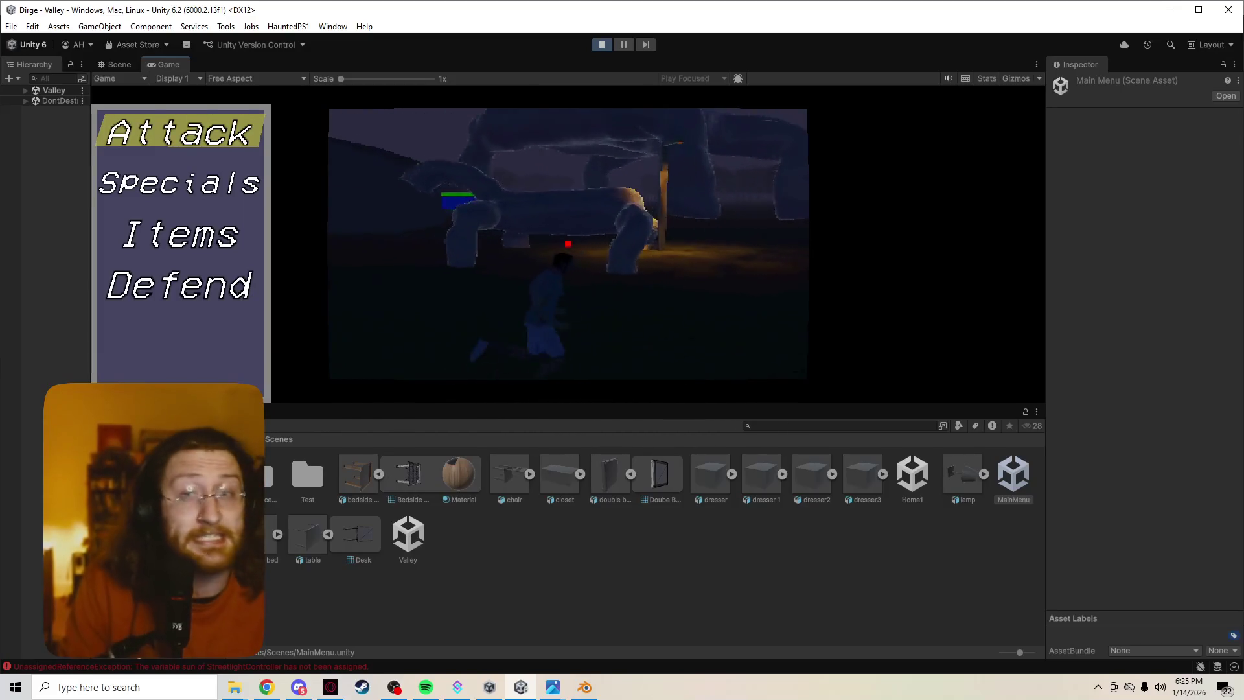
key(Down)
key(Down)
key(Down)
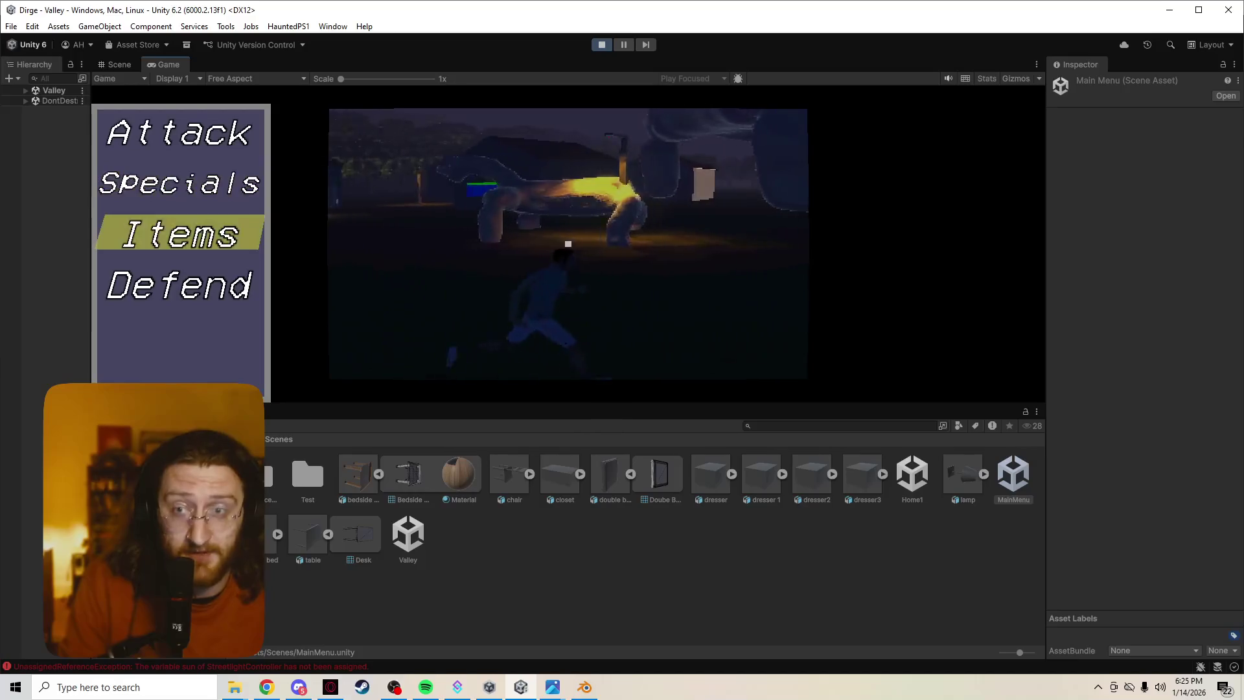
key(Up)
key(Up)
key(Up)
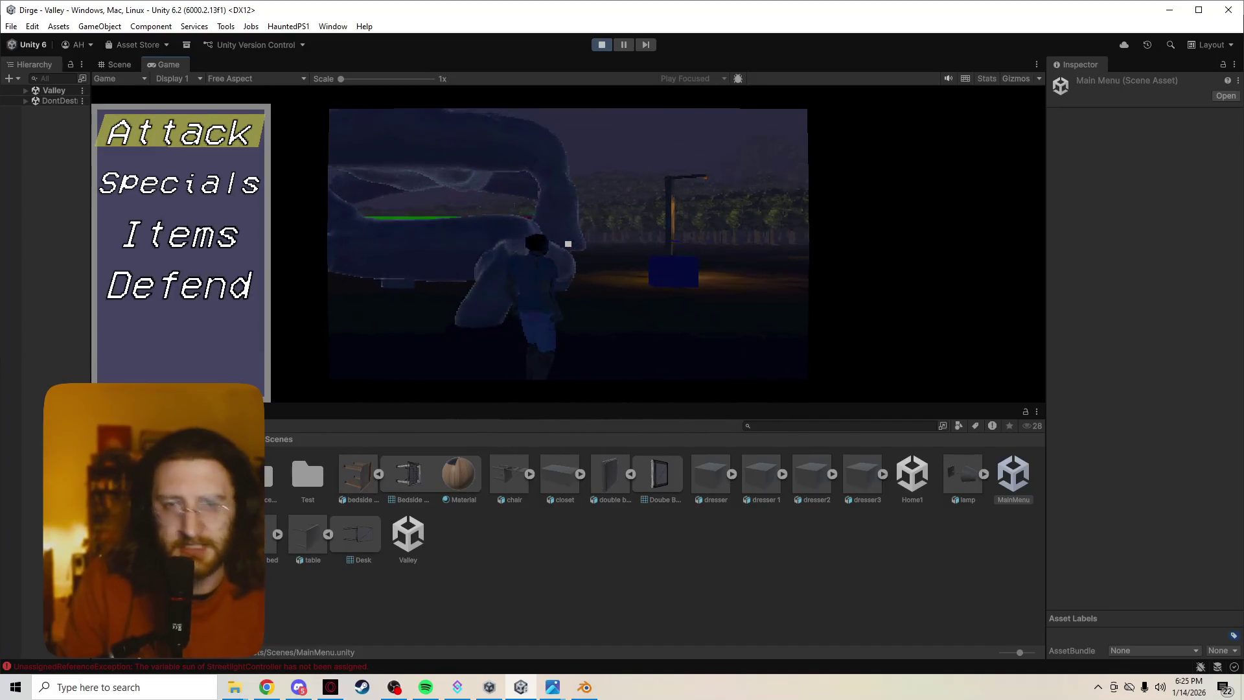
key(Down)
key(Down)
key(Down)
key(Up)
Back out of the ORB submenu to Attack, open the pause panel, then stop Play mode.
key(Up)
key(Return)
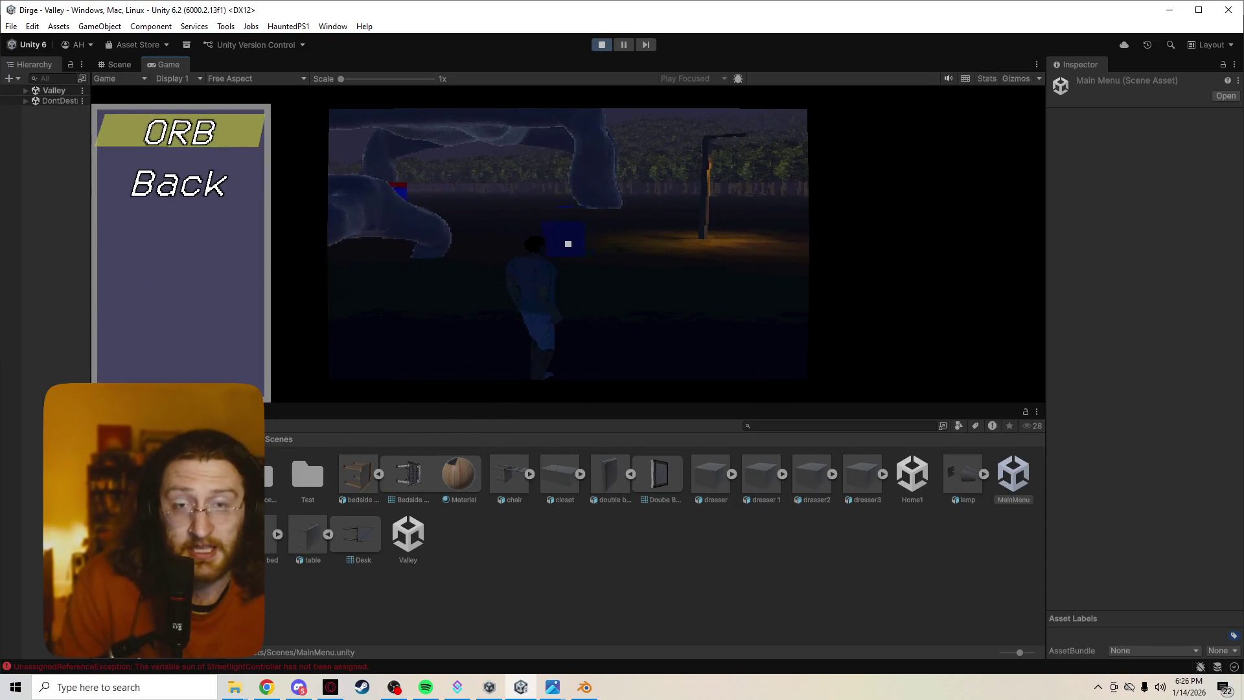
key(Down)
key(Up)
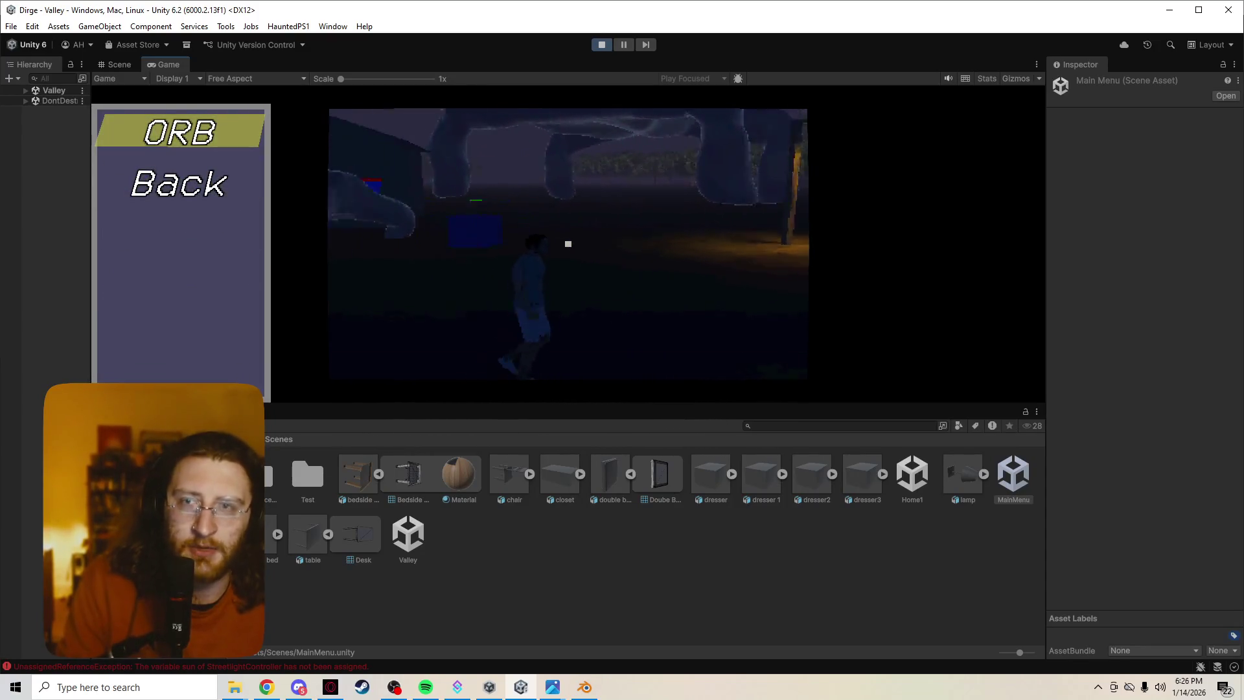
key(Down)
key(Return)
key(Up)
key(Down)
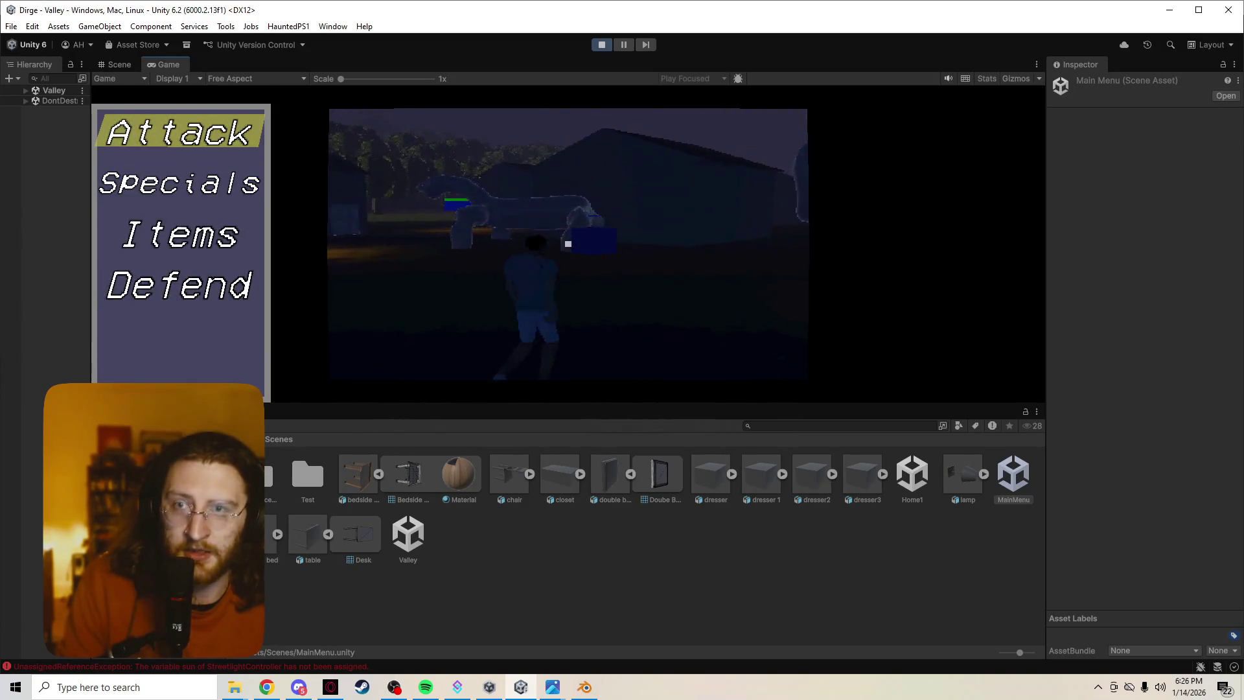
key(Up)
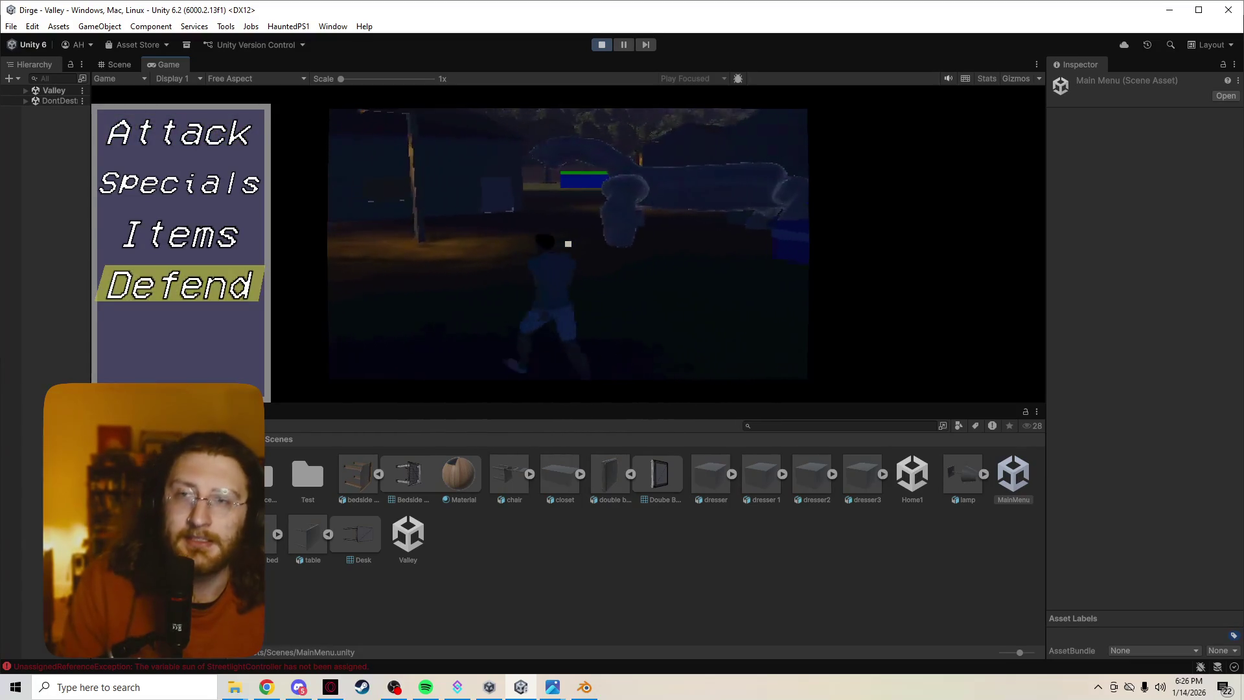
key(Up)
key(Up)
key(Down)
key(Down)
key(Down)
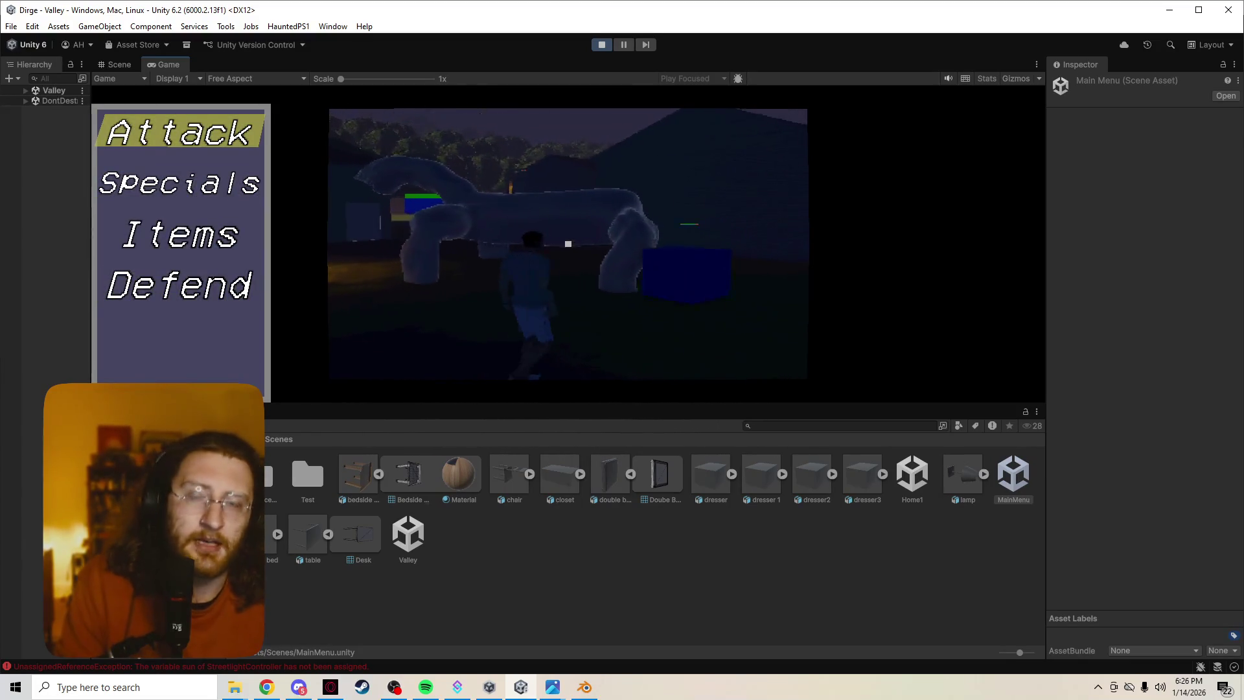
key(Escape)
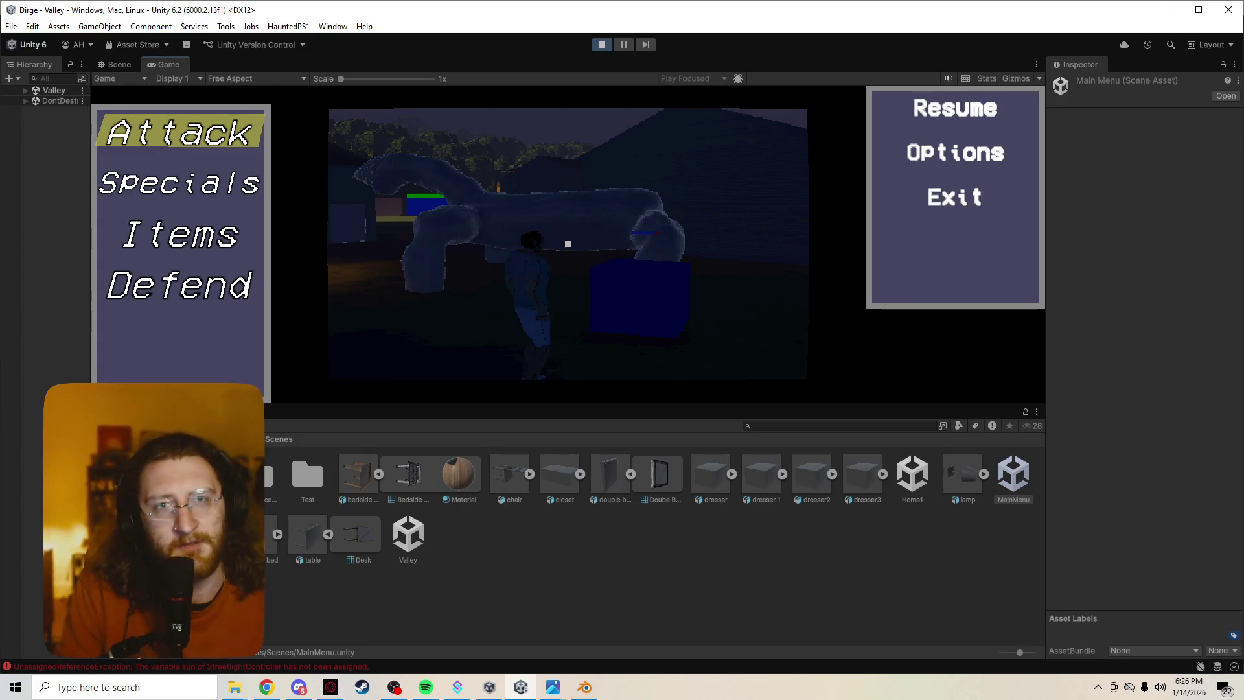
key(ctrl+p)
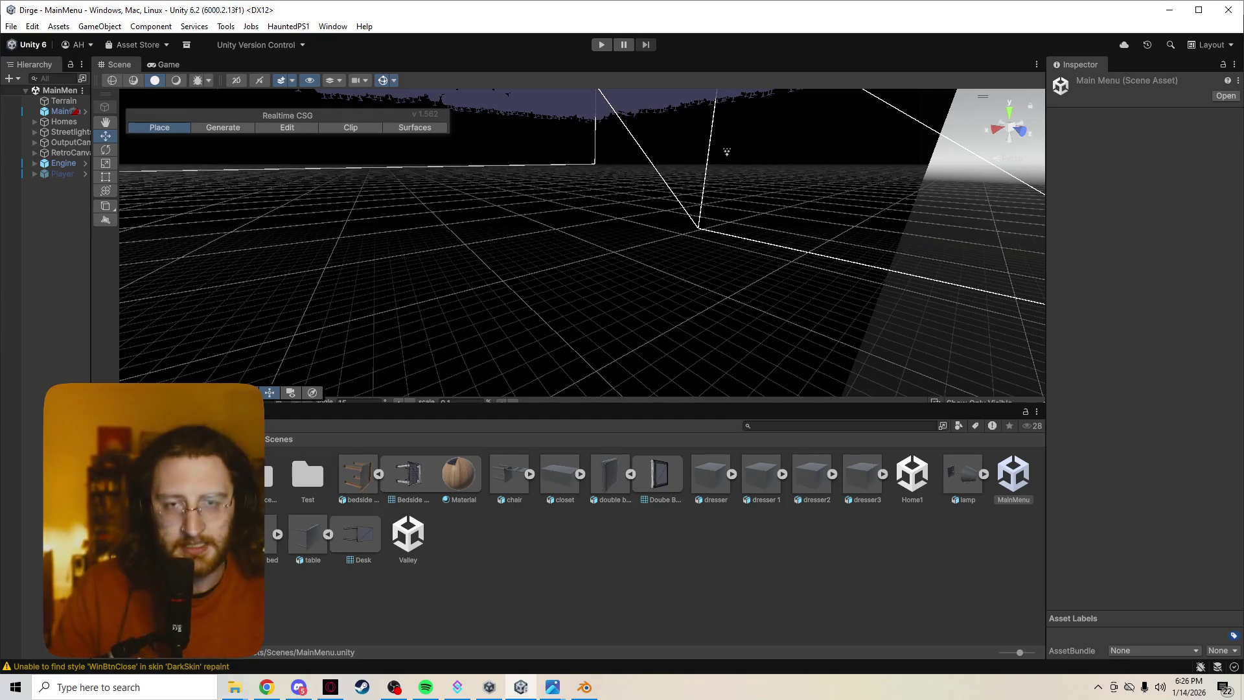
Orbit around the draped sheet from side, top and below, then start the bed-with-sheet tutorial video.
key(alt+Tab)
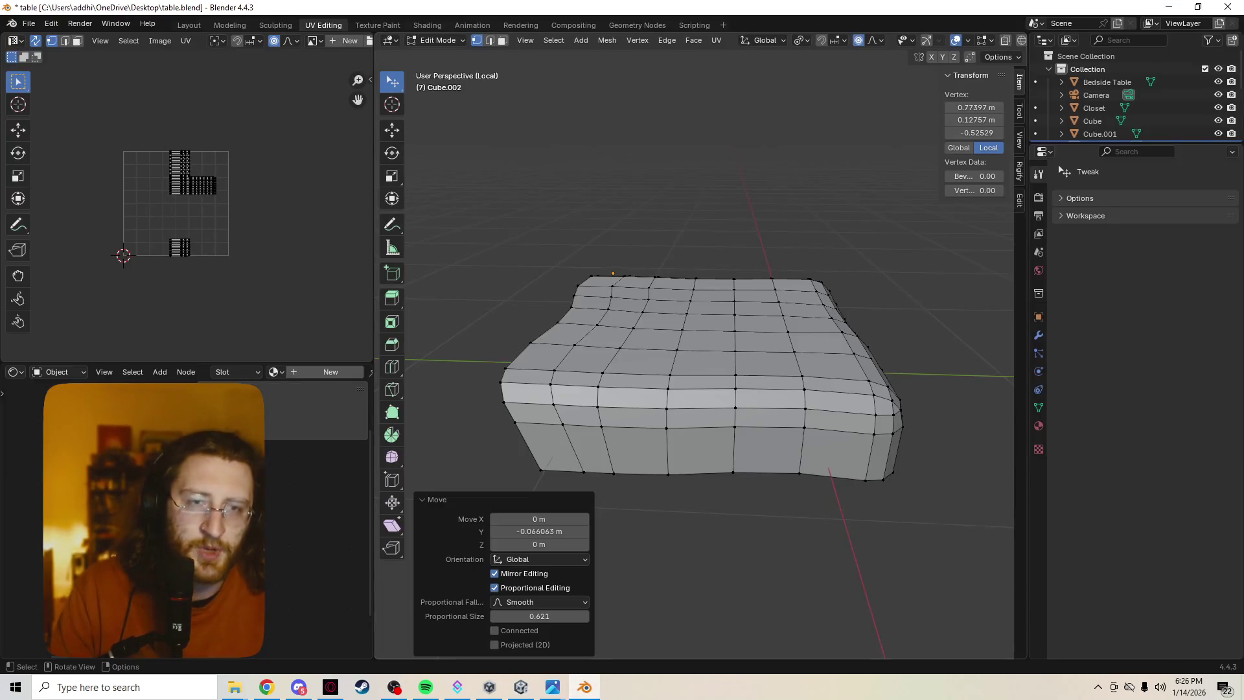
mouse_move(693, 356)
middle_down()
mouse_move(693, 324)
mouse_move(693, 389)
mouse_move(673, 362)
mouse_move(706, 259)
mouse_move(712, 376)
mouse_move(663, 424)
mouse_move(674, 324)
mouse_move(680, 415)
mouse_move(622, 405)
mouse_move(726, 376)
mouse_move(713, 415)
middle_up()
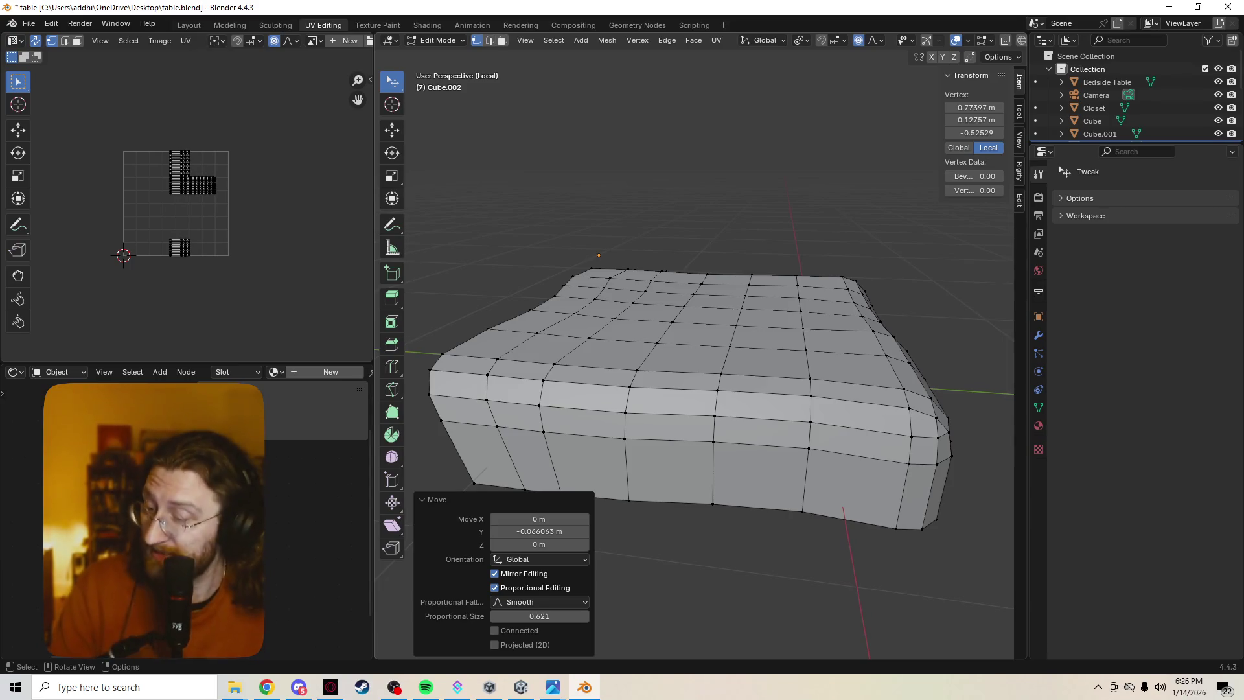
middle_drag(713, 421, 736, 343)
mouse_move(997, 214)
middle_down()
mouse_move(969, 252)
mouse_move(840, 186)
mouse_move(821, 100)
middle_up()
middle_drag(713, 363, 712, 317)
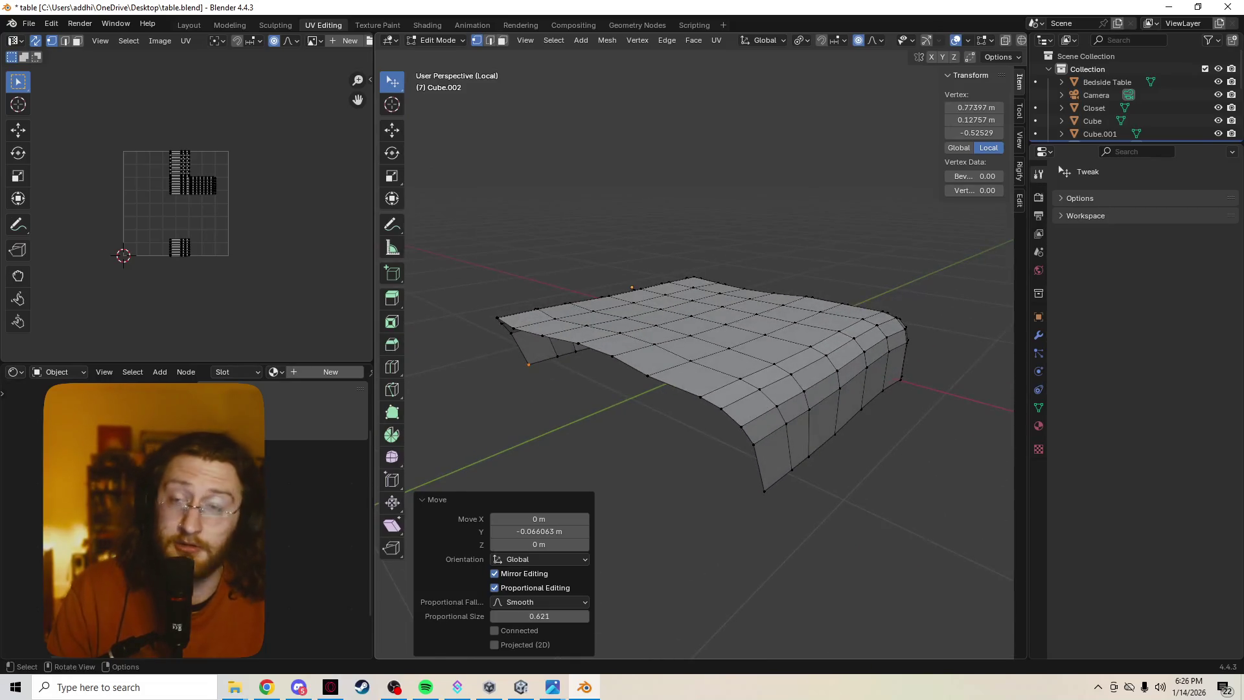
scroll(713, 363, up, 4)
mouse_move(712, 362)
middle_down()
mouse_move(713, 408)
mouse_move(700, 305)
mouse_move(726, 350)
middle_up()
middle_drag(713, 389, 752, 383)
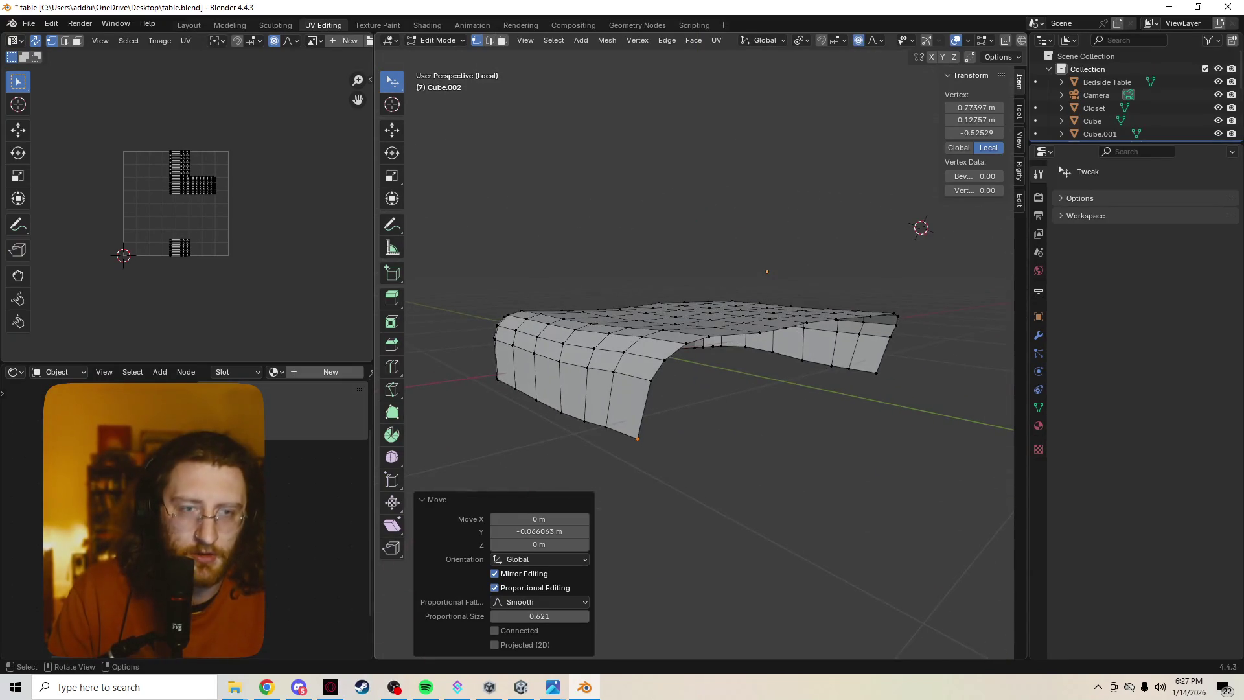
key(z)
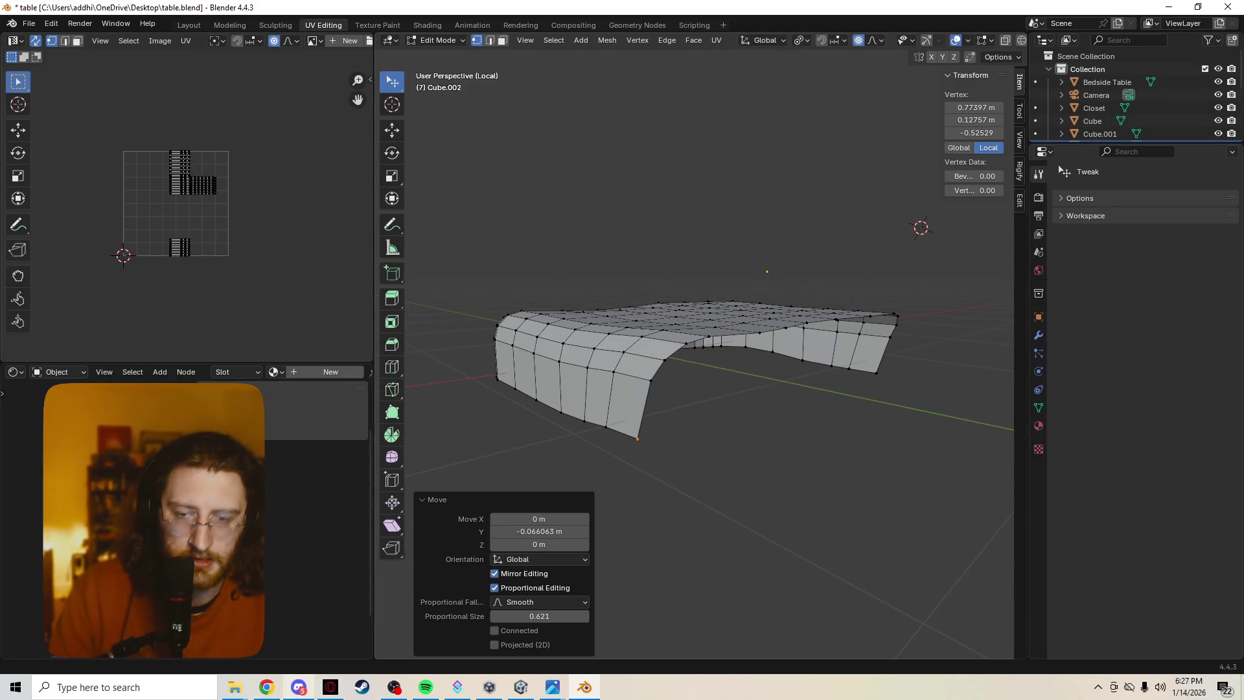
click(266, 687)
key(space)
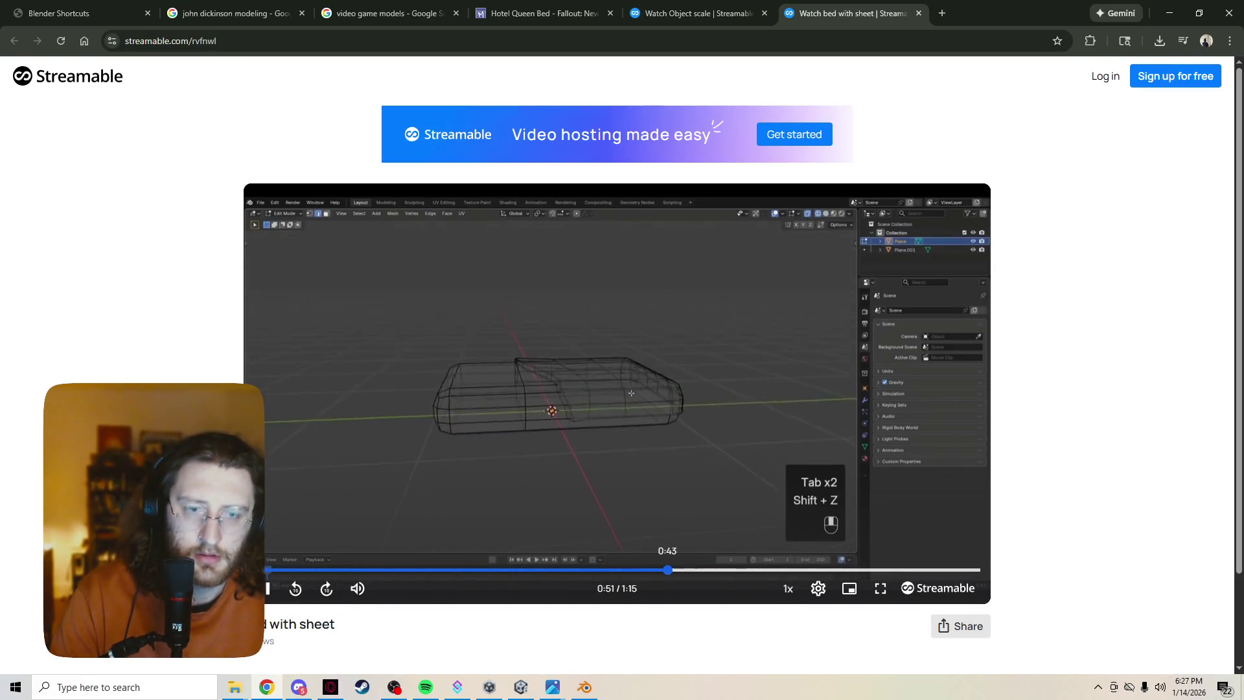
Replay the tutorial around 0:43–0:47, then return to the Blender bed model.
click(659, 569)
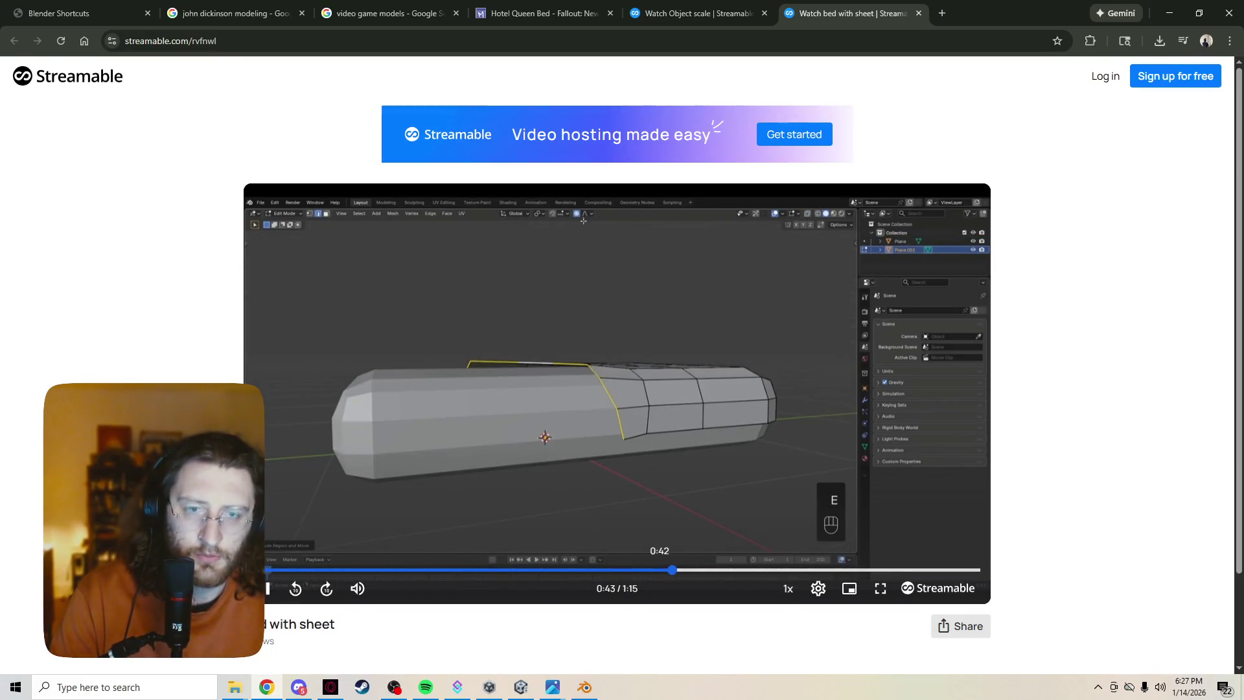
key(space)
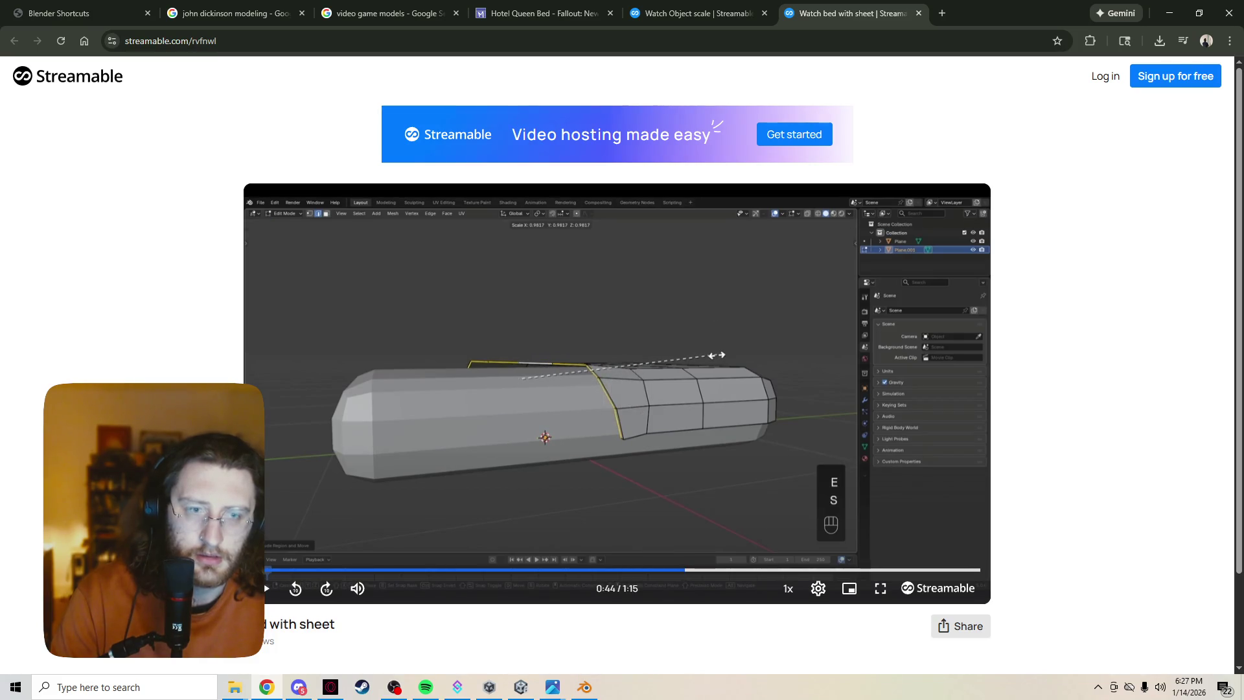
key(space)
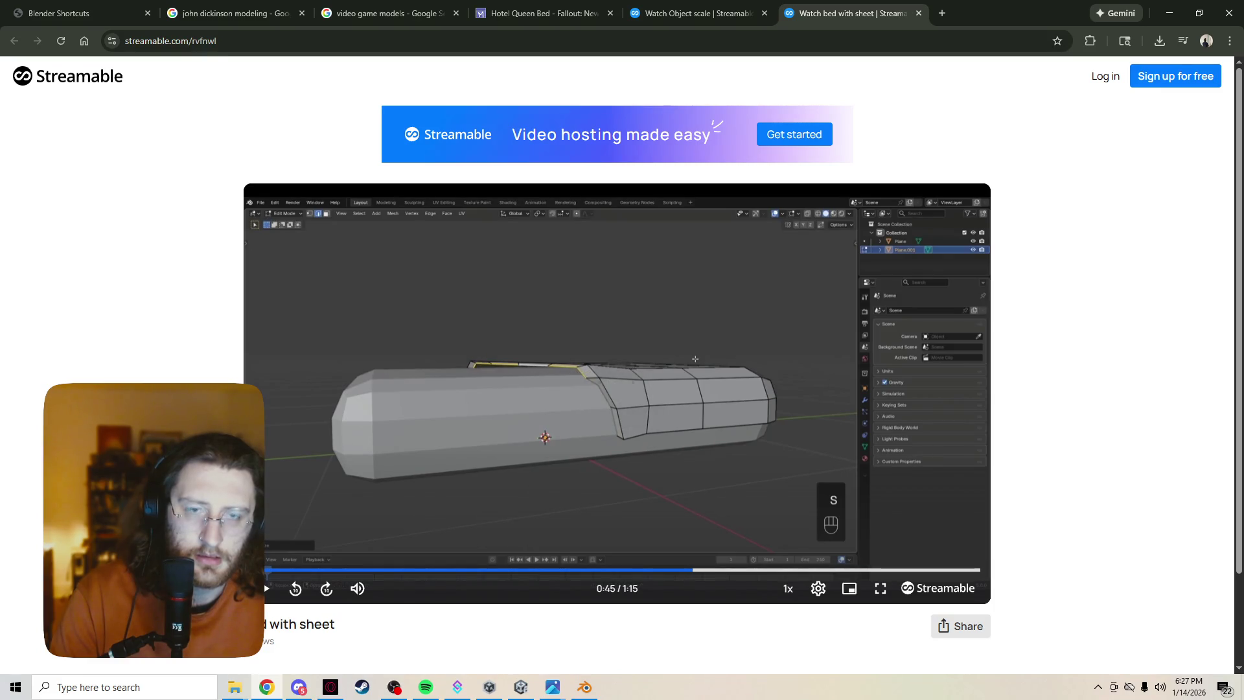
key(space)
click(685, 570)
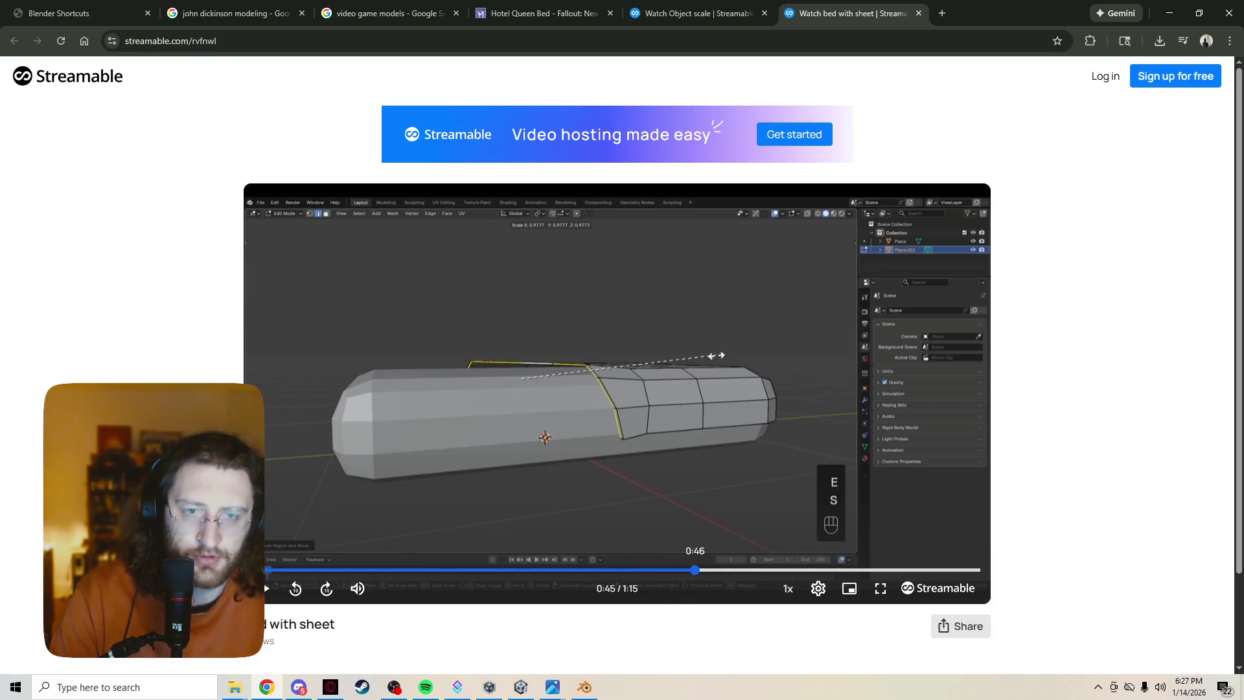
key(space)
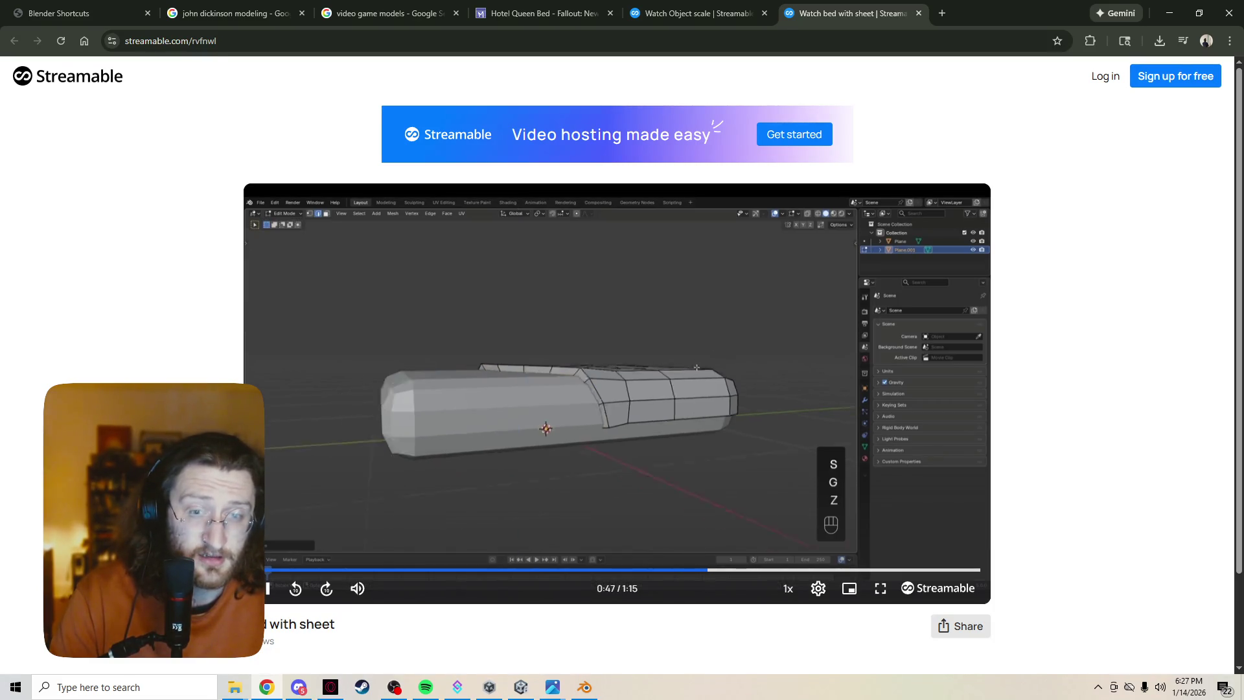
click(584, 687)
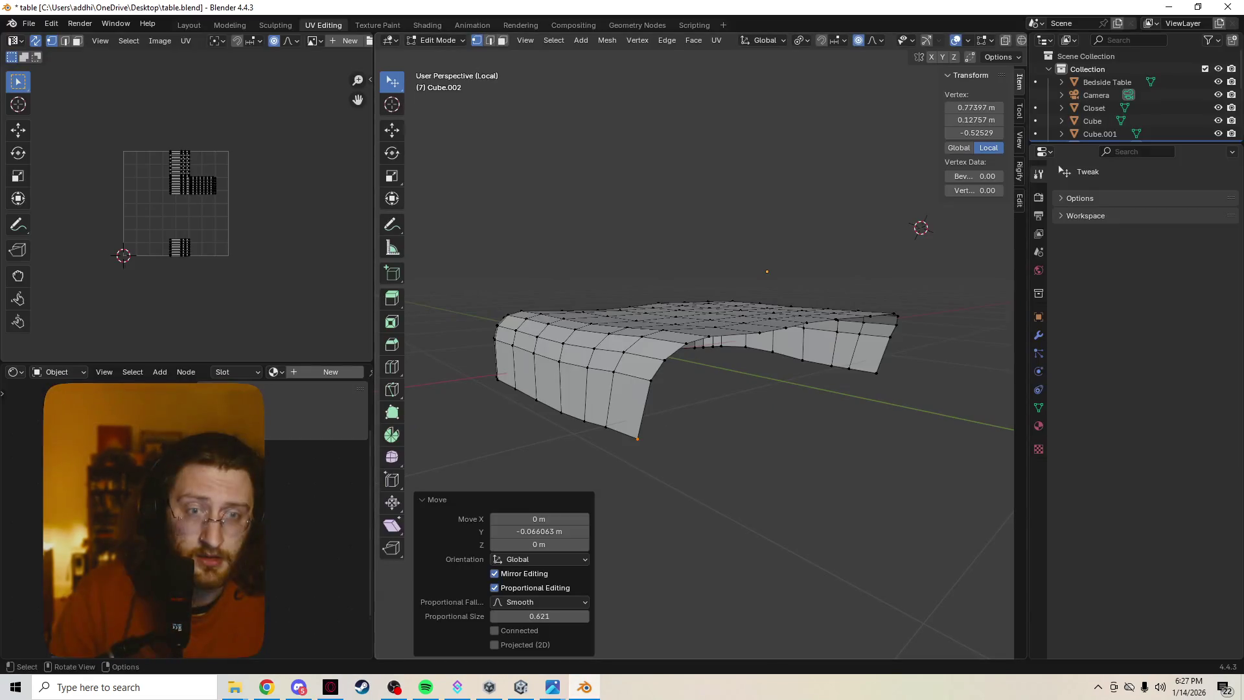
Leave the sheet's isolated view so the mattress and room show again, keeping solid shading.
key(z)
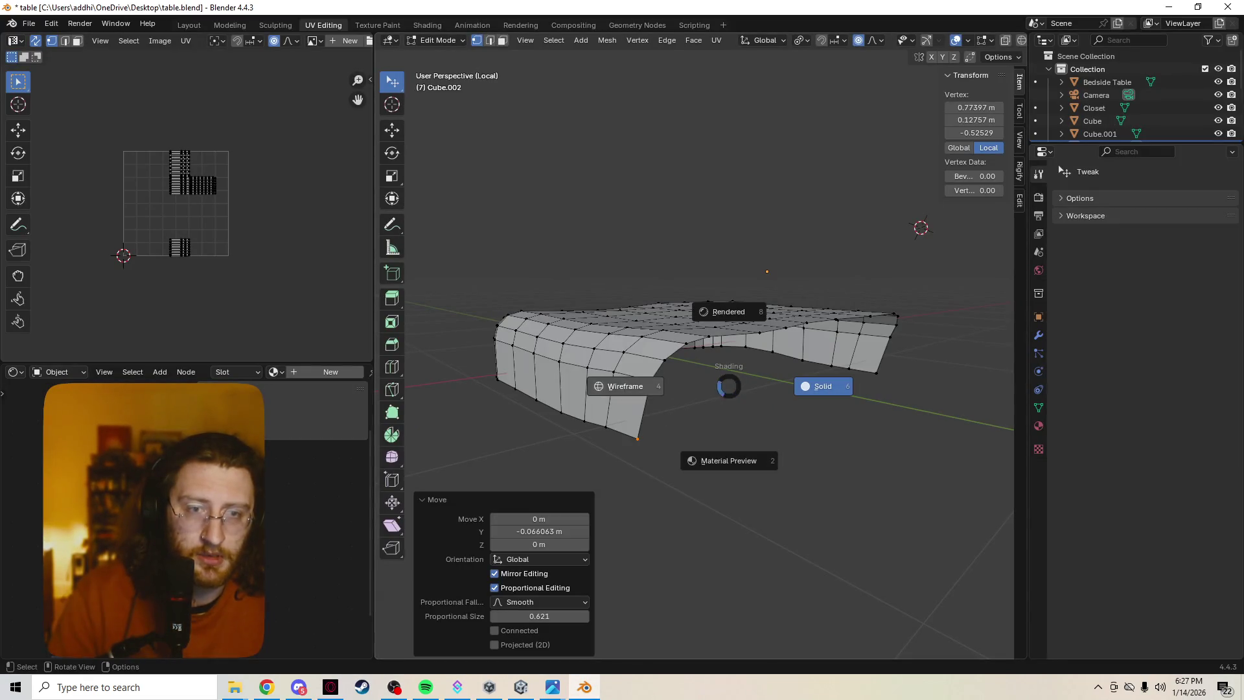
click(823, 387)
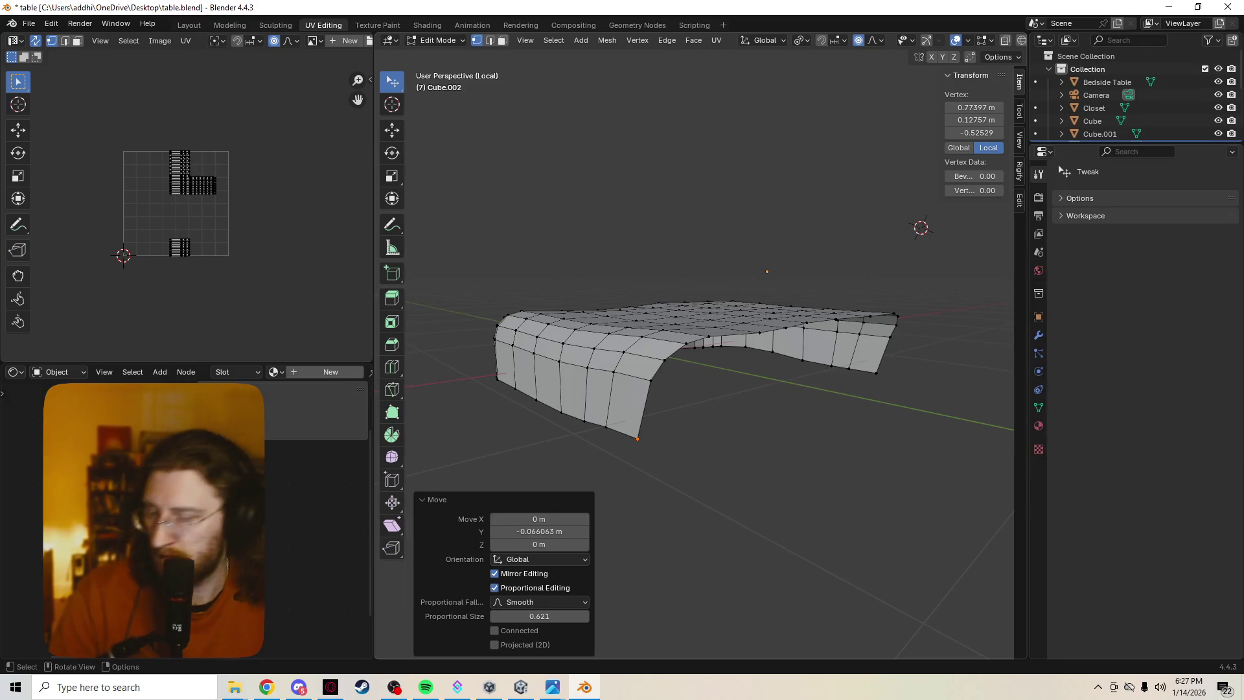
mouse_move(745, 382)
middle_down()
mouse_move(806, 381)
mouse_move(816, 363)
mouse_move(803, 311)
mouse_move(784, 389)
mouse_move(783, 298)
middle_up()
key(z)
click(829, 382)
key(Tab)
key(Tab)
key(KP_Divide)
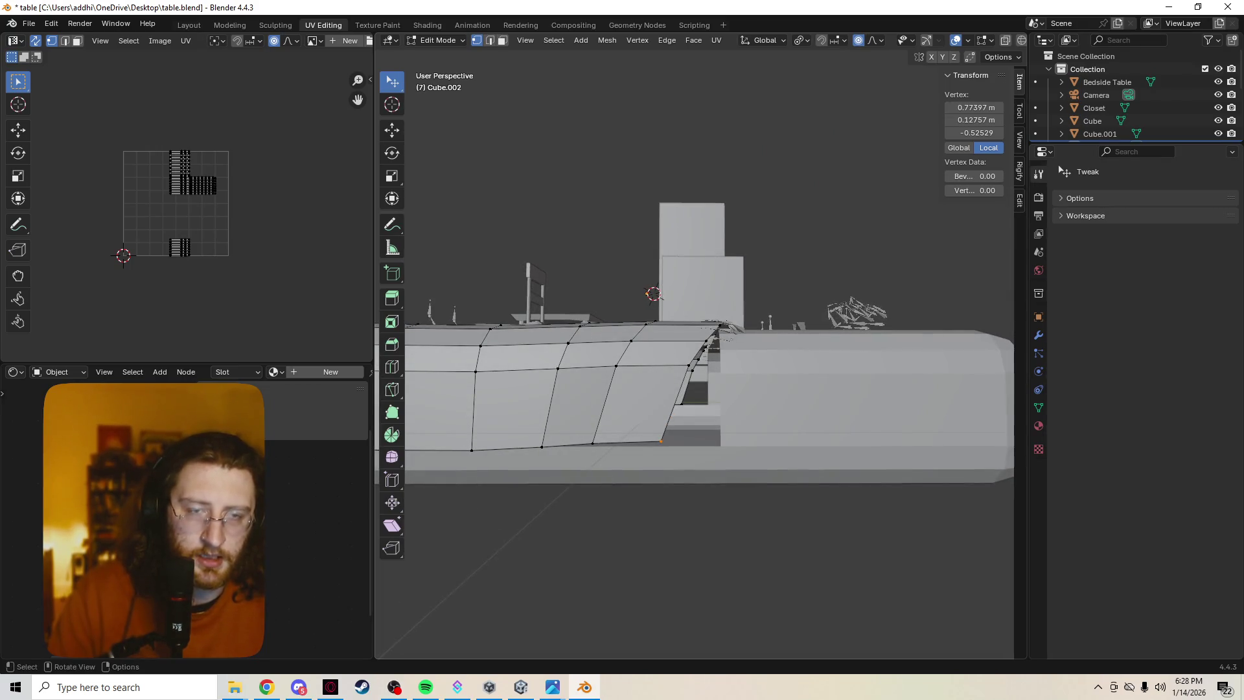
Nudge the bottom corner and two hem vertices with smooth proportional falloff at size 0.621.
key(g)
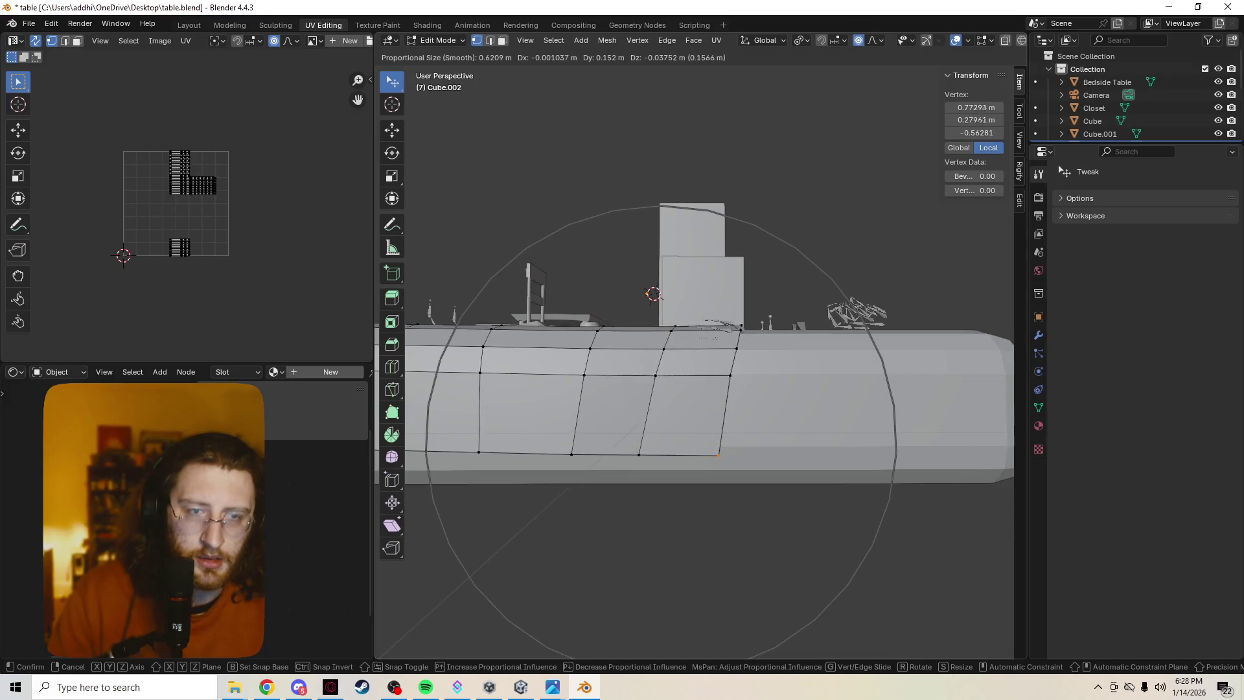
key(Return)
click(640, 456)
key(g)
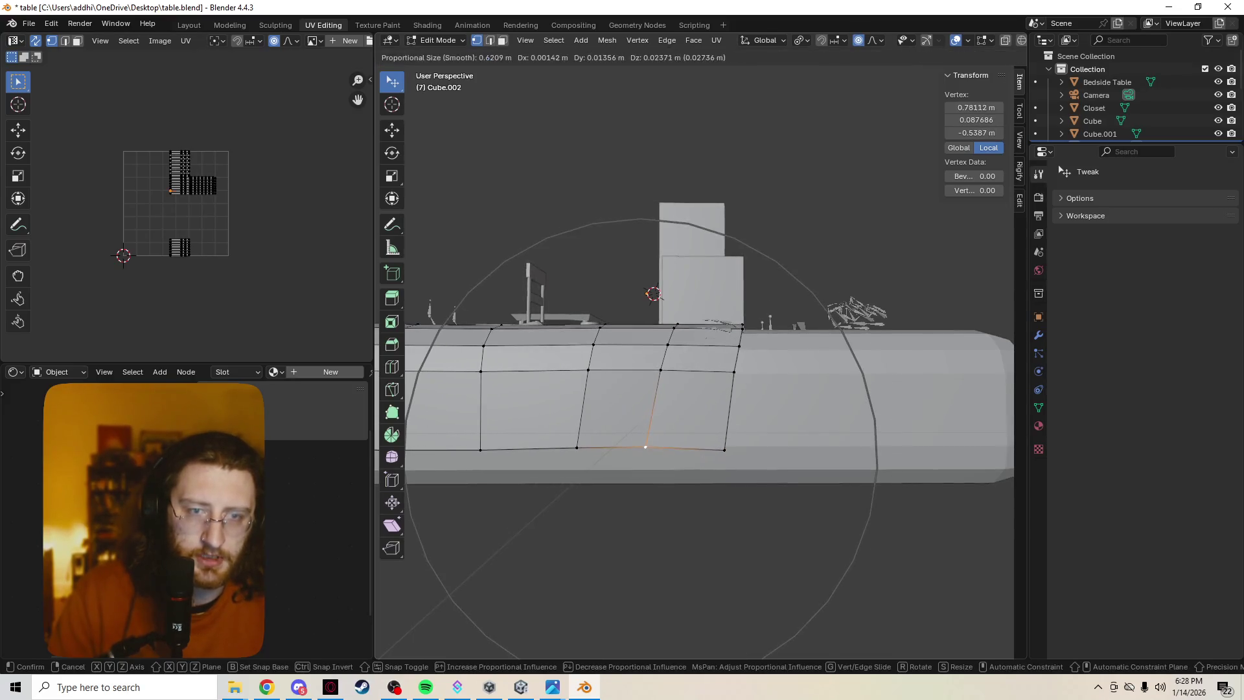
key(Return)
click(725, 457)
key(g)
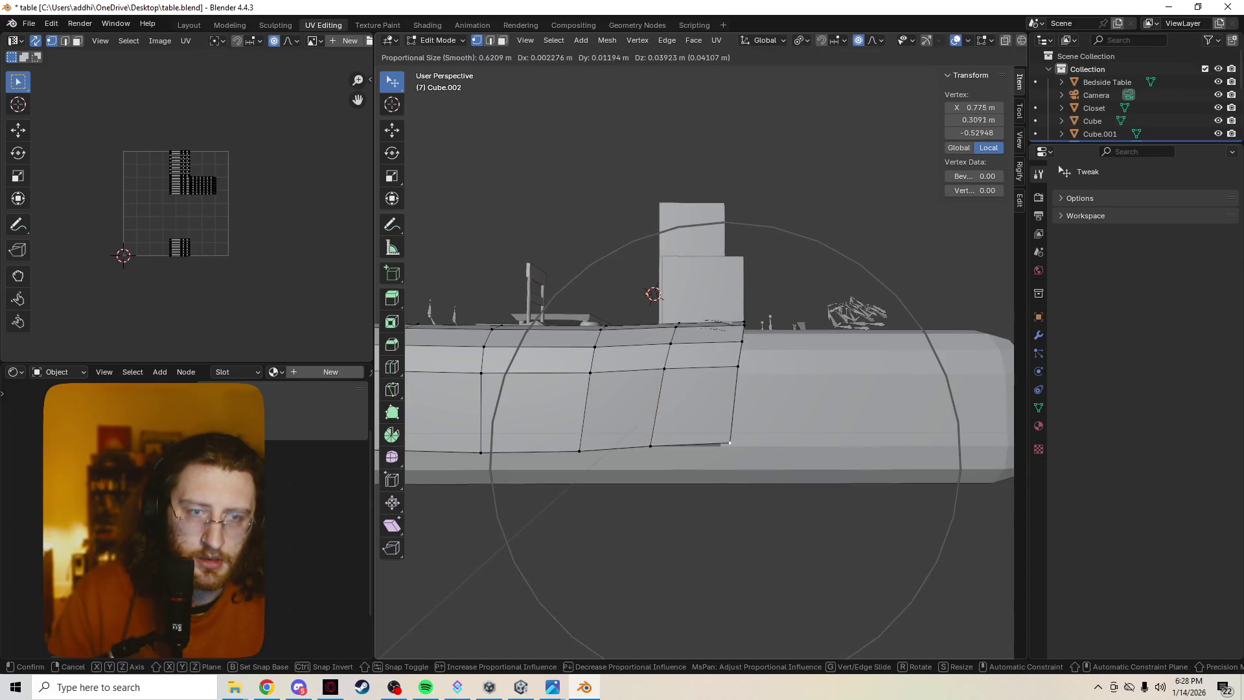
key(Return)
Switch to wireframe shading and a top view centred on the sheet.
mouse_move(749, 455)
middle_down()
mouse_move(635, 428)
mouse_move(699, 408)
middle_up()
key(z)
click(671, 402)
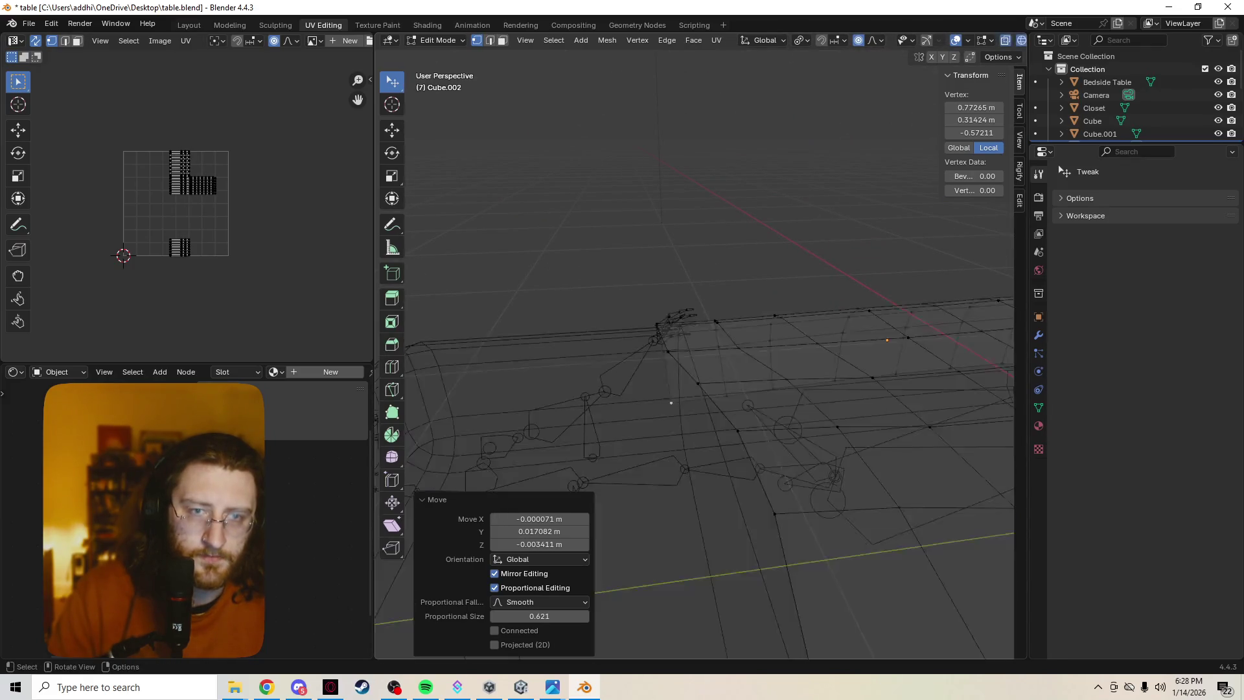
key(grave)
click(803, 222)
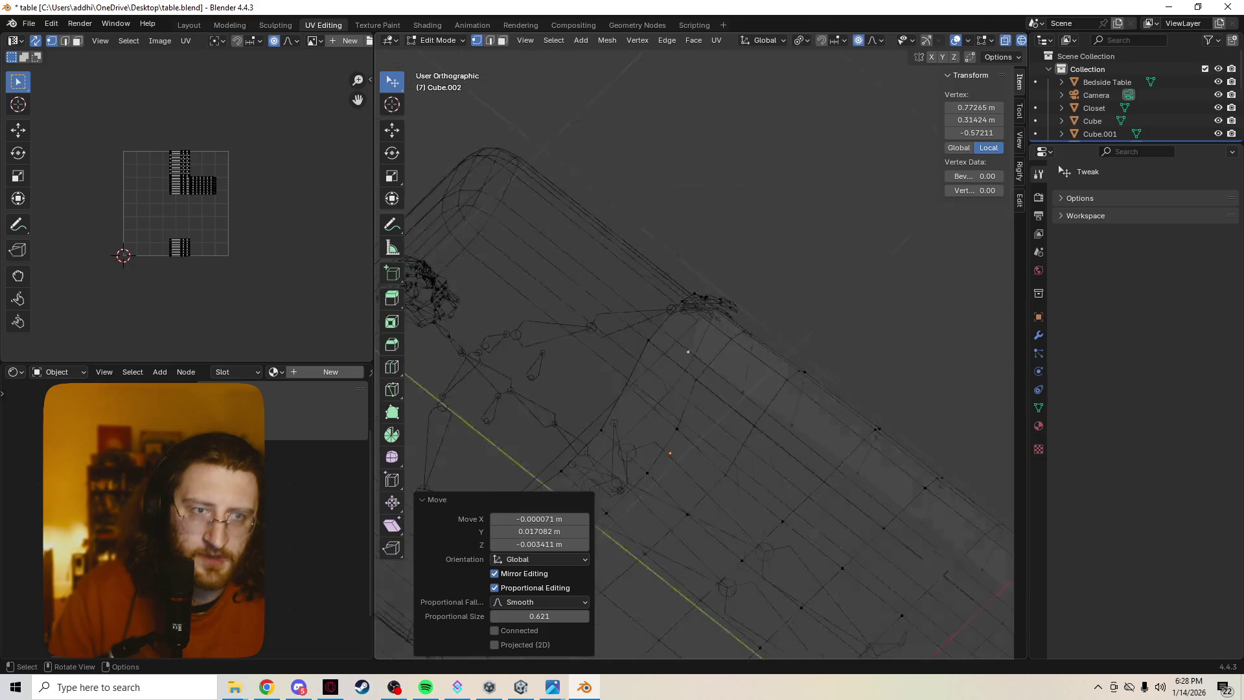
shift+middle_drag(648, 324, 800, 330)
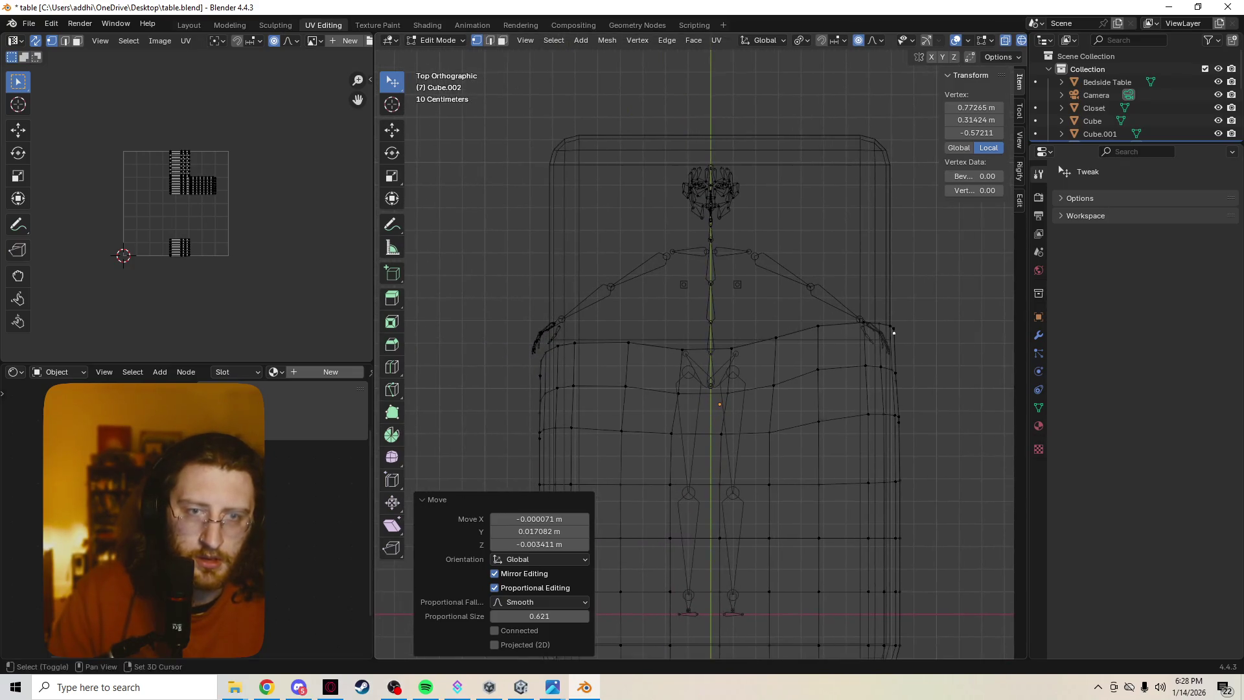
Adjust a head-edge vertex and shift the right shoulder corner vertex to round the corner.
click(732, 349)
key(g)
click(733, 338)
key(g)
click(733, 337)
click(862, 321)
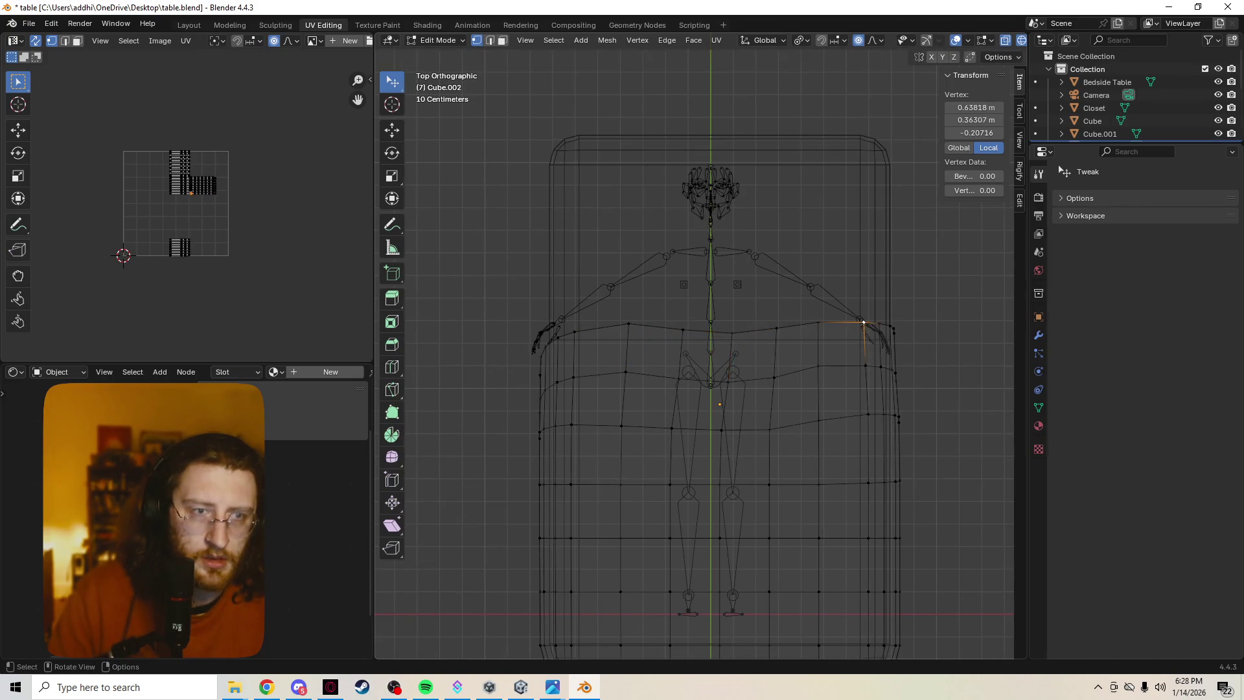
key(g)
key(Return)
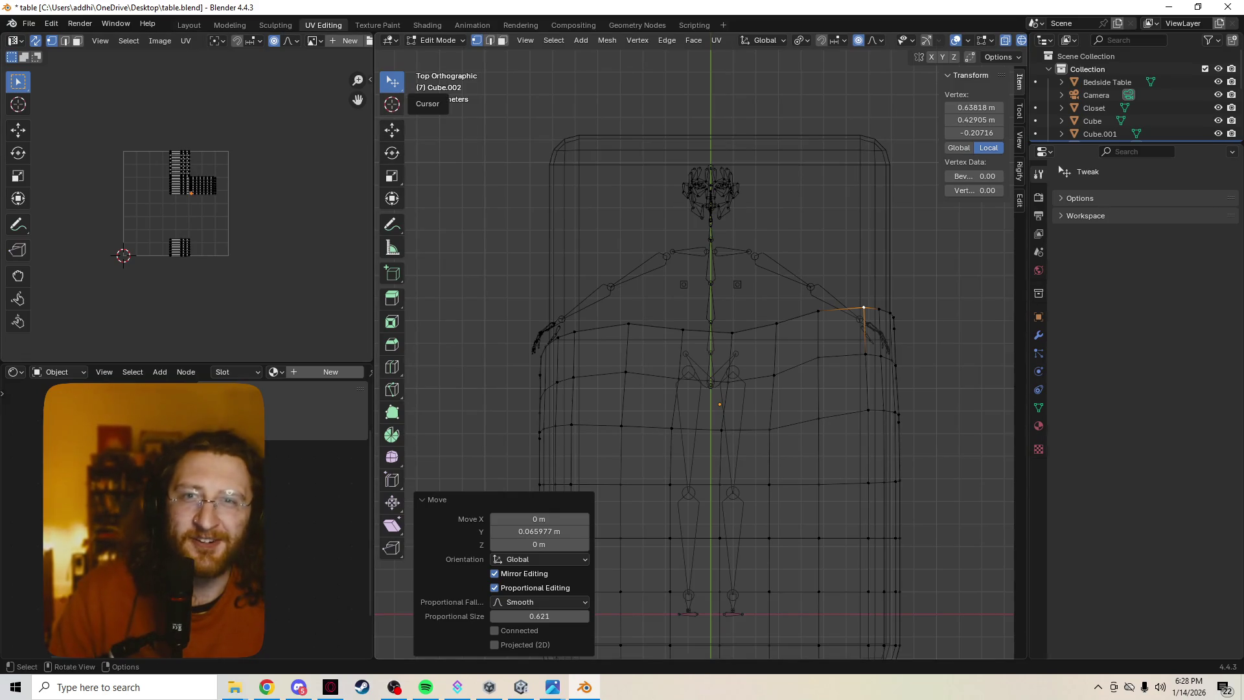
Box-select the sheet's full head-end vertex row, including both end vertices.
click(392, 81)
mouse_move(509, 299)
mouse_down()
mouse_move(956, 346)
mouse_move(935, 340)
mouse_up()
mouse_move(512, 347)
shift+mouse_down()
mouse_move(553, 376)
mouse_move(554, 402)
shift+mouse_up()
mouse_move(561, 341)
shift+mouse_down()
mouse_move(528, 360)
mouse_move(528, 386)
shift+mouse_up()
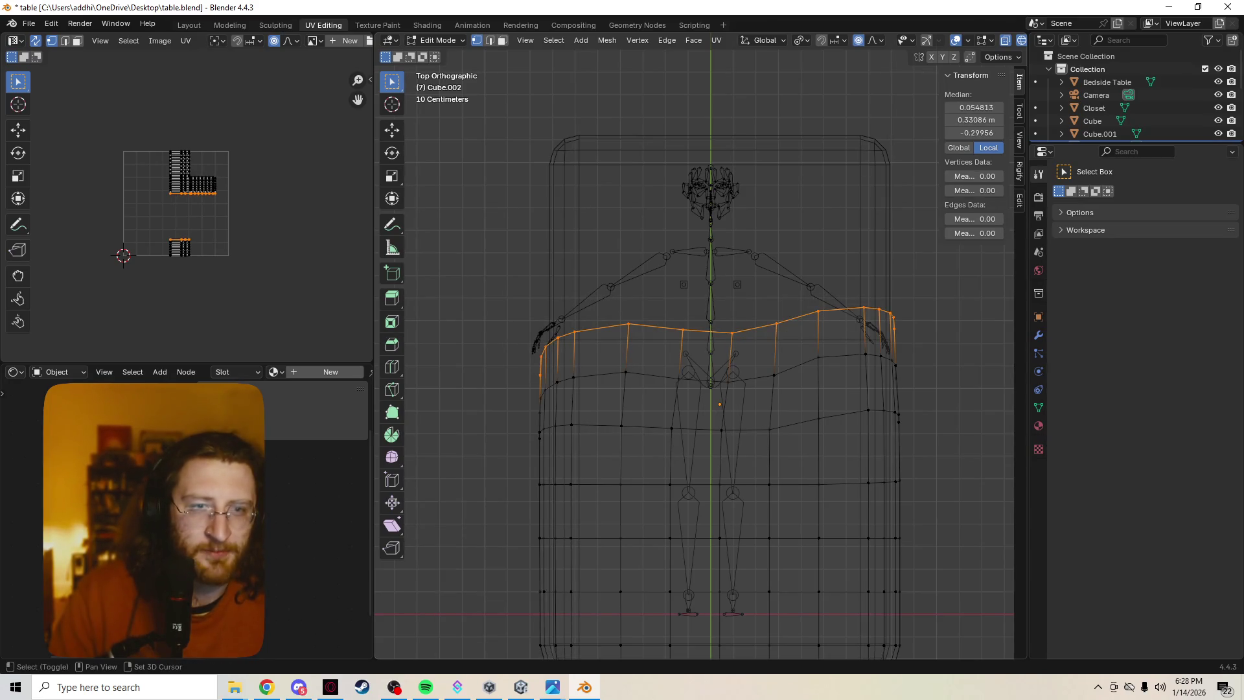
shift+drag(870, 298, 915, 344)
In solid shading, move the selected row 0.20484 m along Y onto the mattress.
mouse_move(693, 356)
middle_down()
mouse_move(764, 447)
mouse_move(787, 456)
mouse_move(816, 434)
middle_up()
key(shift+z)
key(g)
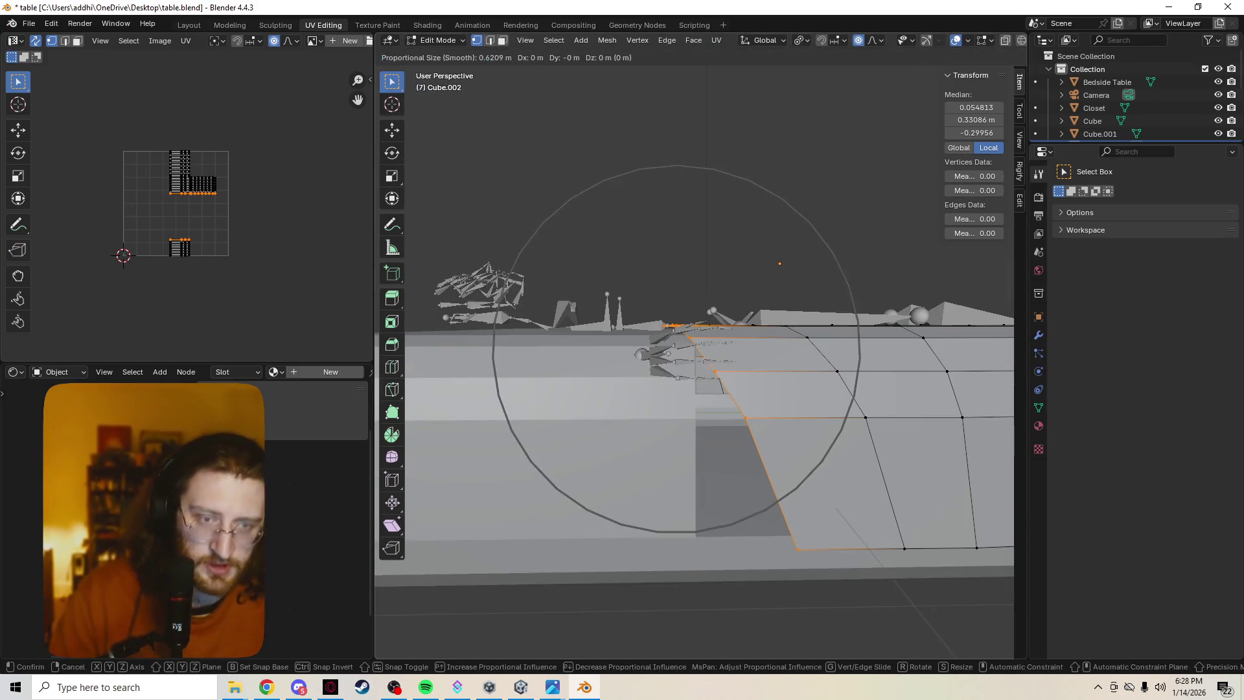
key(y)
key(Return)
Drop the head-edge strip slightly downward and nudge it 0.02127 m along Y.
middle_drag(816, 434, 738, 409)
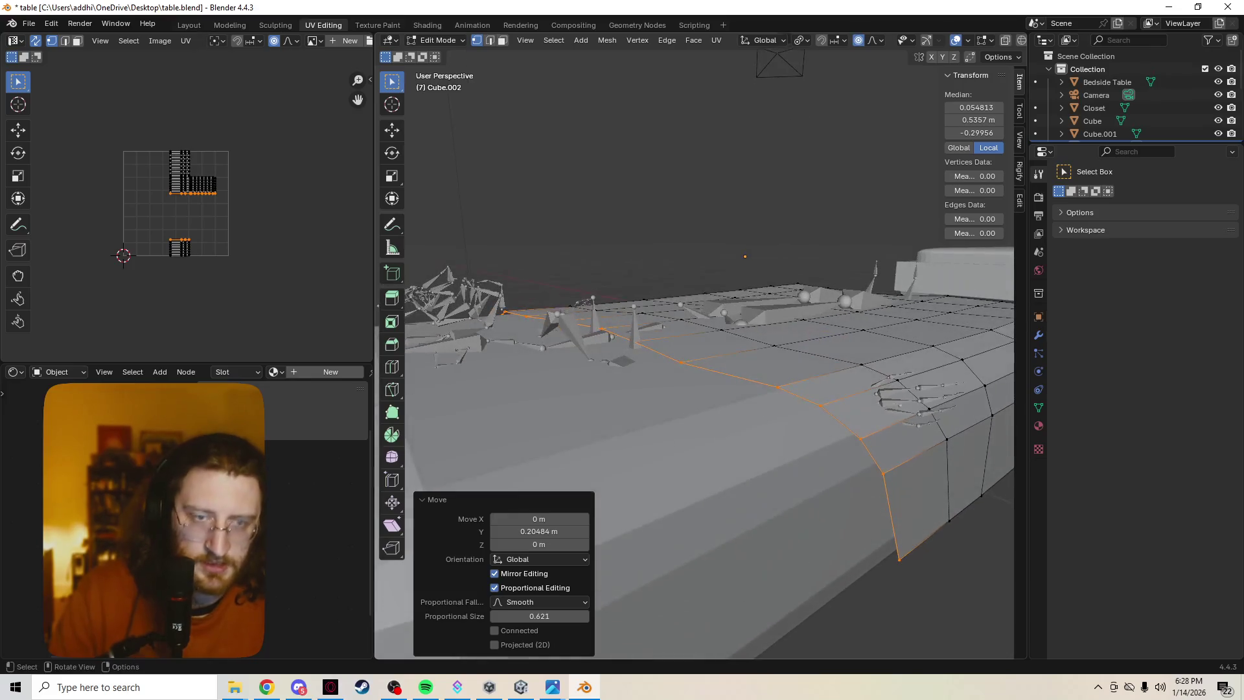
key(g)
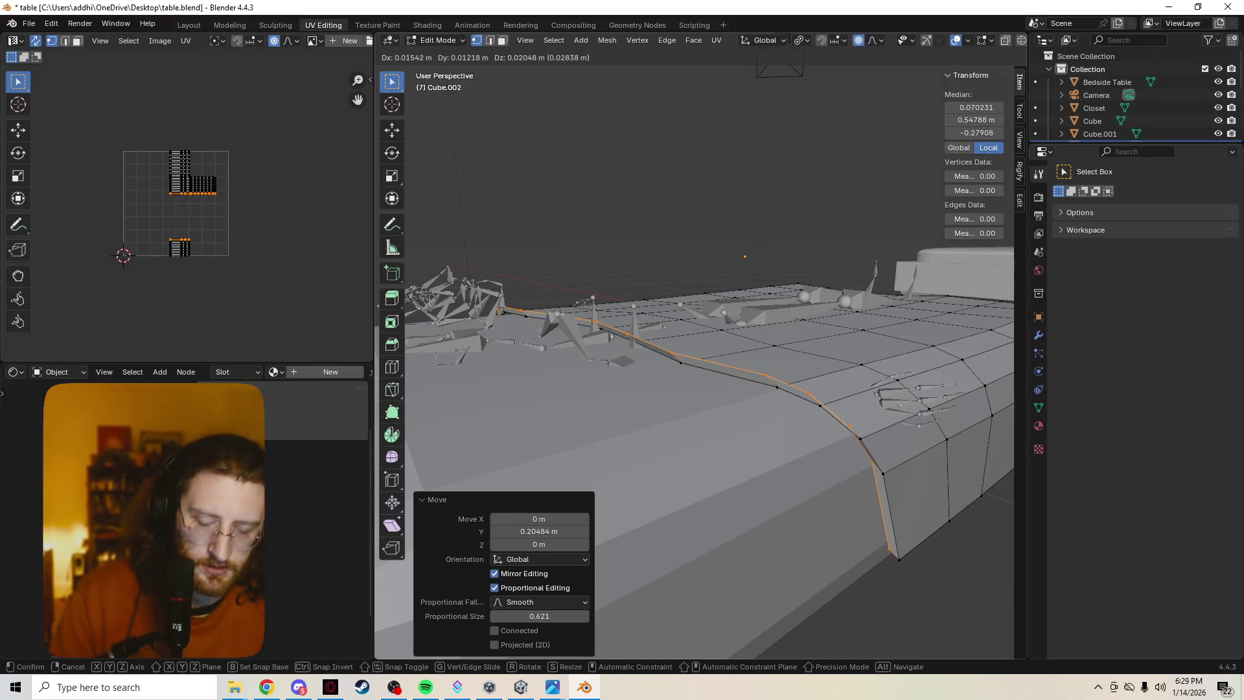
key(z)
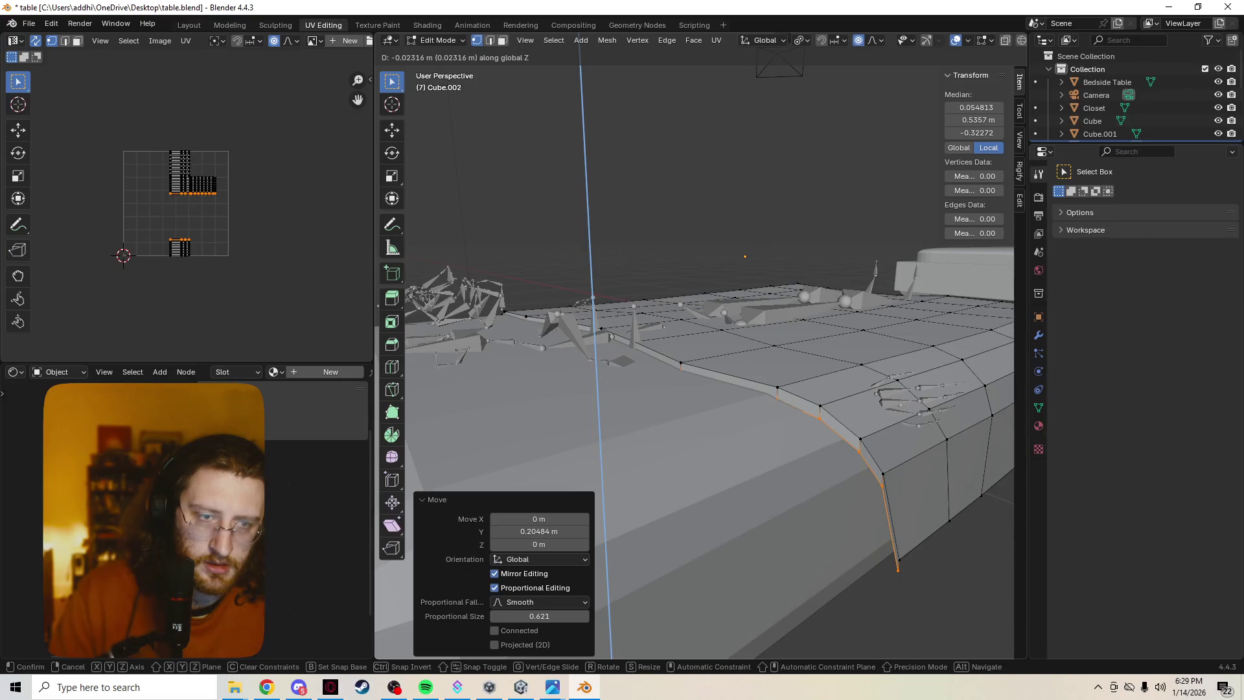
key(Return)
key(g)
key(y)
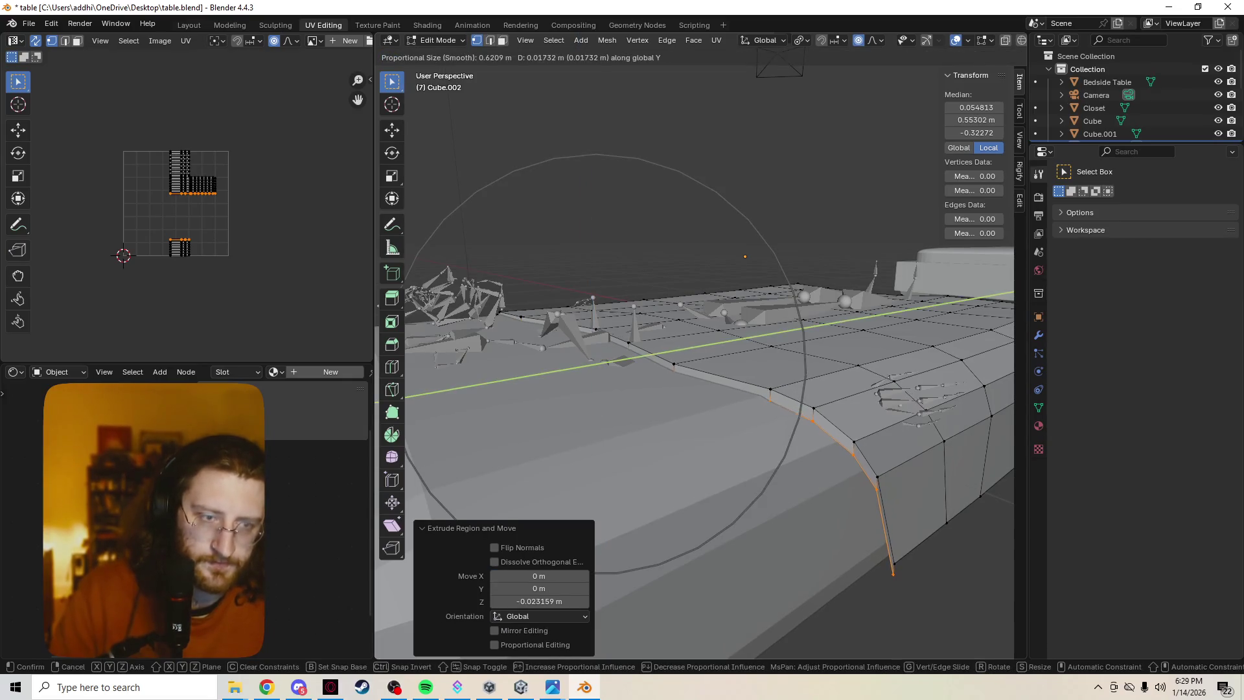
key(Return)
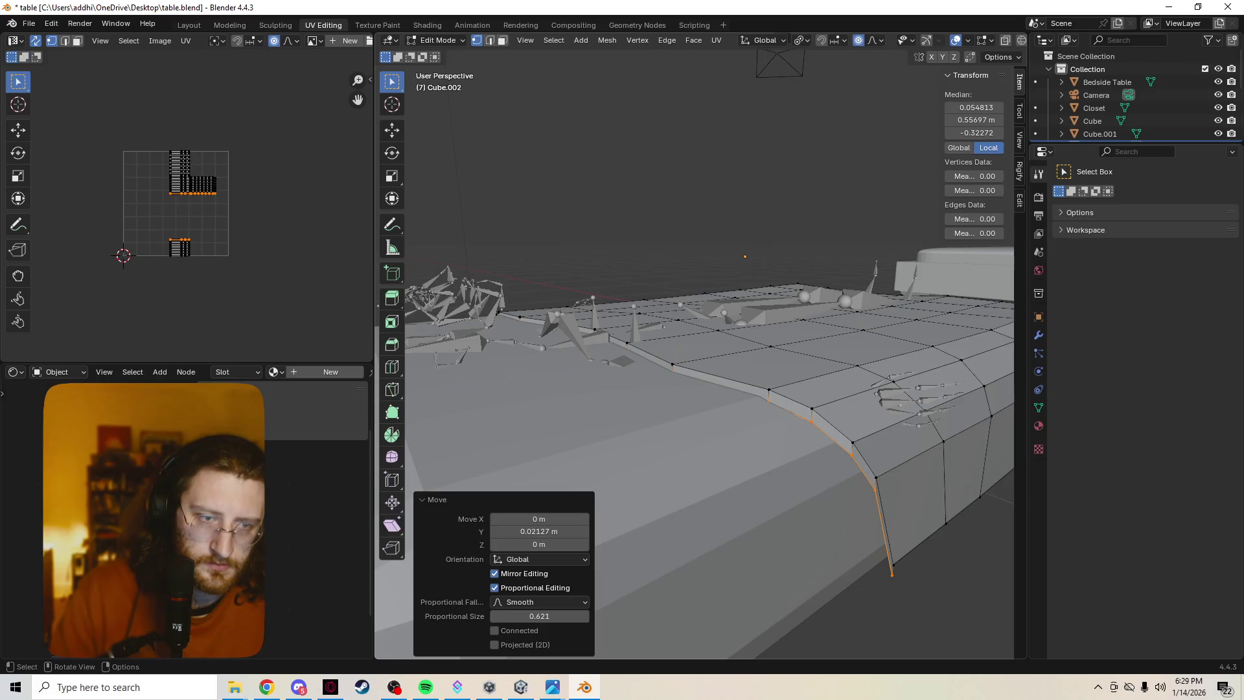
Try shrinking the edge loop, then undo the shrink.
middle_drag(712, 389, 739, 390)
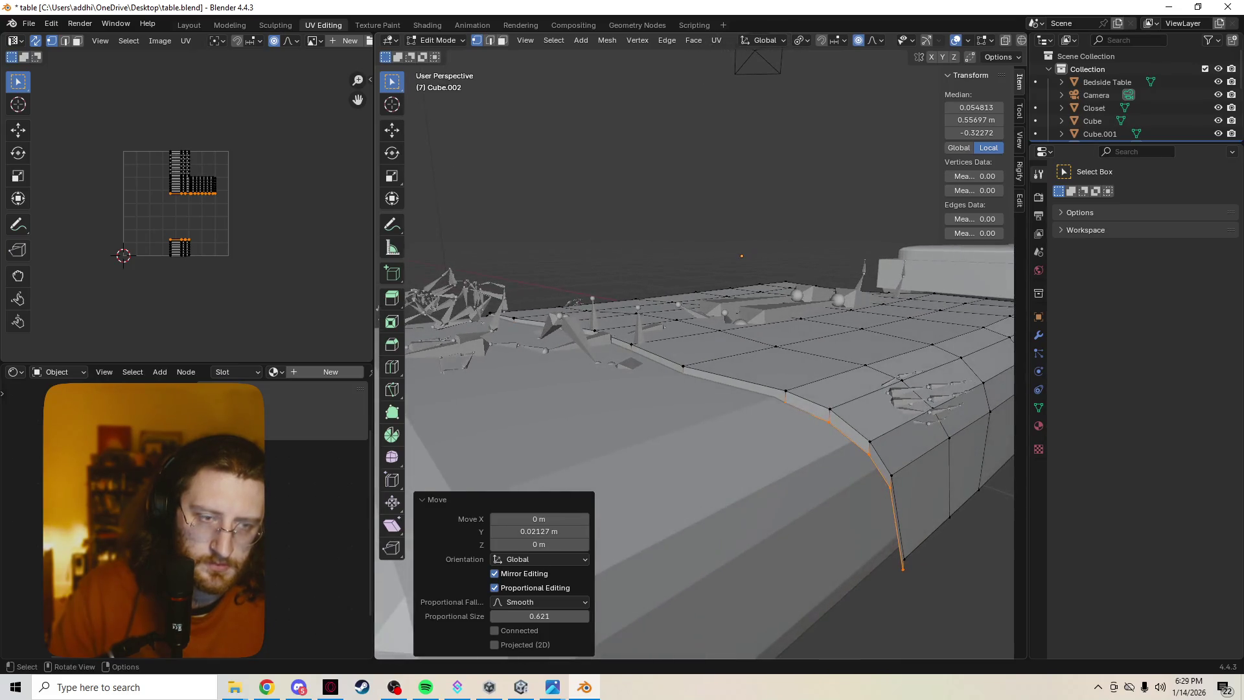
key(g)
key(s)
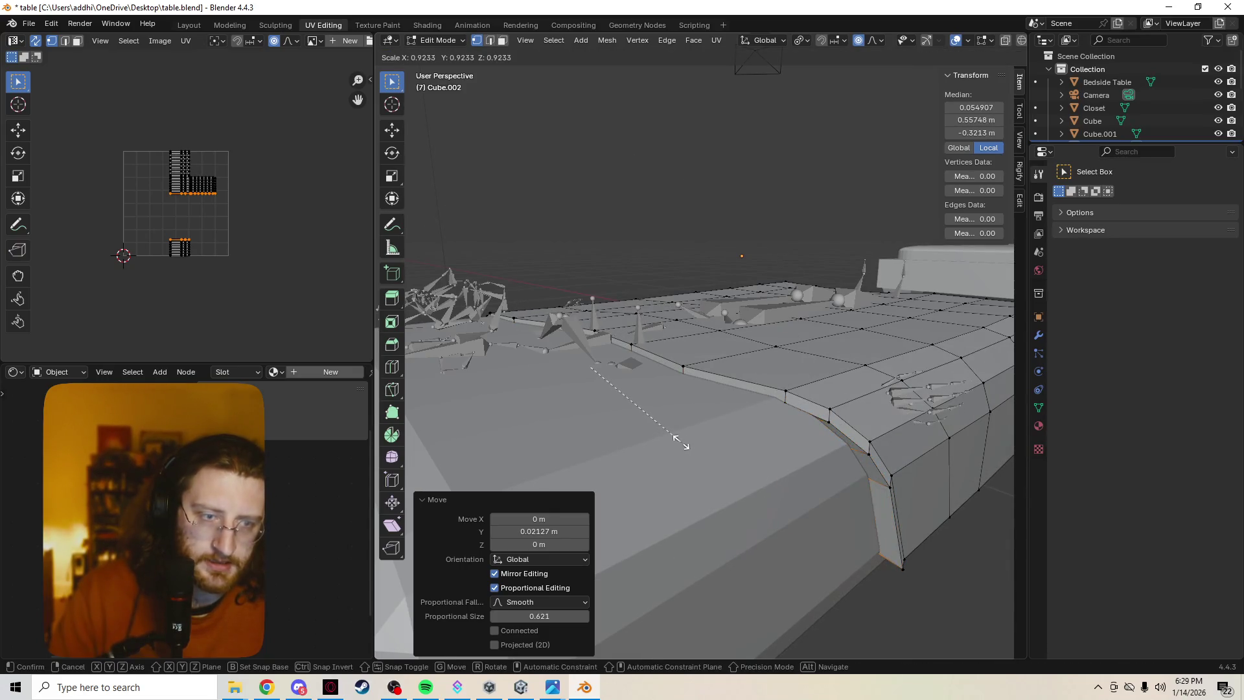
click(680, 446)
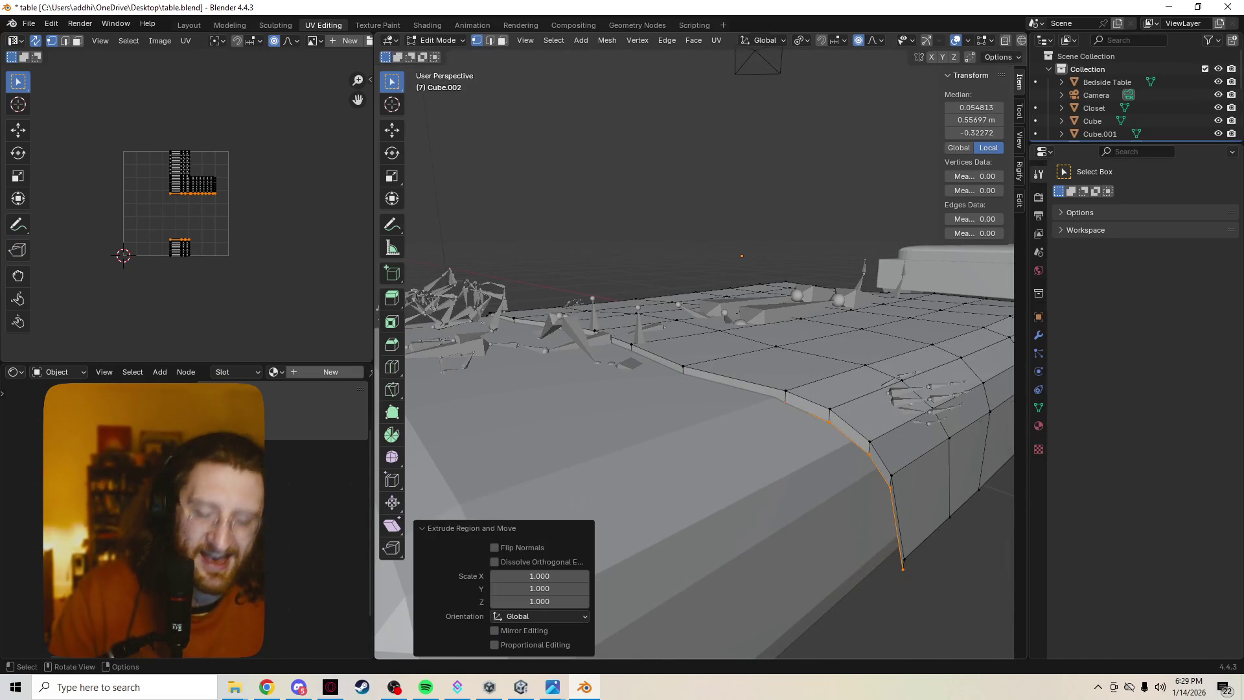
key(ctrl+z)
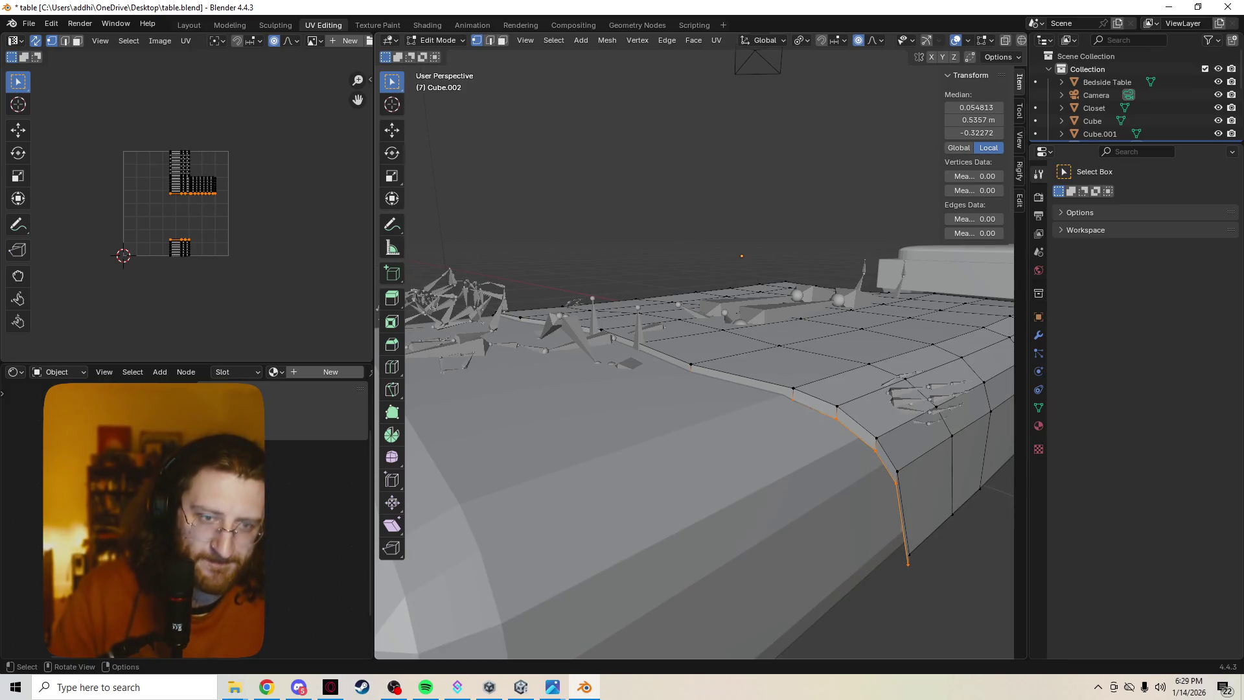
Extrude a new strip from the head-edge row and shrink it to 0.929 to tuck inward.
ctrl+alt+click(916, 458)
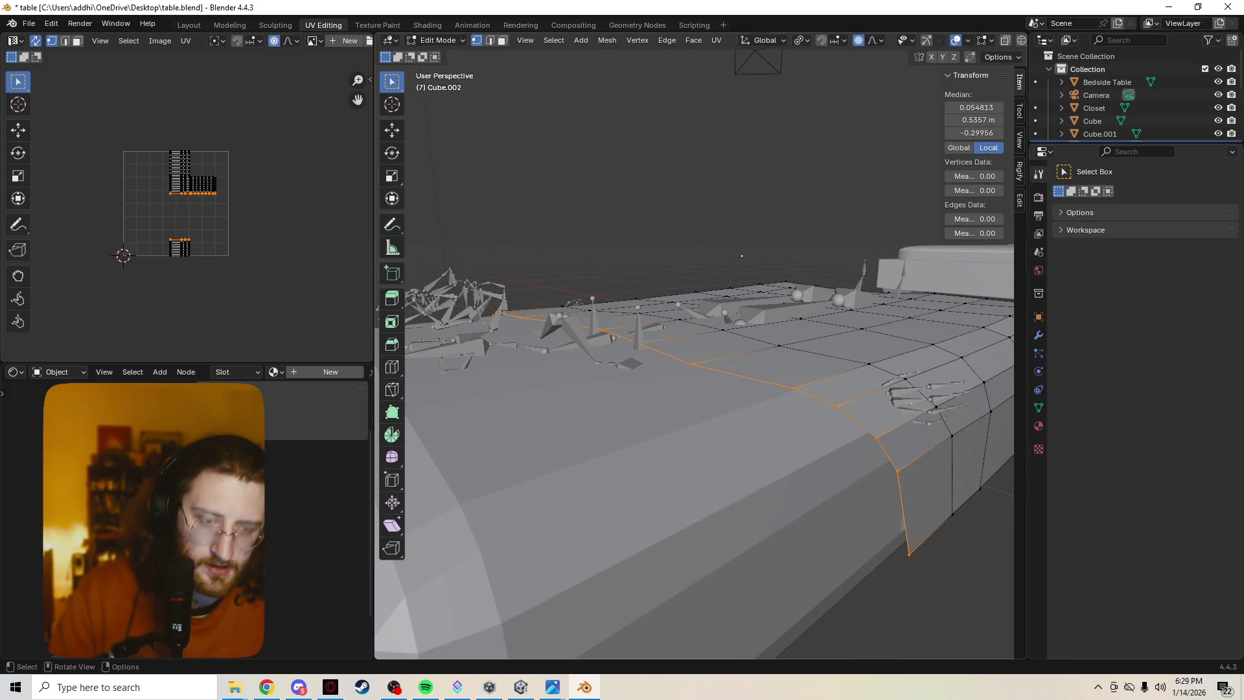
key(s)
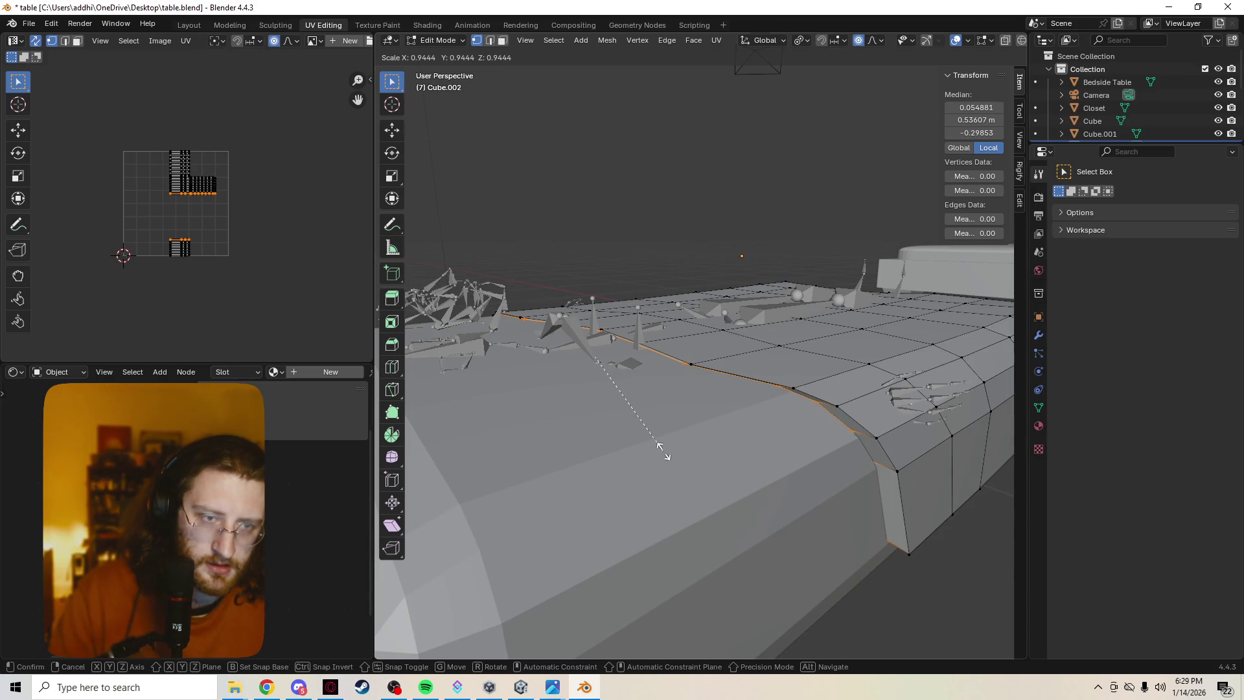
right_click(664, 447)
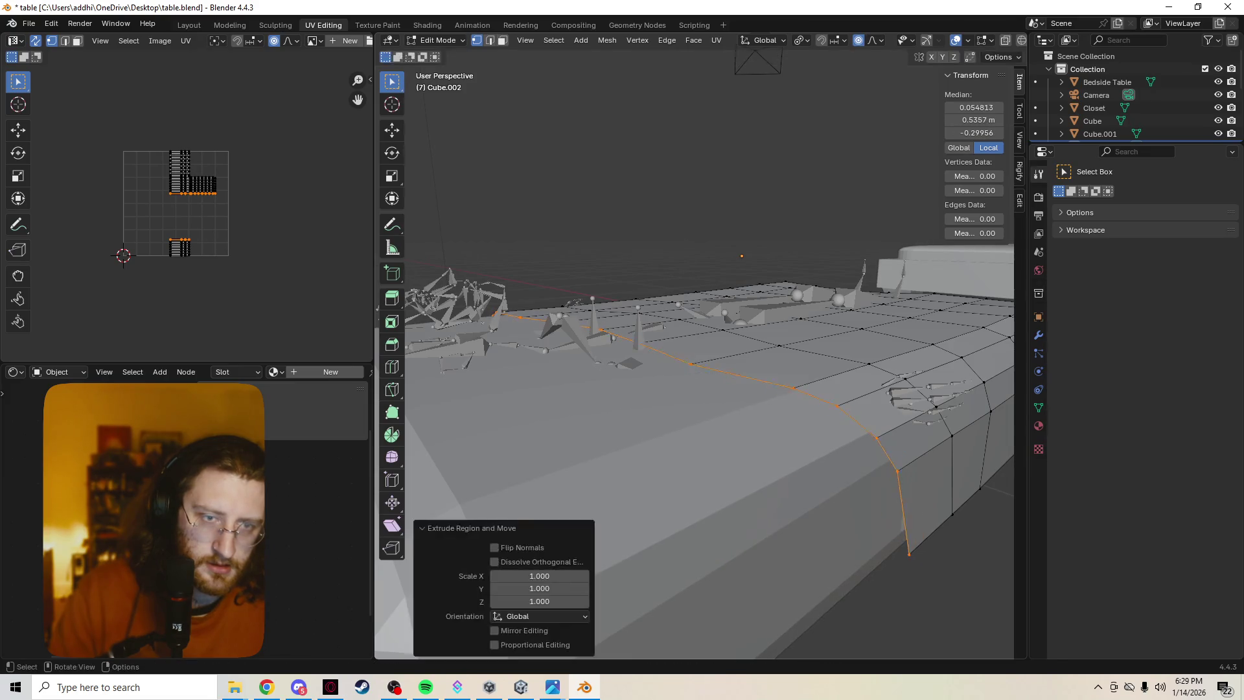
key(Return)
key(s)
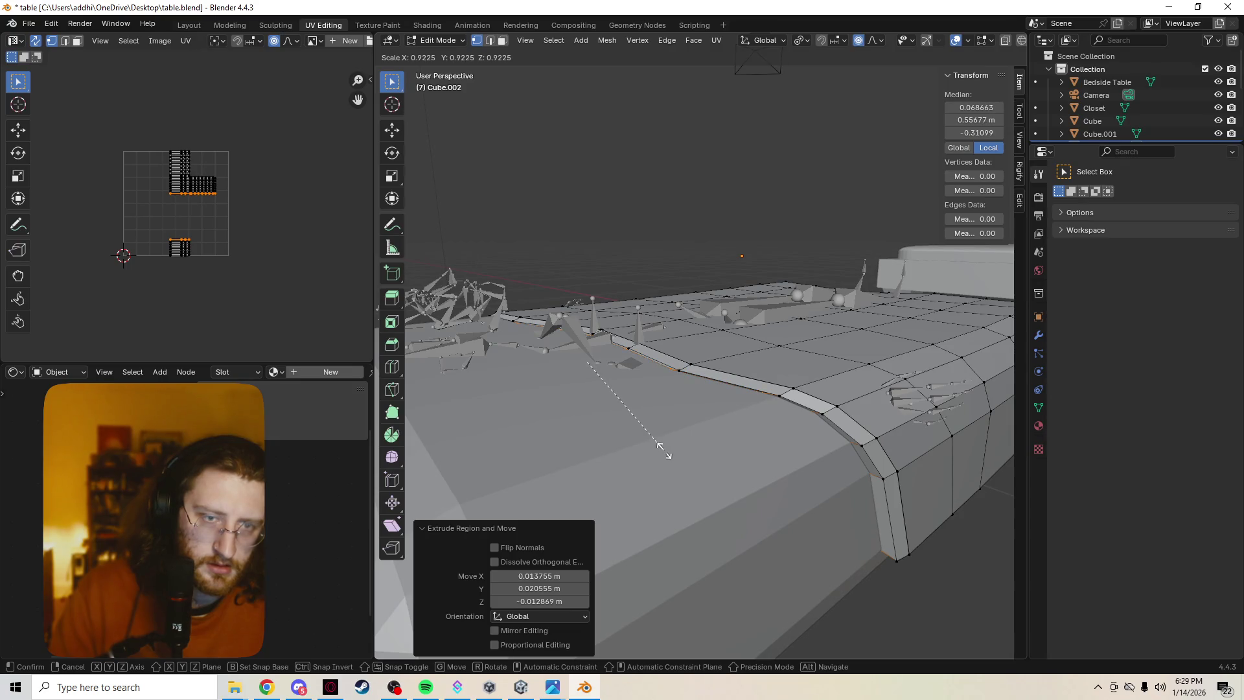
click(664, 449)
mouse_move(664, 449)
middle_down()
mouse_move(570, 425)
mouse_move(545, 324)
mouse_move(570, 473)
middle_up()
key(ctrl+z)
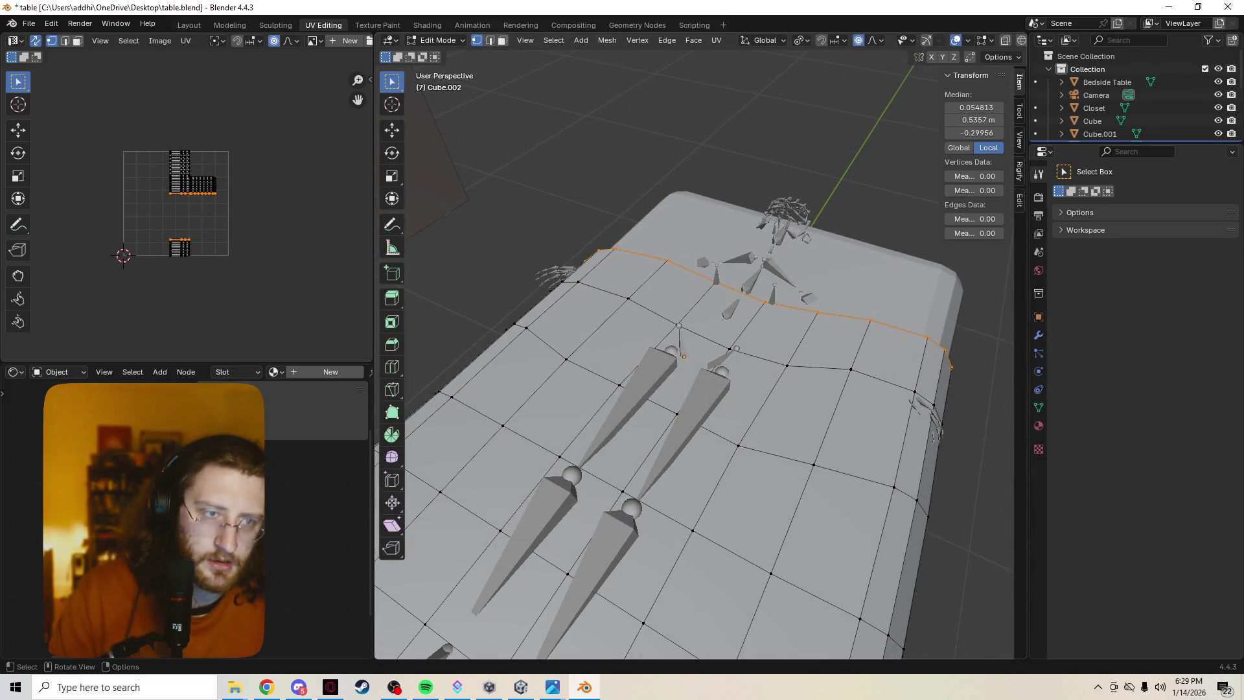
Shrink the head-end edge loop along Y.
key(g)
key(y)
key(s)
click(934, 437)
middle_drag(935, 437, 868, 350)
Extrude a new front-edge row, scale it to 0.925 and nudge it slightly down.
key(g)
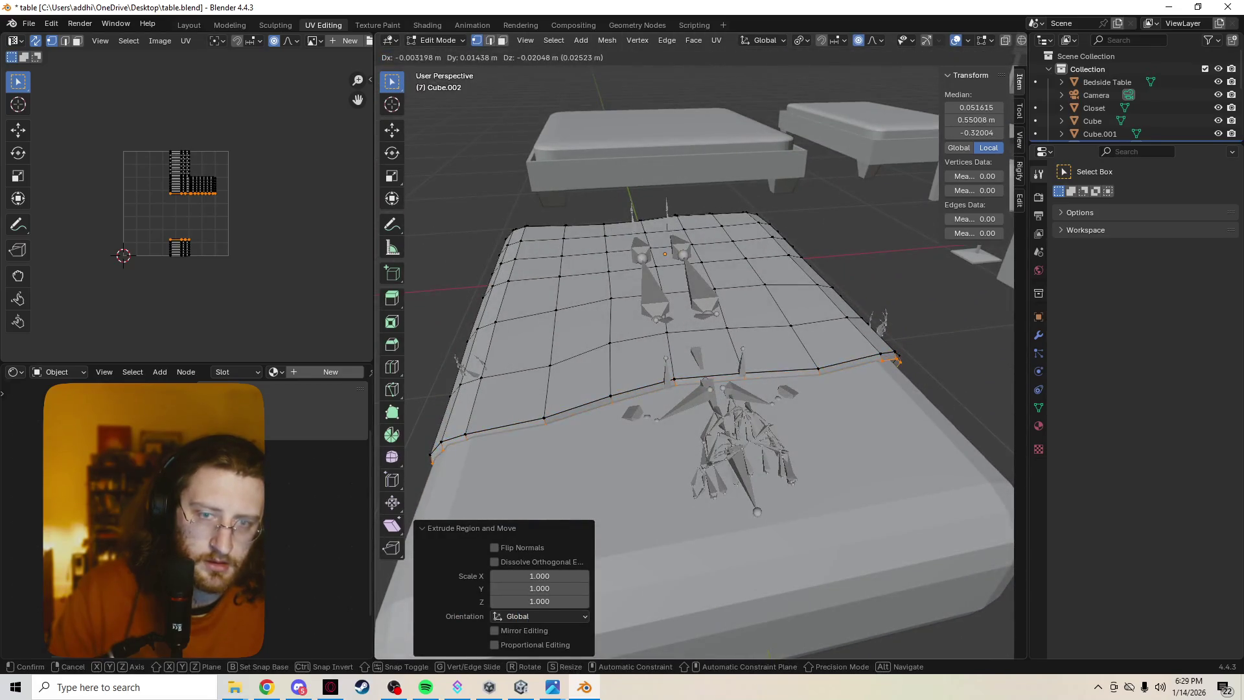
key(s)
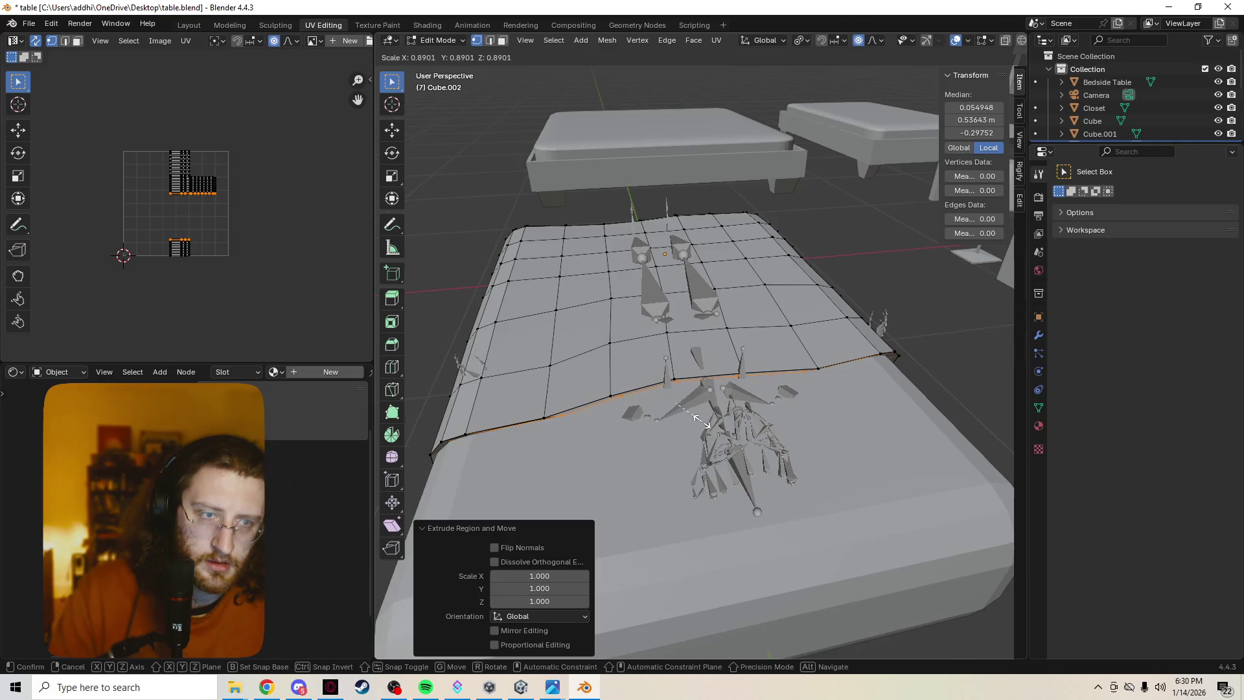
key(g)
key(y)
key(y)
key(y)
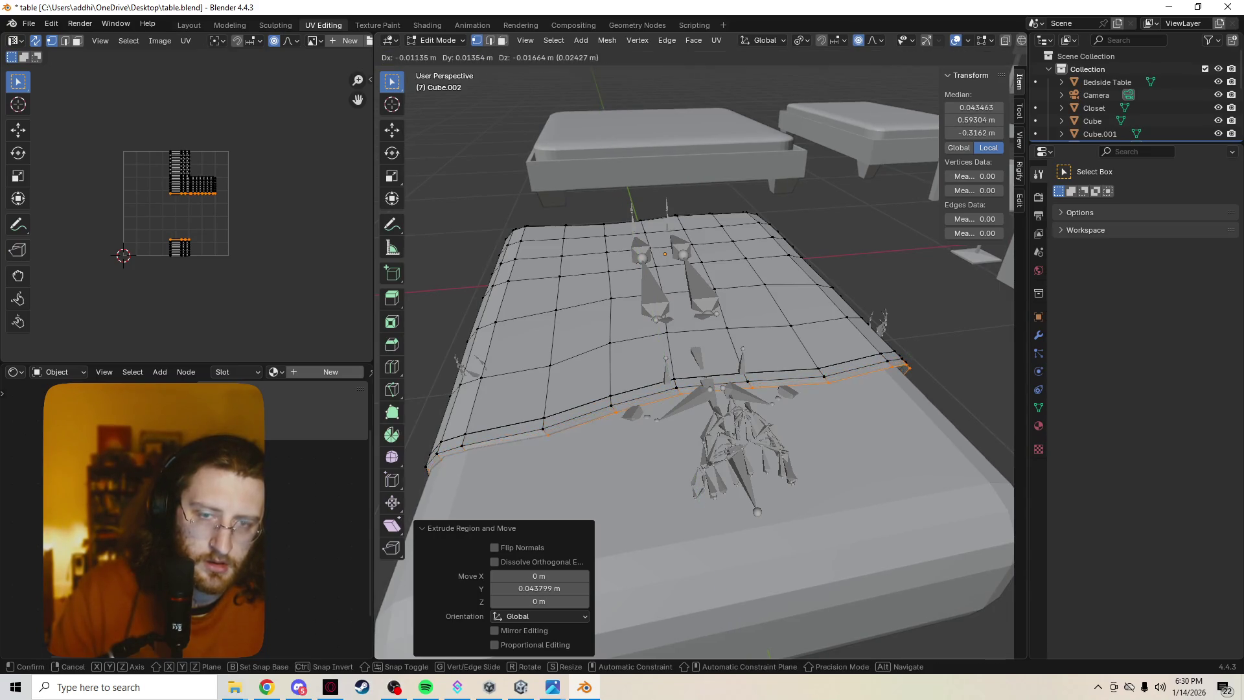
key(s)
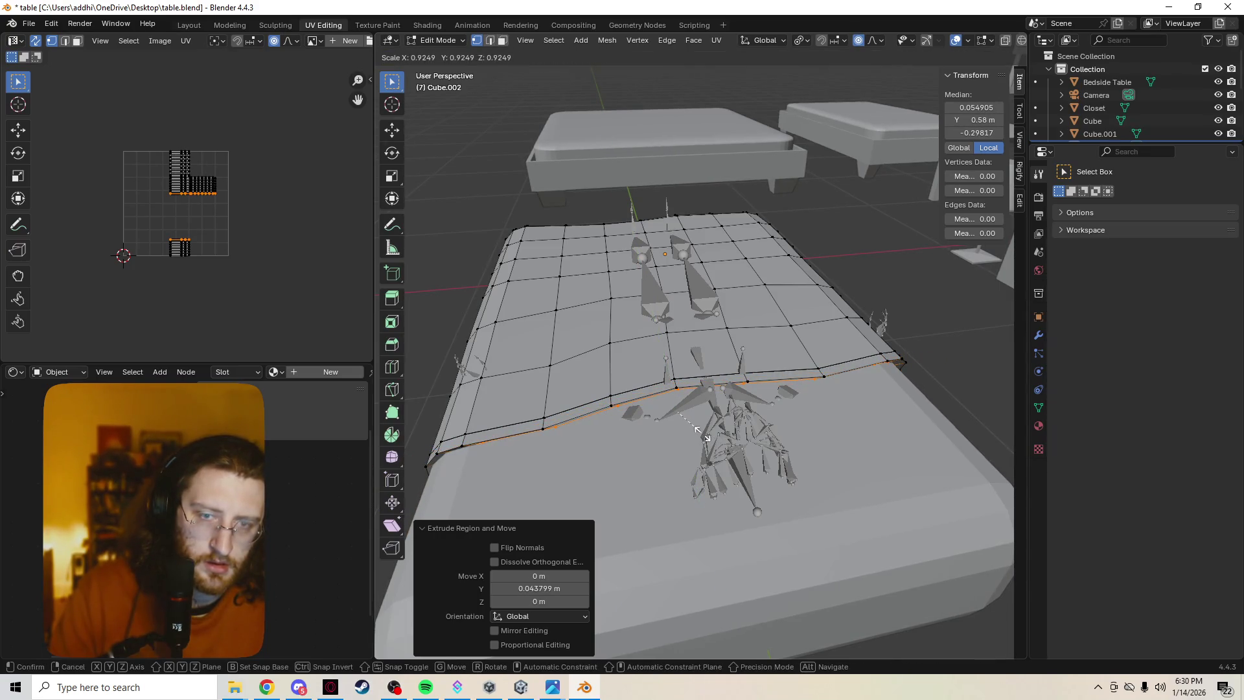
click(700, 433)
key(s)
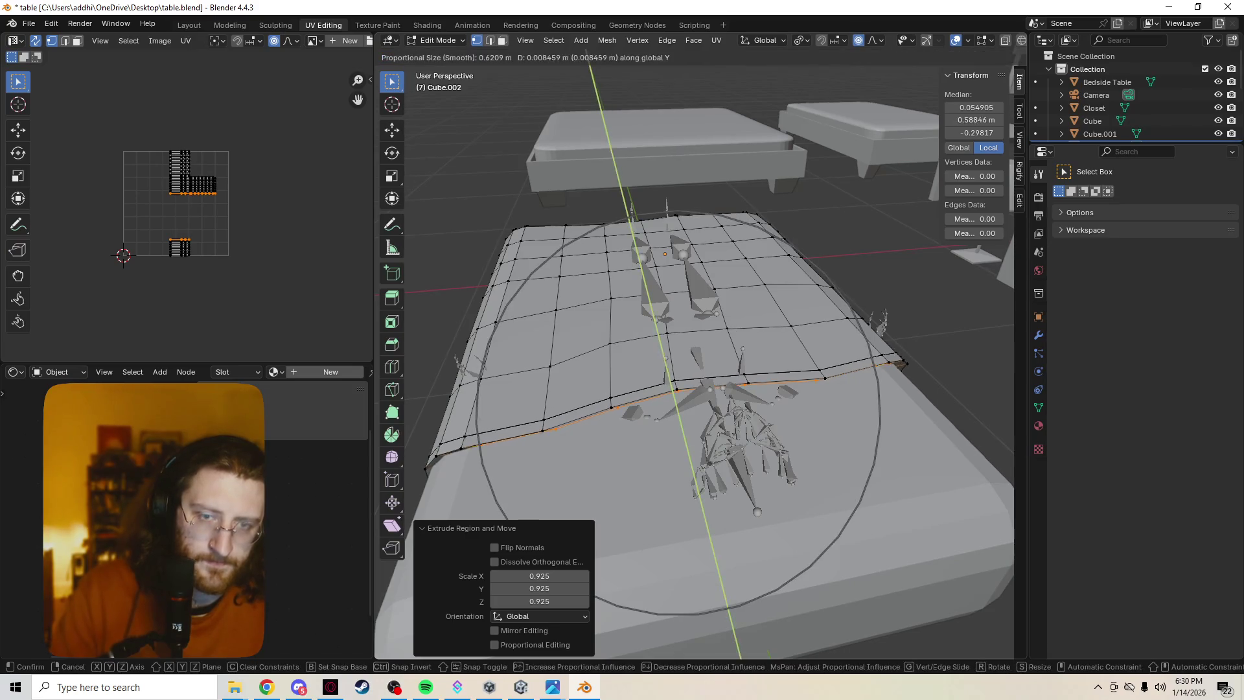
key(Escape)
key(g)
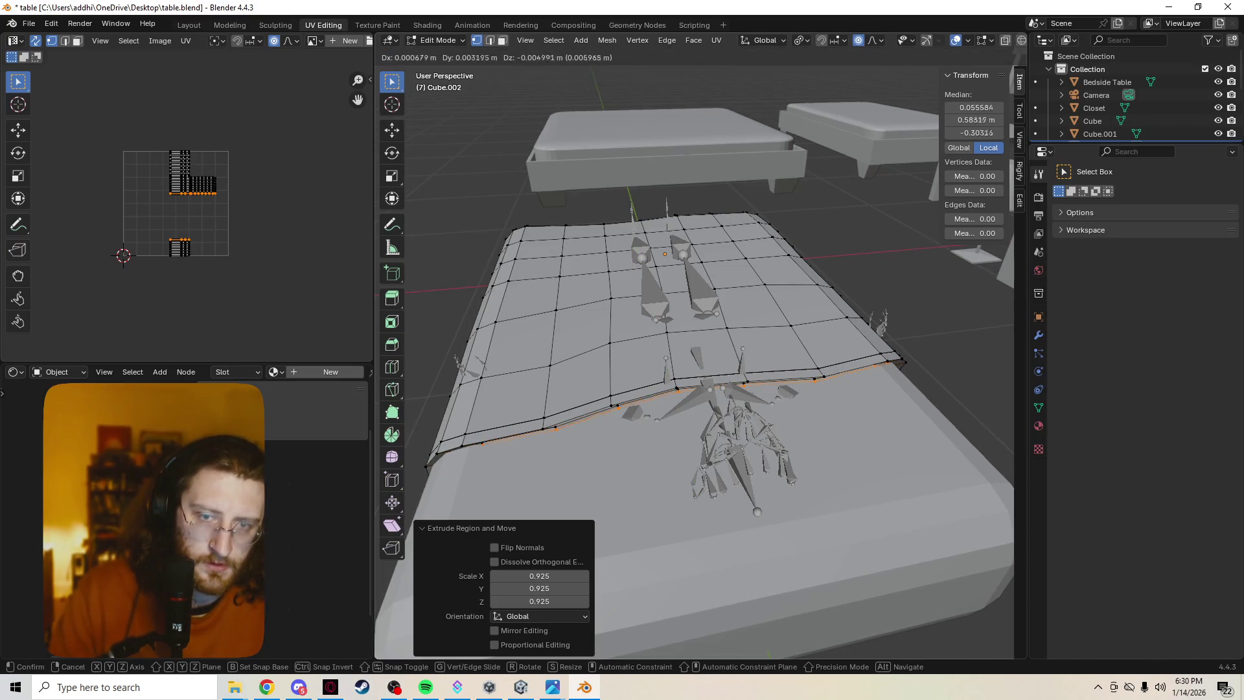
key(Return)
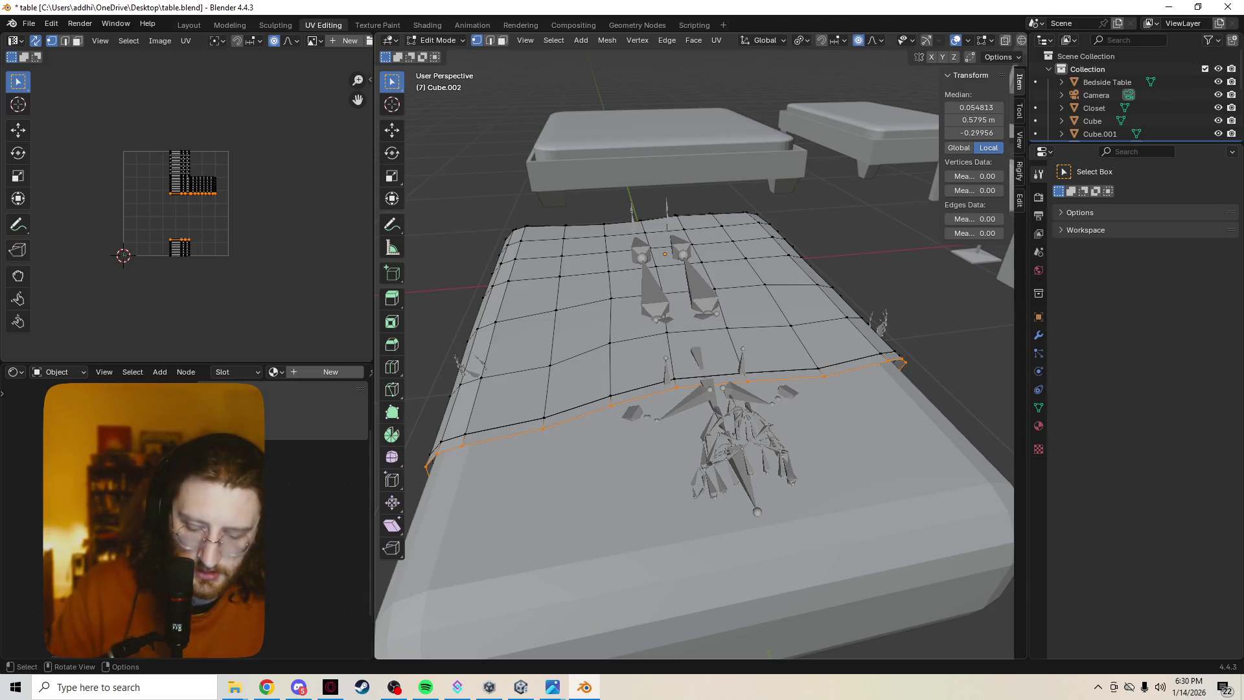
Push the front edge row outward with shrink/fatten and a proportional scale.
key(alt+s)
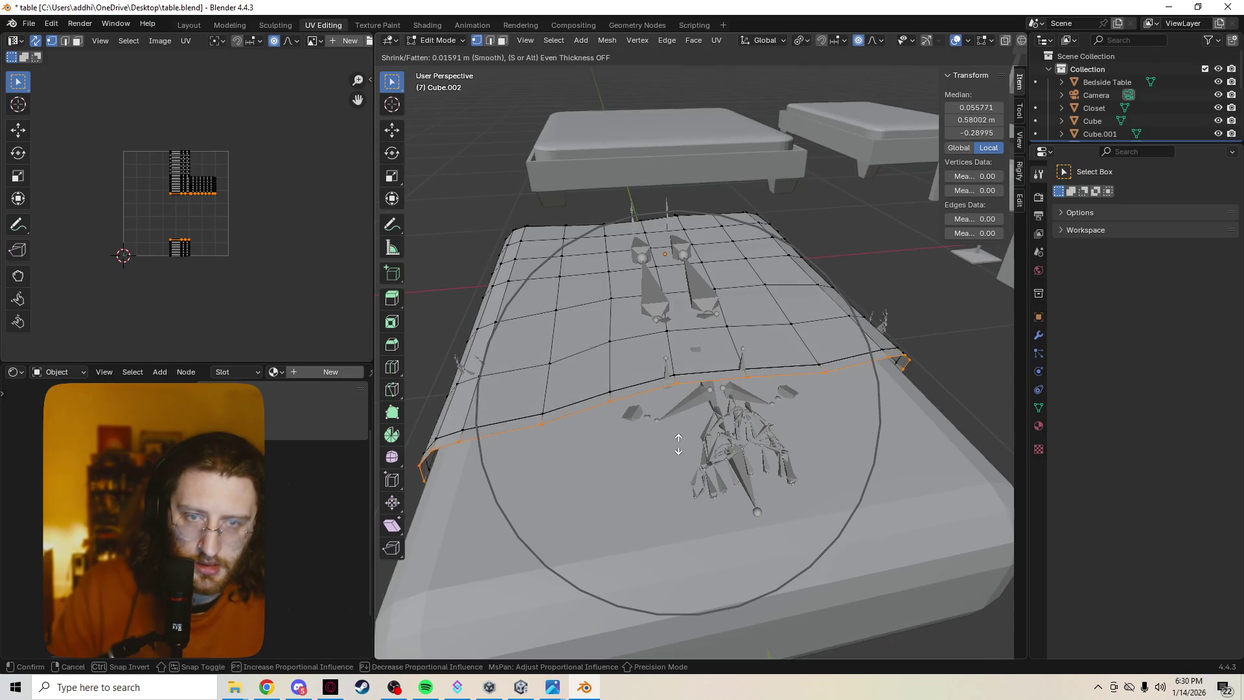
click(677, 449)
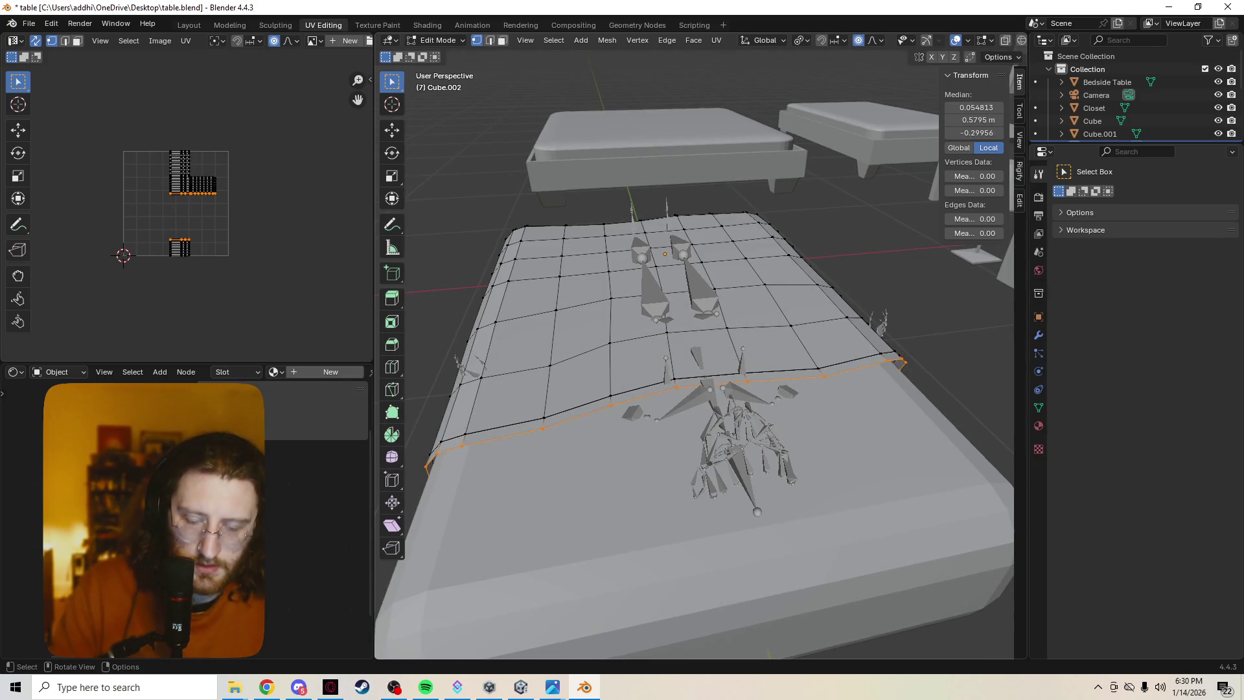
key(g)
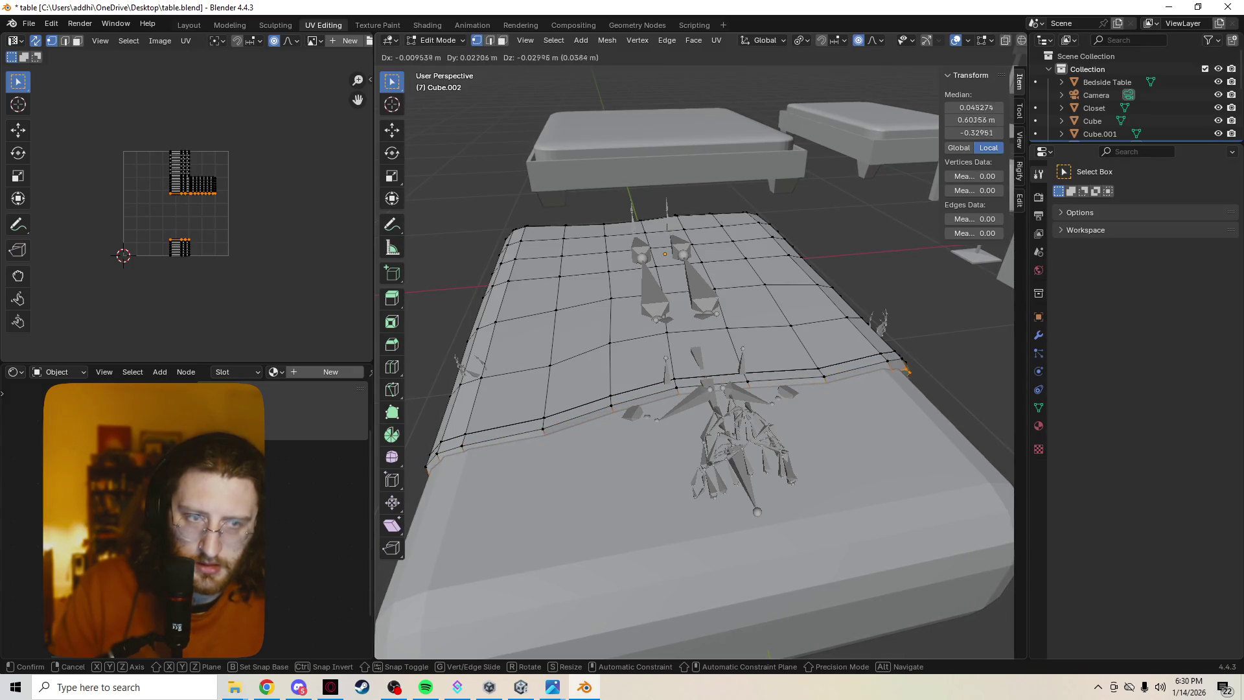
key(s)
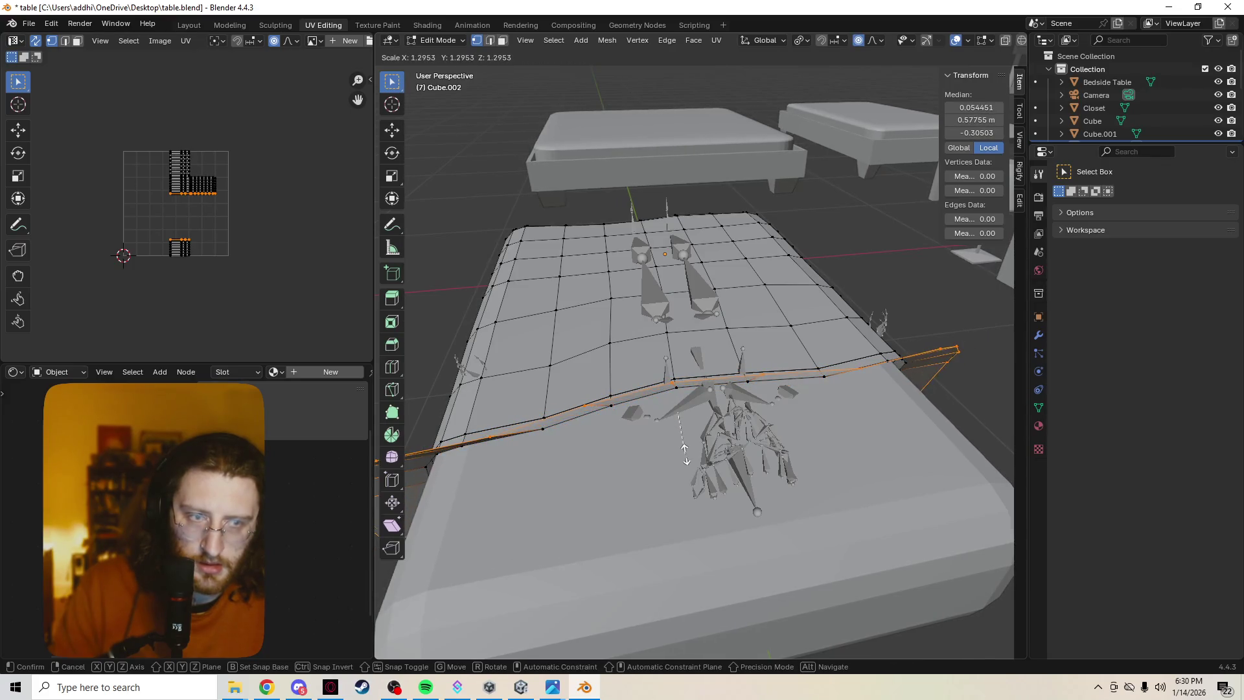
key(o)
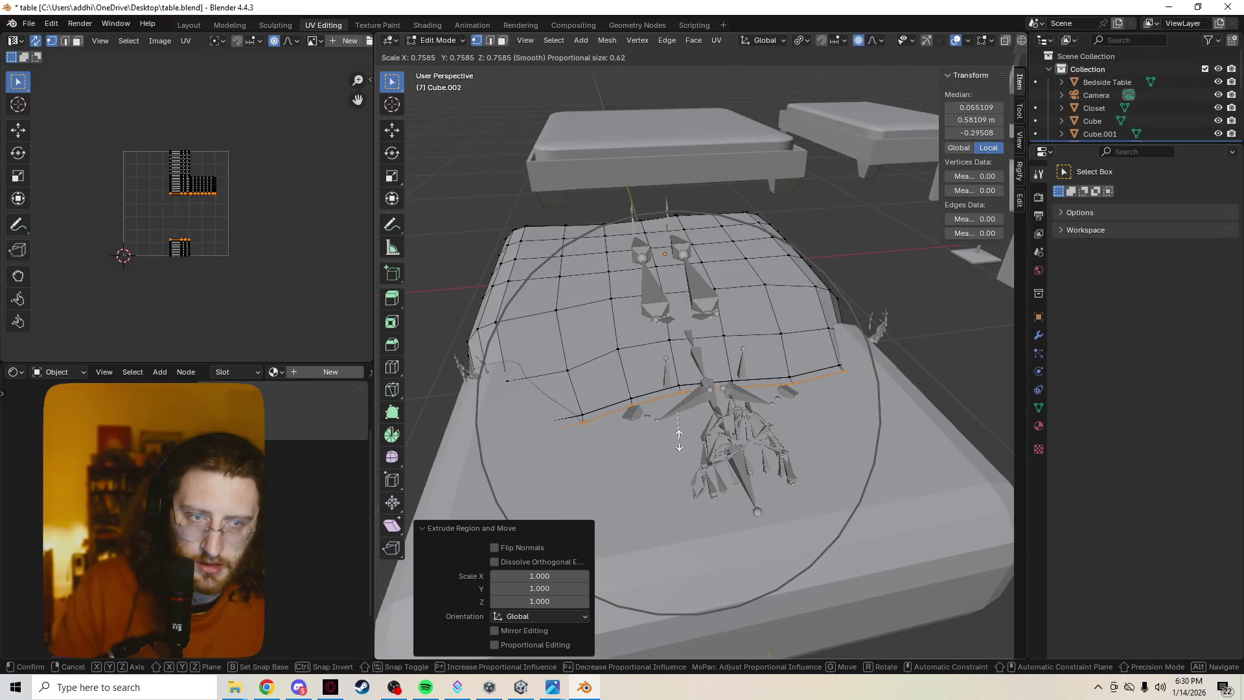
key(Return)
key(alt+s)
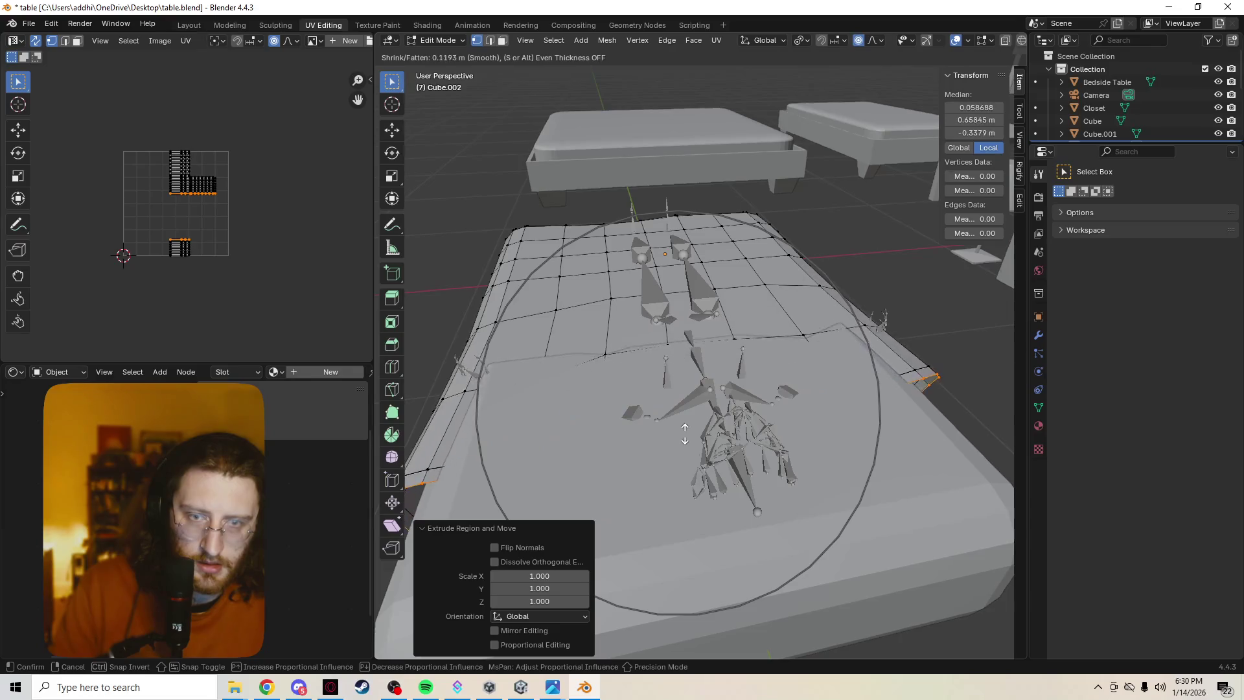
key(Return)
Try scaling the row again and extrude another front-edge row, cancelling its scale.
key(g)
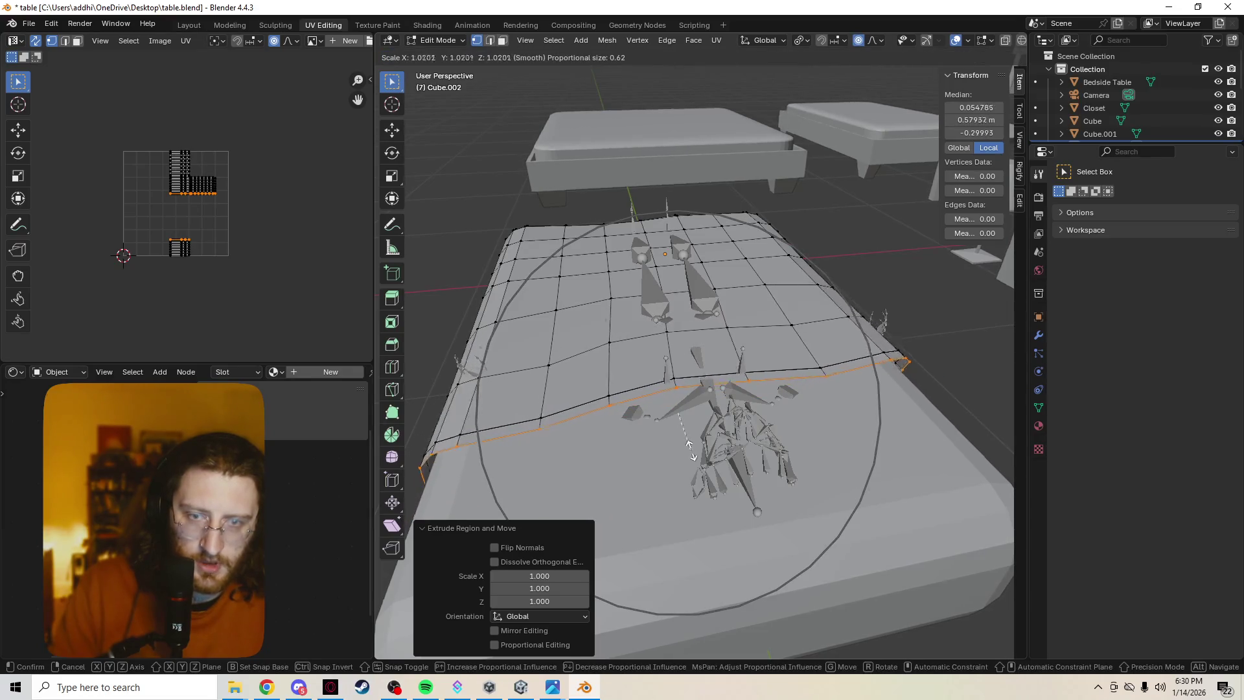
key(Escape)
key(g)
key(s)
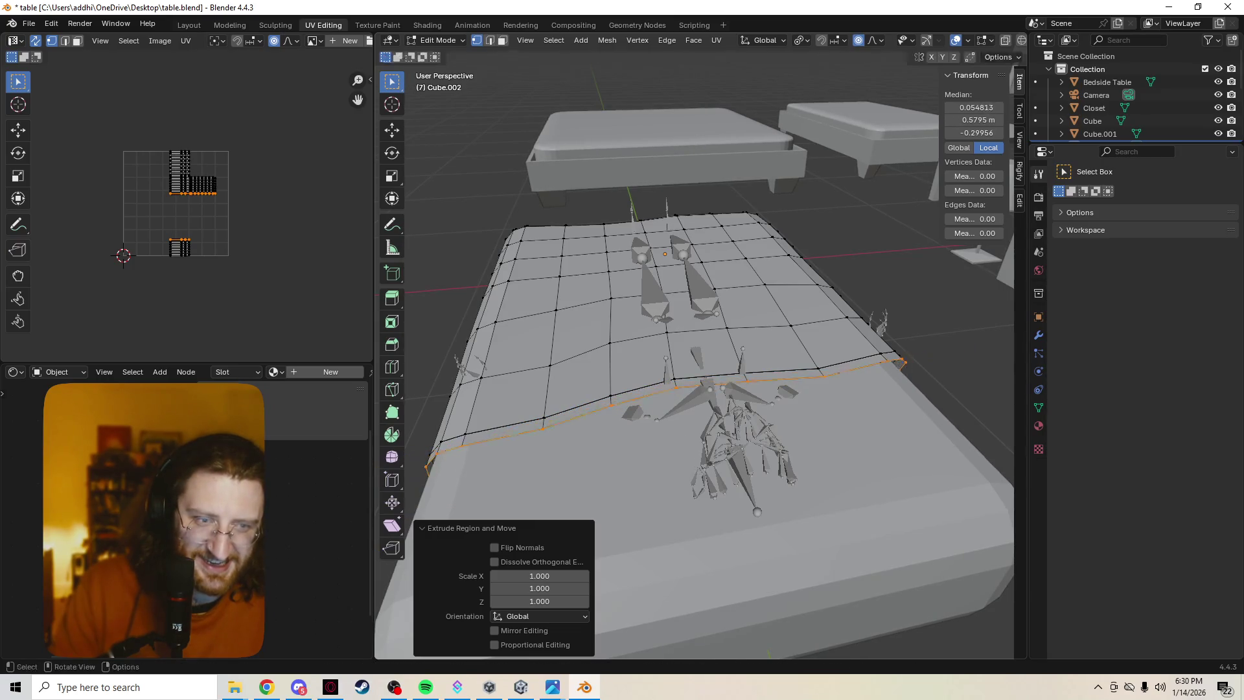
key(o)
key(Escape)
key(e)
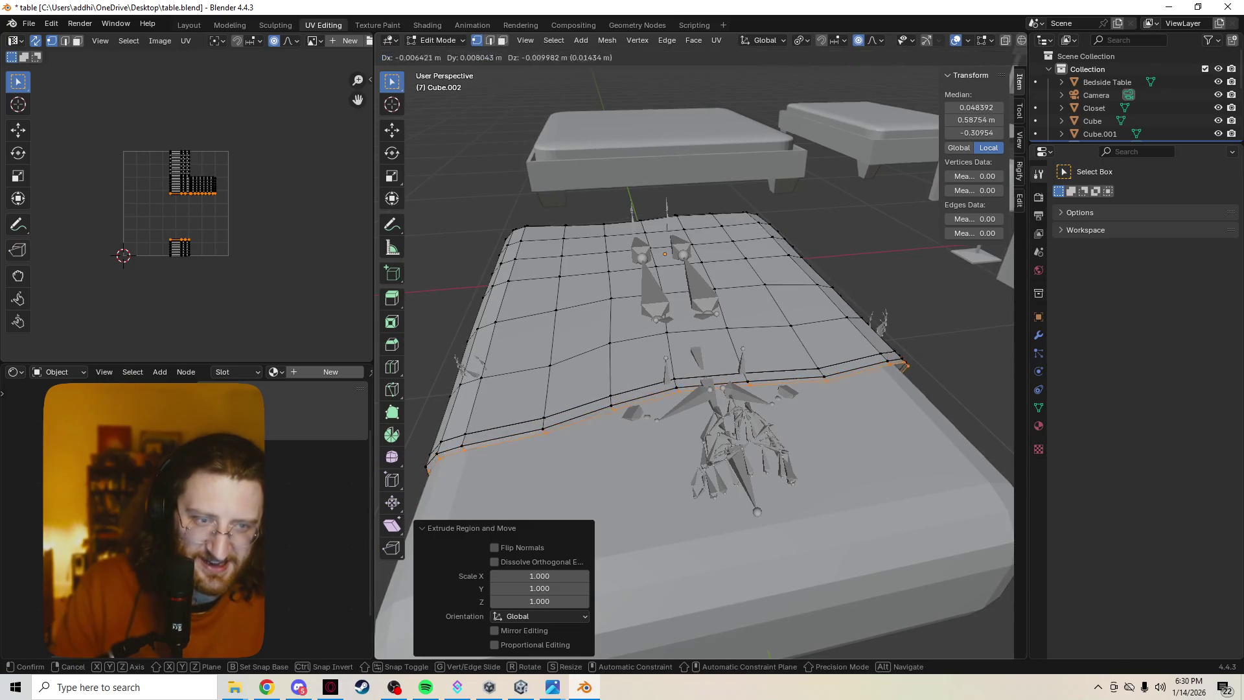
click(691, 459)
key(s)
key(Escape)
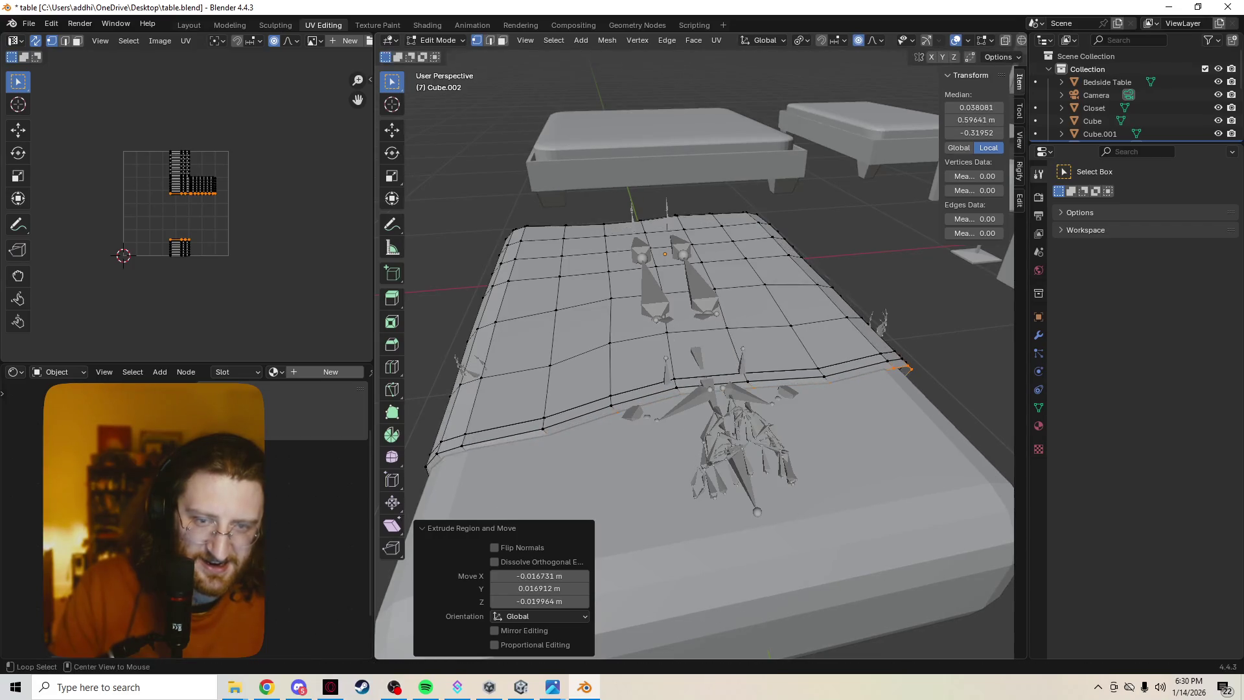
Inspect the mesh in see-through view, then undo the trial rows back to the mattress top.
key(alt+z)
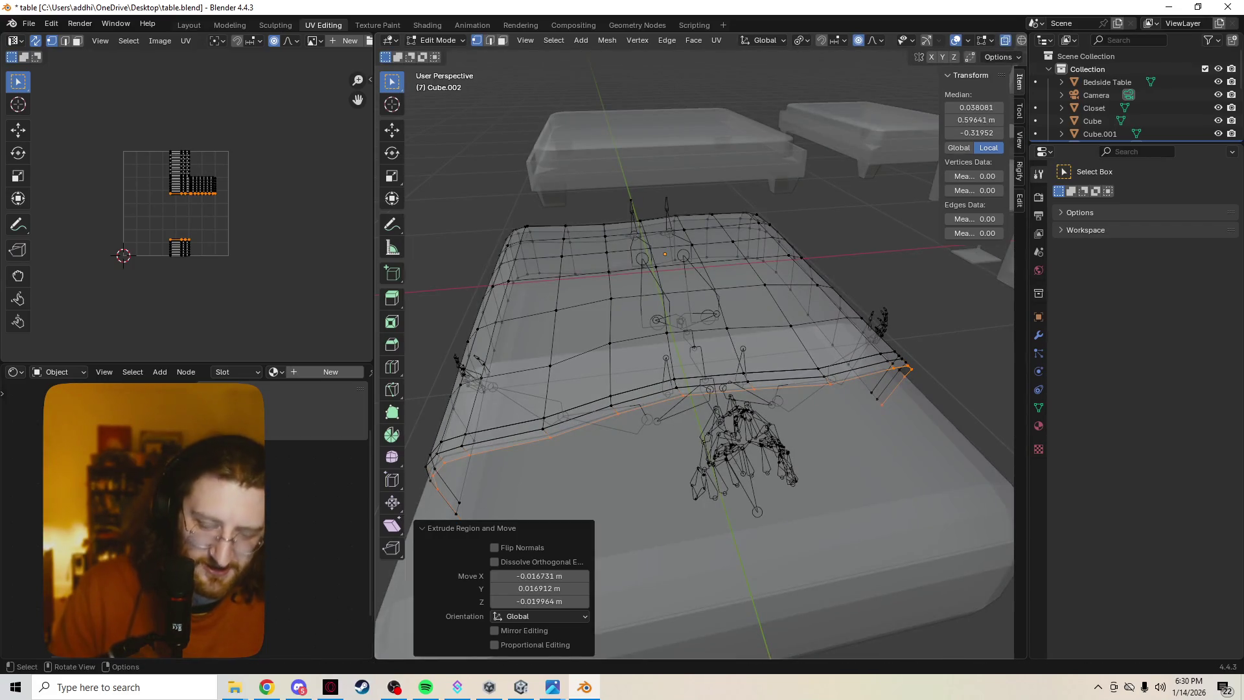
key(z)
click(719, 458)
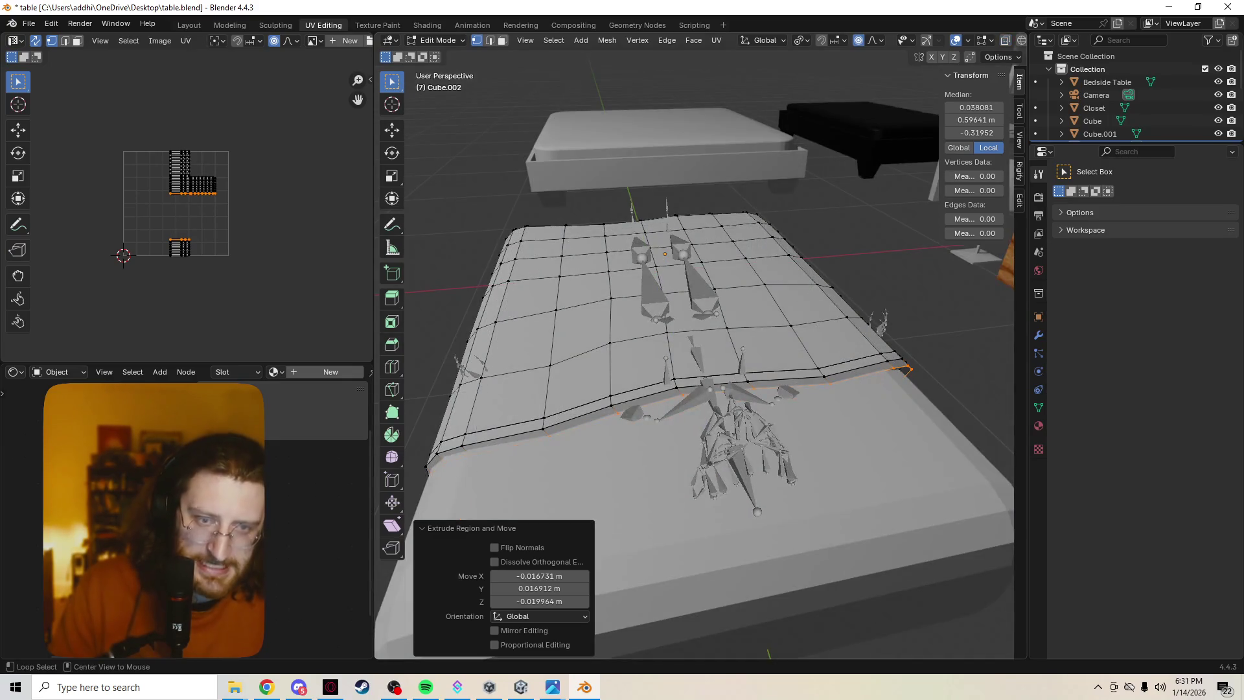
key(alt+z)
key(alt+z)
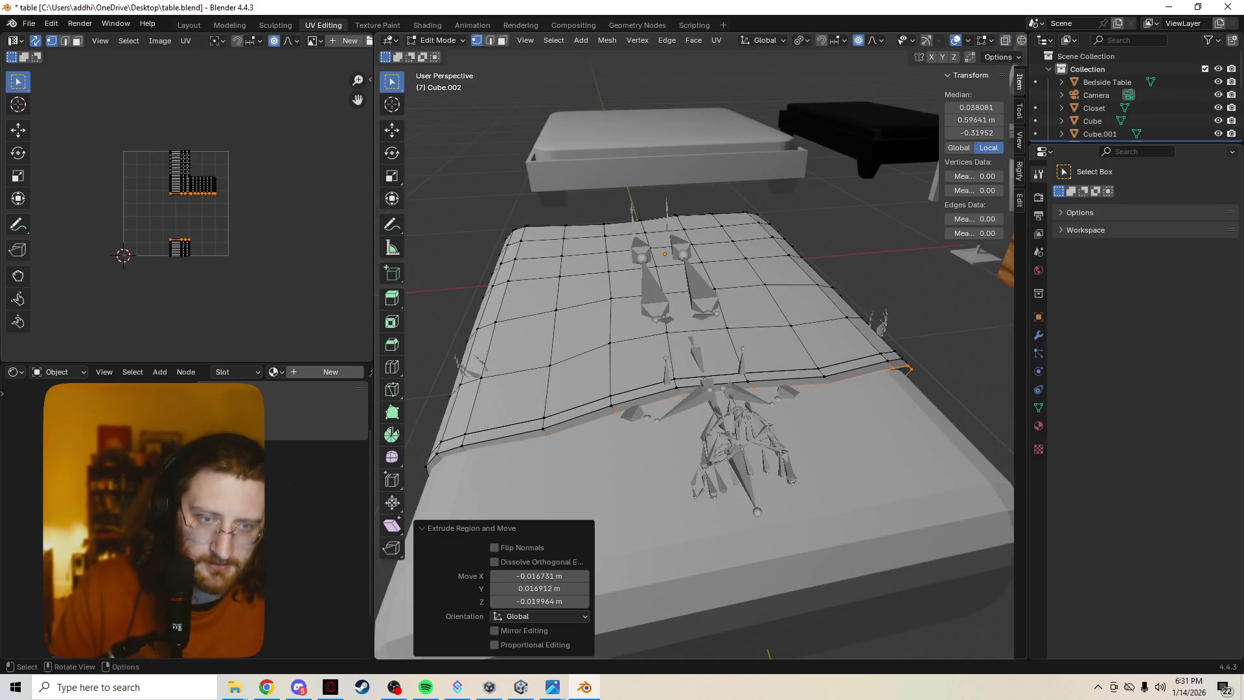
key(alt+z)
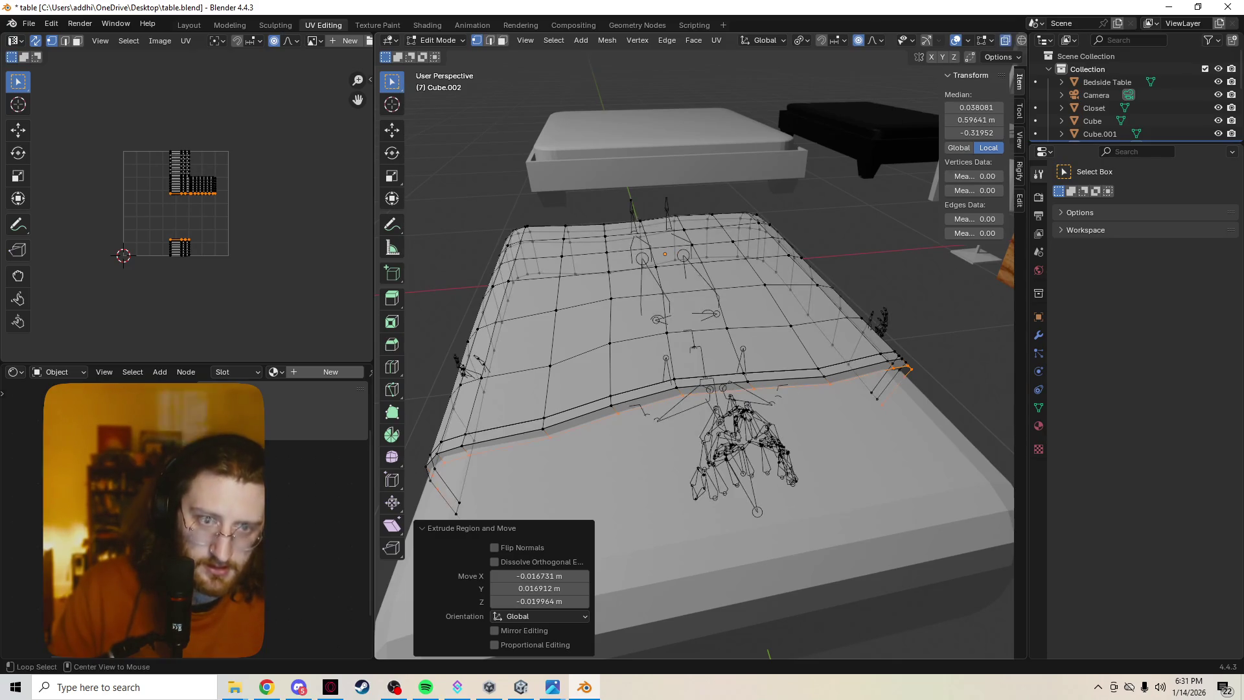
key(ctrl+z)
key(alt+z)
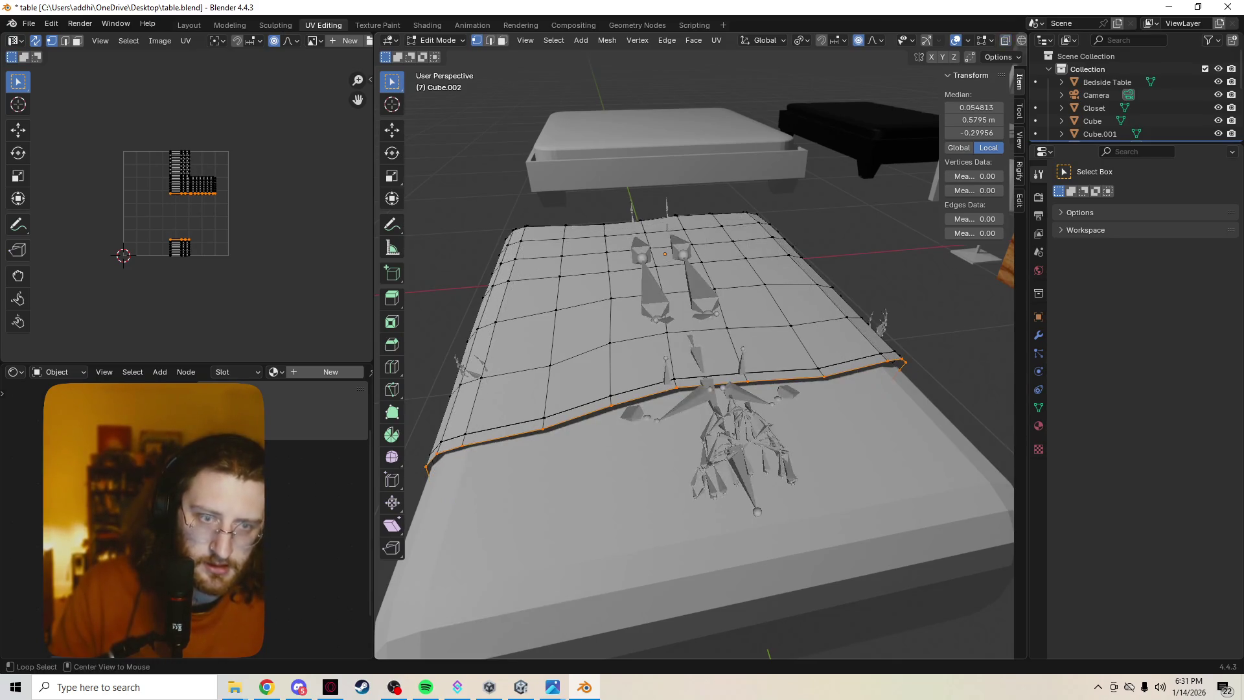
key(ctrl+z)
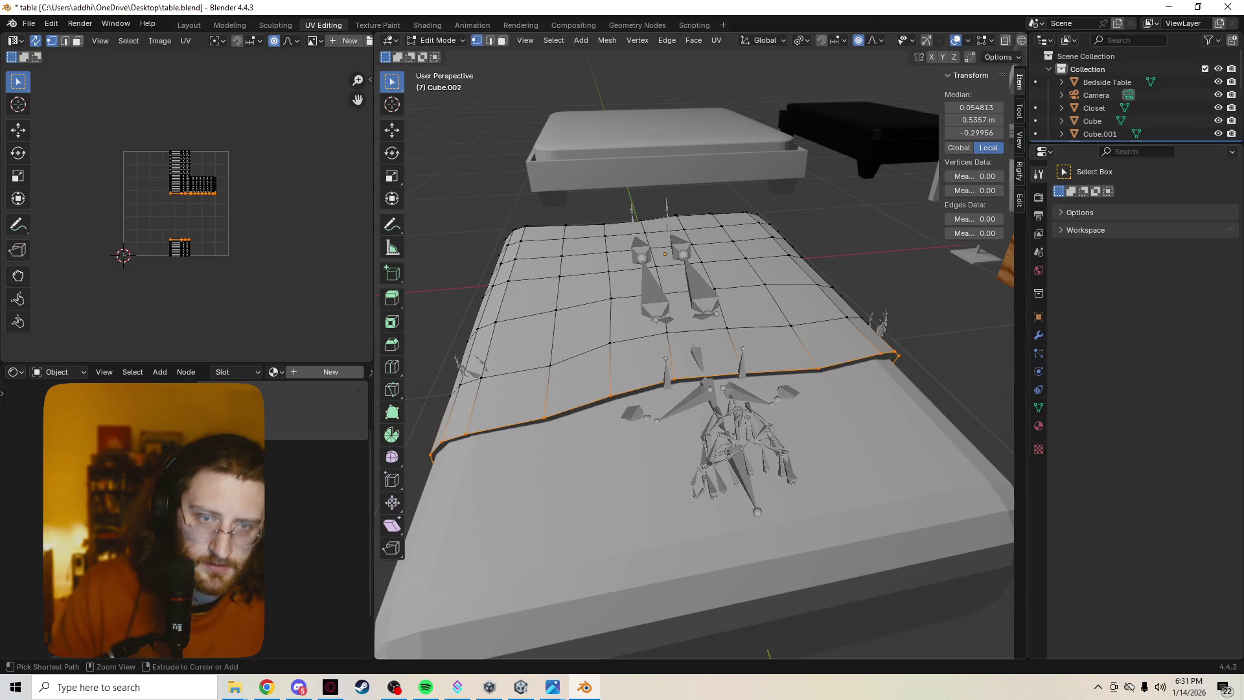
key(ctrl+z)
middle_drag(693, 350, 619, 353)
key(z)
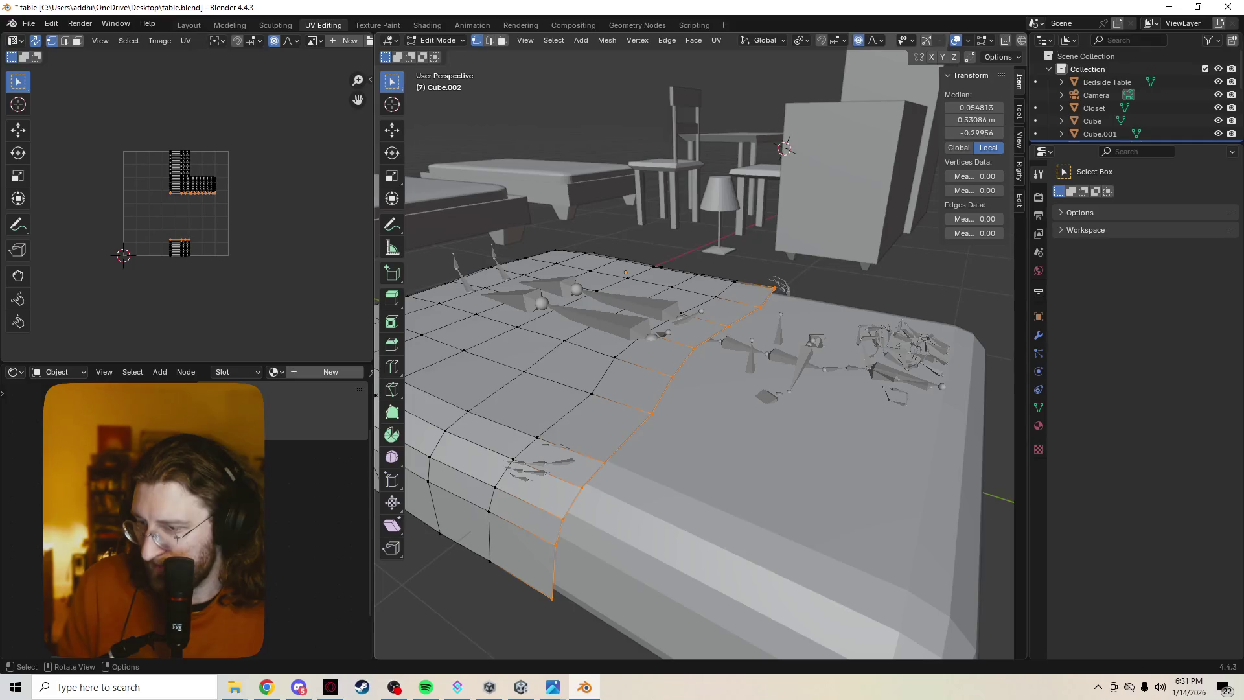
click(80, 23)
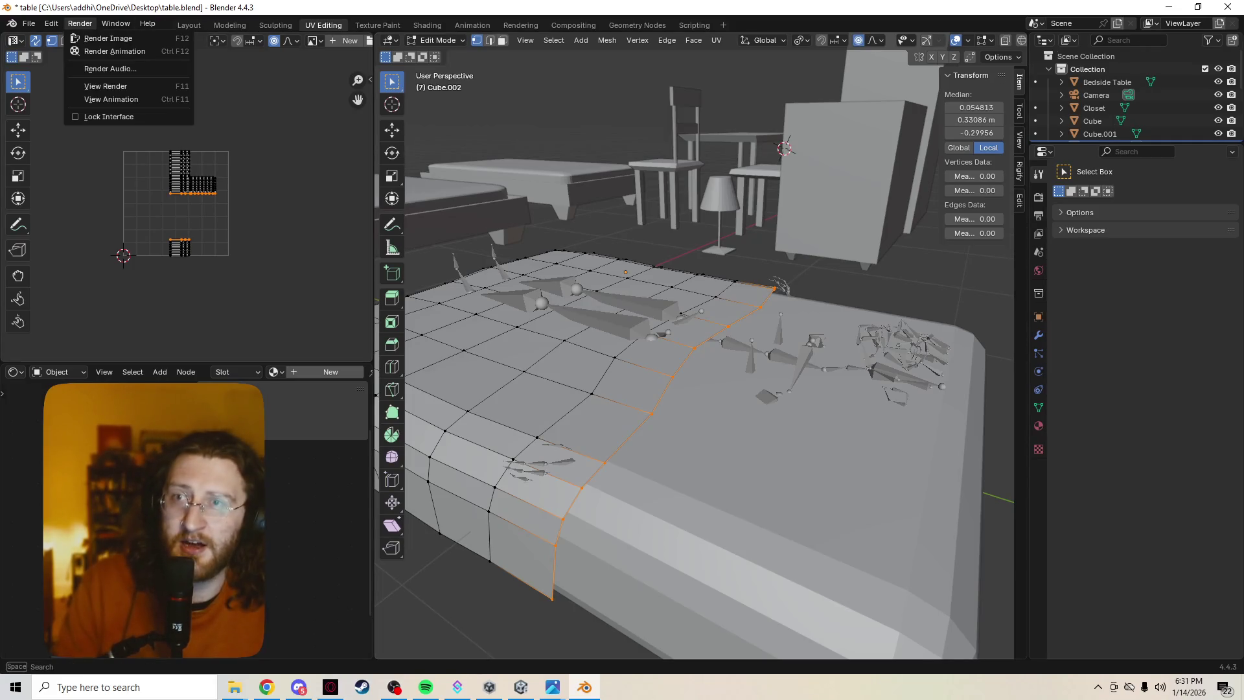
key(Escape)
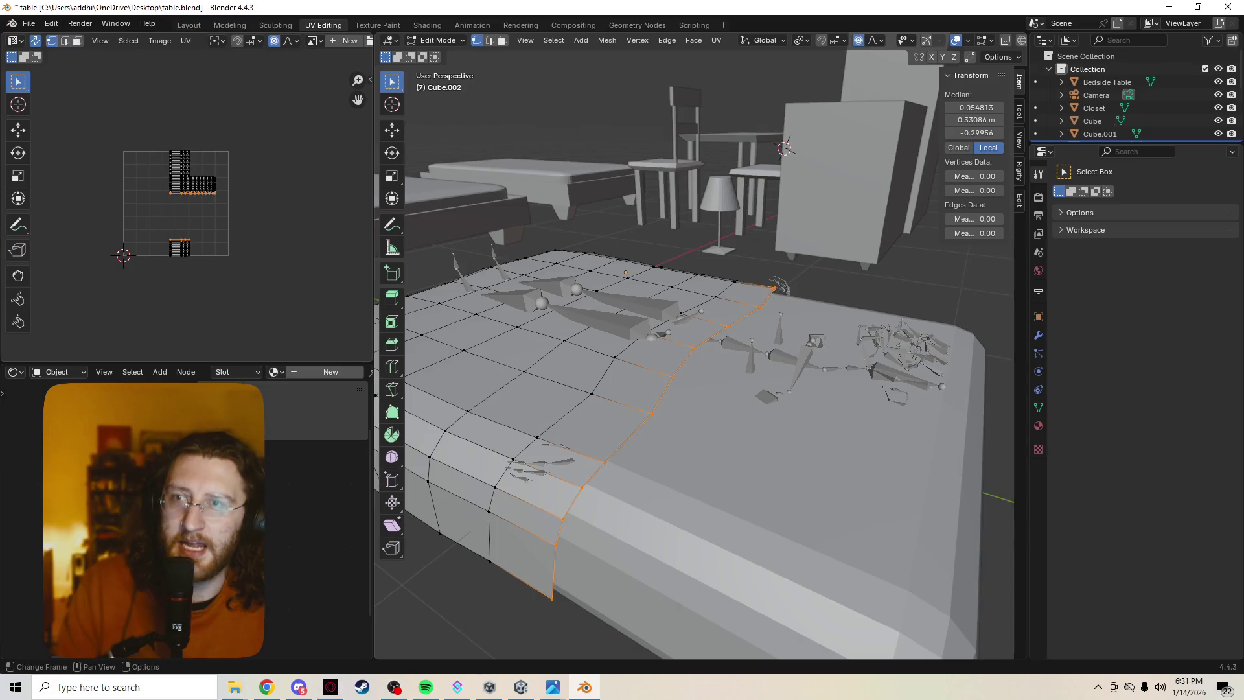
click(51, 24)
Filter Preferences extensions by 'simple b', deselect the mesh, and switch to the browser.
click(78, 191)
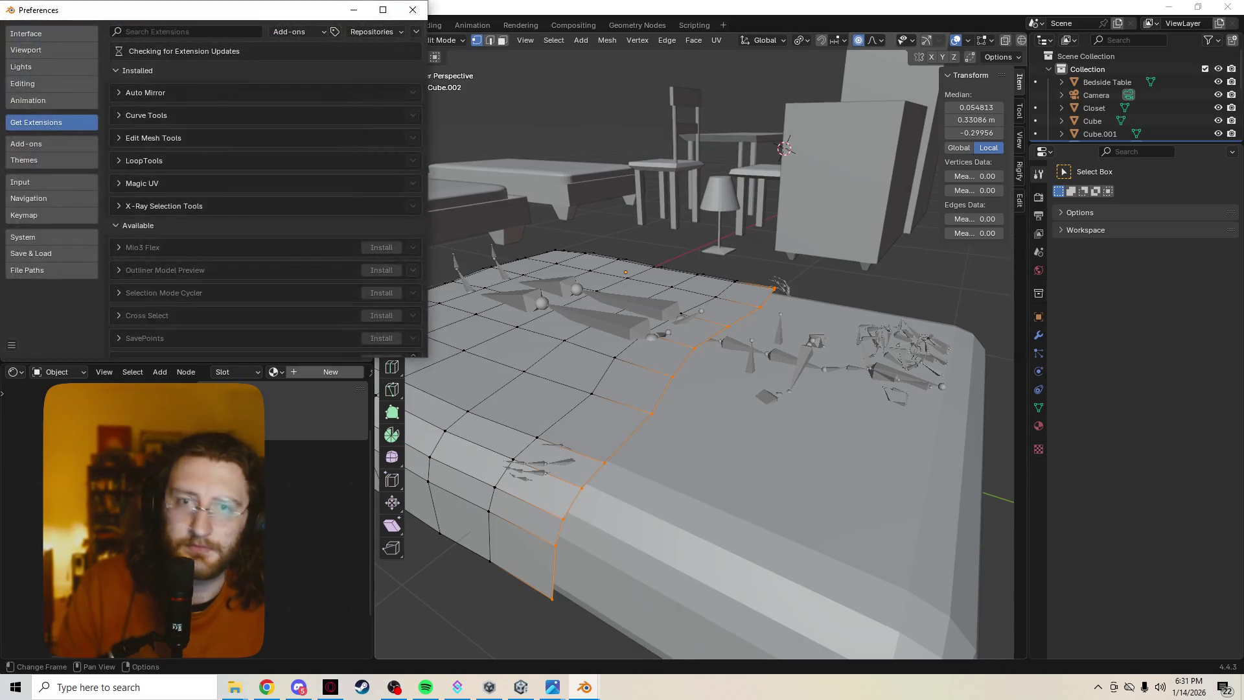
click(188, 31)
text(s)
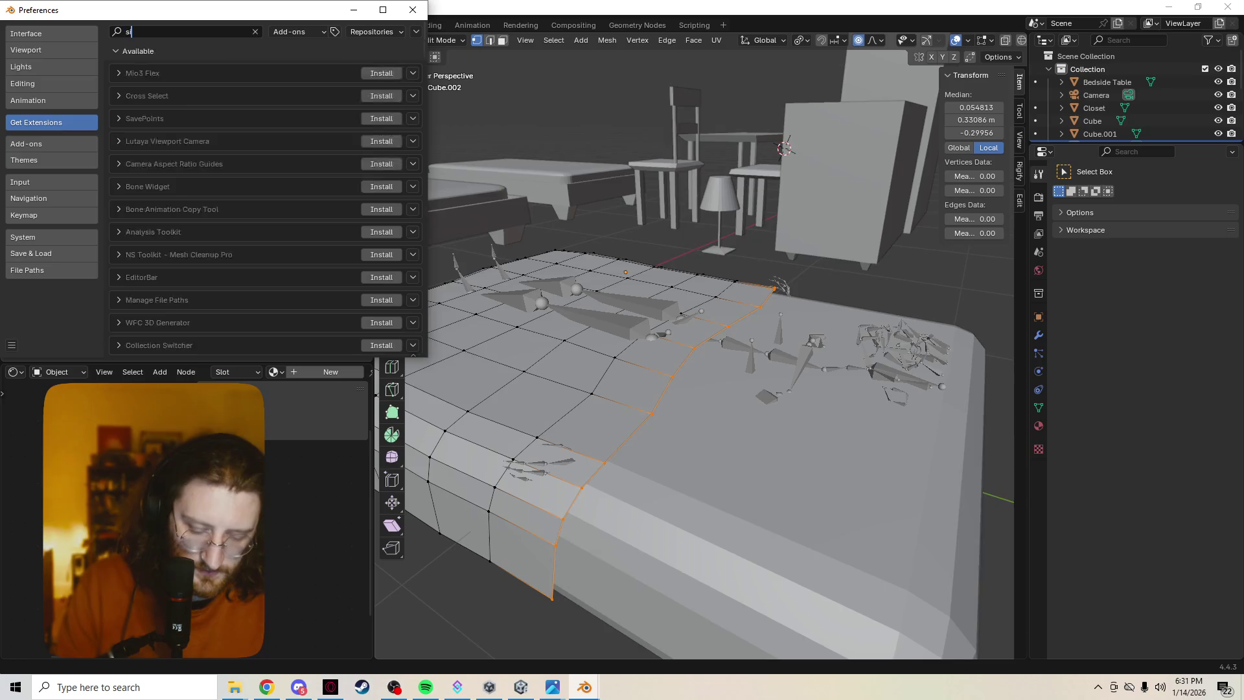
text(impleba)
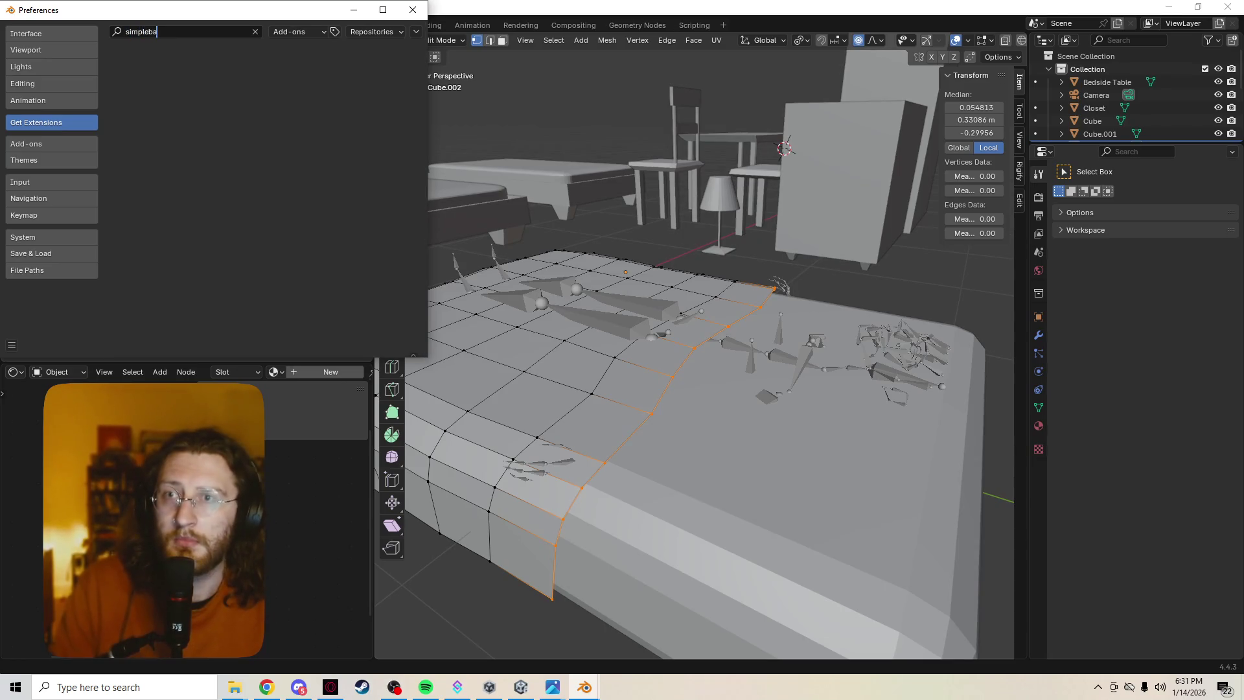
key(BackSpace)
key(BackSpace)
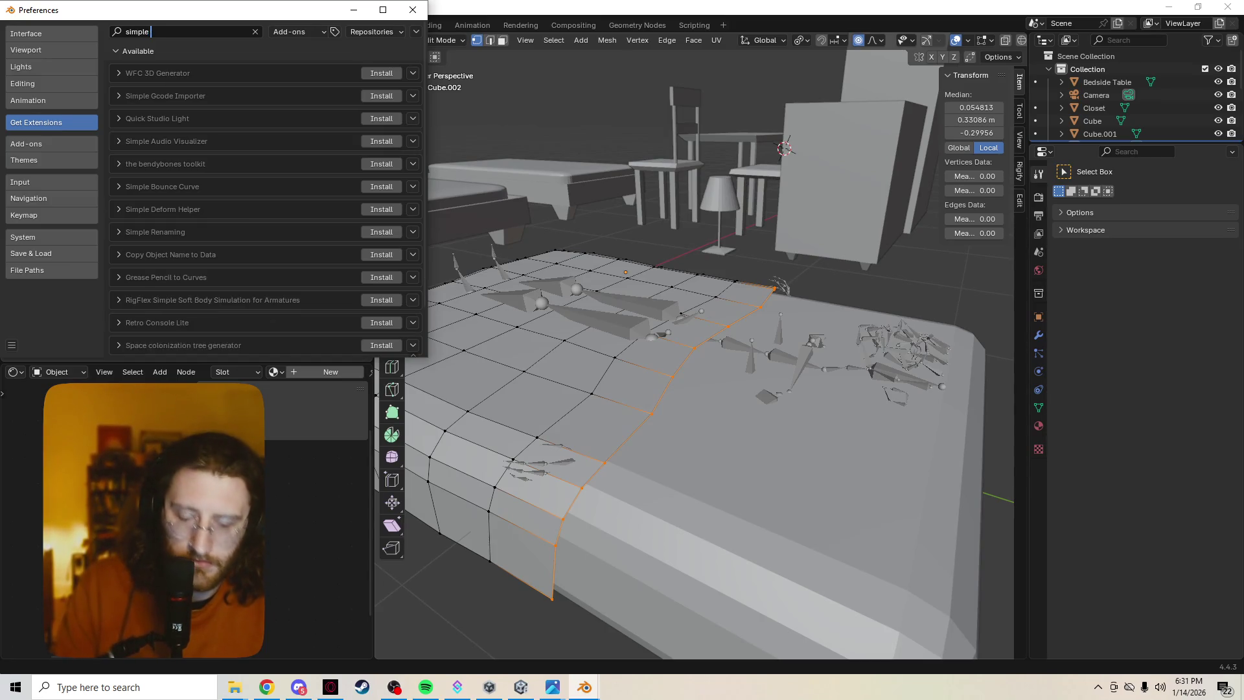
text(b)
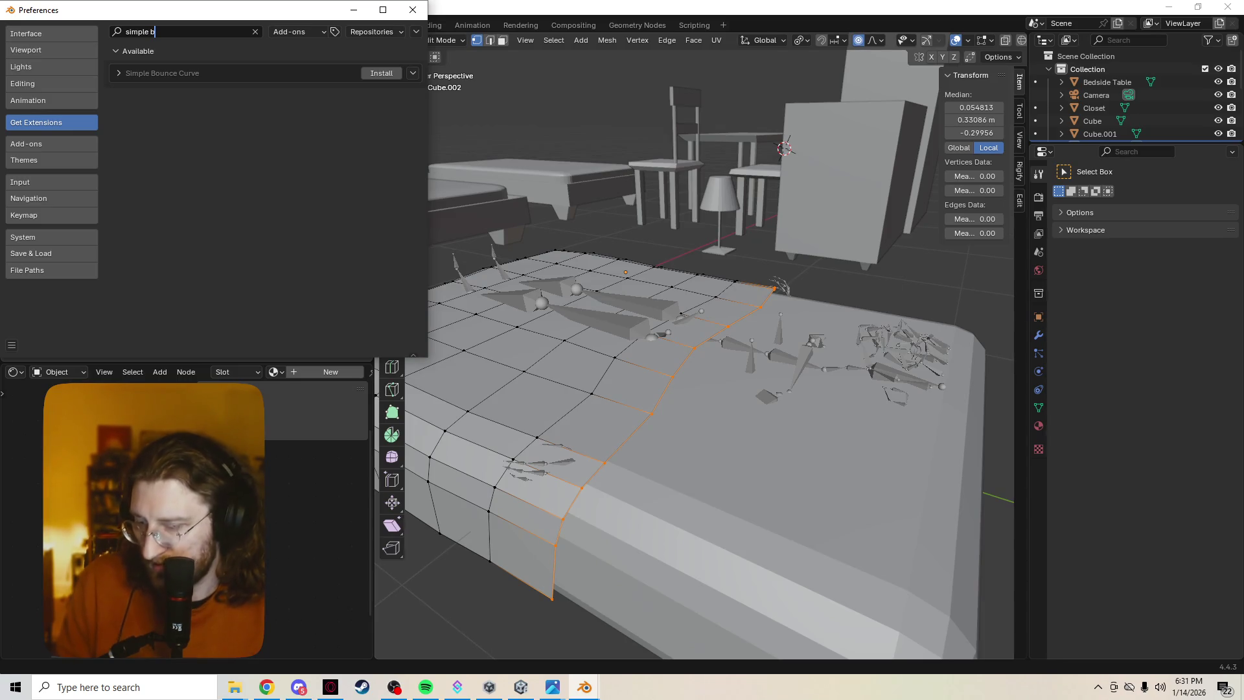
key(alt+a)
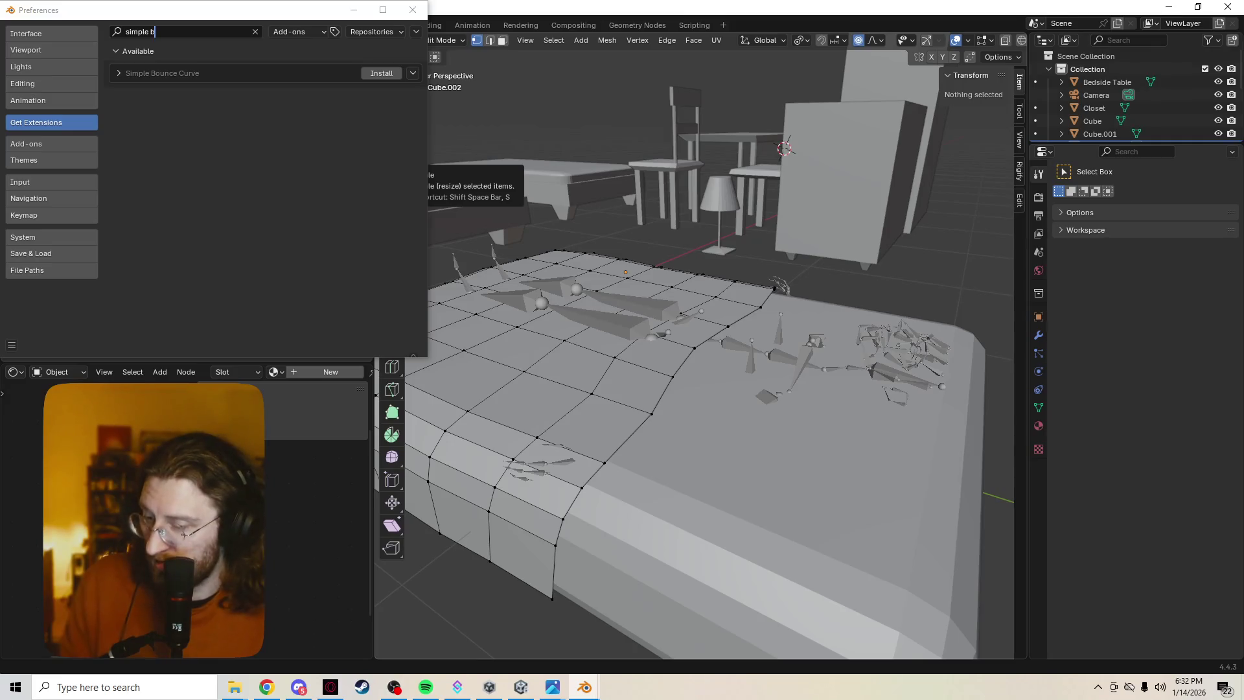
key(alt+Tab)
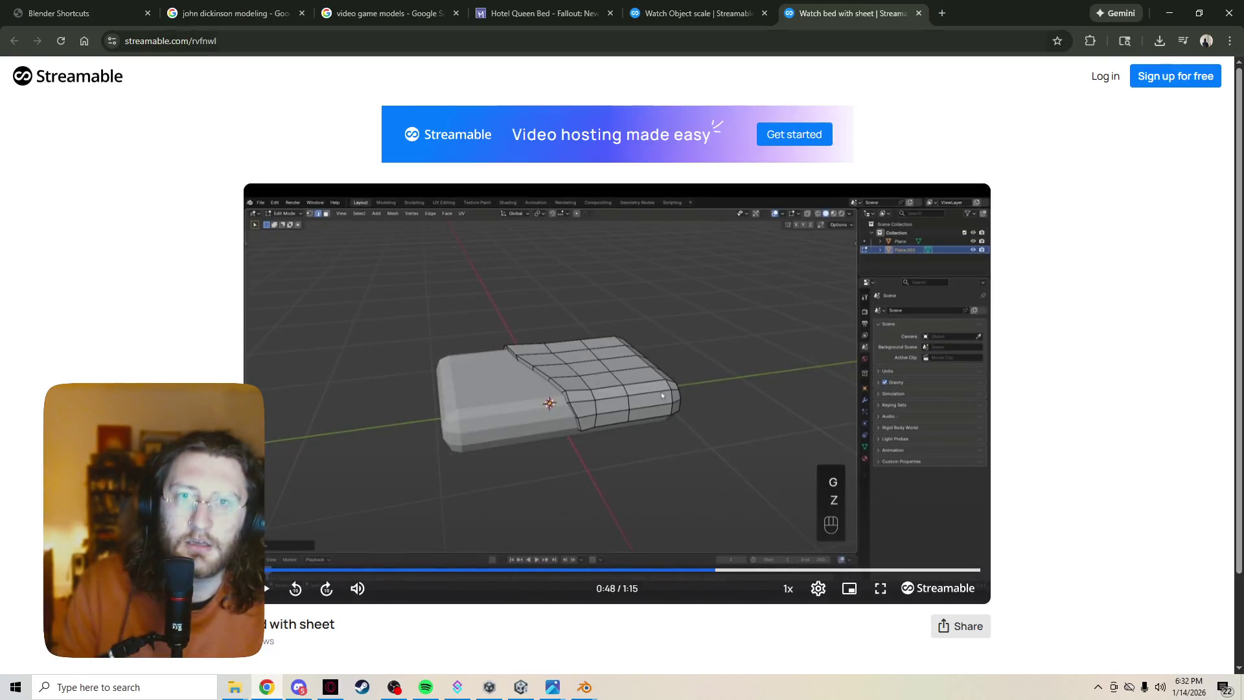
Search 'superhive' in a new tab and bookmark the Superhive marketplace page.
key(ctrl+l)
key(ctrl+t)
text(superhive)
key(Return)
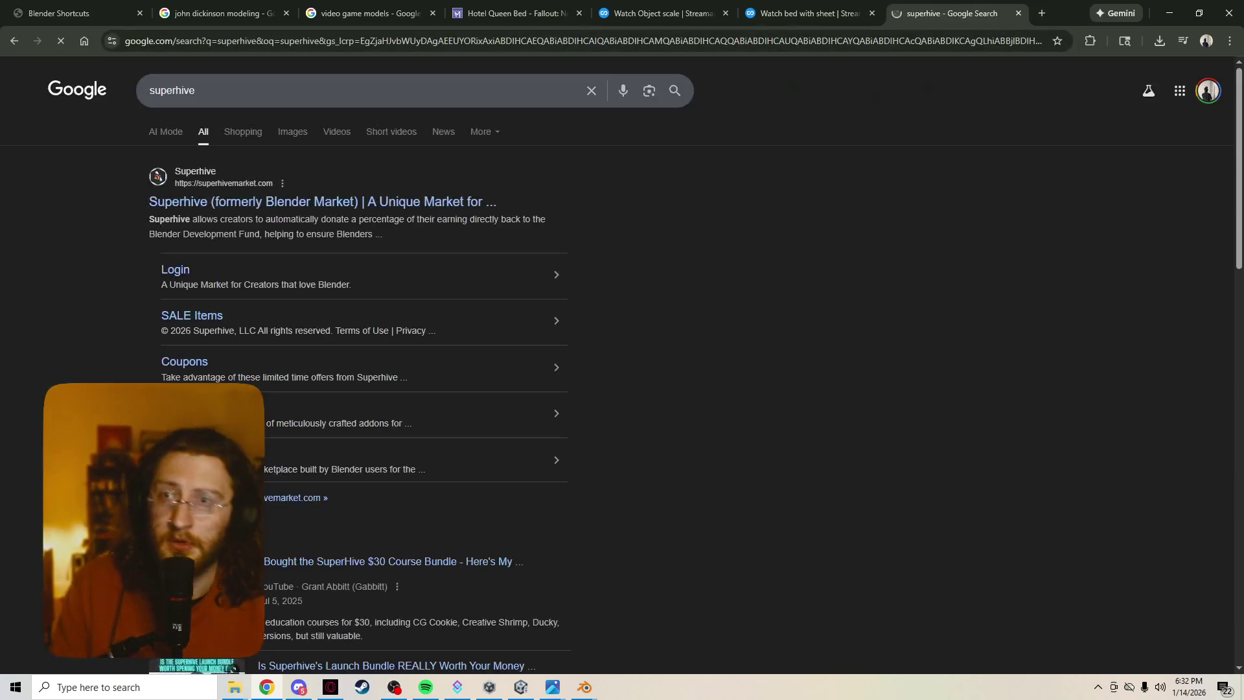
middle_click(321, 201)
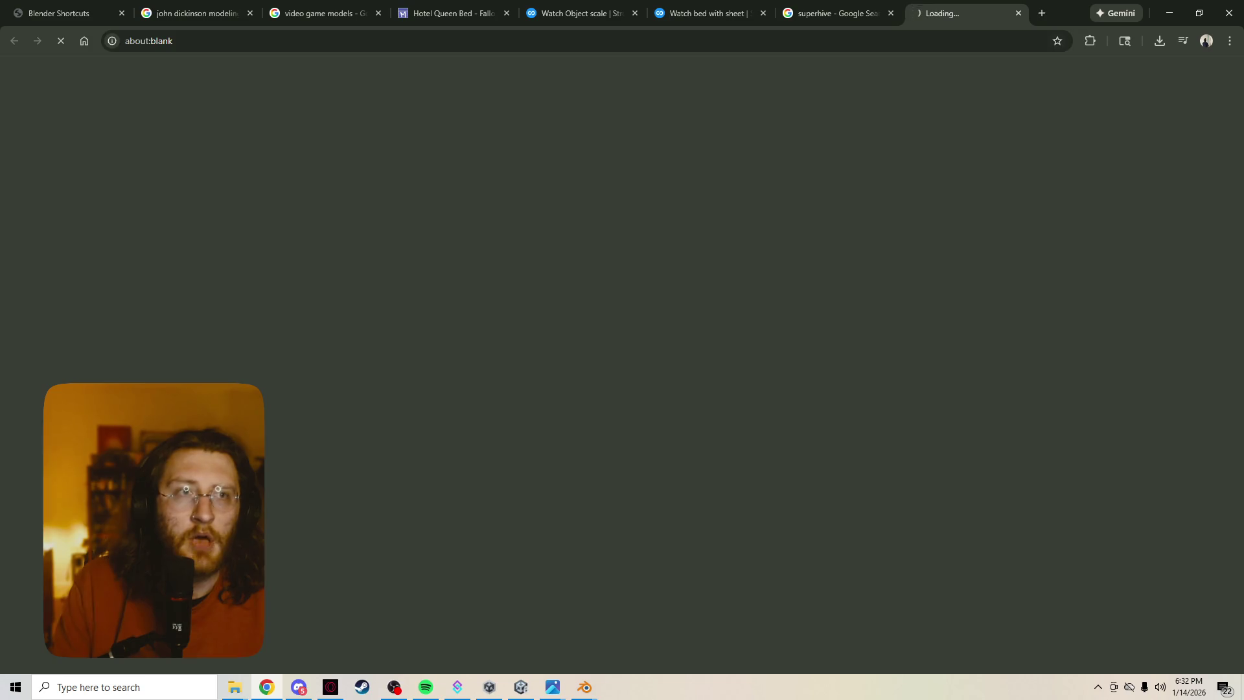
key(ctrl+d)
key(Return)
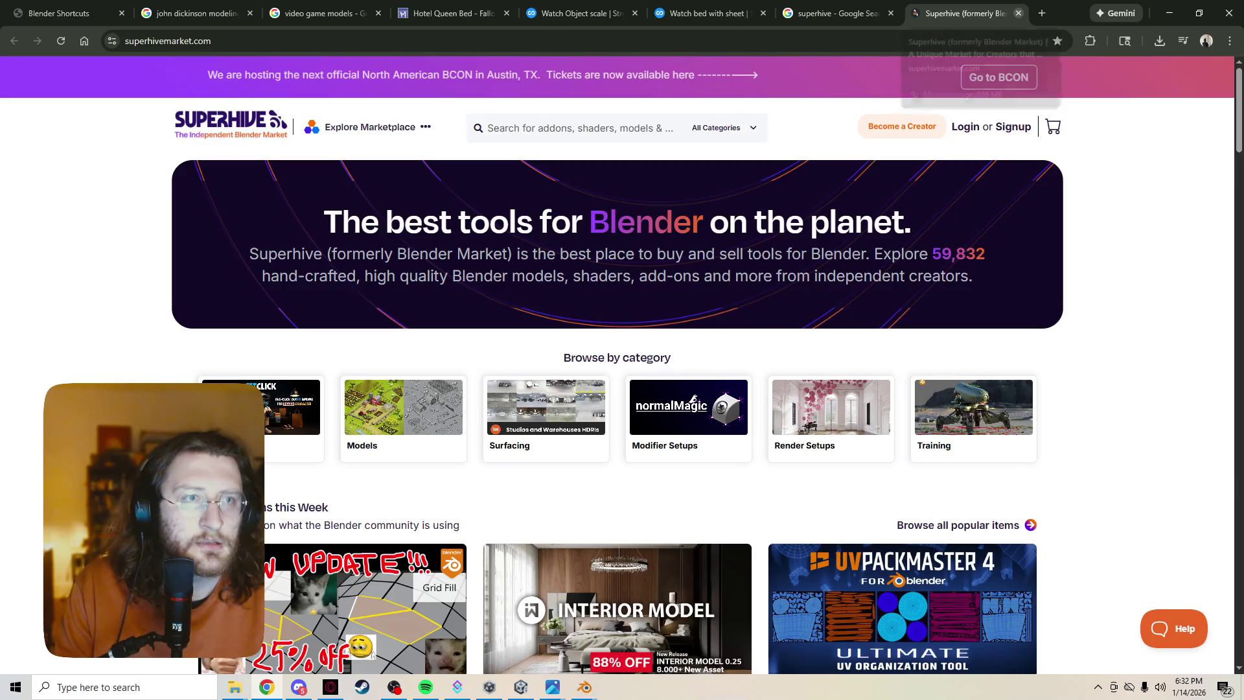
Close both Superhive tabs, return to Blender, turn off proportional editing, and select a sheet vertex.
click(1018, 13)
click(1018, 13)
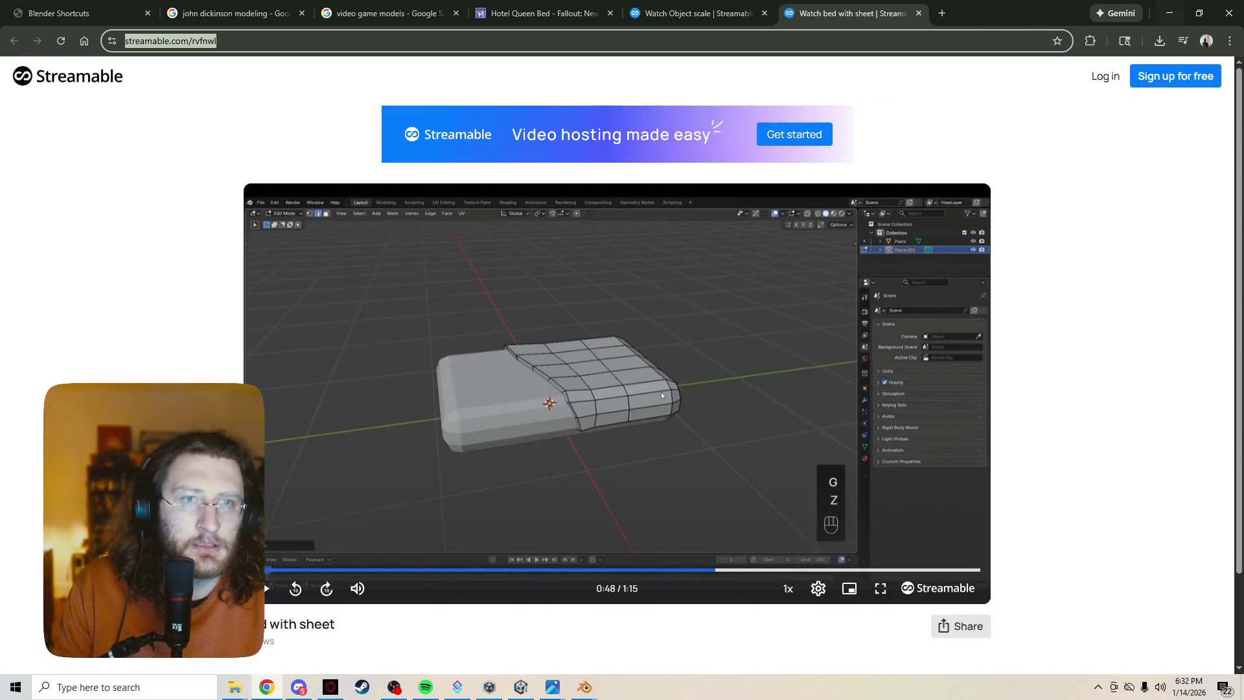
key(alt+Tab)
key(o)
click(672, 376)
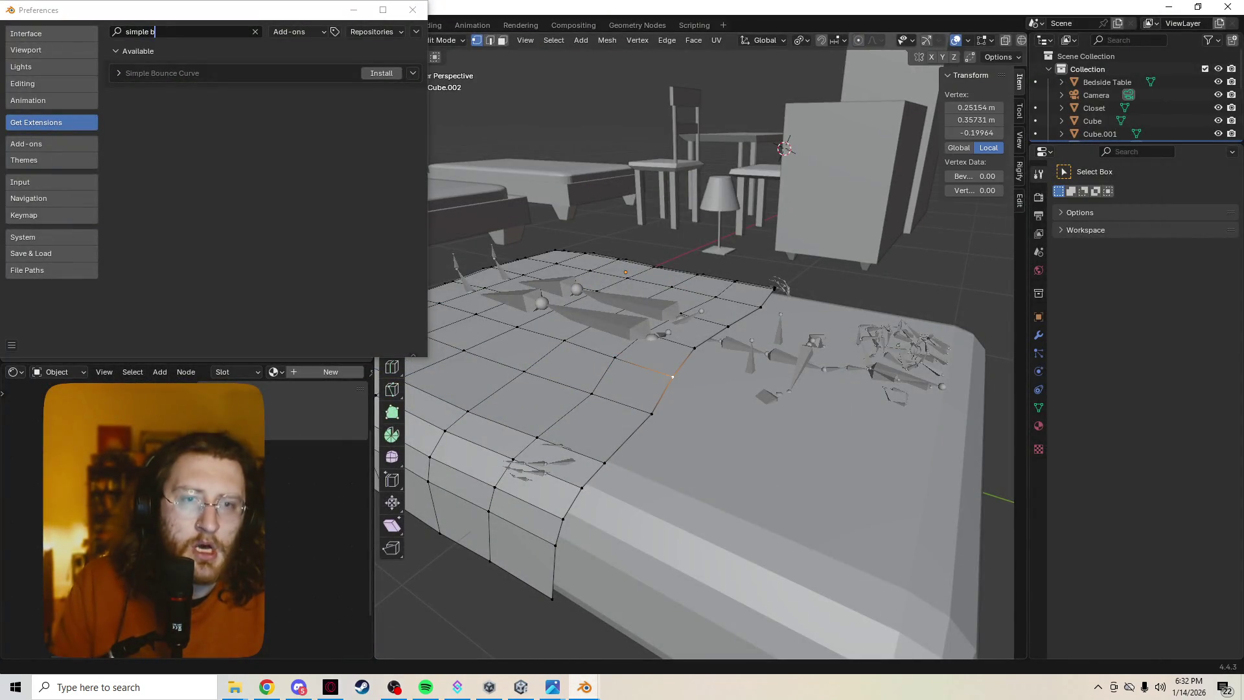
Select the sheet's side edge loop and save table.blend.
key(alt+Tab)
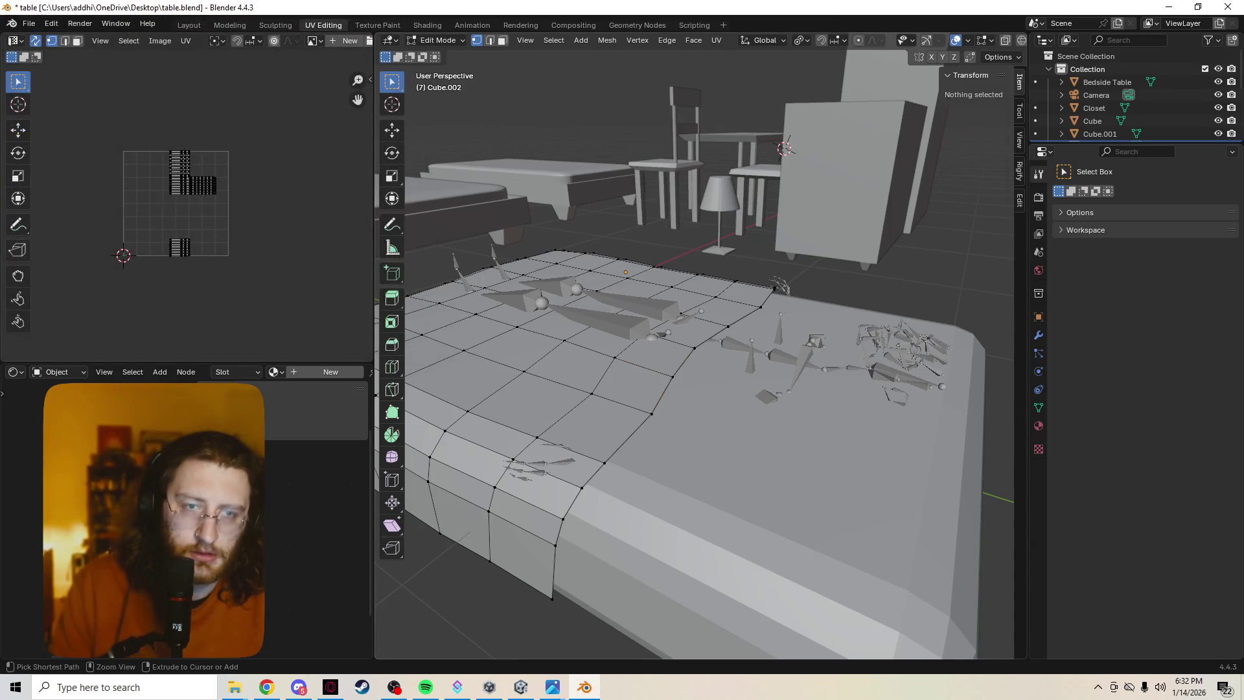
alt+click(661, 395)
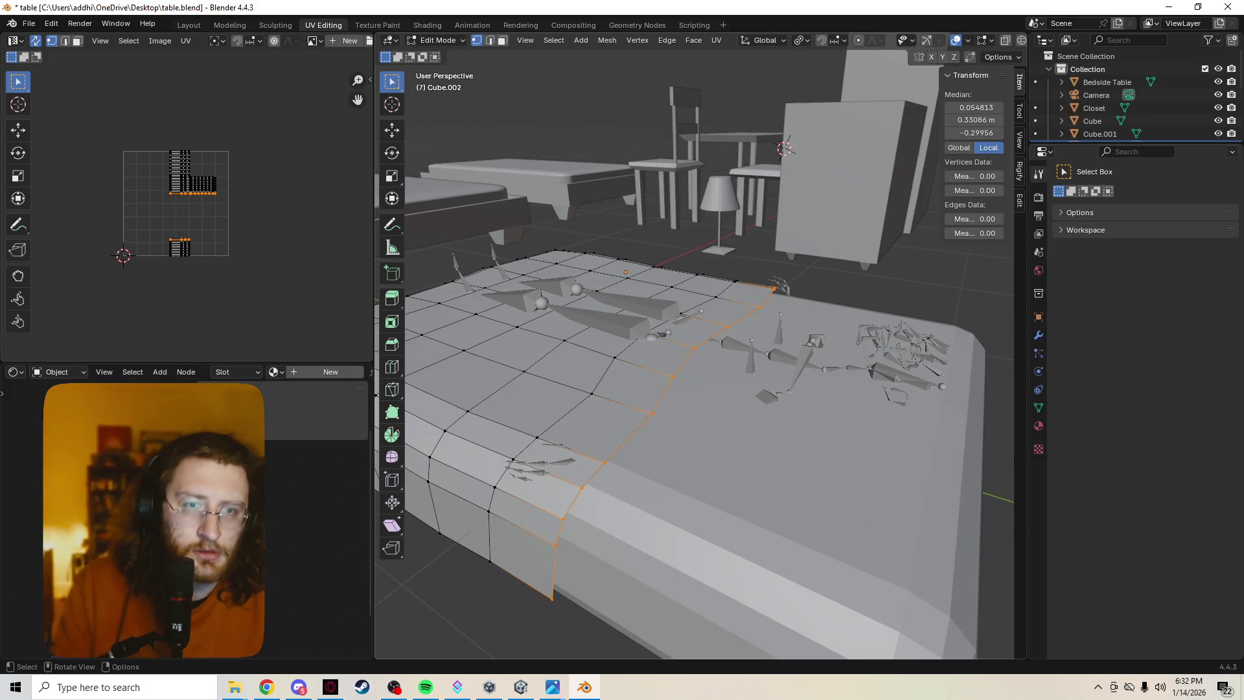
key(ctrl+s)
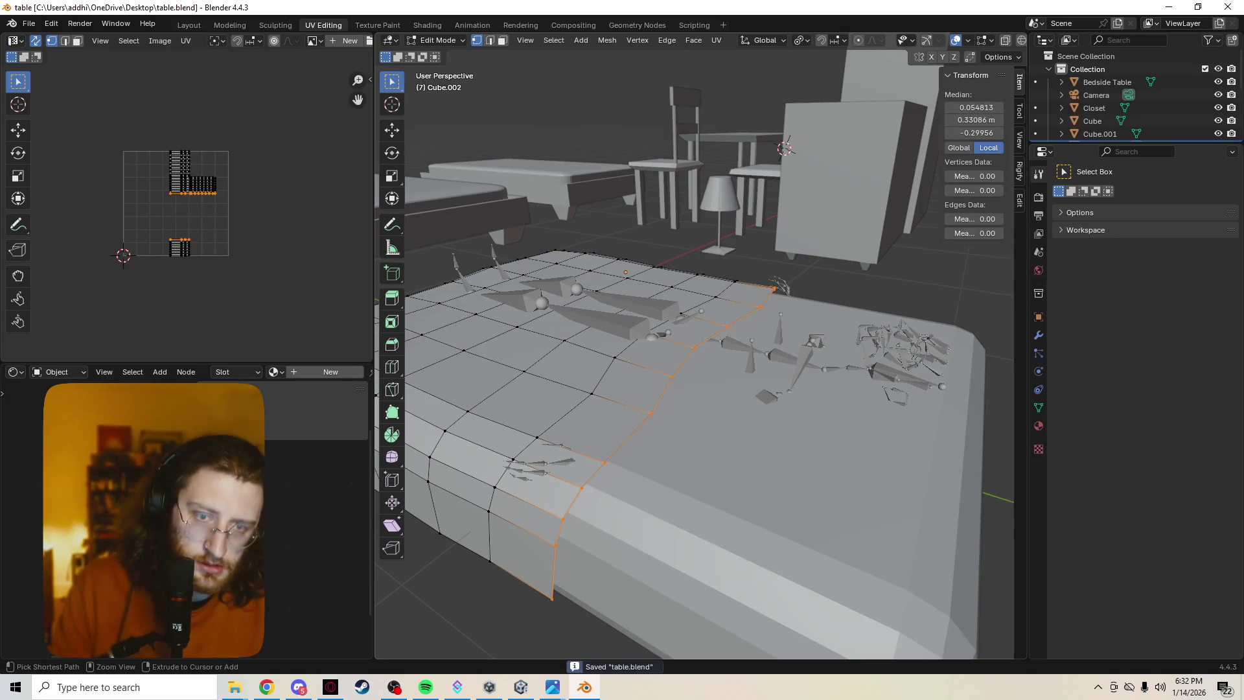
Try pushing and moving the edge loop, then select the strip beside it.
key(alt+s)
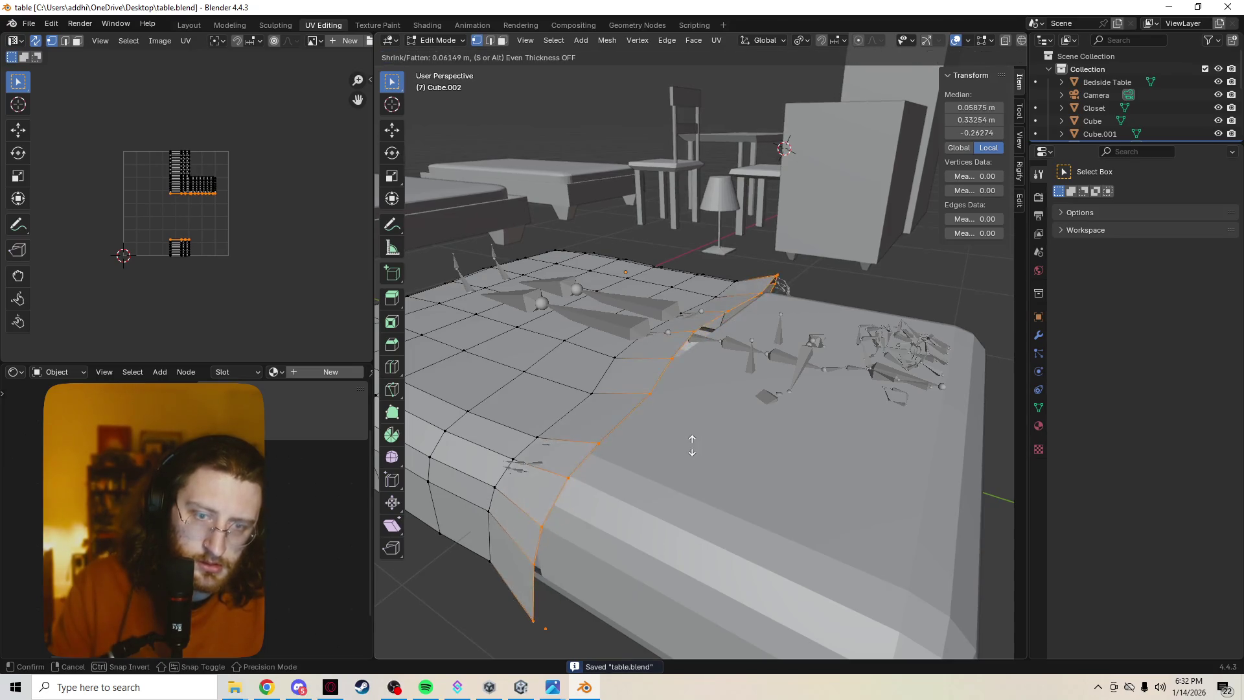
click(708, 452)
key(g)
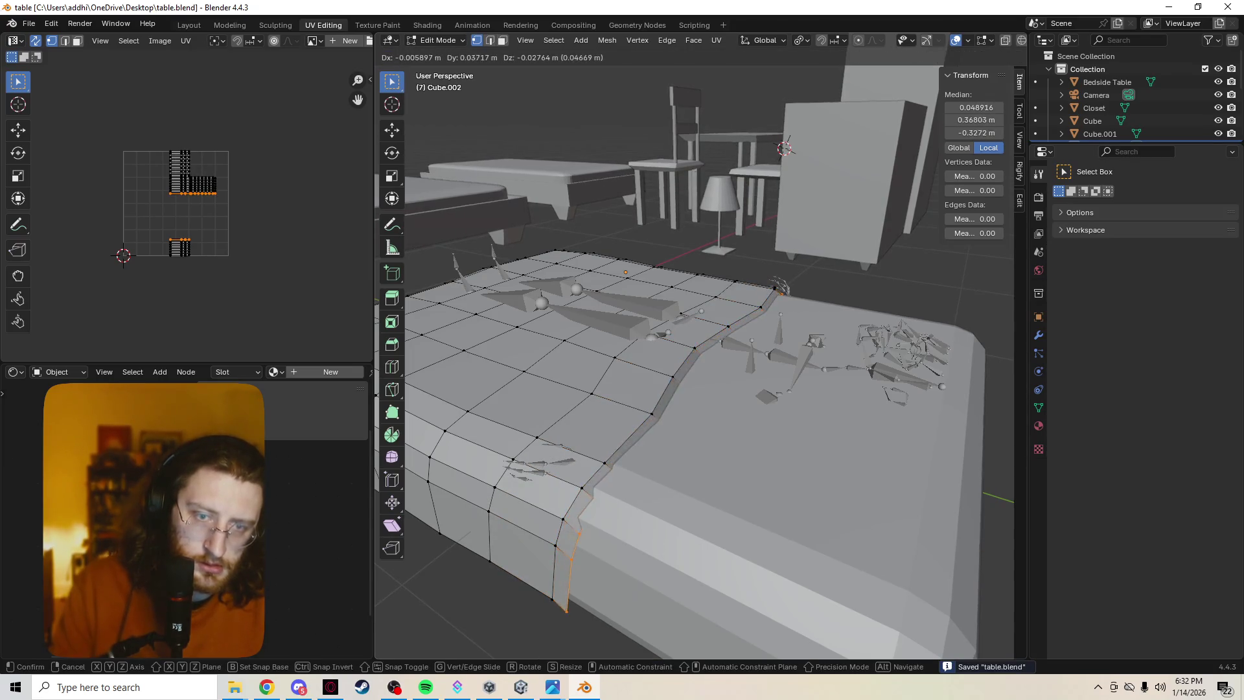
key(x)
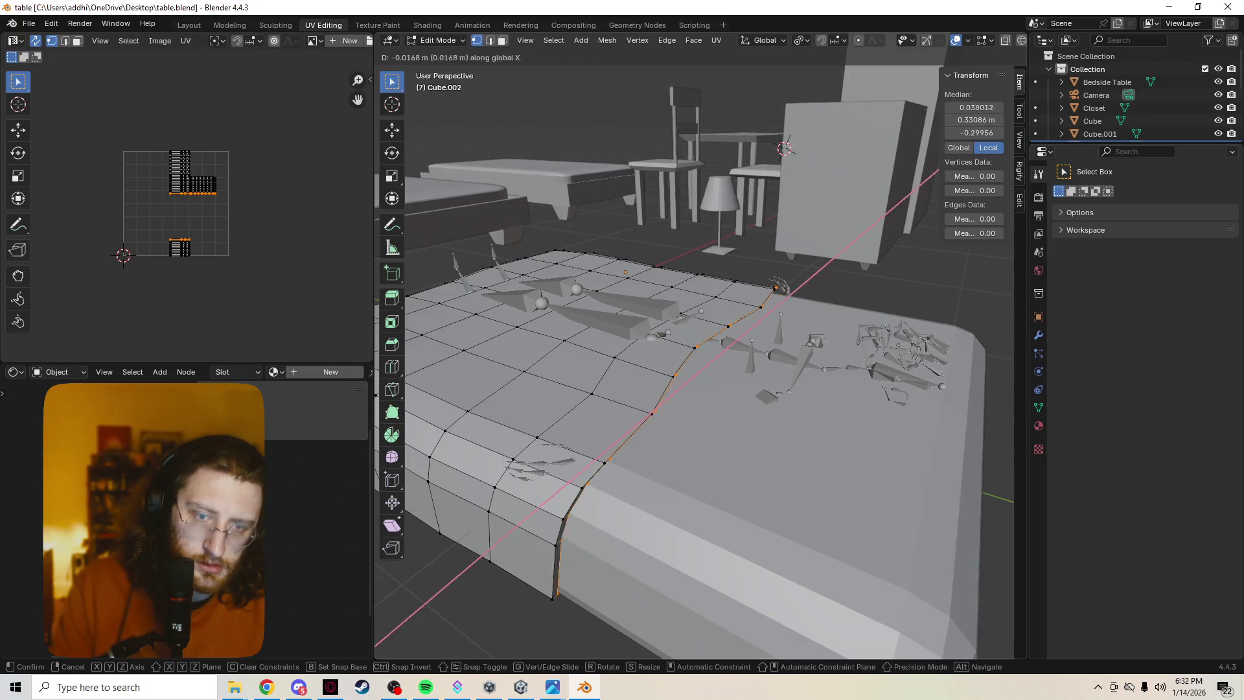
key(Escape)
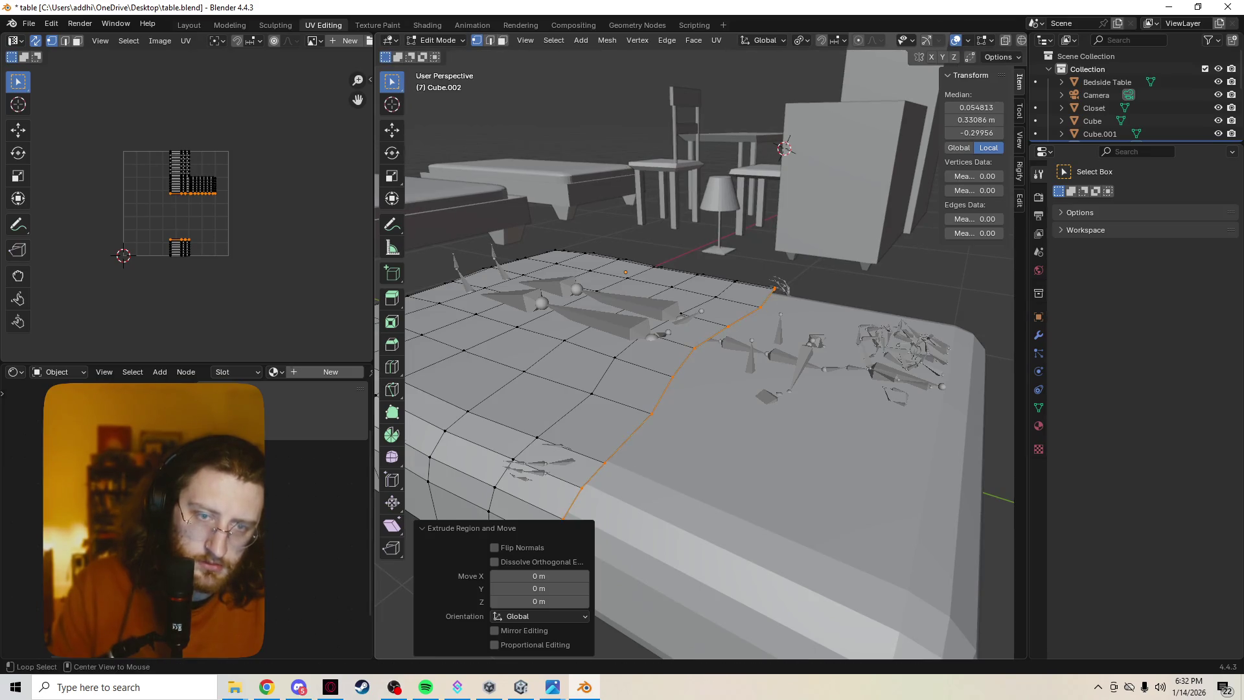
key(alt+z)
key(alt+z)
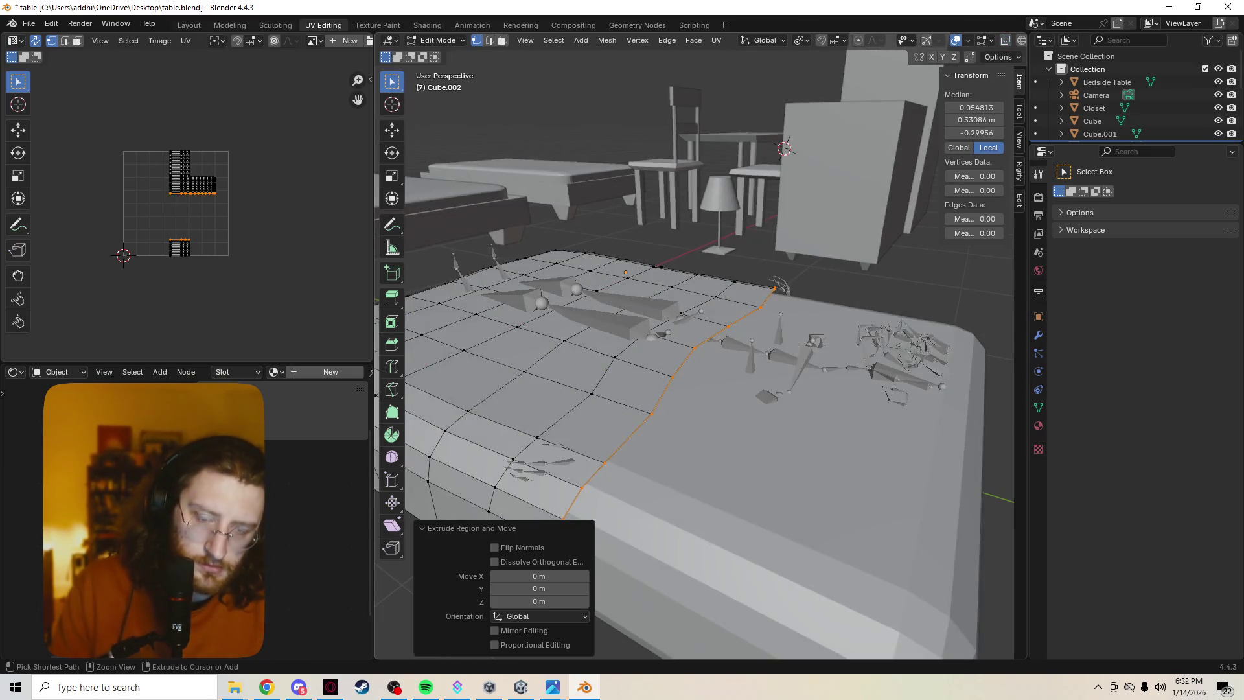
ctrl+alt+click(622, 403)
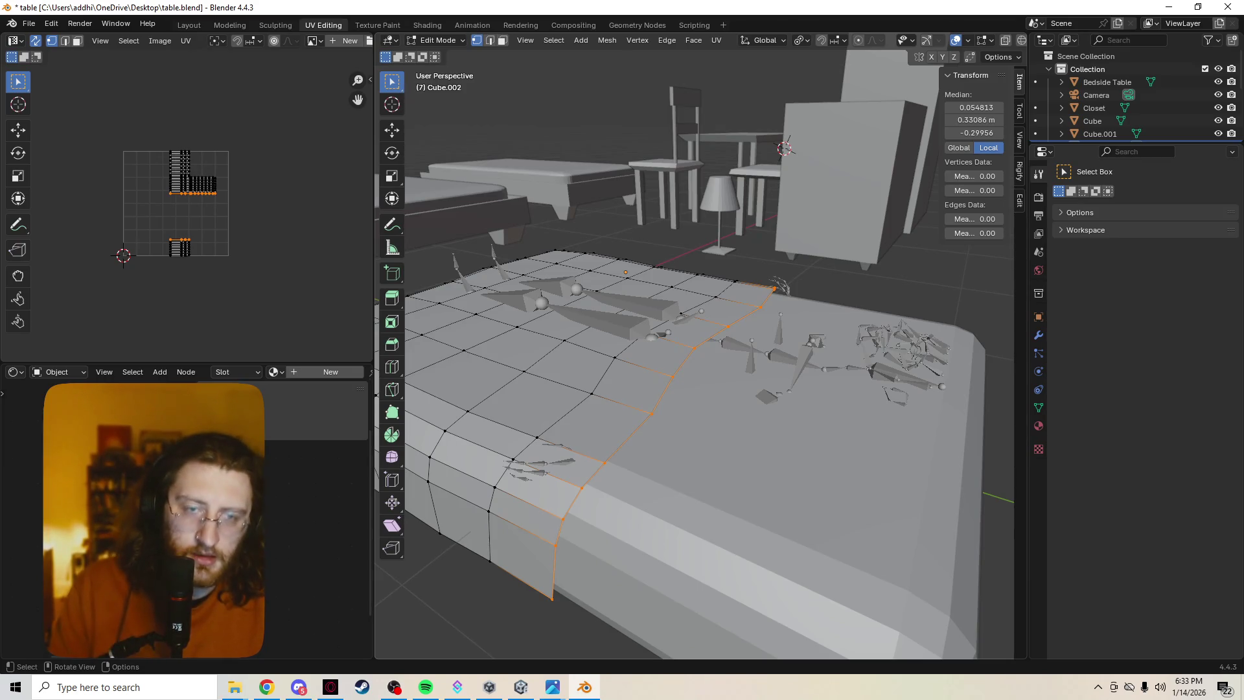
Reposition the edge loop, extrude it 0.039 m along Y, and start shrinking it.
key(g)
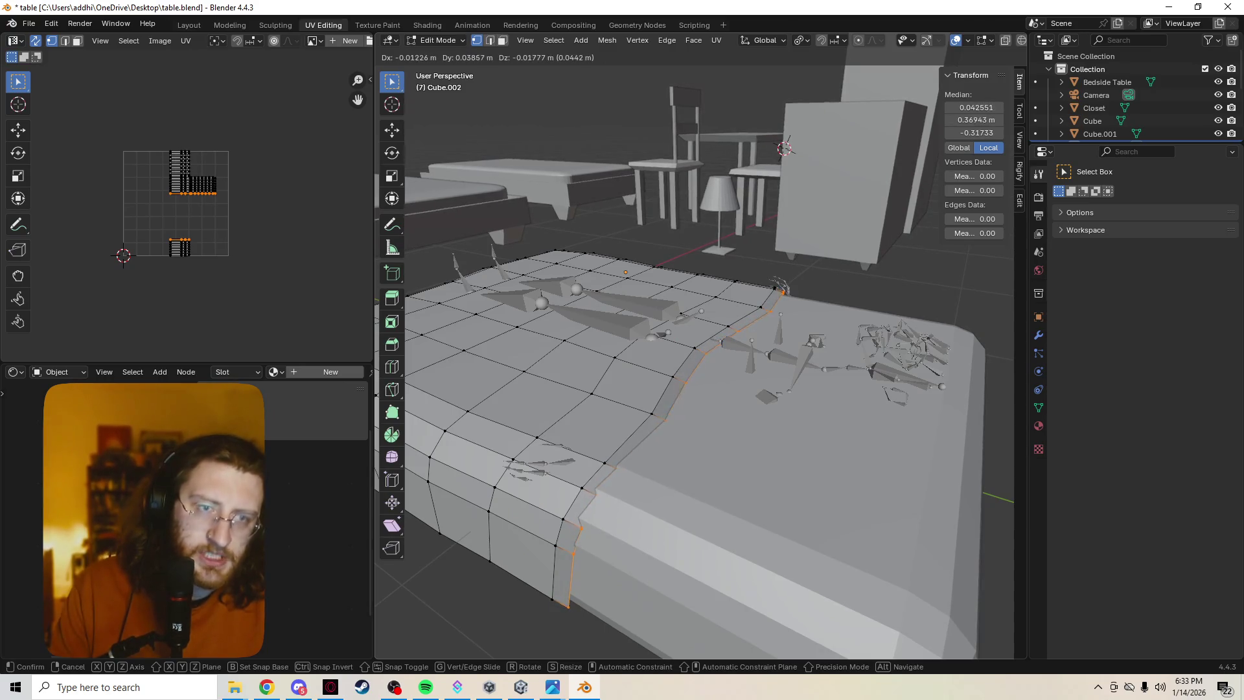
click(667, 428)
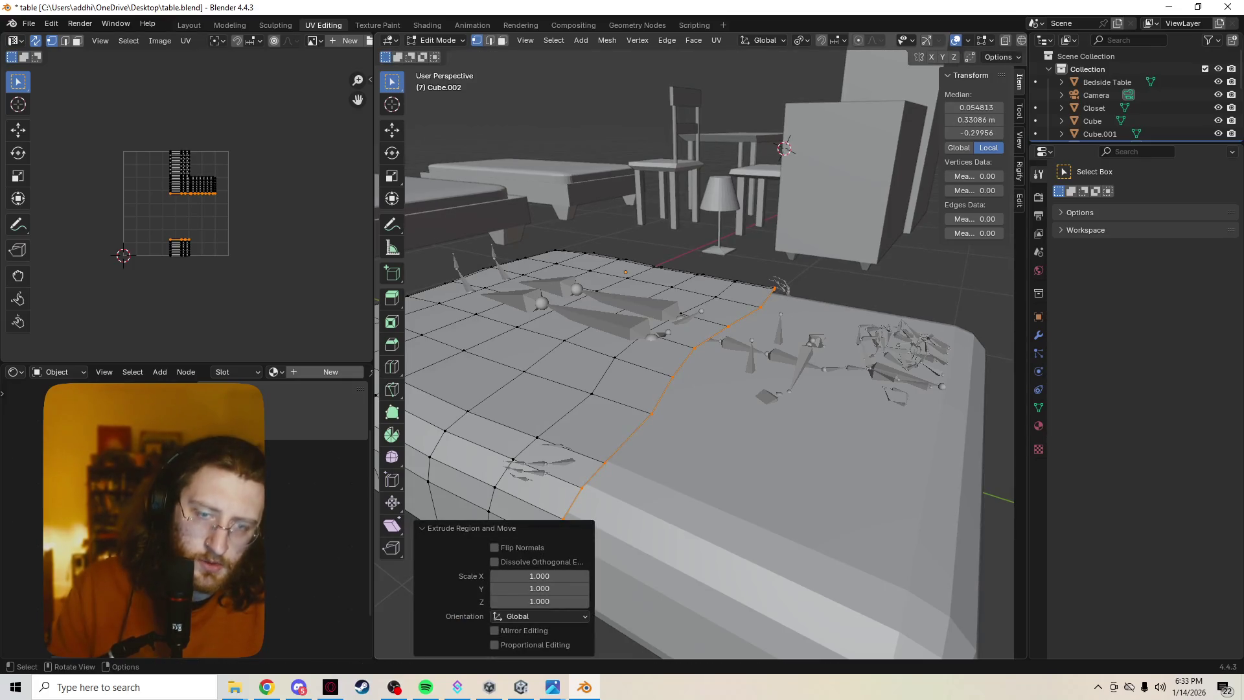
key(ctrl+KP_Add)
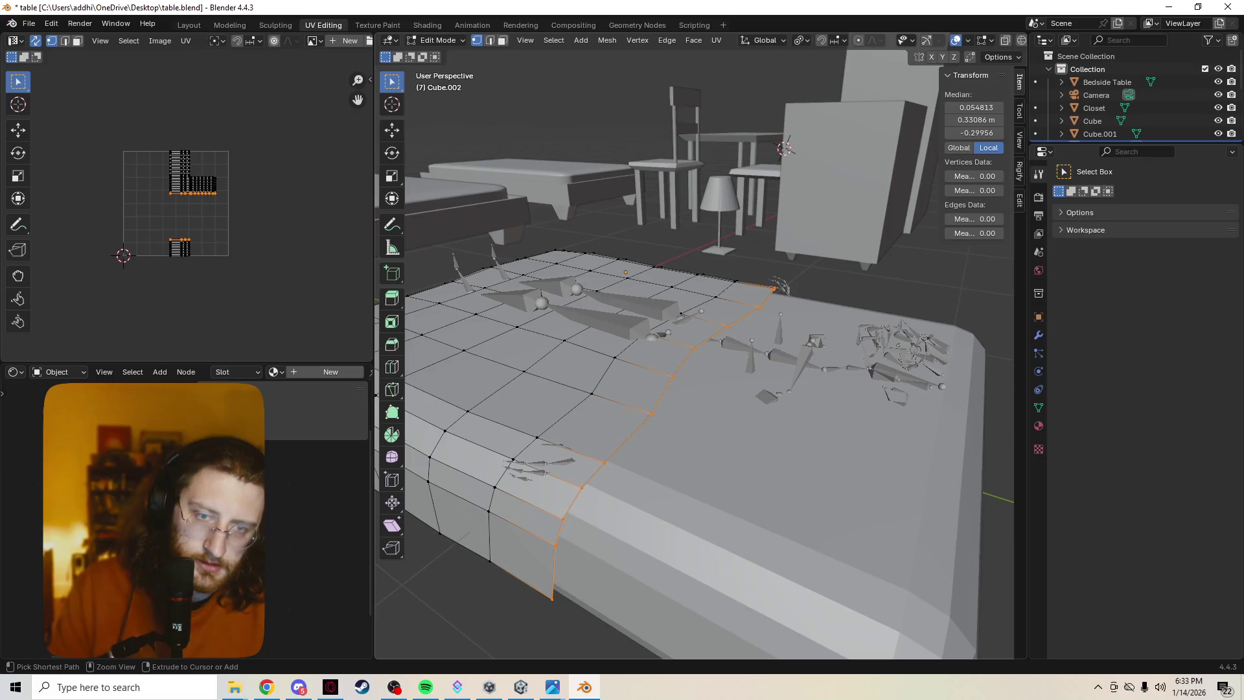
key(g)
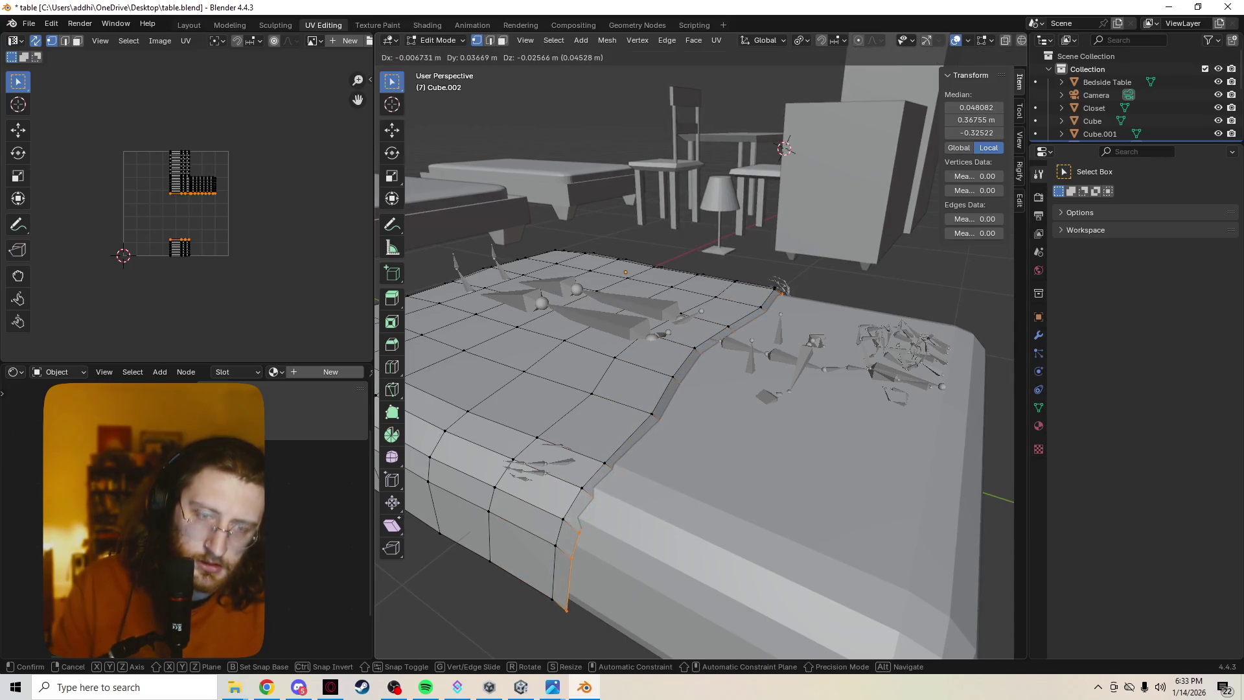
key(y)
key(Return)
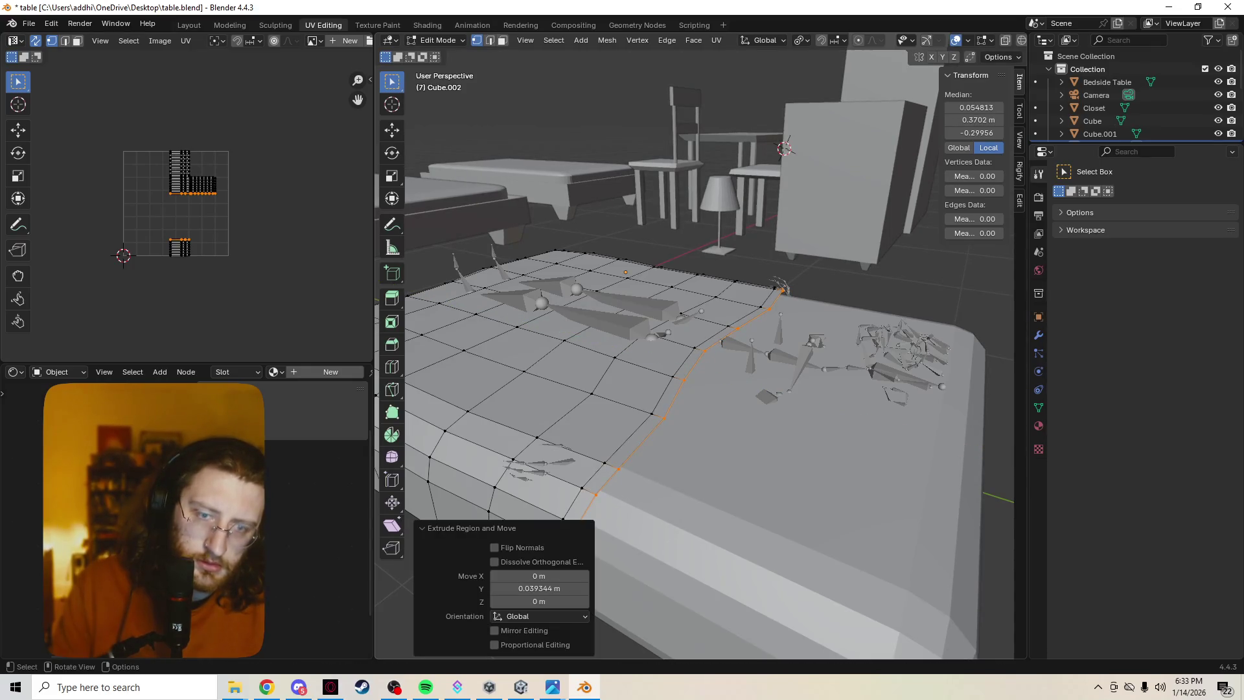
key(s)
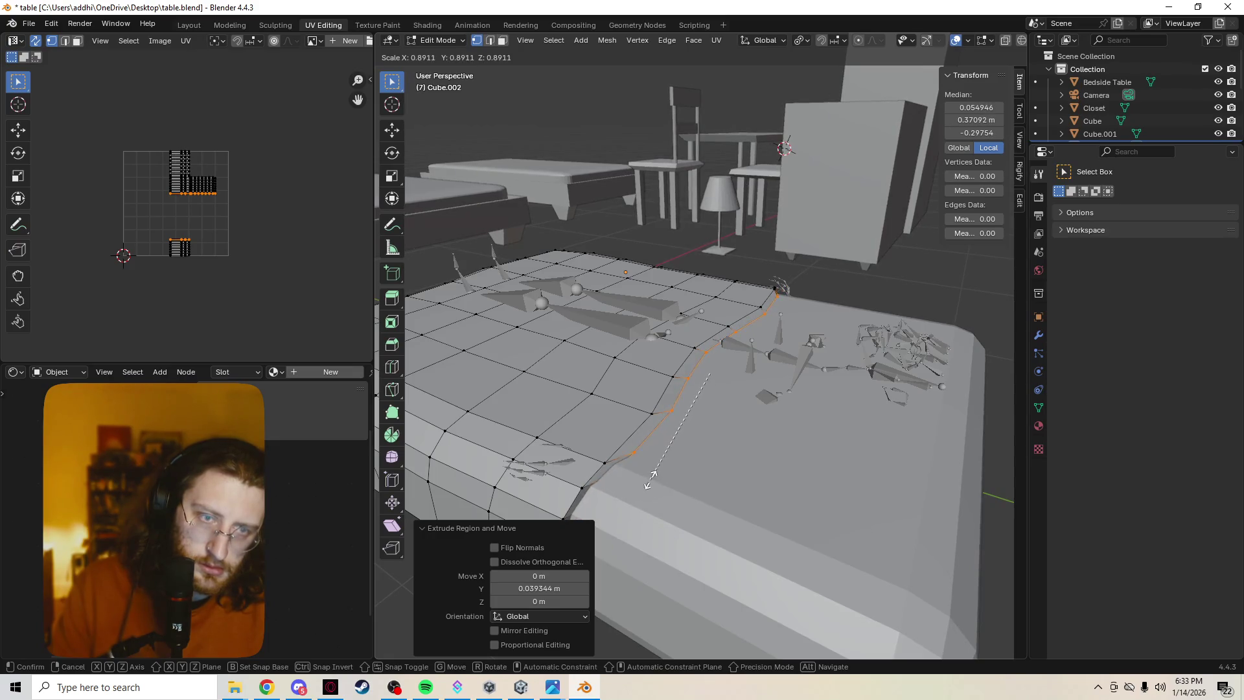
Finish scaling the loop to 0.920, then move the edges 0.0346 m along Y.
click(651, 478)
mouse_move(651, 478)
middle_down()
mouse_move(661, 389)
mouse_move(653, 454)
middle_up()
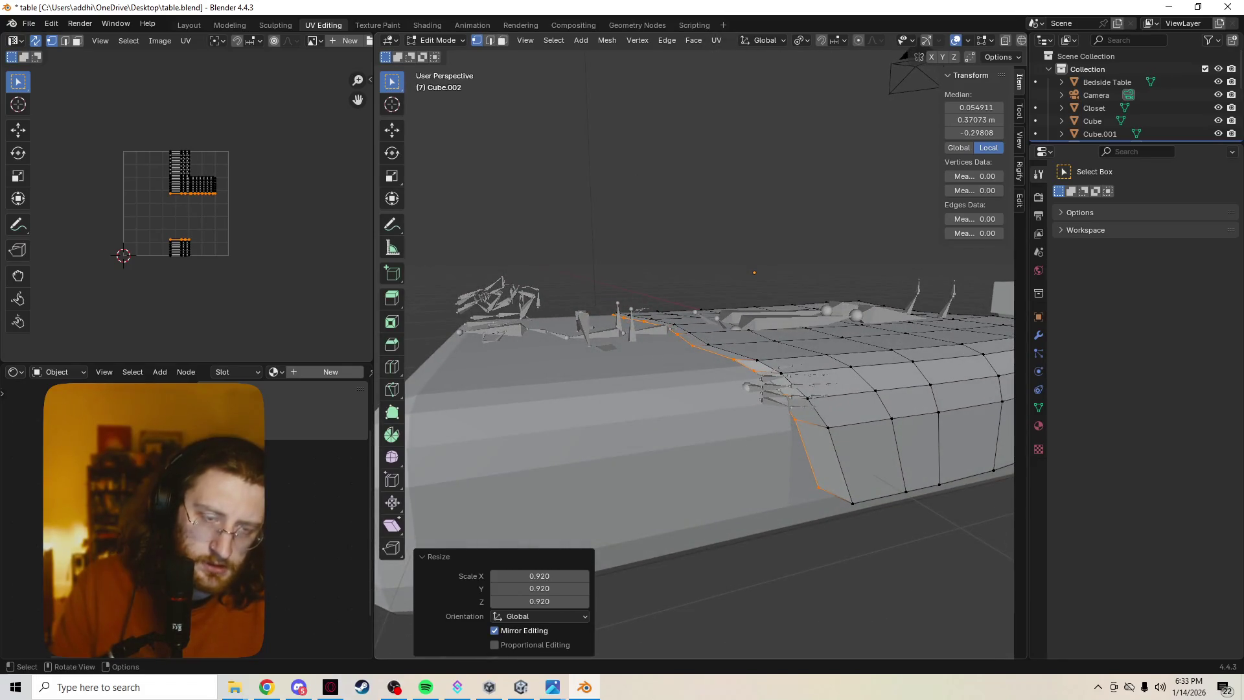
key(g)
key(y)
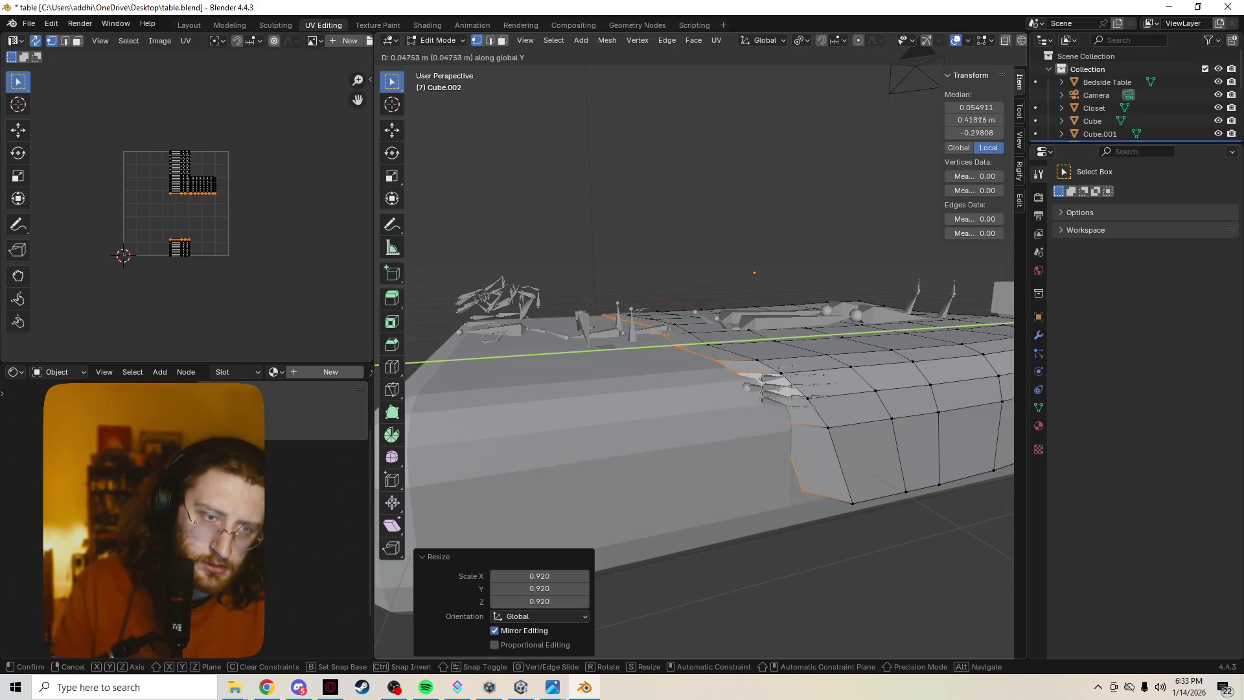
key(Return)
Extend the selection down the bevelled corner and extrude the loop along Y.
mouse_move(693, 350)
middle_down()
mouse_move(596, 389)
mouse_move(619, 298)
middle_up()
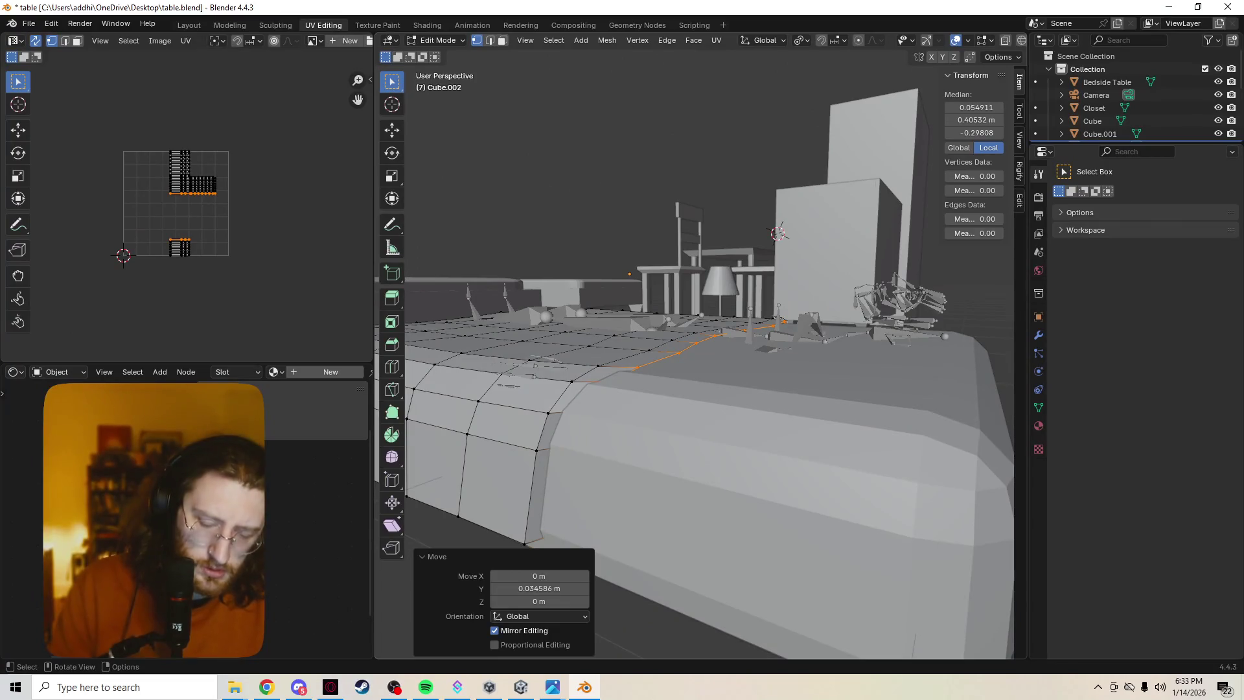
ctrl+click(537, 549)
middle_drag(538, 550, 745, 525)
key(g)
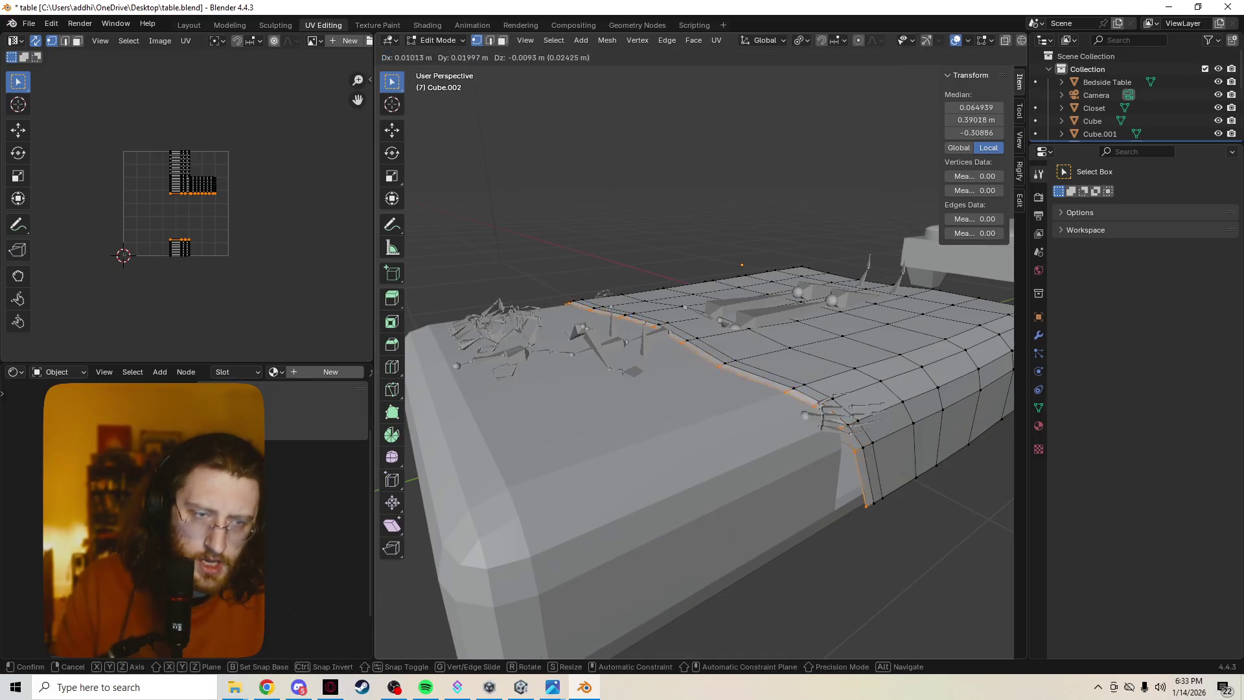
key(y)
key(Return)
Shrink the extruded loop to about 0.957 and inspect the mattress top in X-ray.
middle_drag(745, 525, 687, 515)
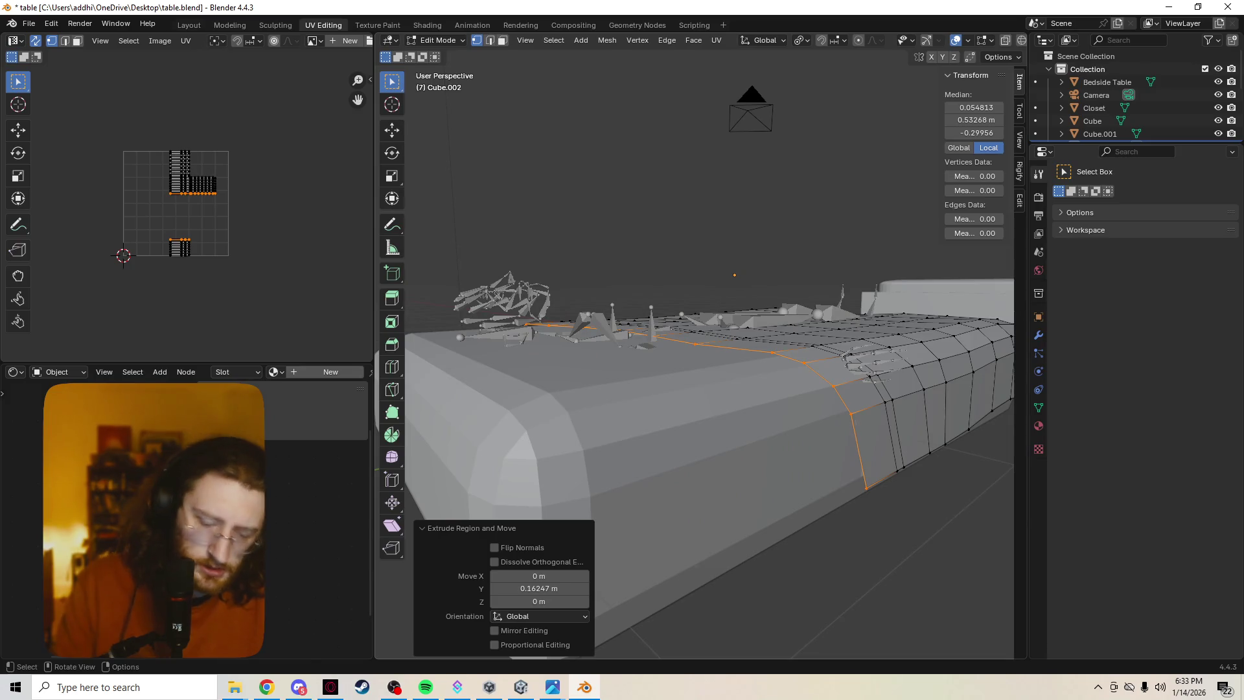
key(g)
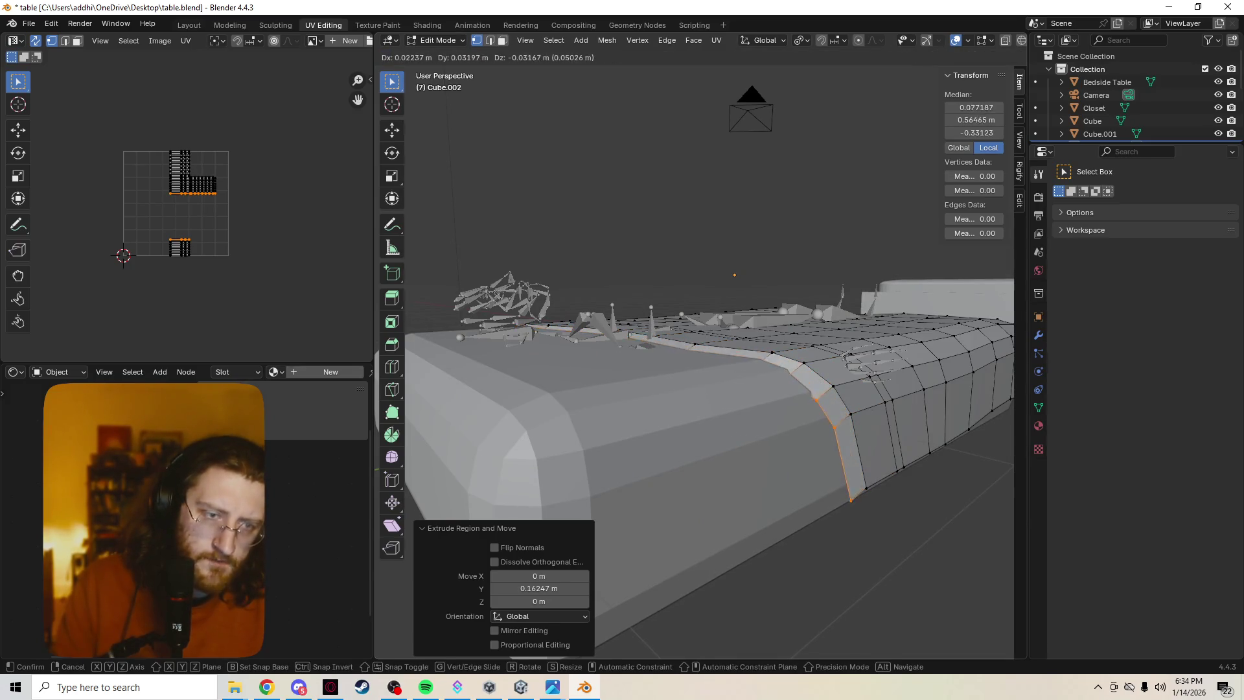
key(s)
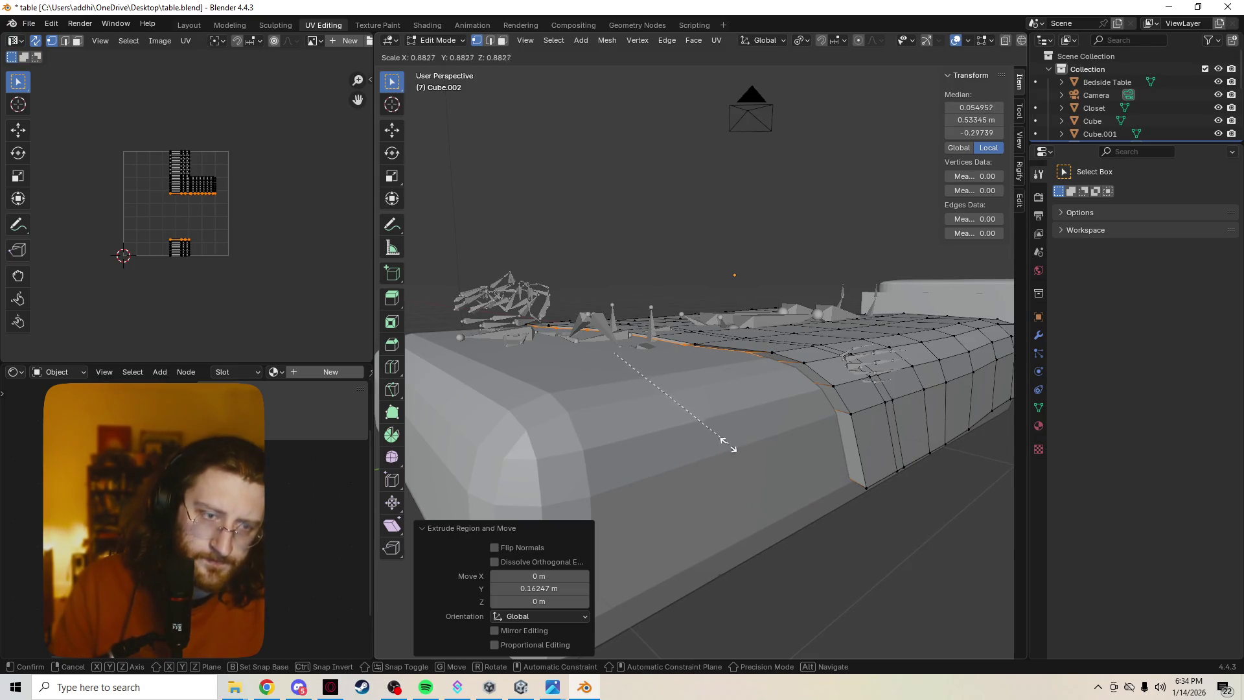
click(700, 485)
mouse_move(700, 485)
middle_down()
mouse_move(681, 557)
mouse_move(658, 470)
mouse_move(630, 519)
mouse_move(920, 493)
mouse_move(906, 547)
middle_up()
key(alt+z)
key(alt+z)
key(ctrl+KP_Add)
key(alt+Tab)
click(577, 406)
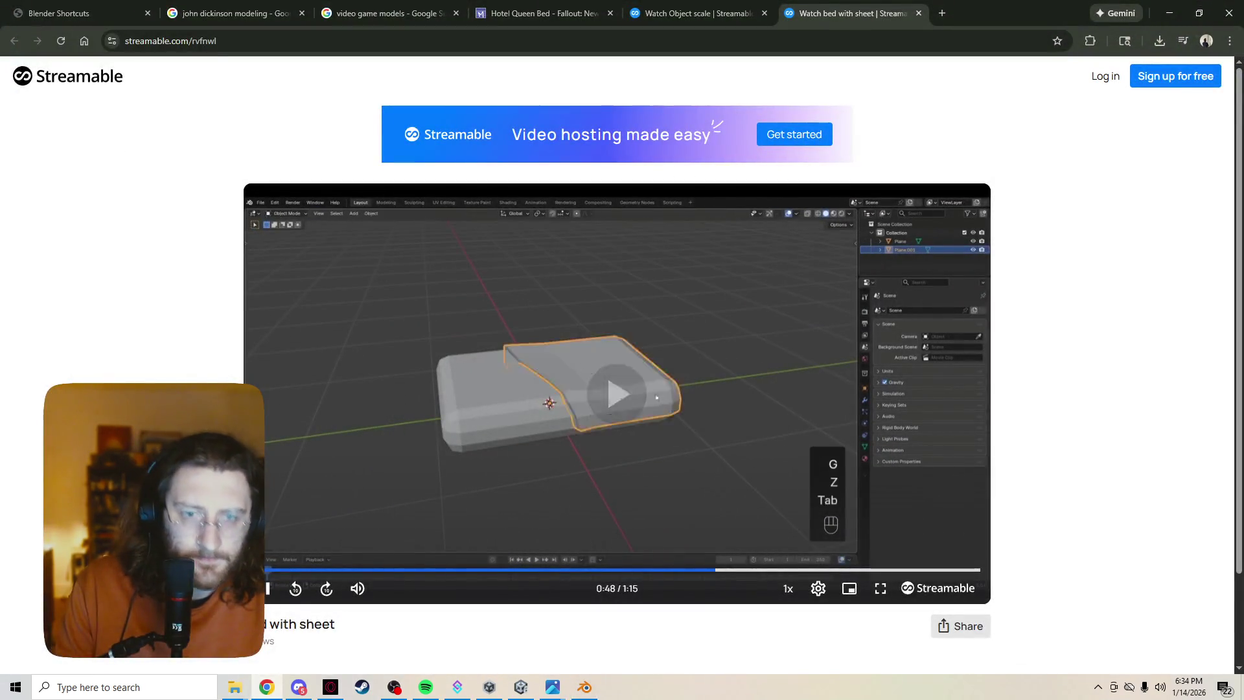
click(664, 569)
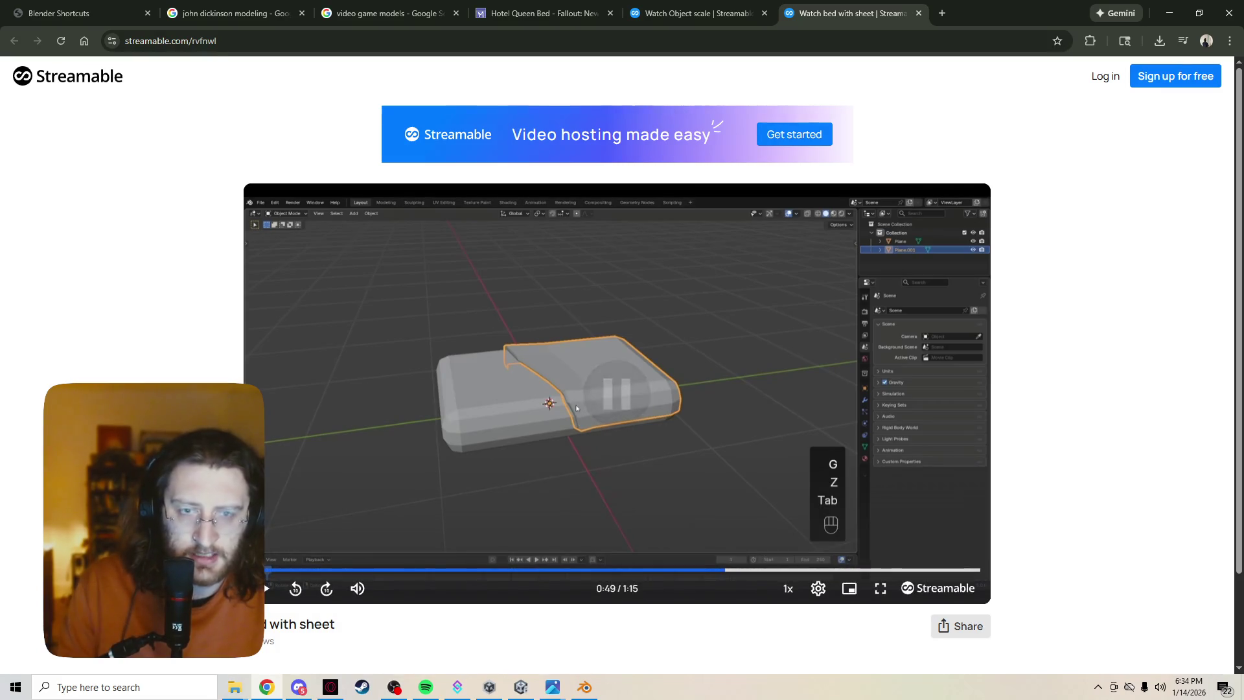
key(space)
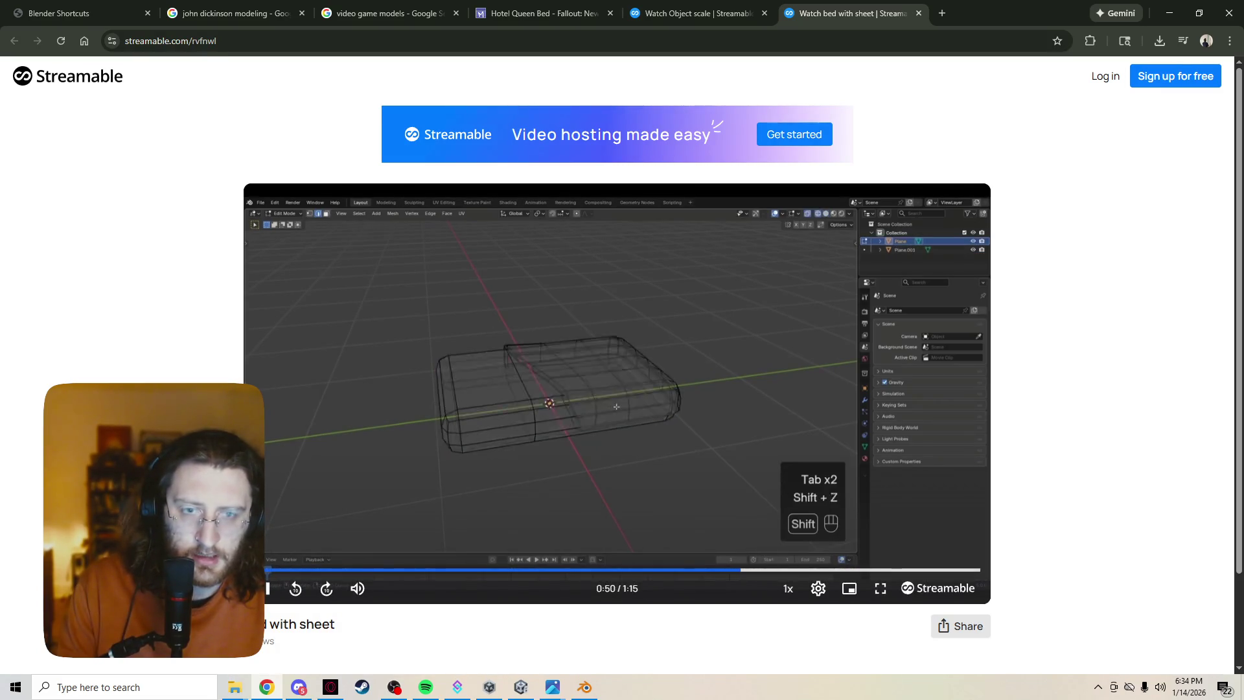
key(alt+Tab)
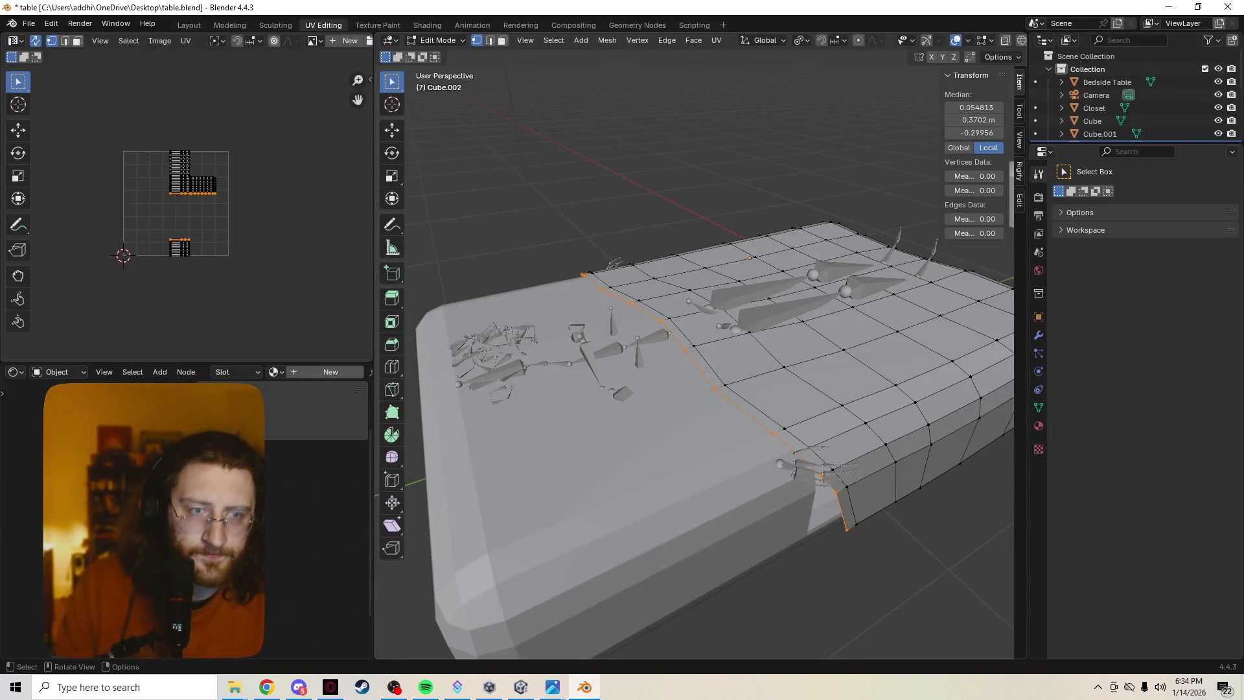
Extrude the sheet's edge loop 0.13685 m along Y down the mattress side.
key(KP_2)
key(KP_2)
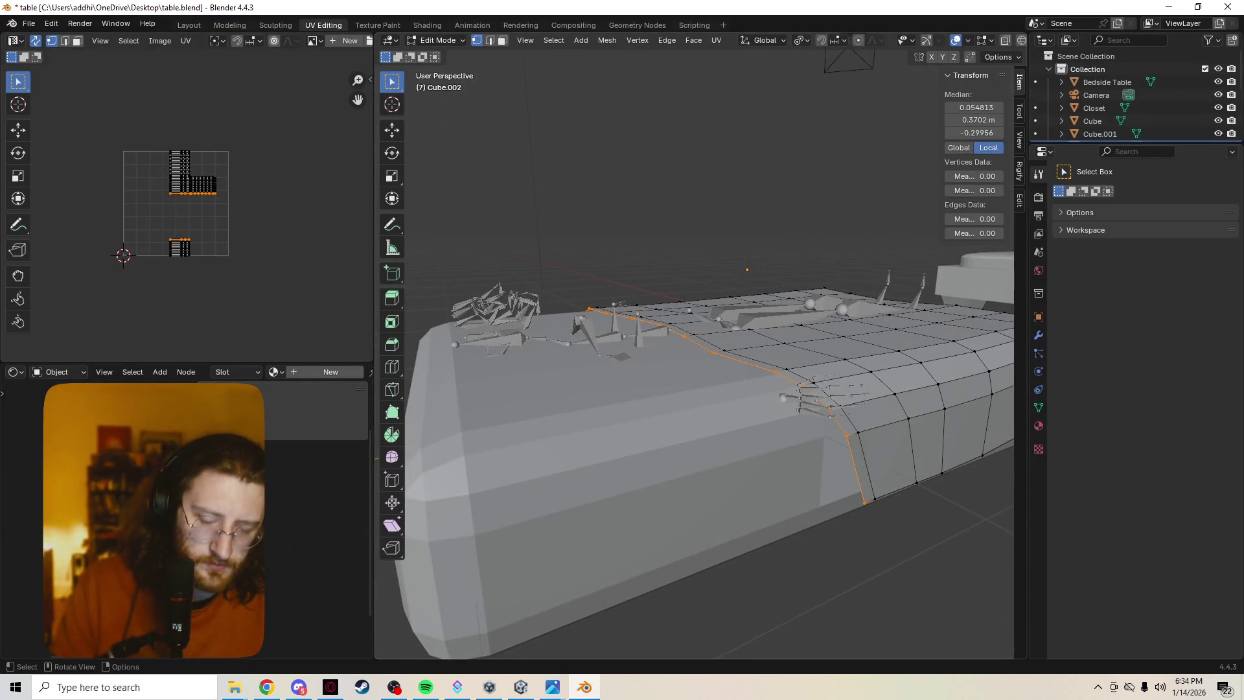
key(e)
key(y)
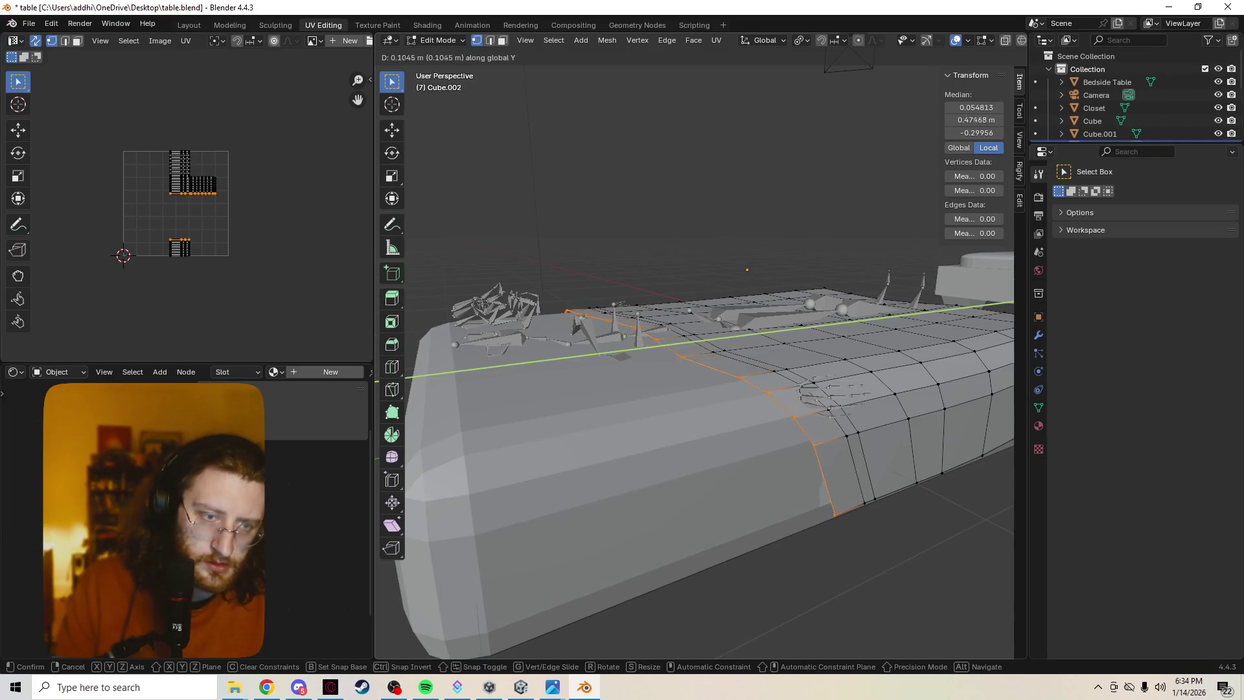
key(Return)
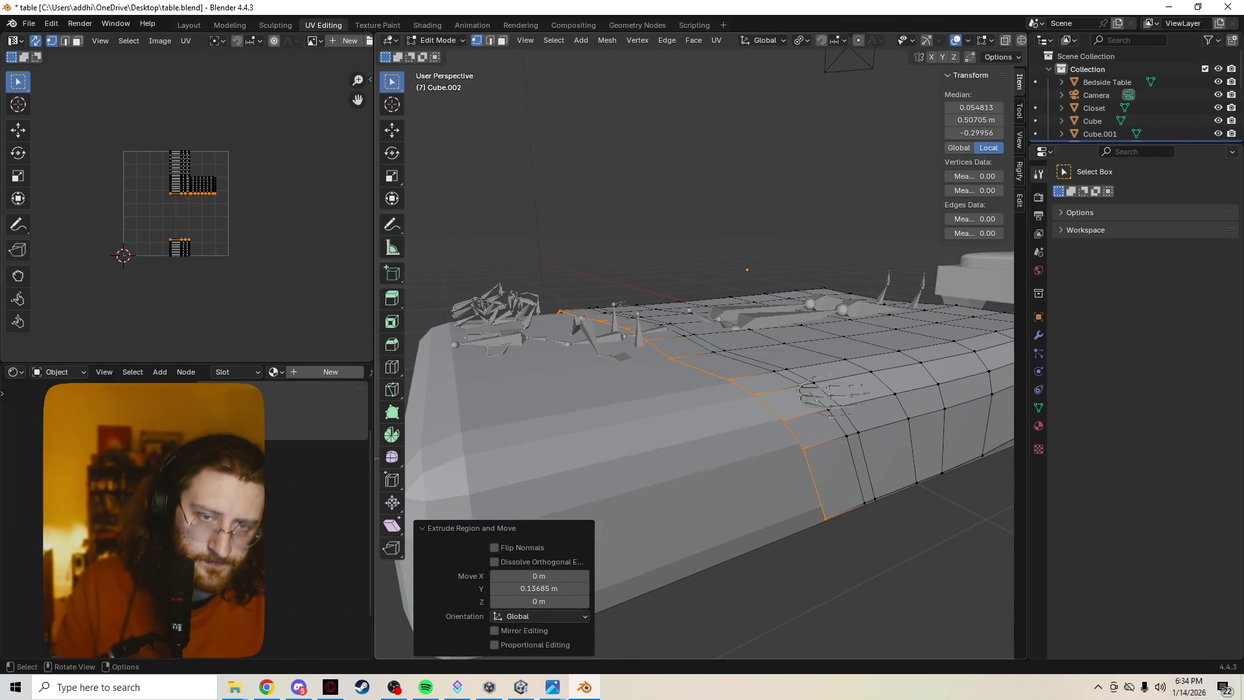
Shrink the new loop to 0.954 so it hugs the side.
key(KP_4)
key(KP_4)
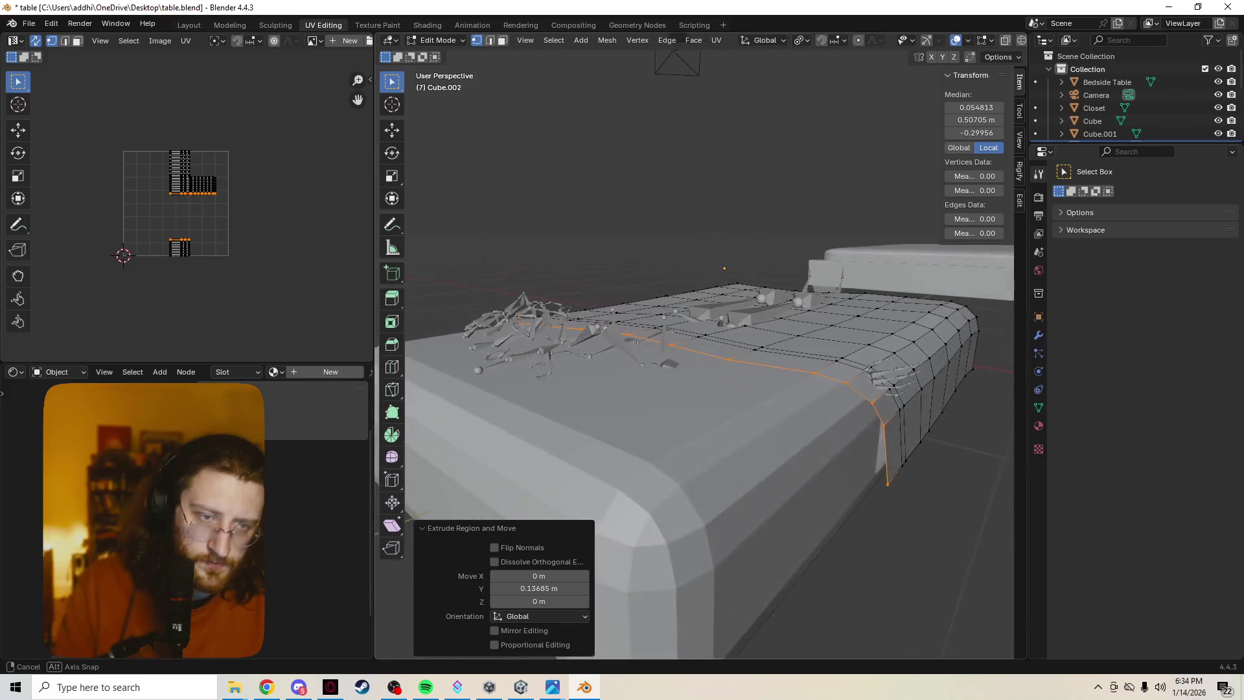
key(g)
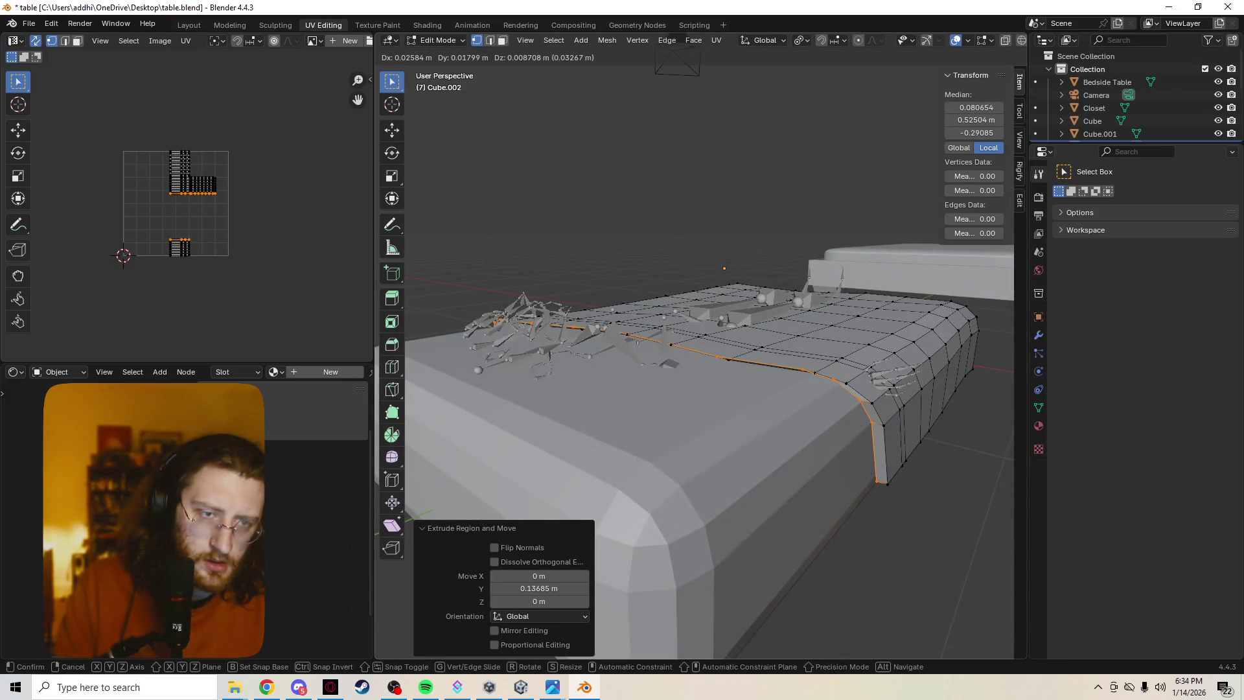
key(s)
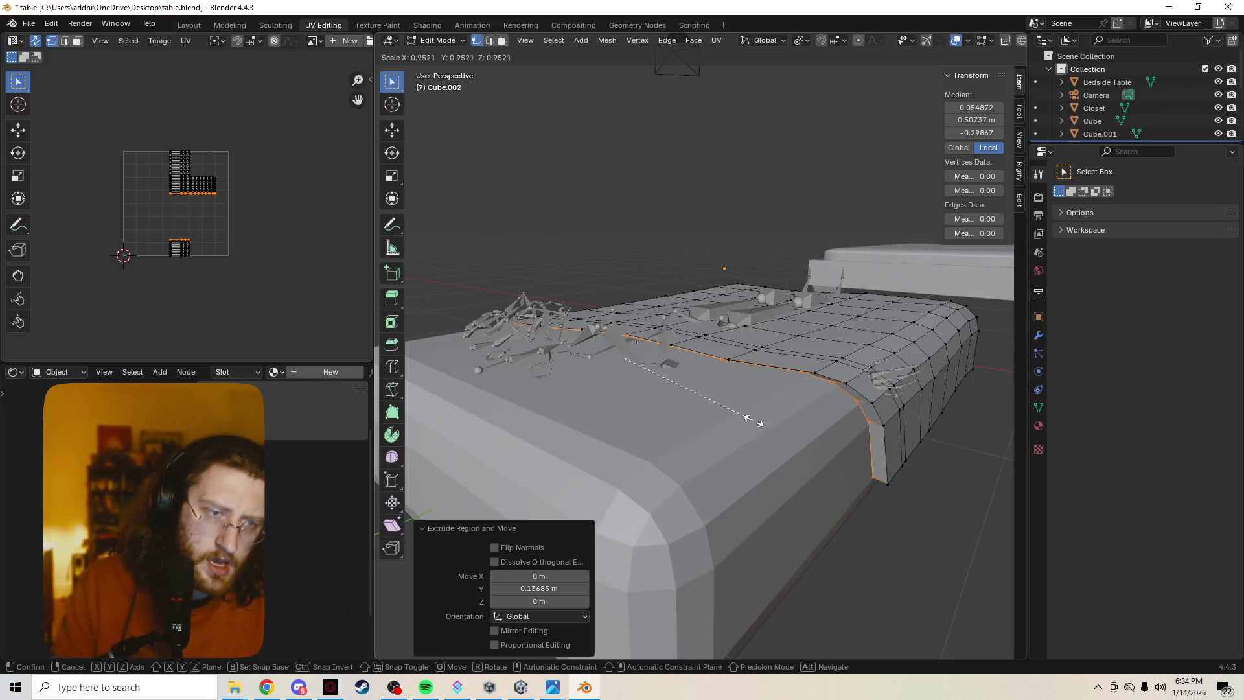
click(754, 420)
Lower the new loop 0.022573 m along Z to follow the mattress edge.
middle_drag(753, 420, 557, 379)
key(g)
key(z)
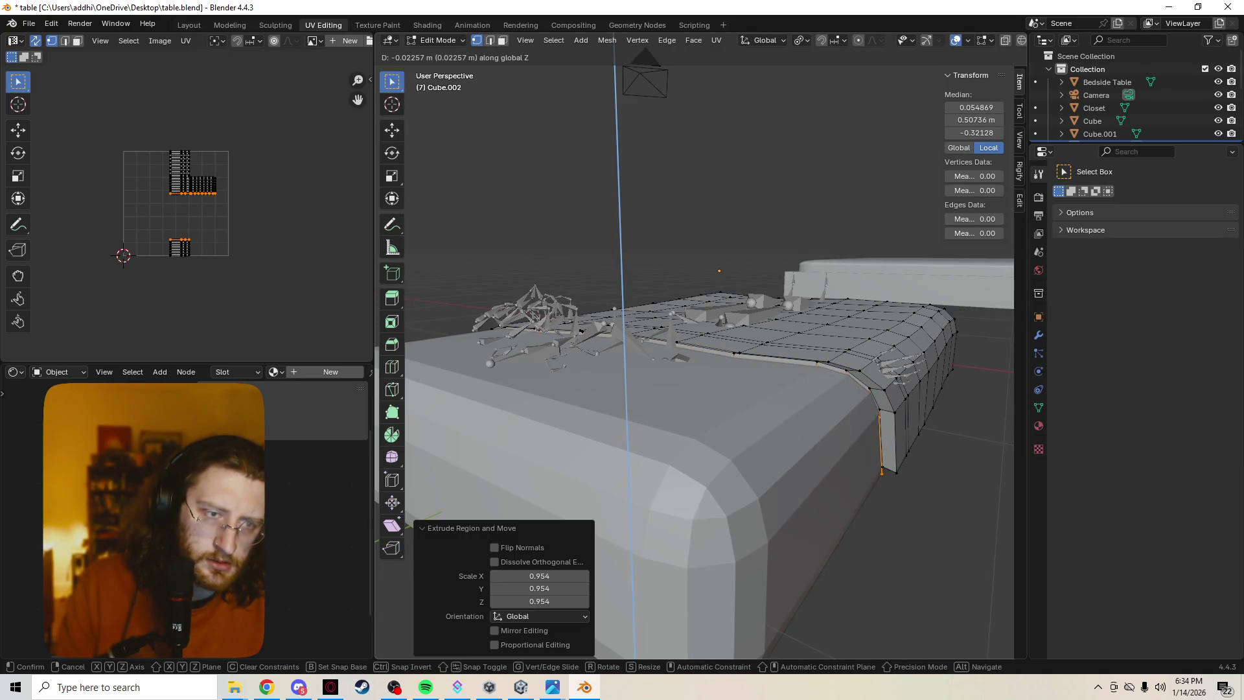
key(Return)
mouse_move(557, 379)
middle_down()
mouse_move(570, 311)
mouse_move(443, 291)
mouse_move(467, 396)
mouse_move(479, 305)
mouse_move(453, 285)
mouse_move(454, 337)
mouse_move(583, 324)
mouse_move(647, 337)
middle_up()
Drop two bottom edges of the sheet's side by 0.020704 m along Z.
scroll(454, 337, up, 5)
click(831, 427)
shift+click(643, 428)
key(g)
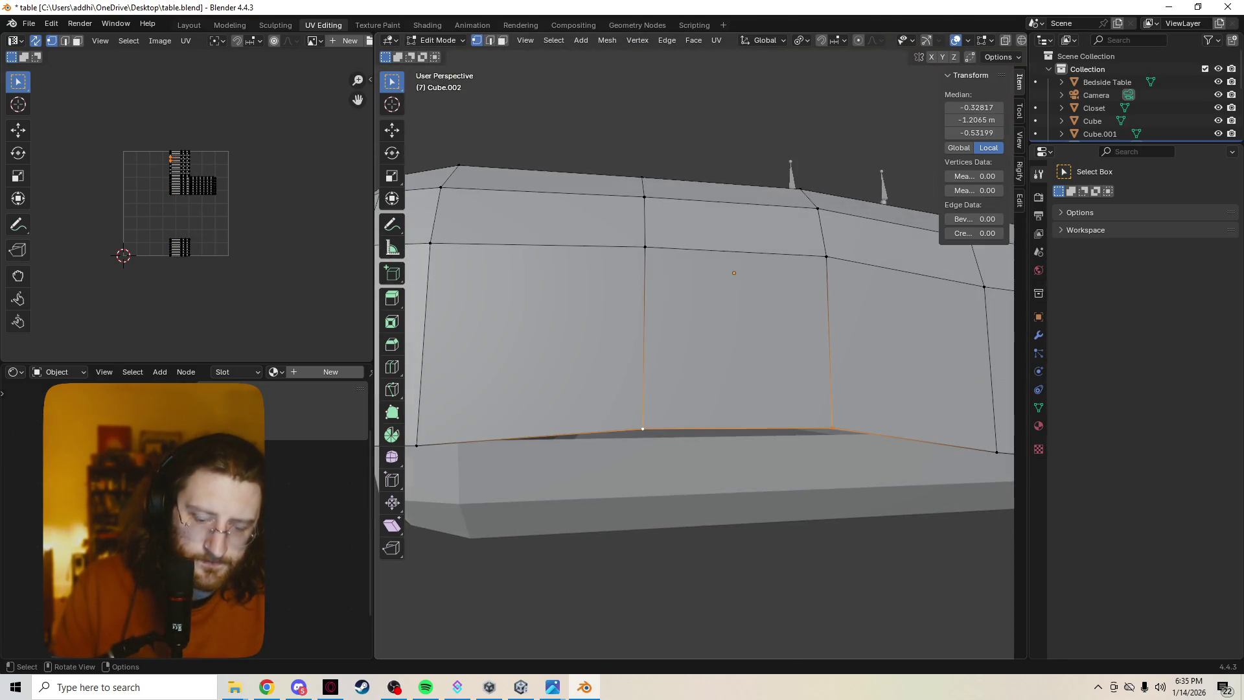
key(z)
key(Return)
mouse_move(648, 337)
middle_down()
mouse_move(700, 324)
mouse_move(810, 343)
mouse_move(835, 334)
middle_up()
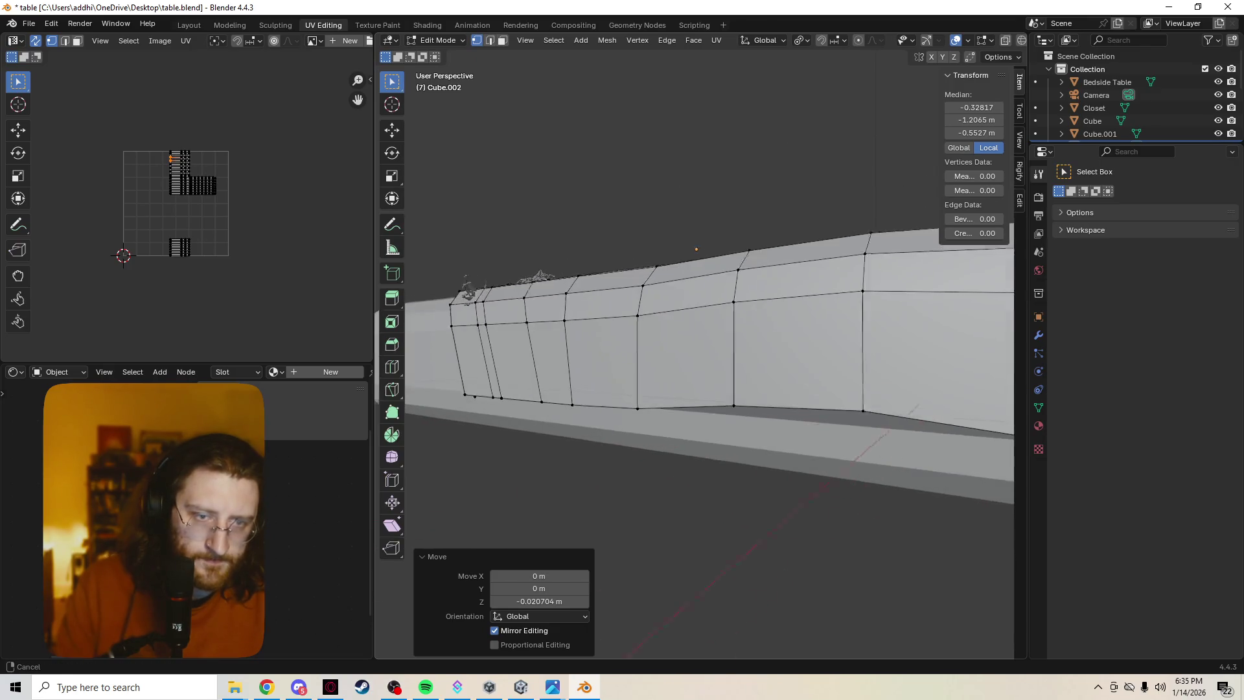
Turn on proportional editing and lower another stretch of the bottom hem smoothly along Z.
scroll(648, 356, down, 3)
shift+click(645, 357)
shift+click(646, 357)
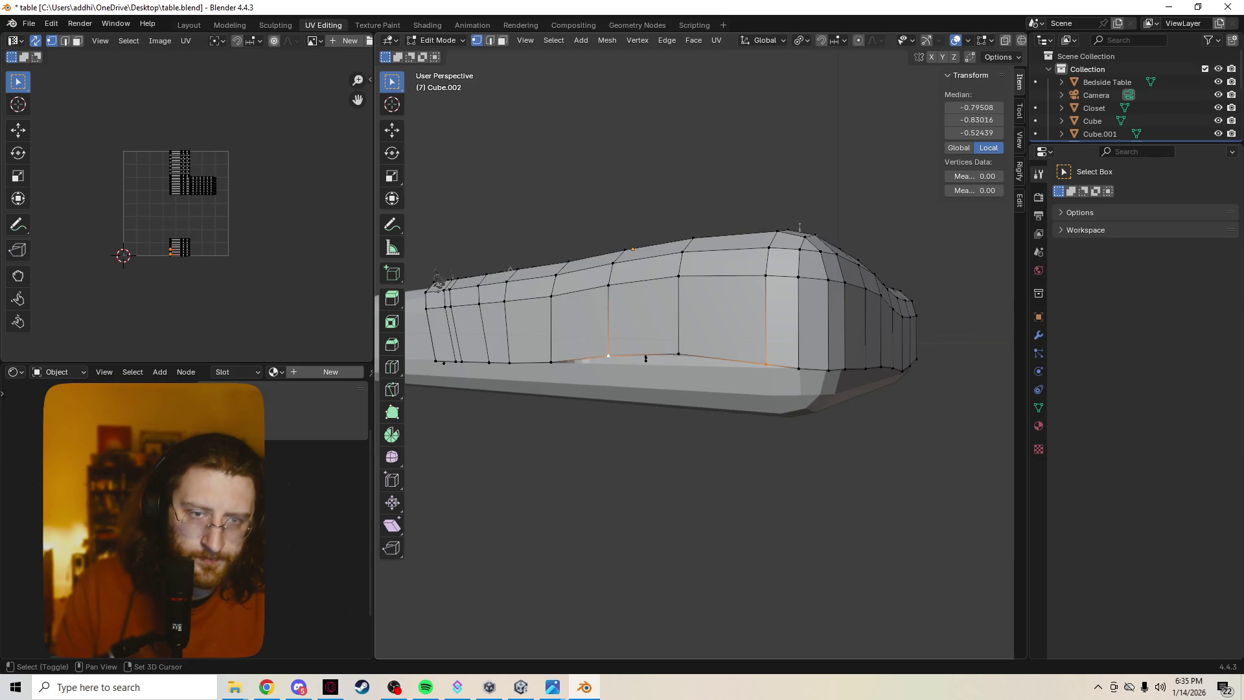
key(g)
key(z)
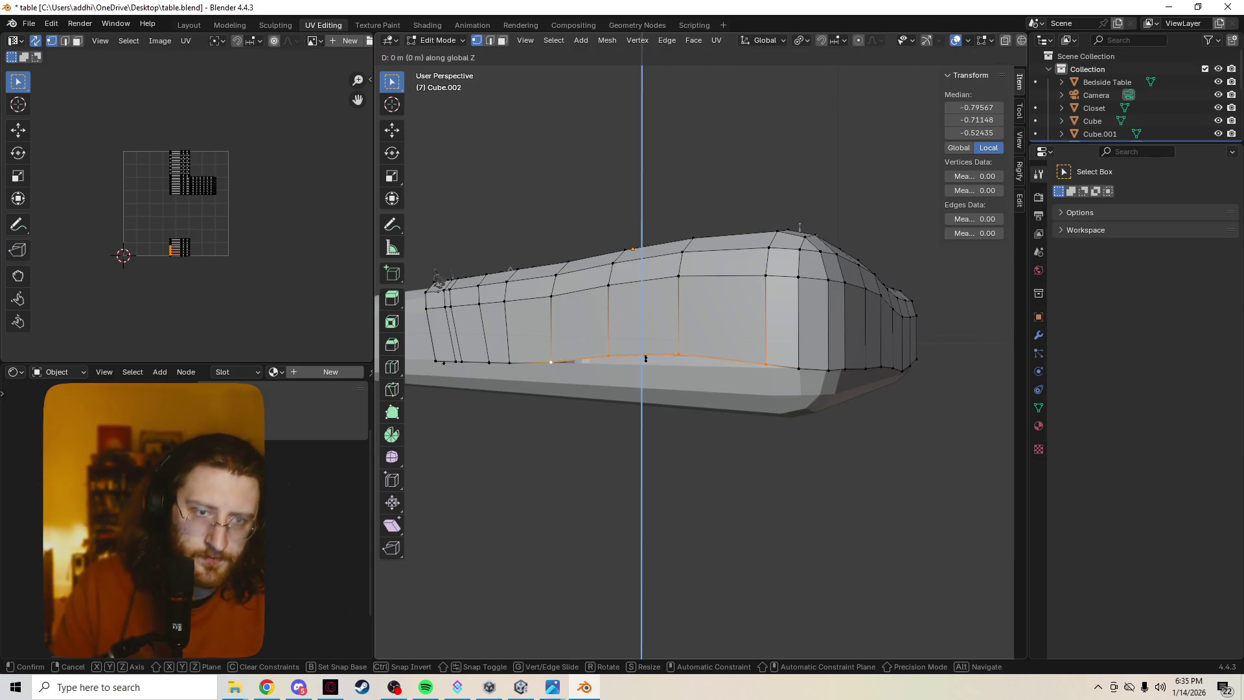
key(Escape)
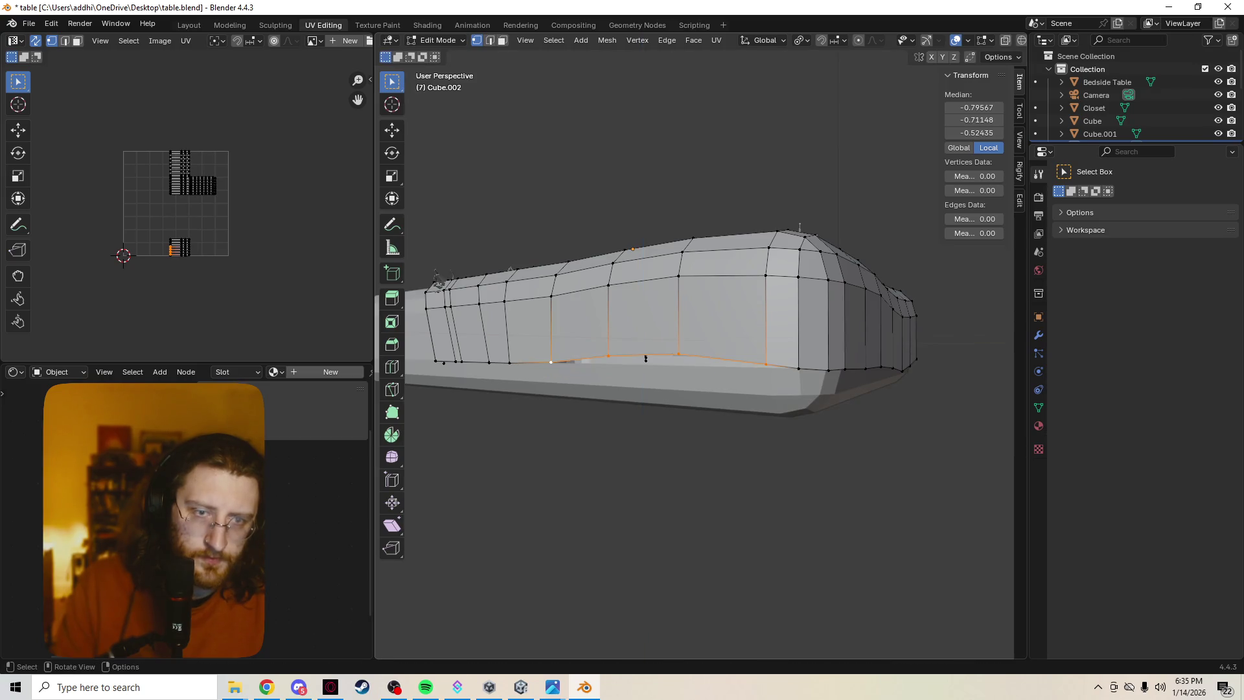
key(o)
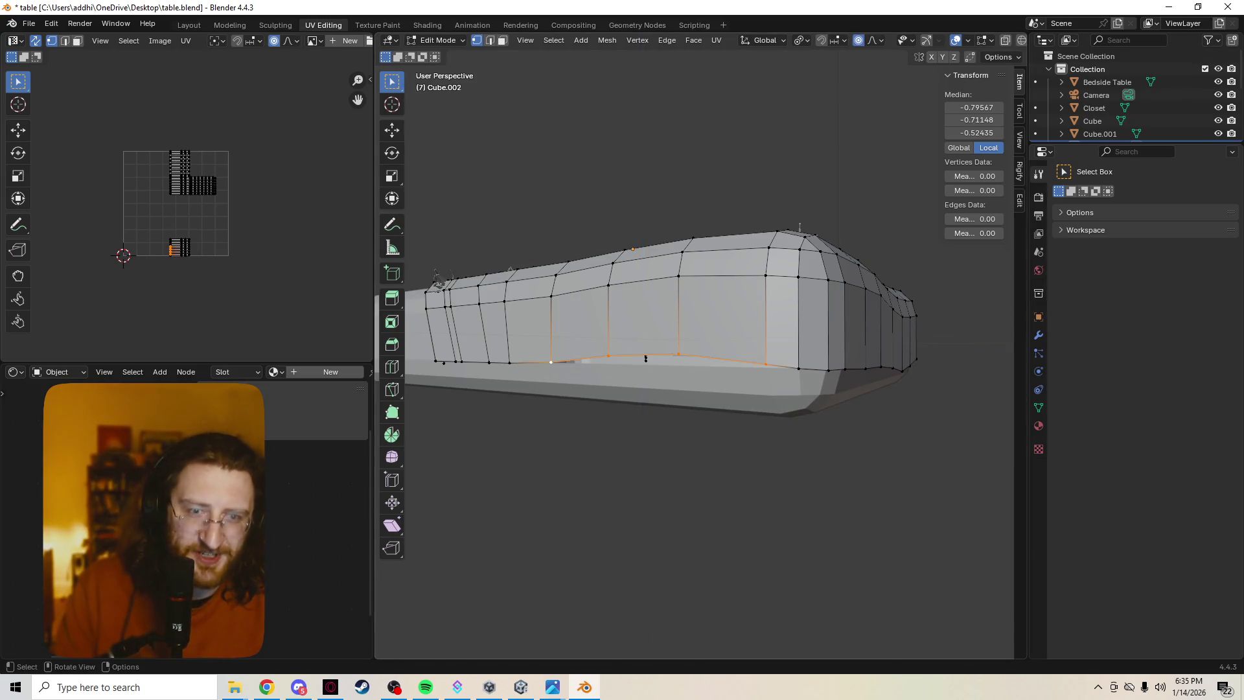
key(g)
key(z)
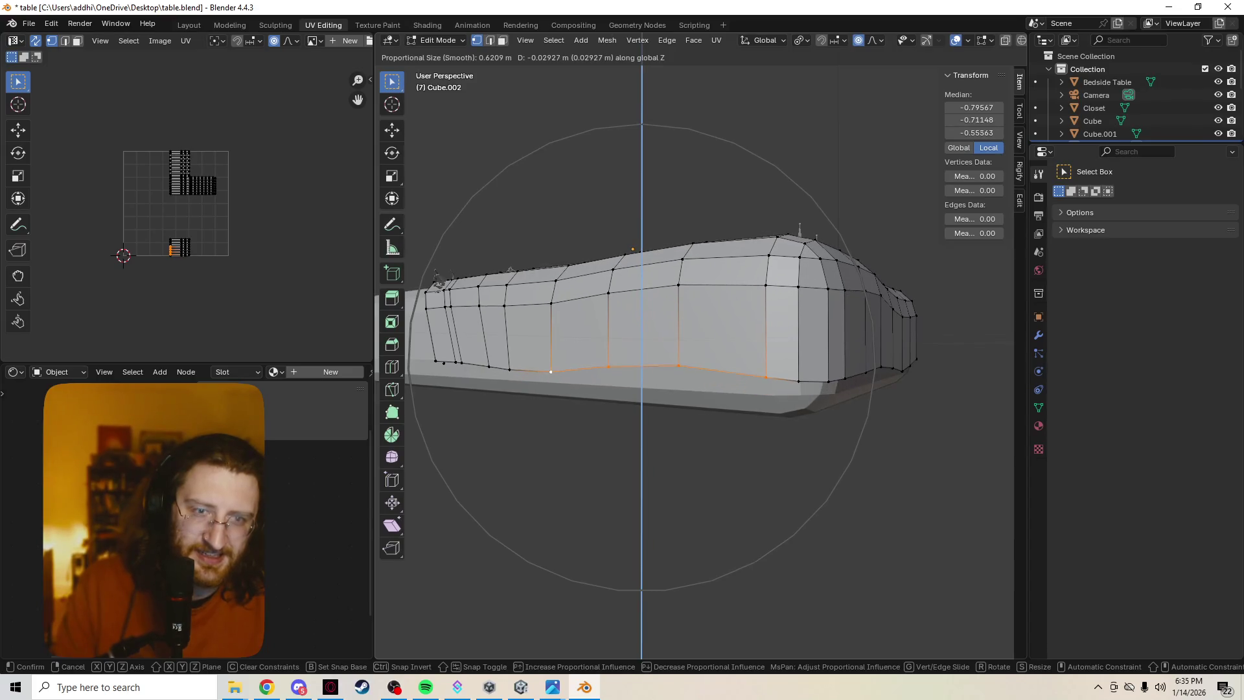
key(Return)
Lower the front hem vertices with smooth falloff on the other side, then undo the hem edits.
middle_drag(648, 324, 816, 327)
click(565, 356)
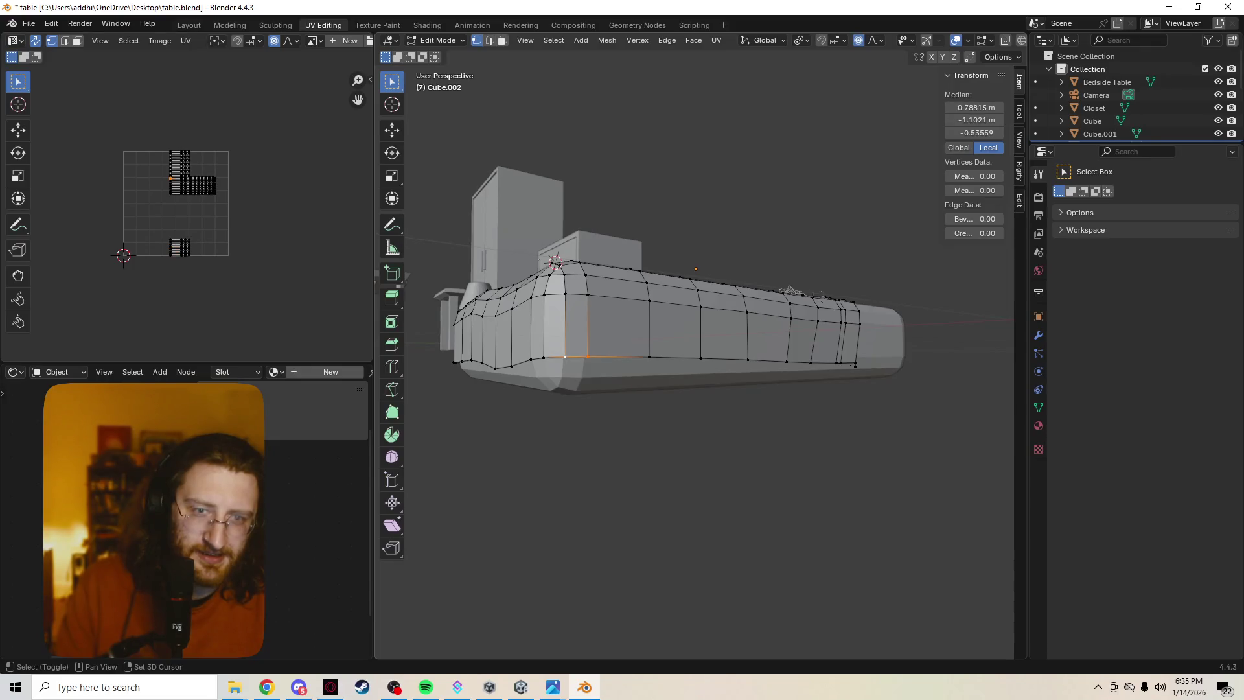
shift+click(648, 356)
key(g)
key(z)
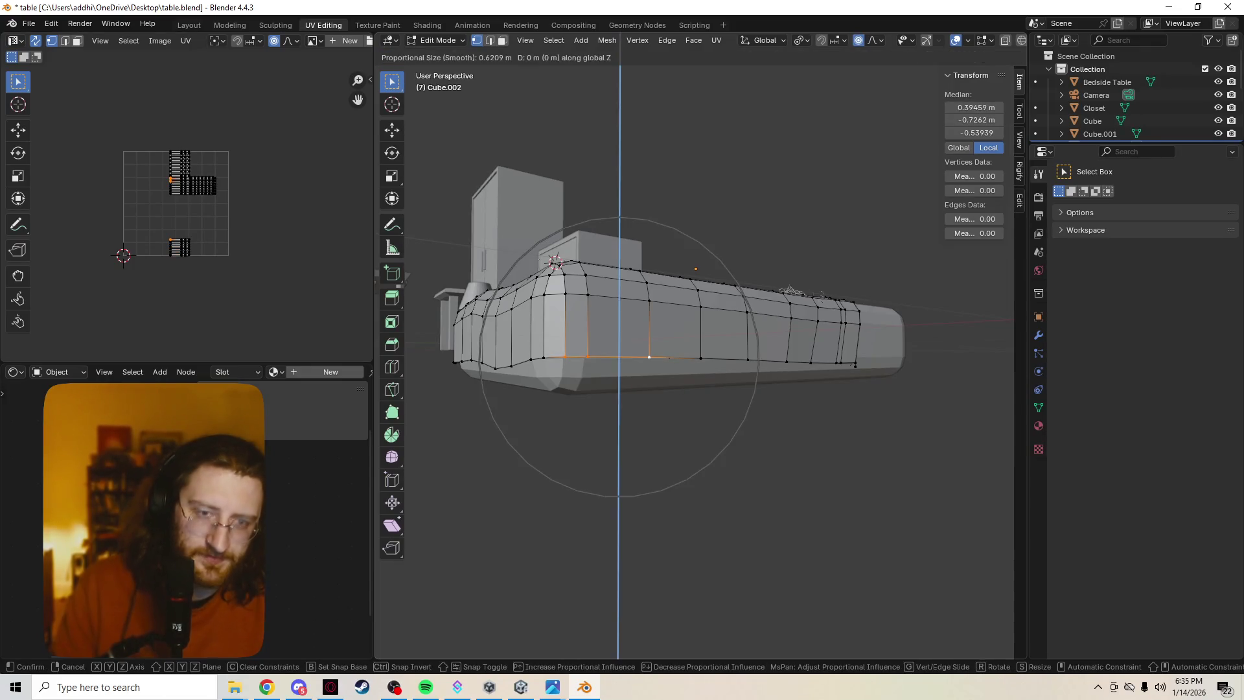
key(Return)
mouse_move(693, 349)
middle_down()
mouse_move(622, 362)
mouse_move(622, 317)
middle_up()
scroll(693, 349, up, 5)
key(ctrl+z)
key(ctrl+z)
key(ctrl+z)
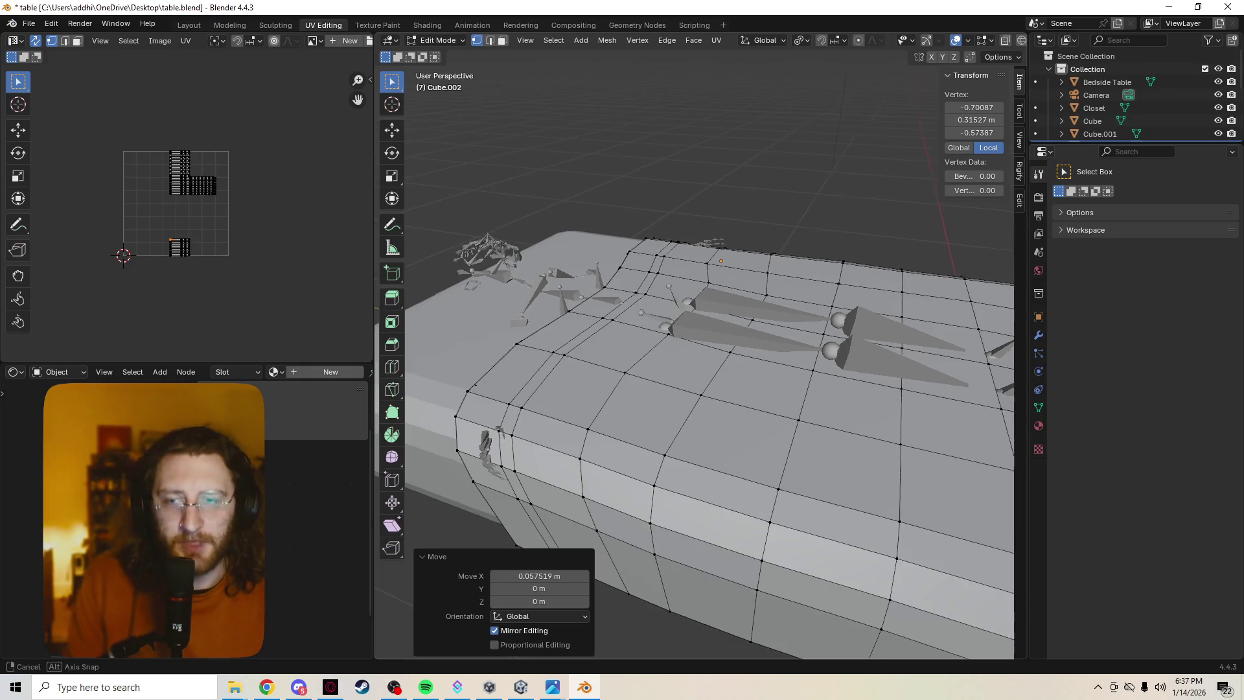
Orbit to a lower angle to inspect the restored sheet corner.
middle_drag(712, 389, 687, 337)
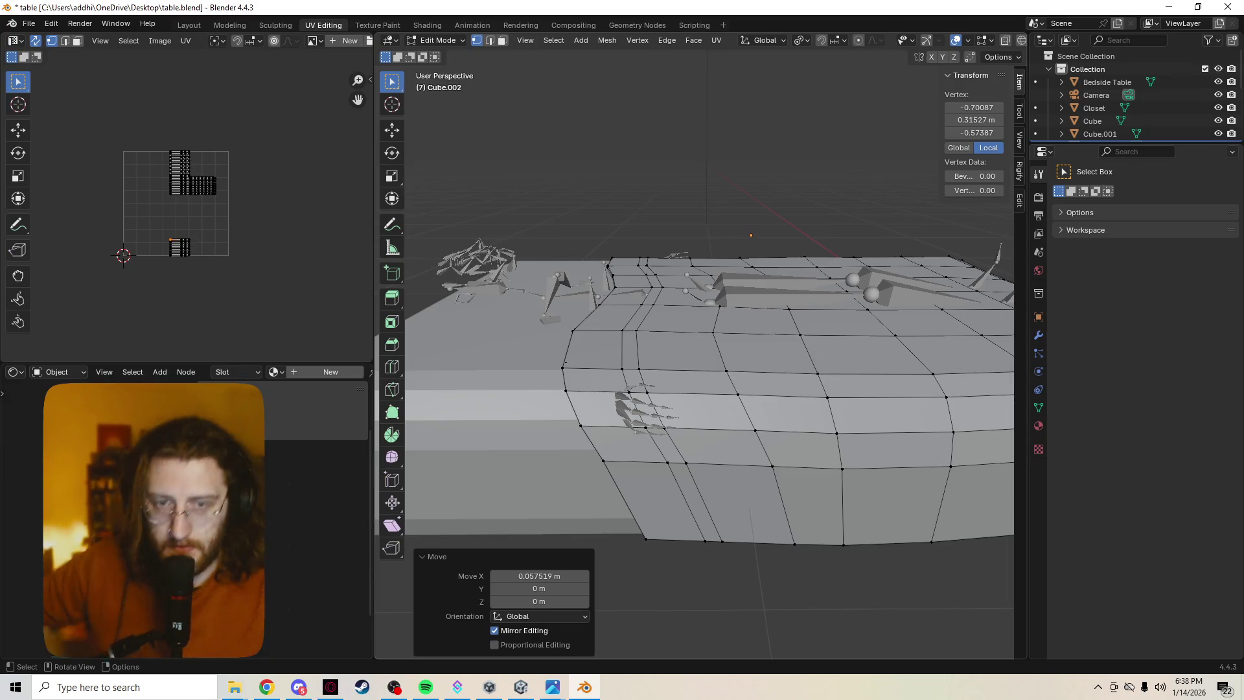
Slide the sheet's corner vertex along its edge to smooth the corner.
click(566, 390)
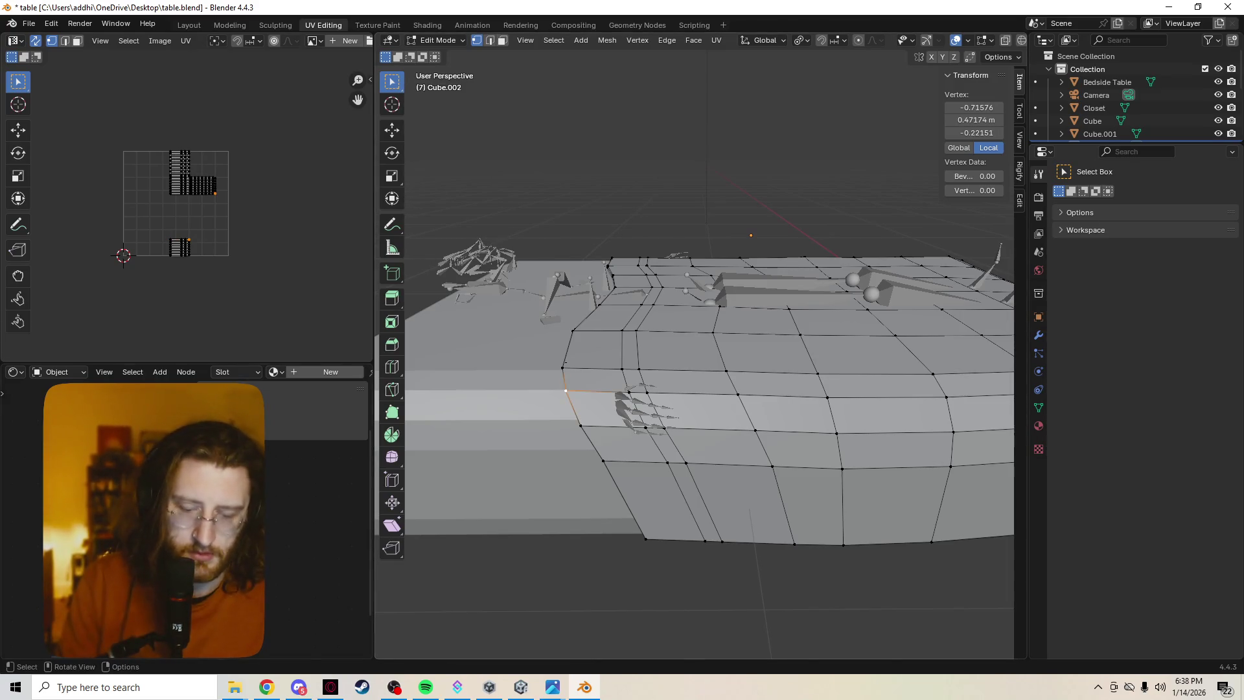
key(shift+v)
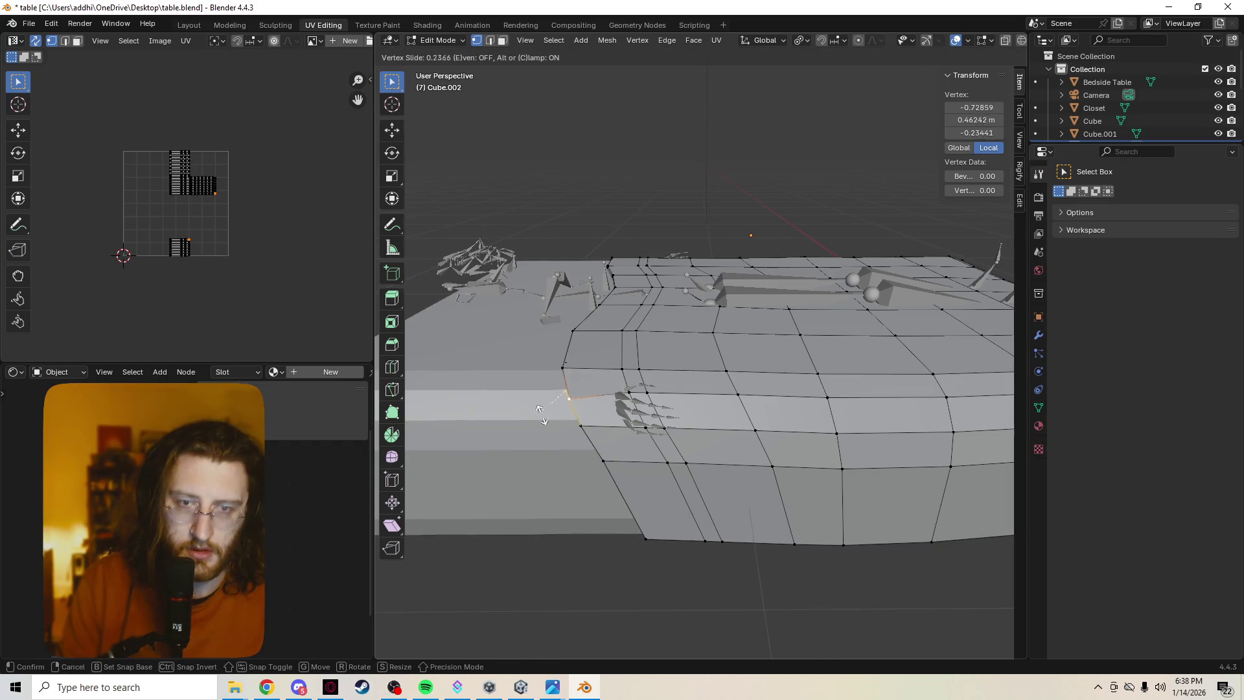
click(548, 415)
middle_drag(547, 414, 583, 401)
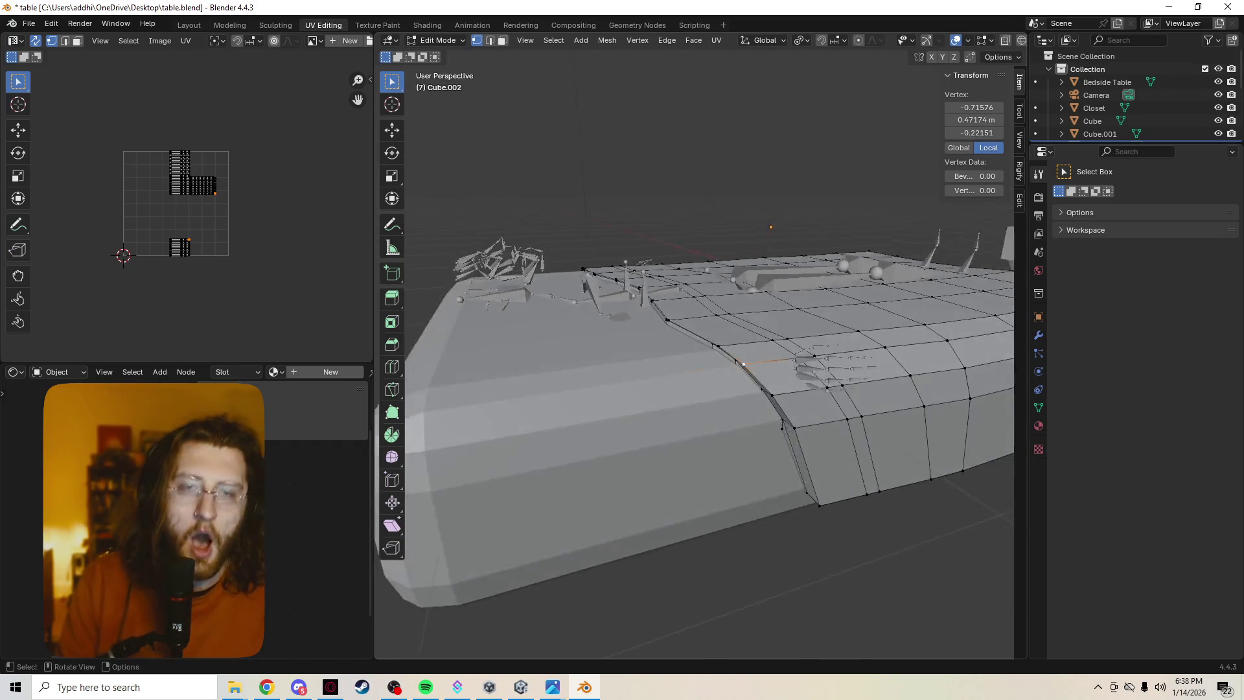
scroll(693, 356, up, 3)
key(g)
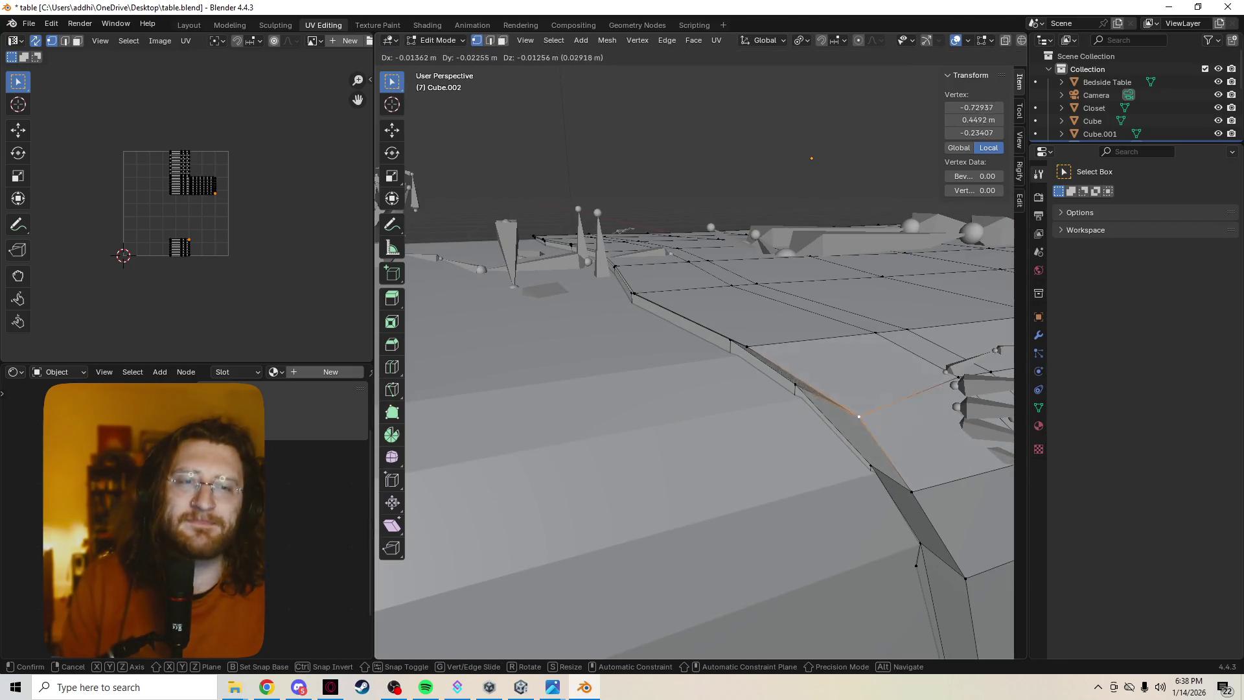
key(g)
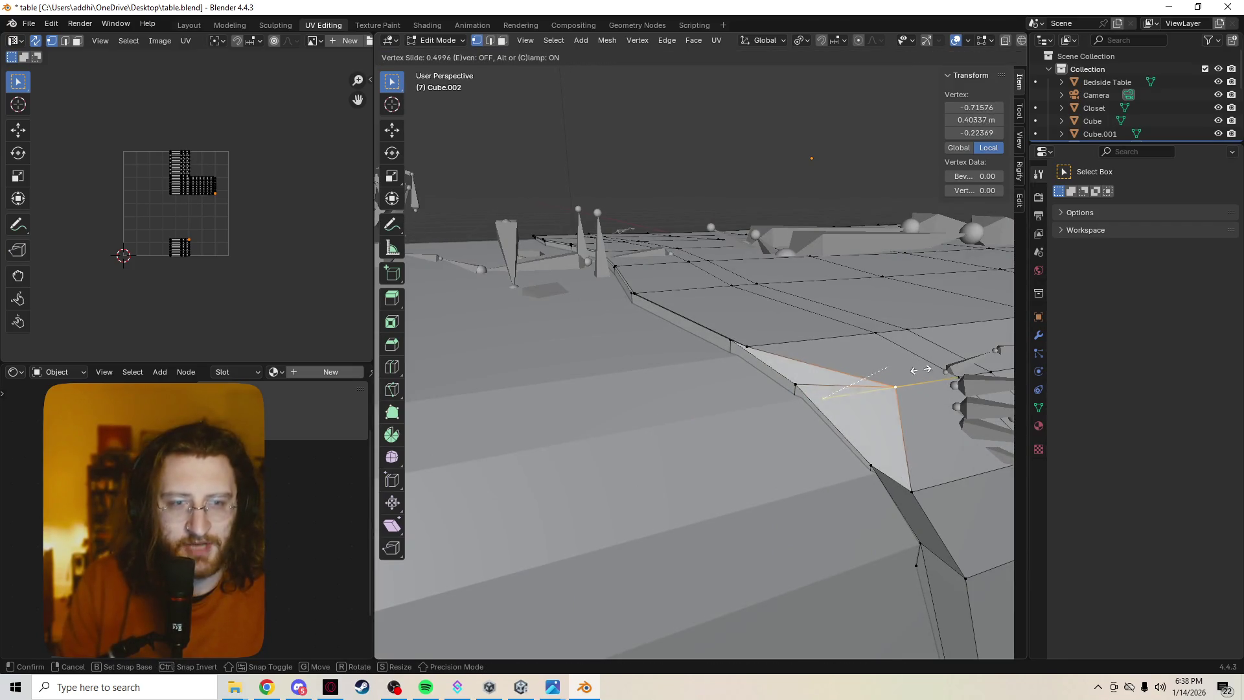
click(816, 392)
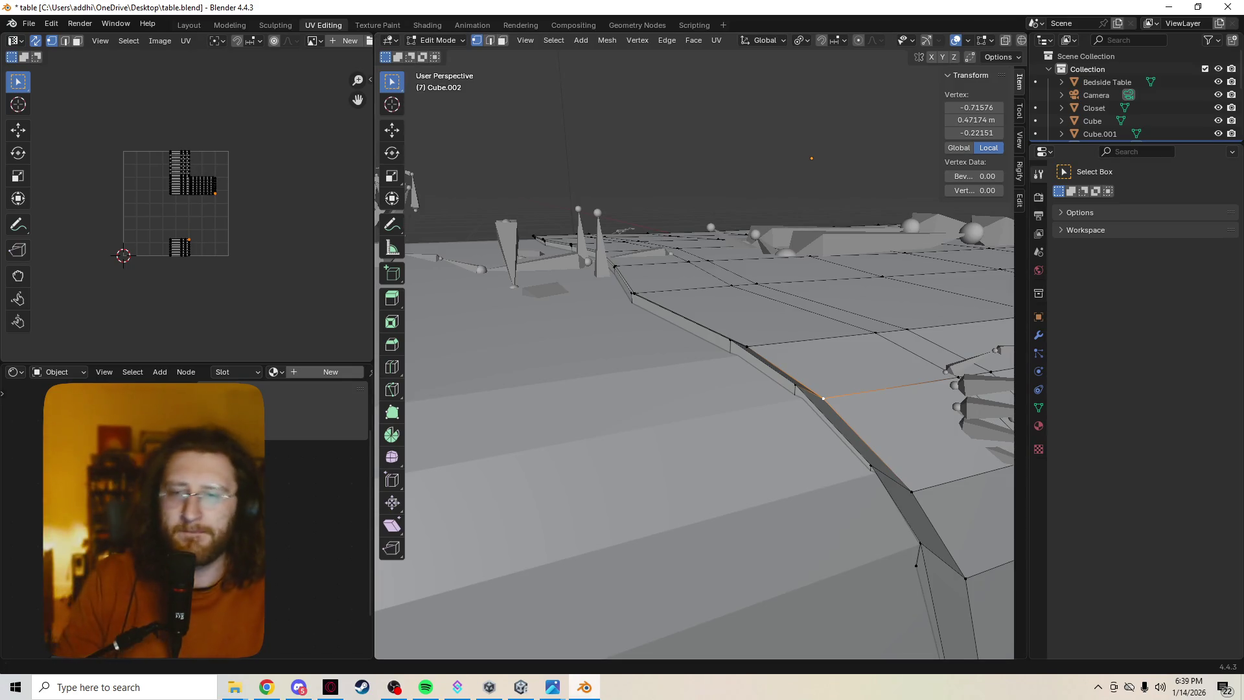
Switch to Chrome and load instagram.com.
key(alt+Tab)
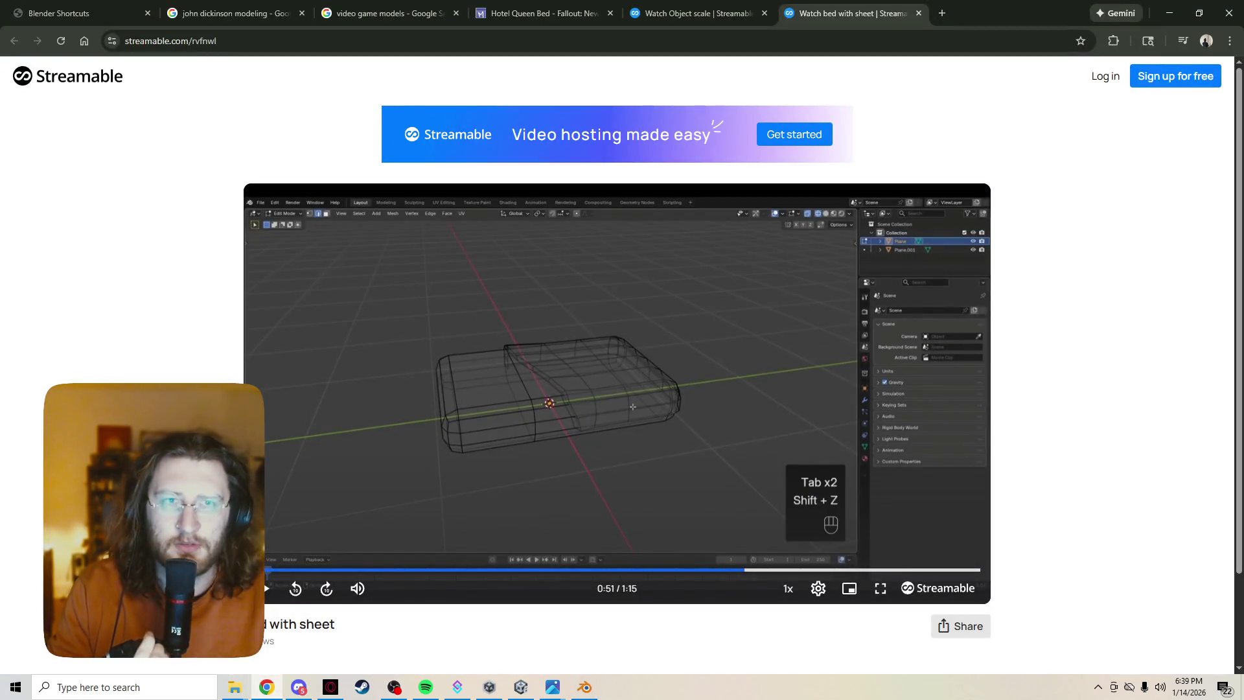
key(ctrl+l)
text(inst)
key(Return)
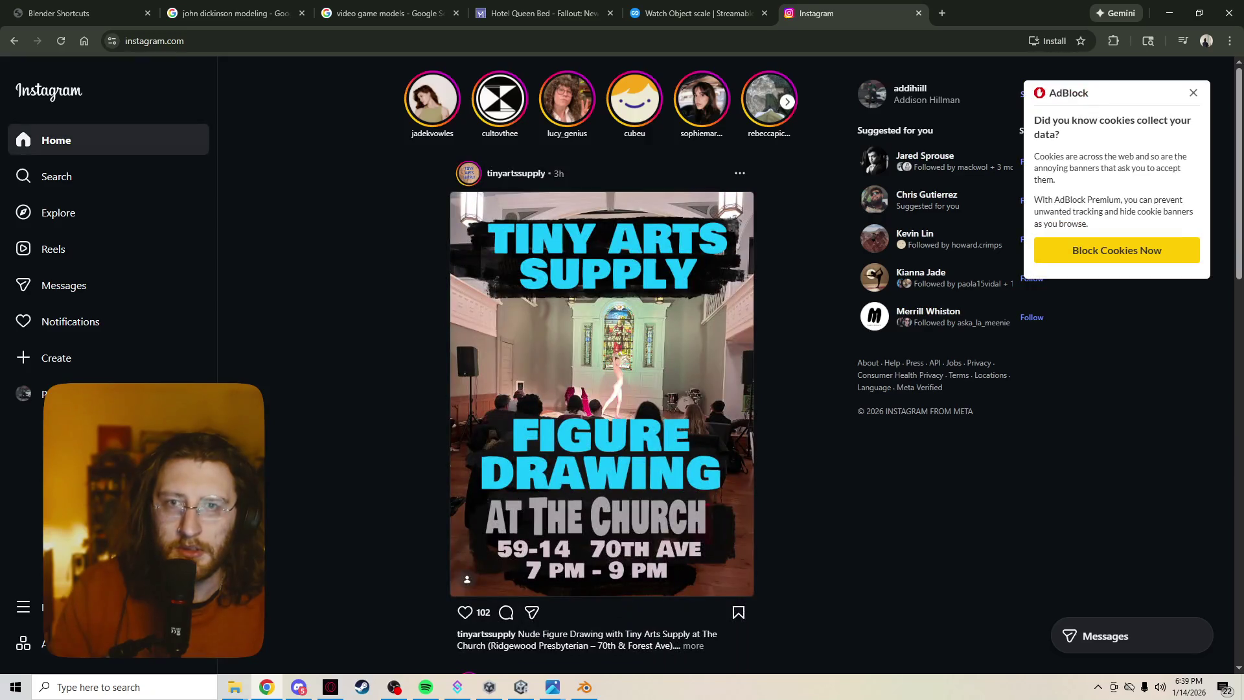
Search for the 3D-render account, open its profile and scroll to the post grid.
click(57, 176)
text(addi)
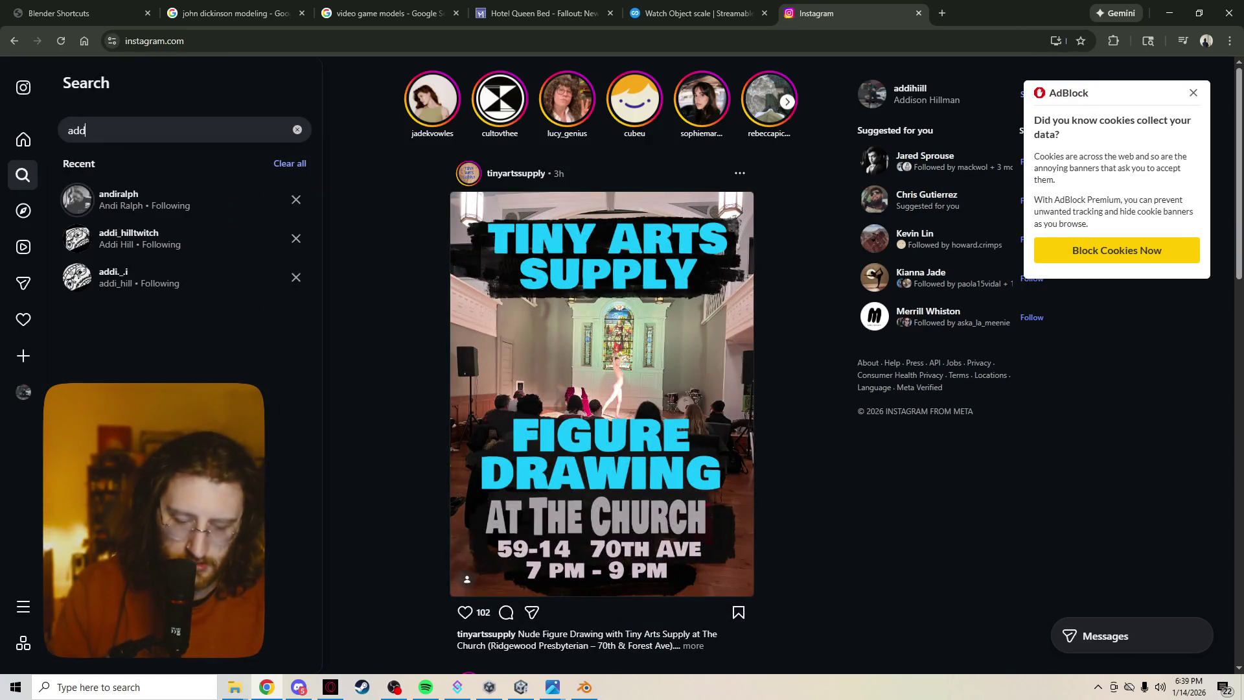
click(116, 360)
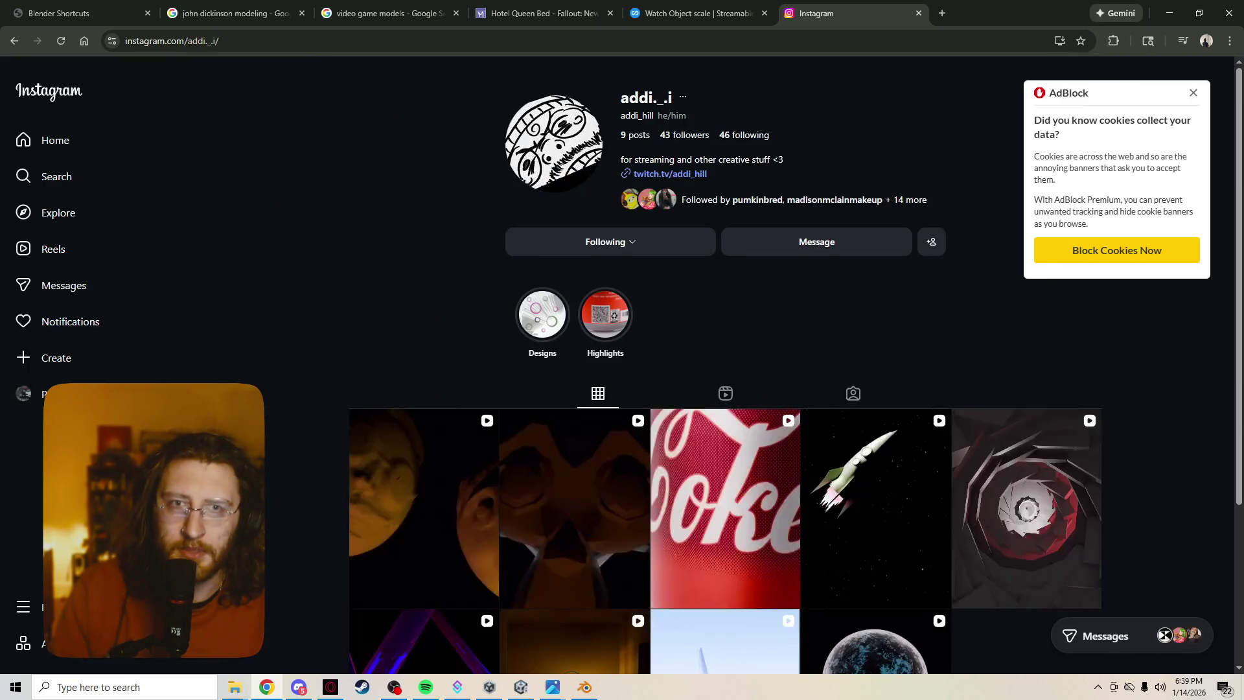
scroll(726, 389, down, 3)
Briefly bring up the music player, then open the planet render reel.
click(425, 687)
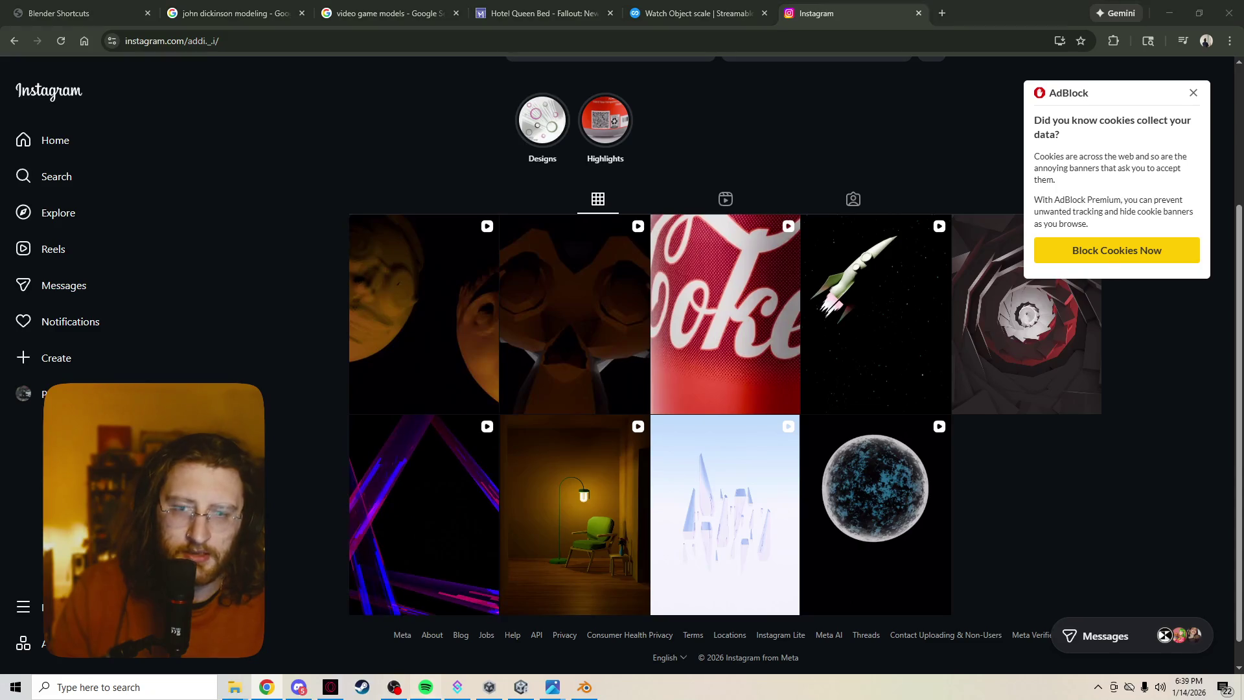
key(alt+Tab)
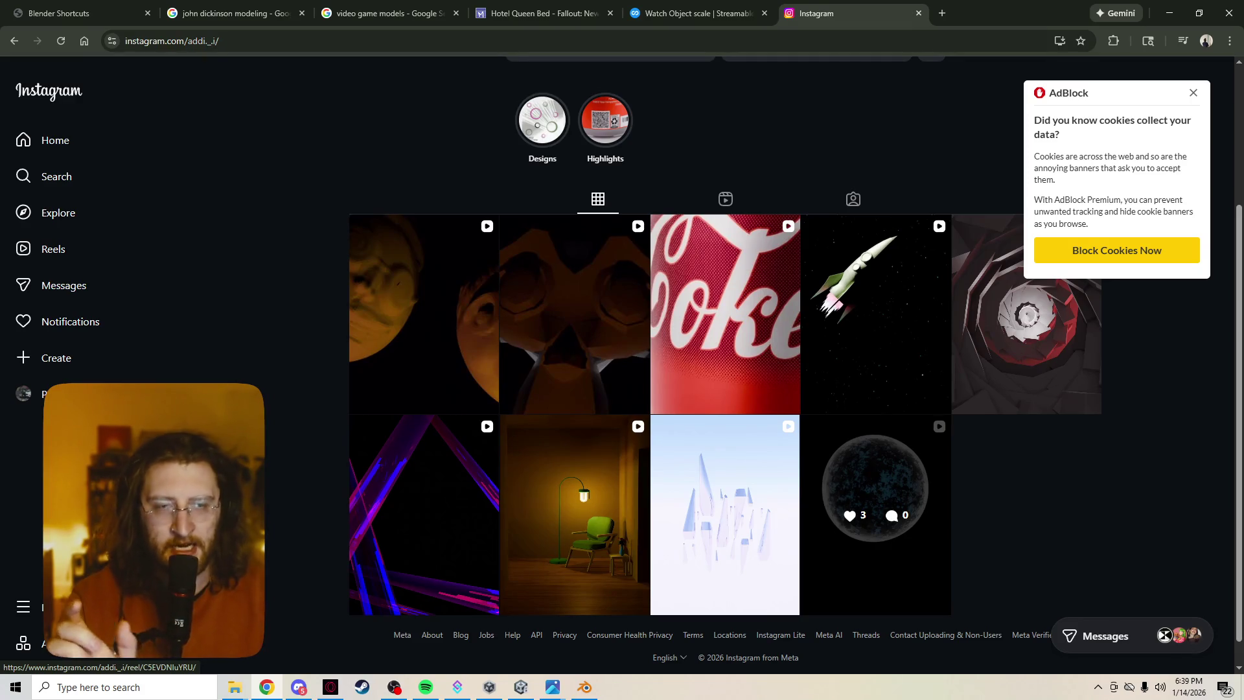
click(874, 486)
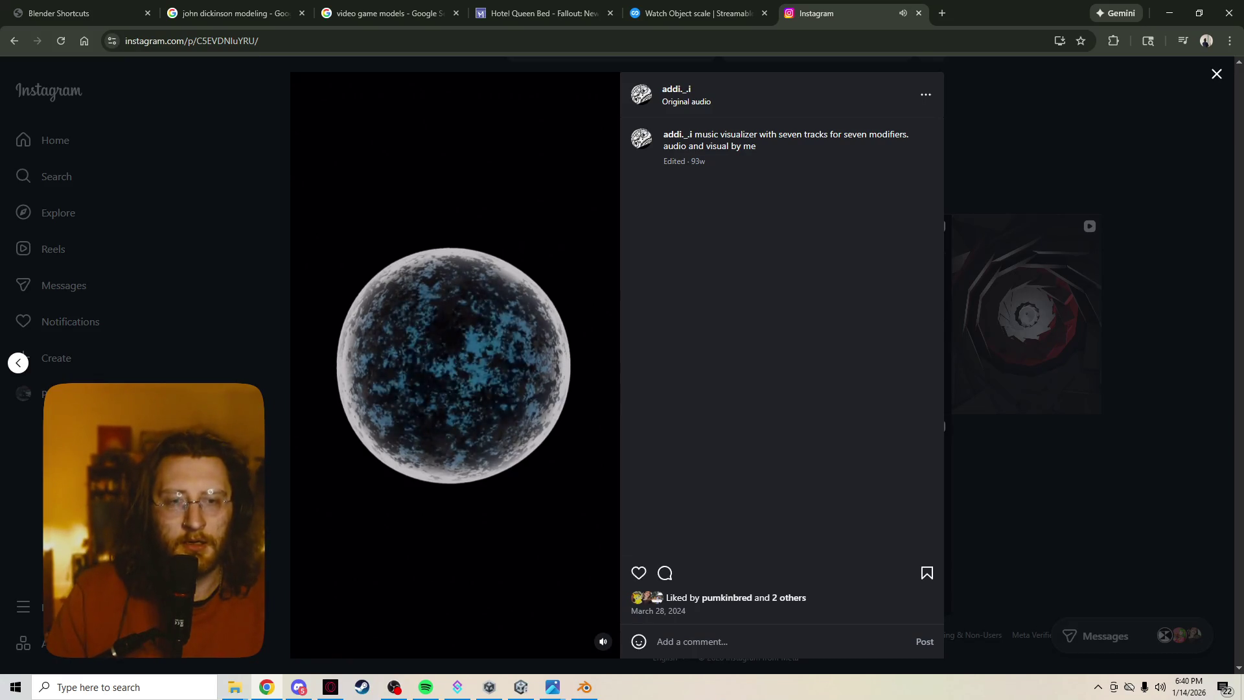
key(Escape)
click(725, 515)
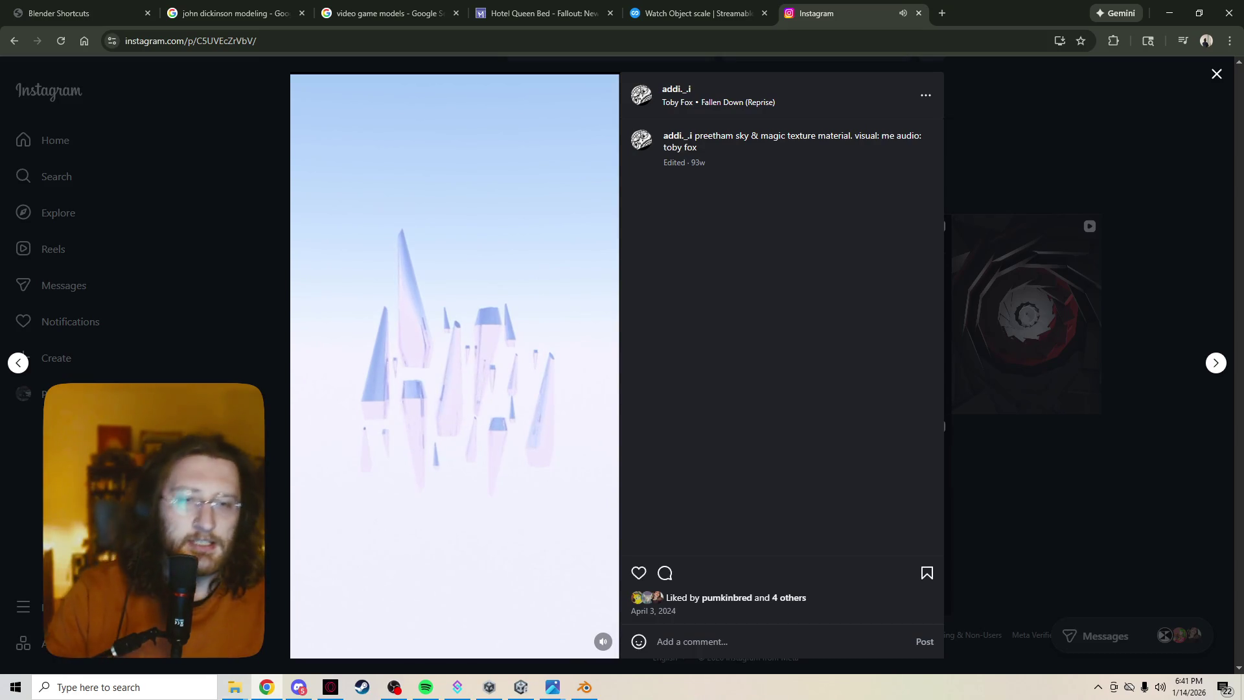
key(Escape)
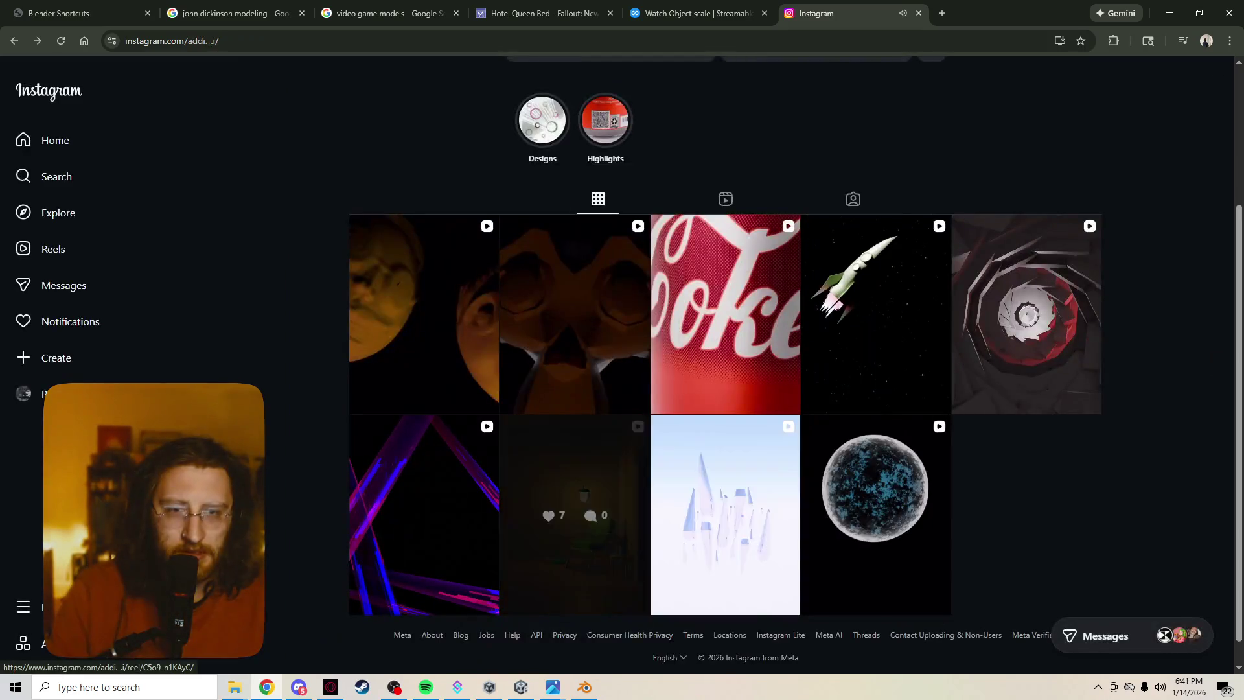
click(574, 515)
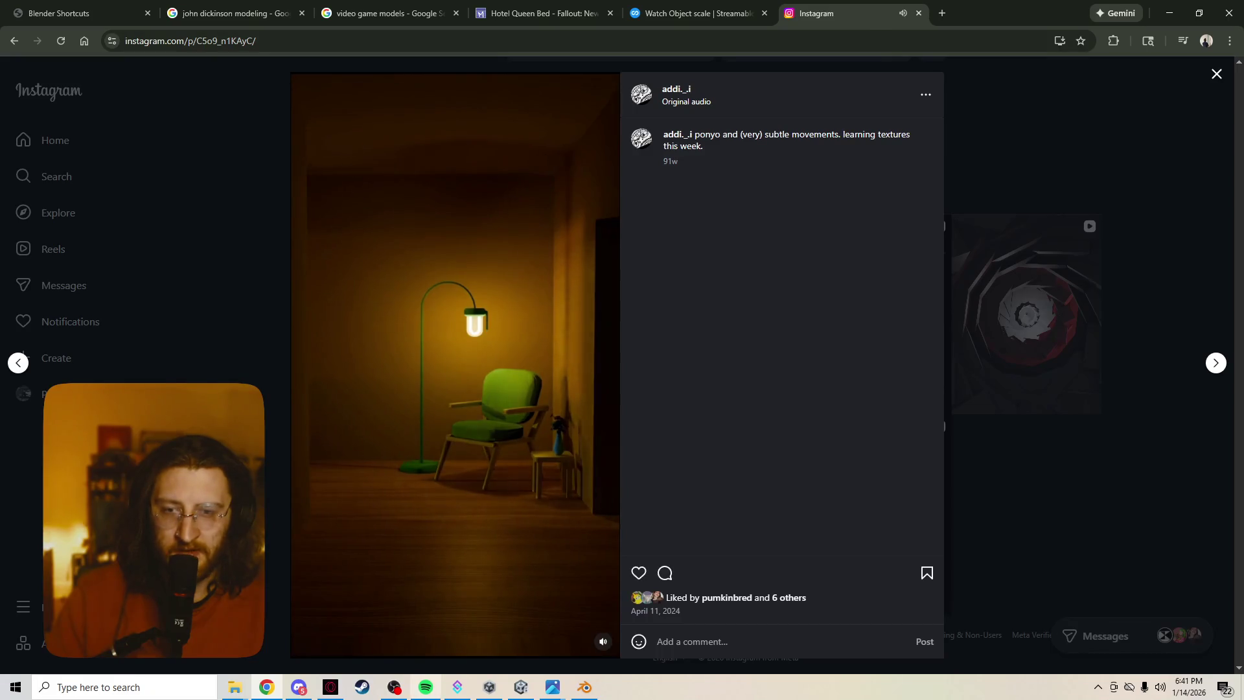
click(425, 687)
click(426, 687)
key(alt+Left)
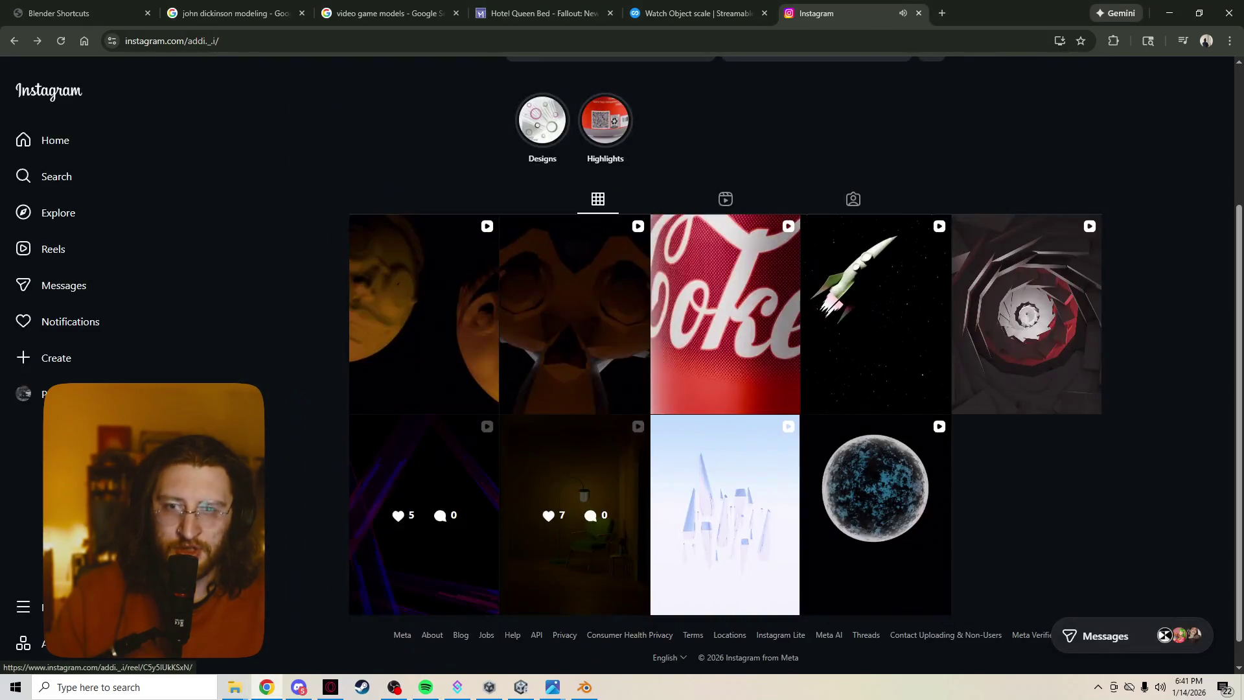
key(alt+Right)
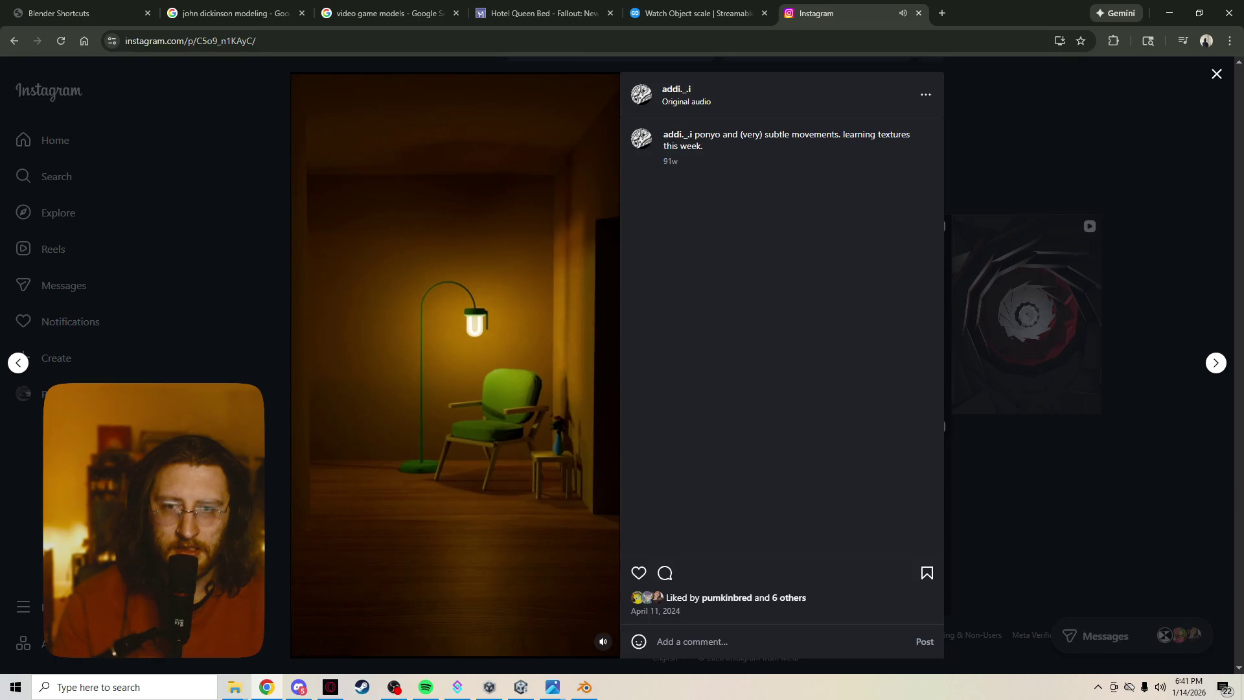
key(Escape)
click(424, 516)
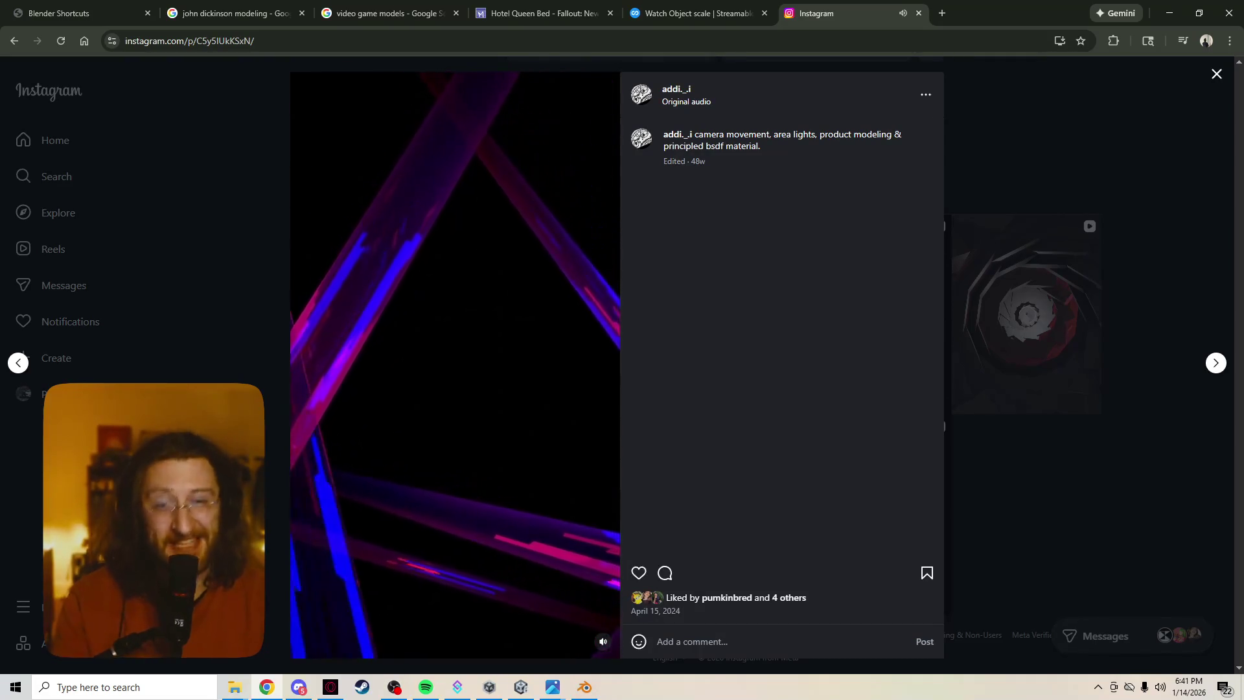
click(1027, 314)
click(1027, 314)
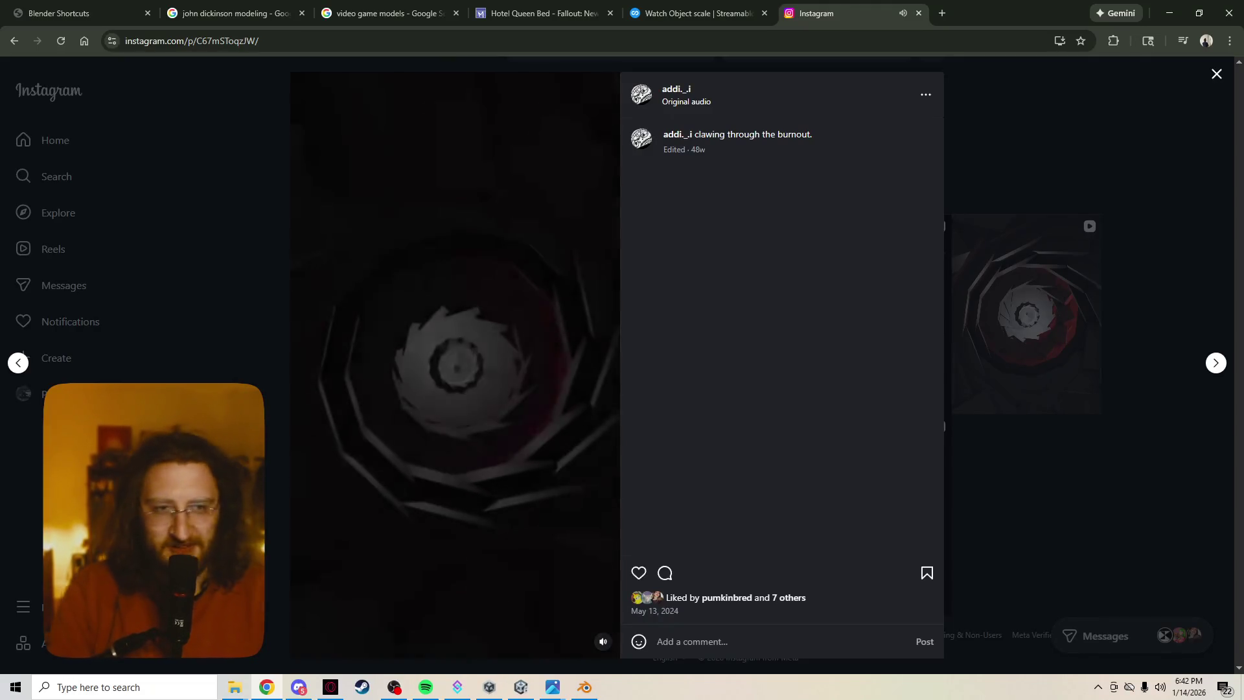
click(1026, 314)
click(874, 311)
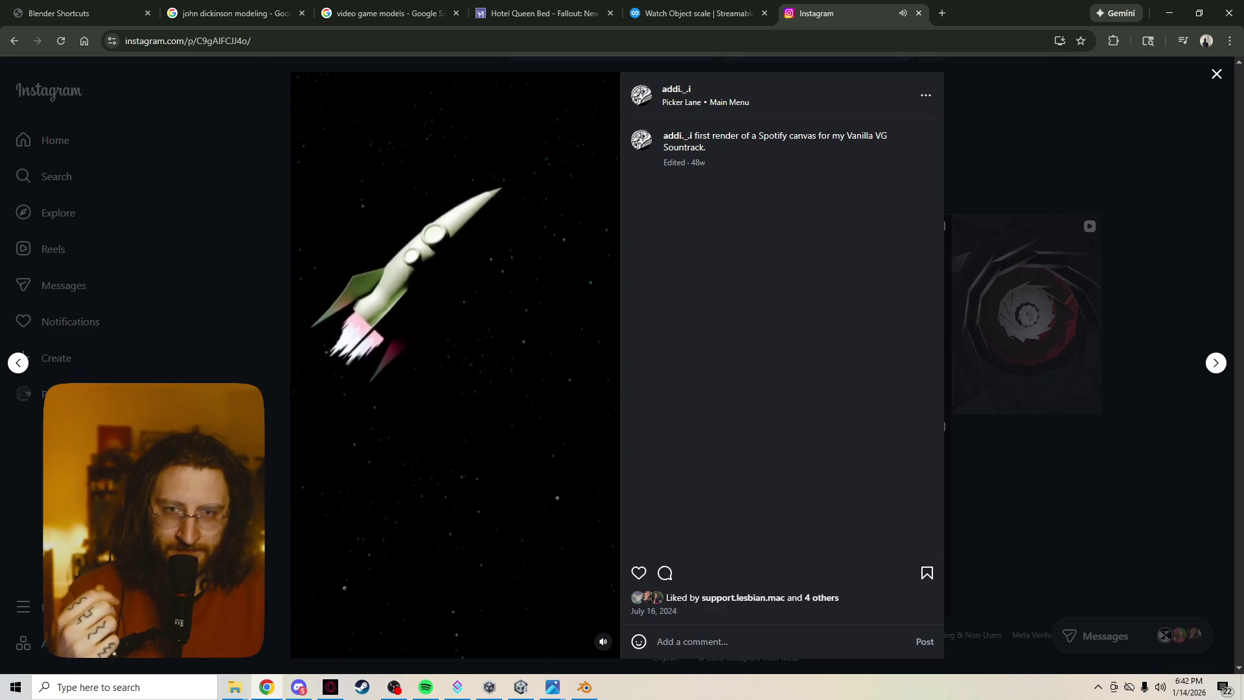
key(Escape)
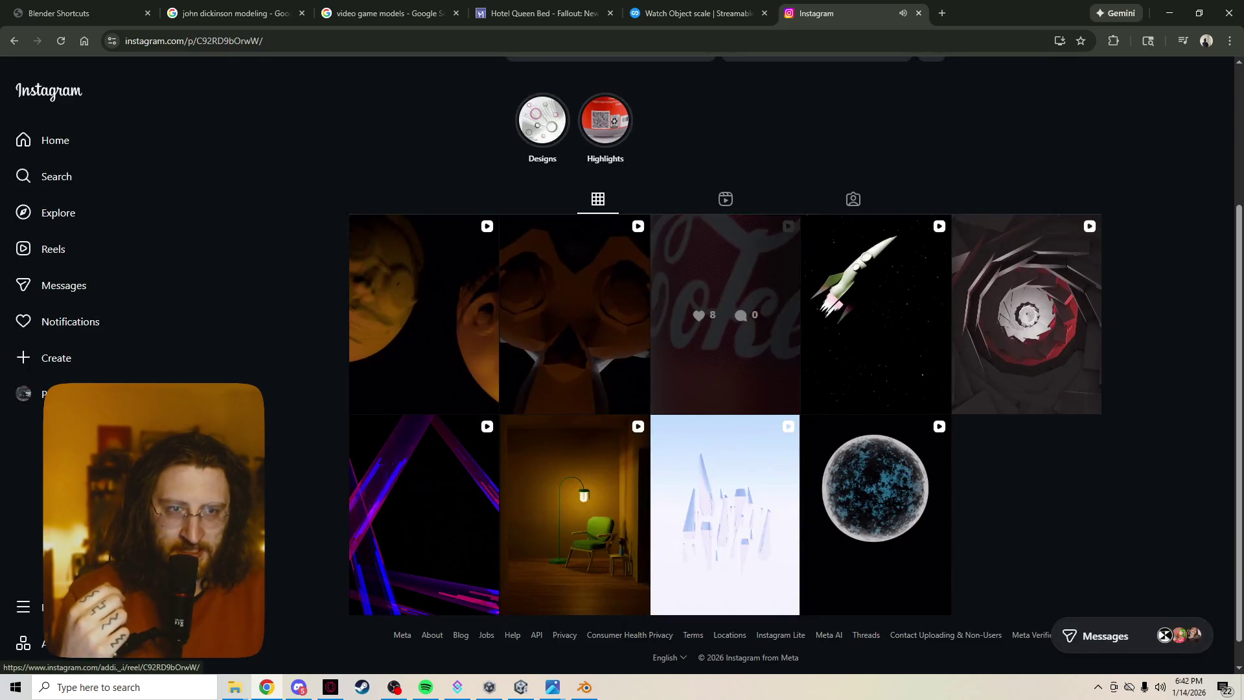
click(726, 311)
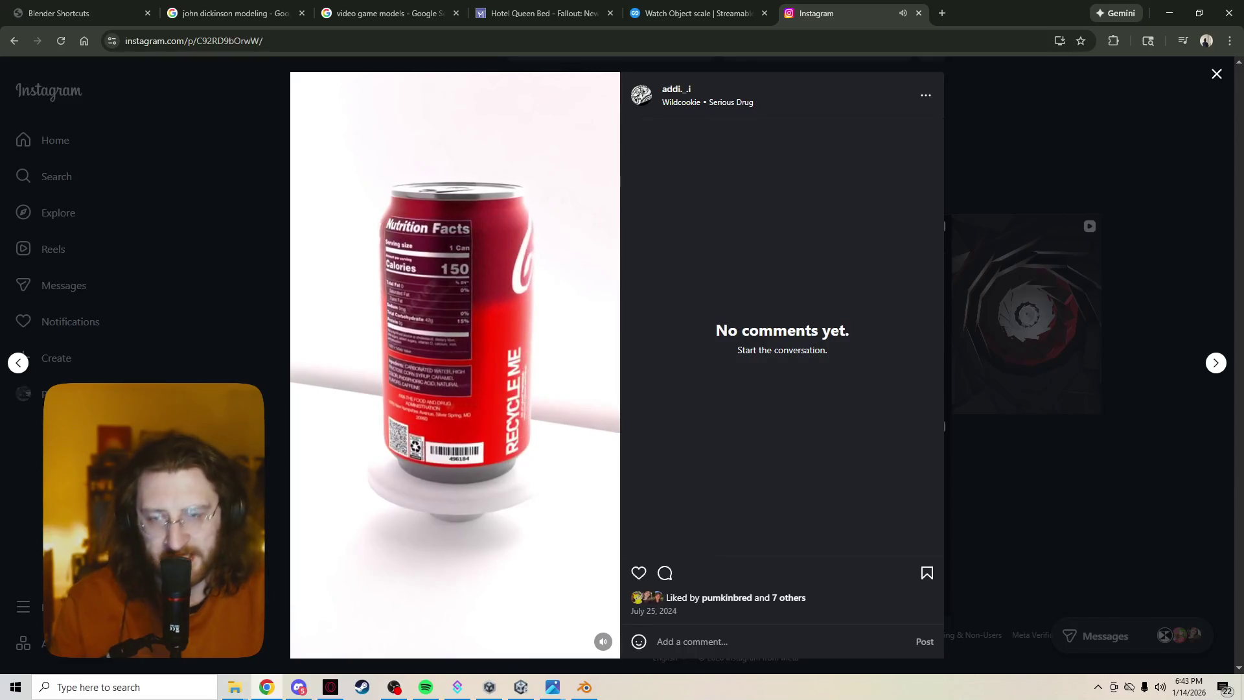
key(Escape)
click(574, 337)
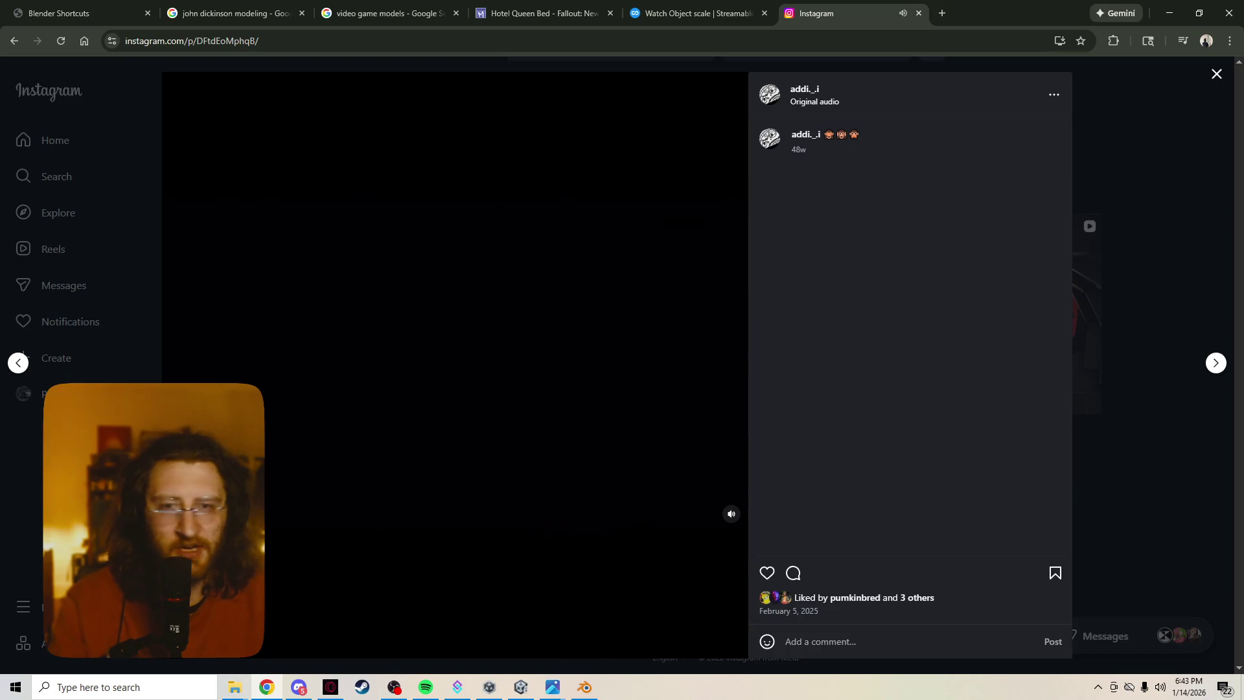
key(Escape)
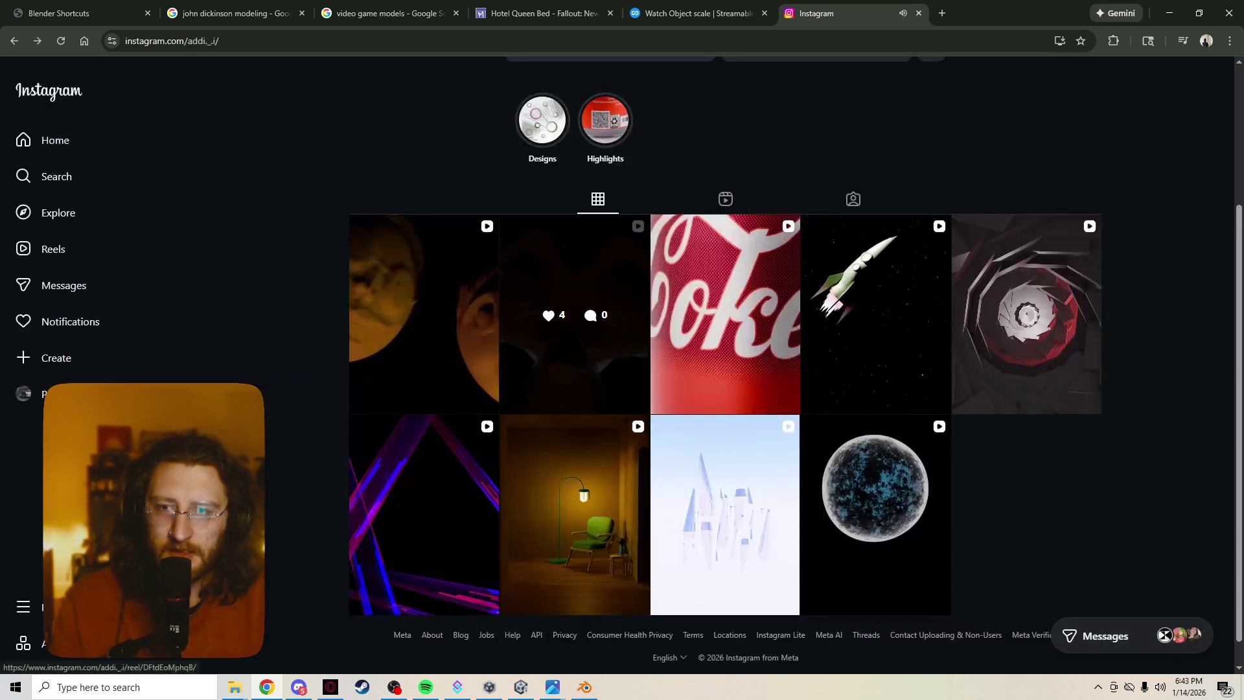
click(421, 313)
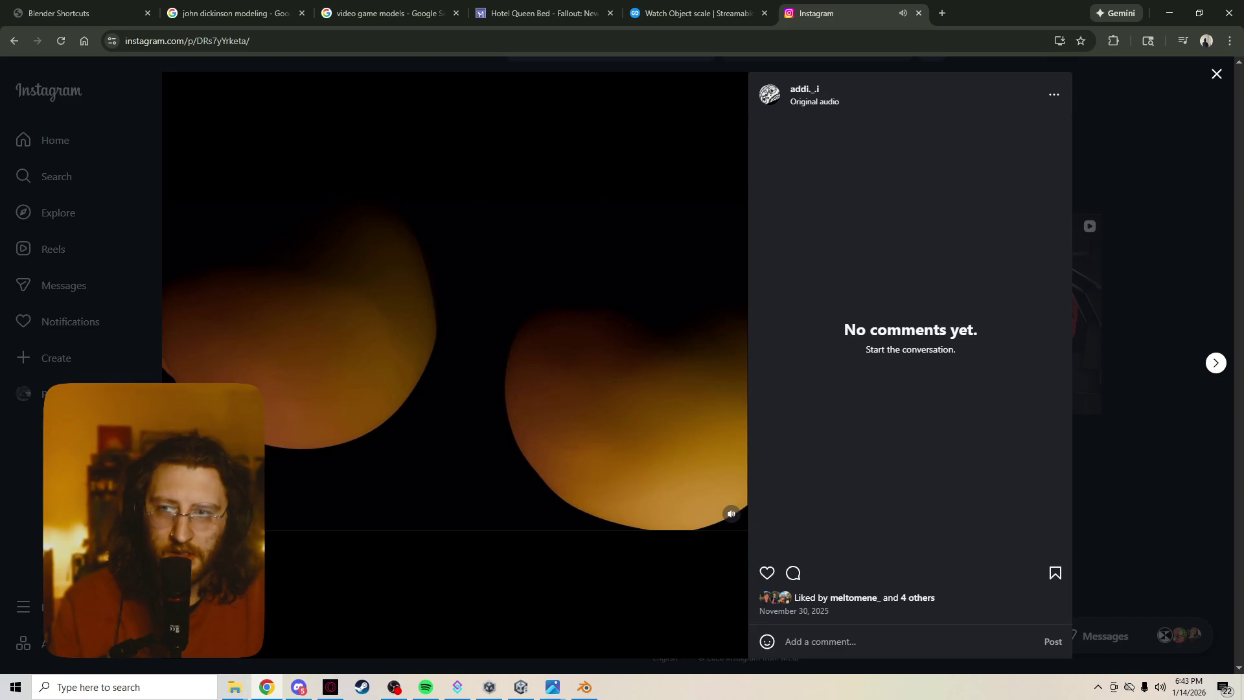
key(Escape)
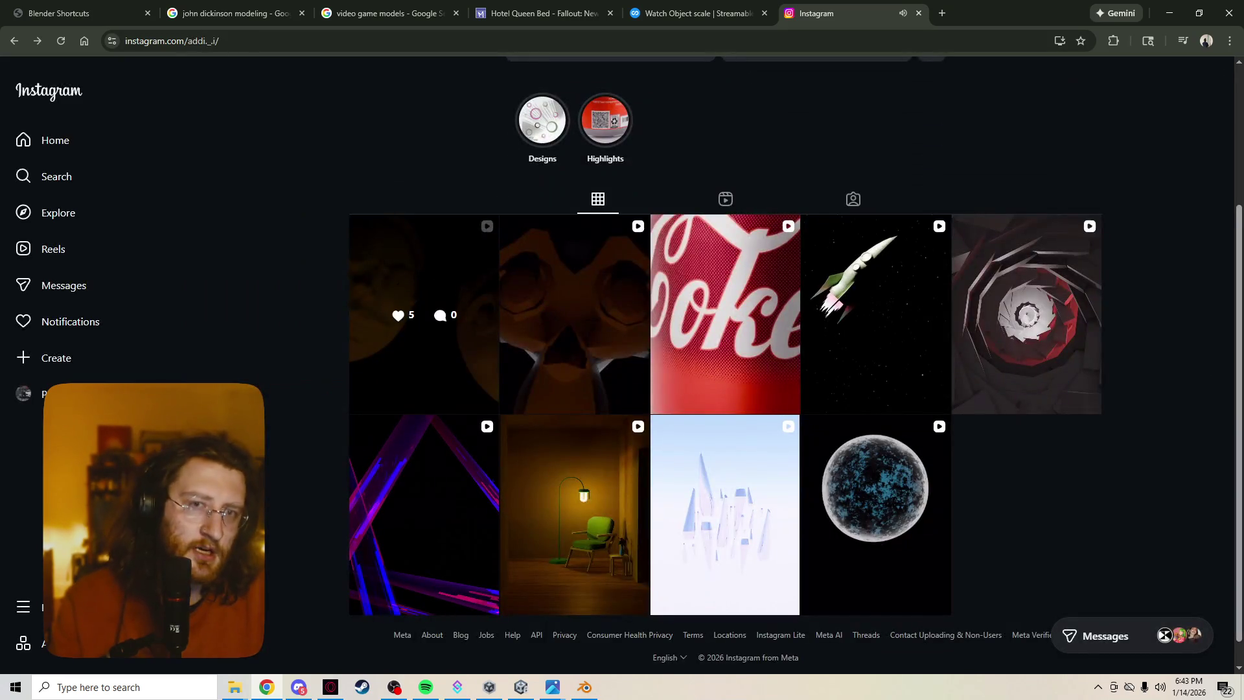
click(542, 120)
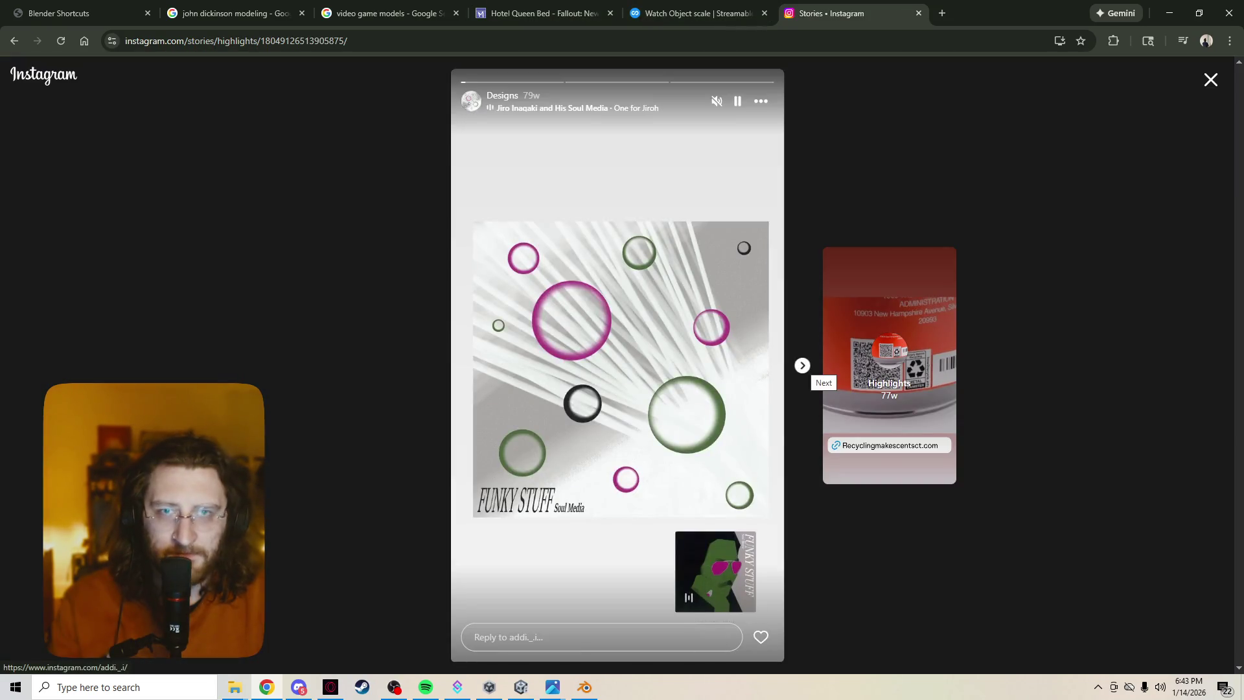
click(802, 366)
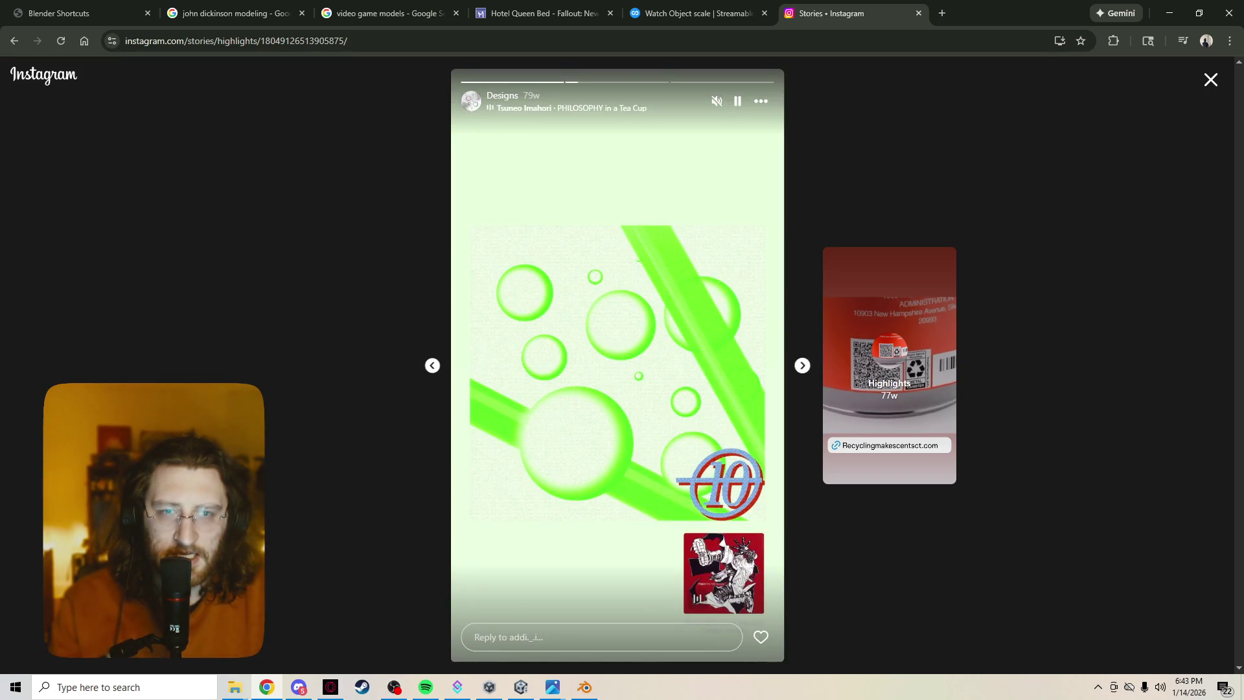
click(801, 365)
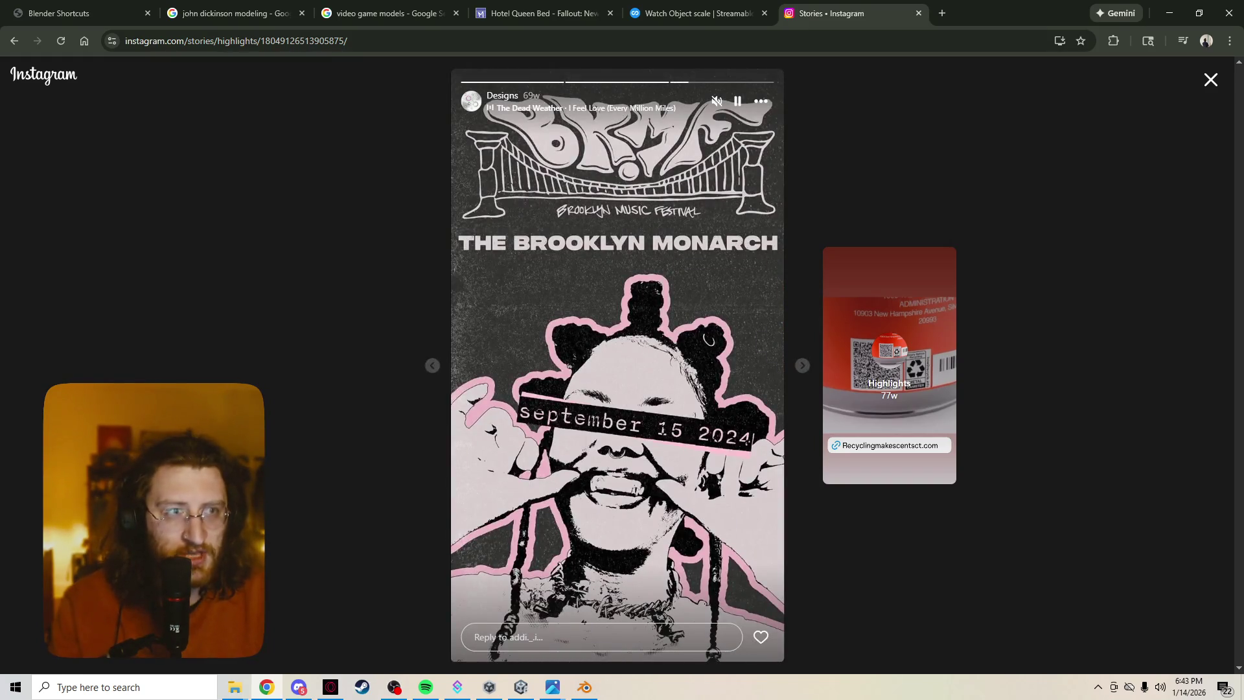
key(Escape)
scroll(725, 421, up, 3)
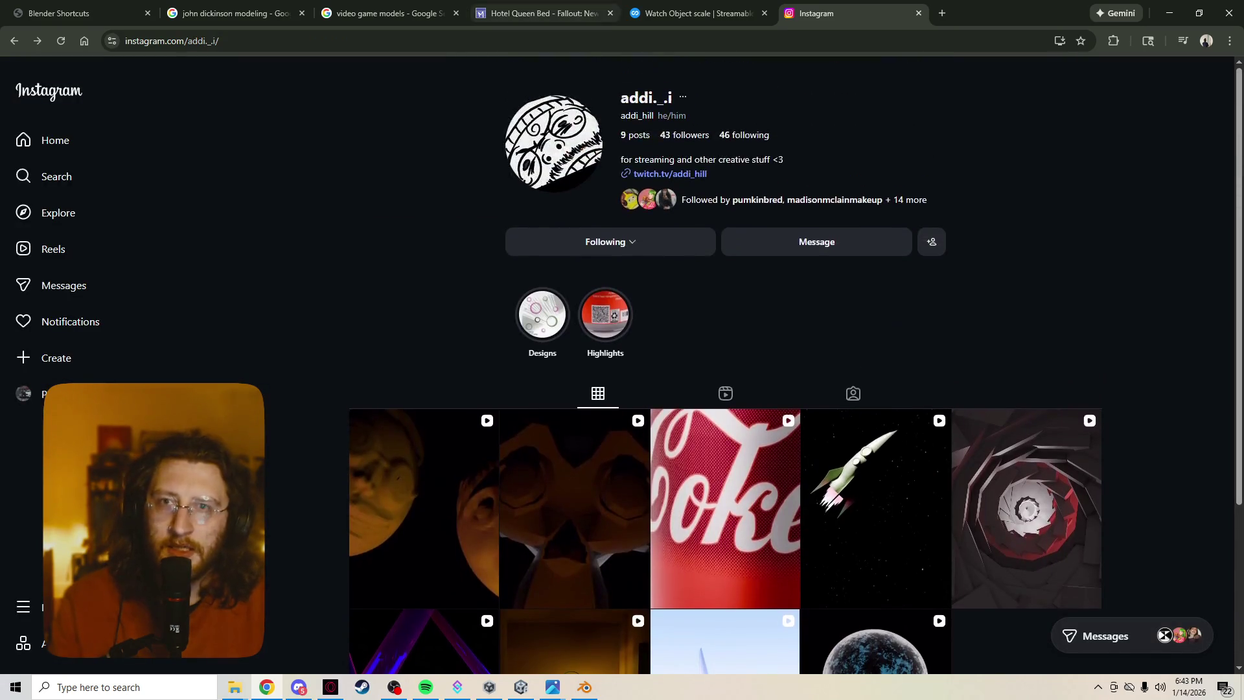
Close the Instagram tab and bring the Spotify player to the front.
key(ctrl+w)
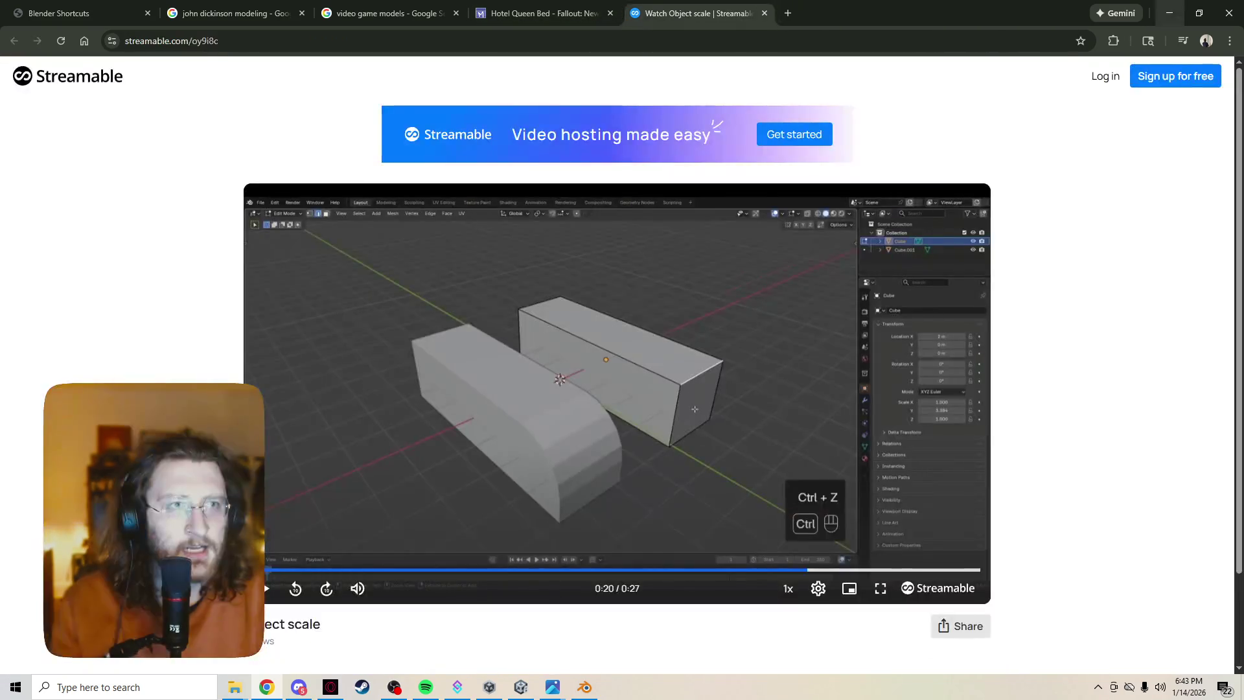
key(alt+Tab)
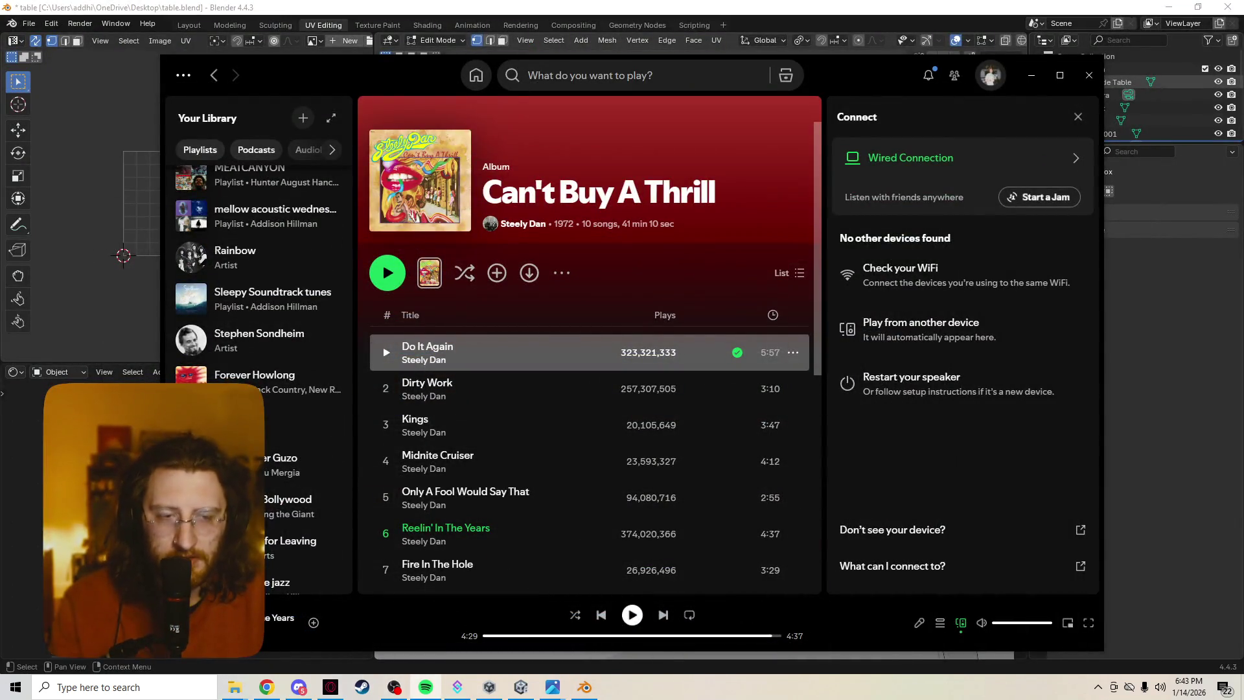
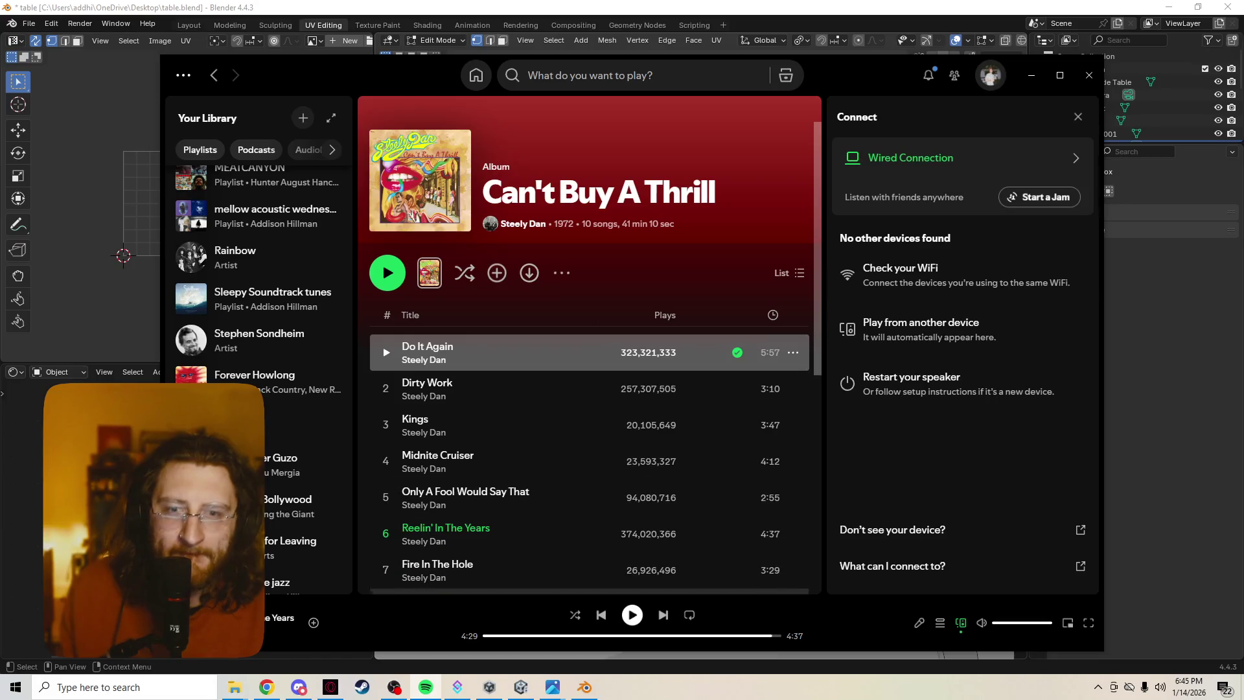
Resume the Spotify album, skip to Fire In The Hole, and switch back to Blender.
click(632, 614)
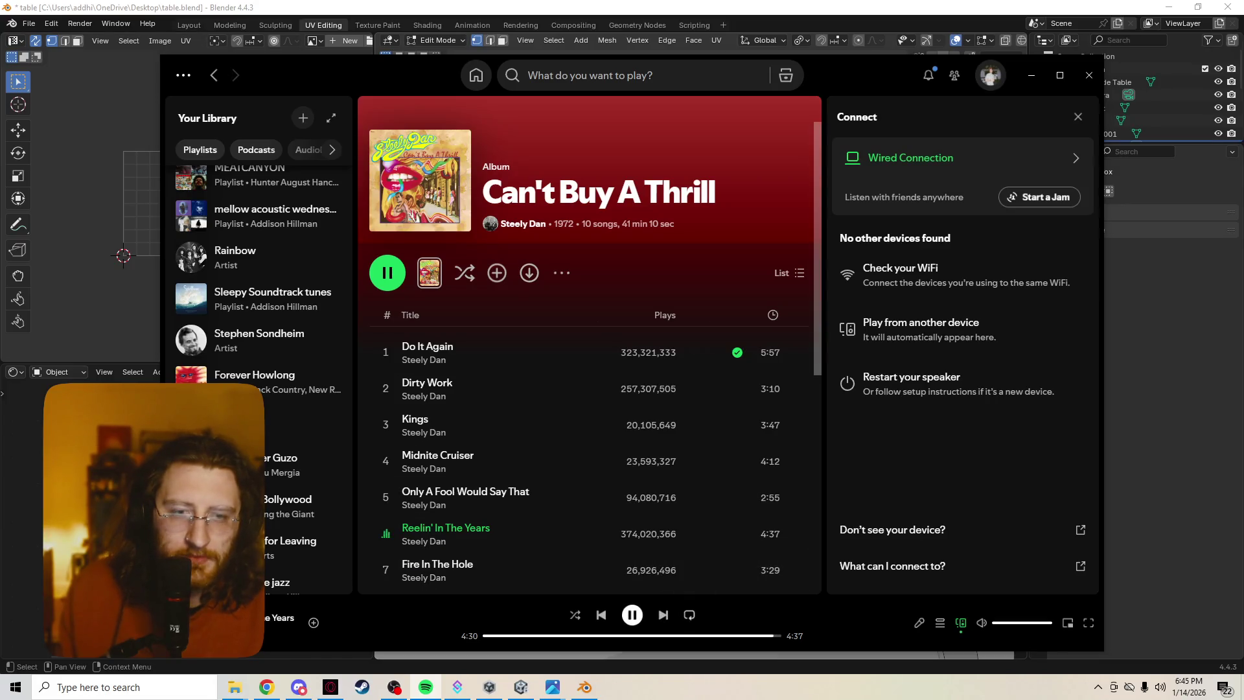
click(663, 614)
scroll(583, 498, down, 4)
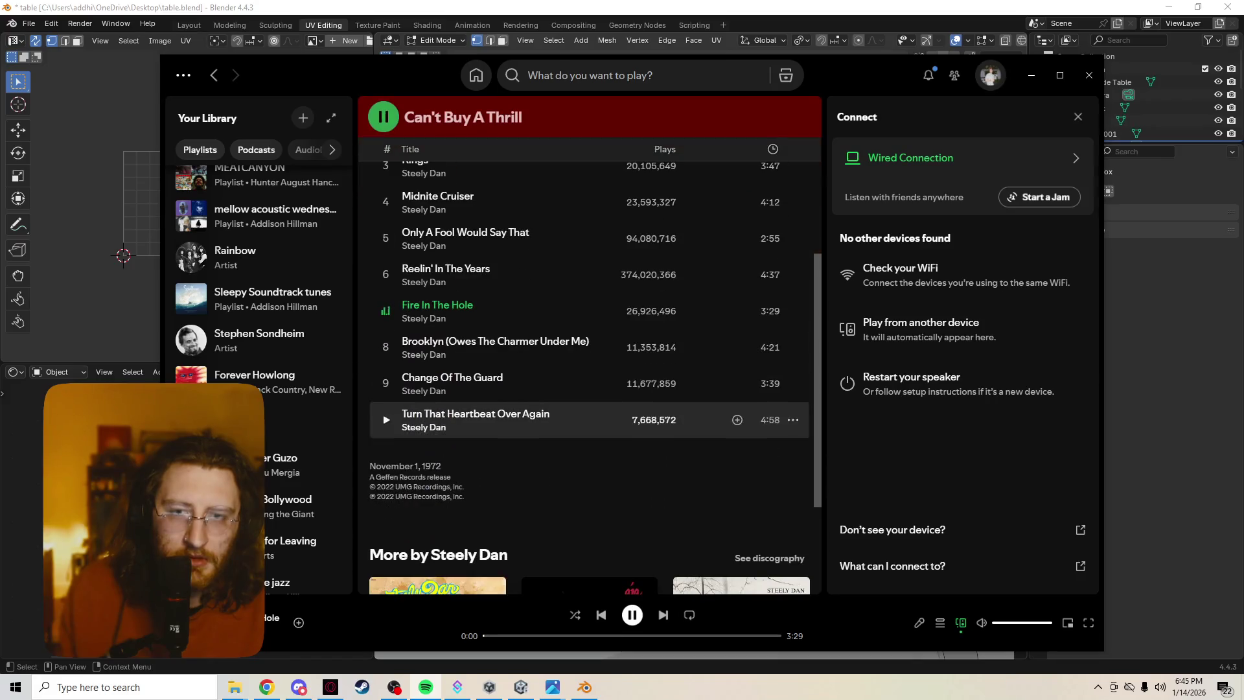
key(alt+Tab)
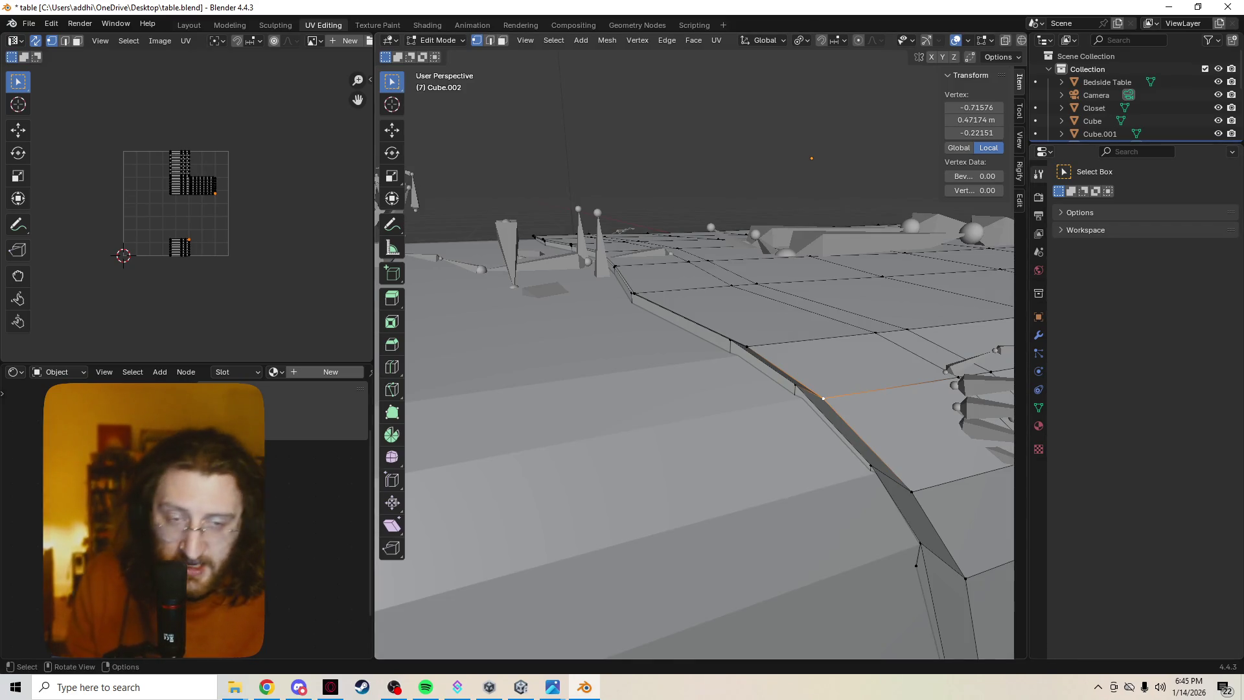
Orbit to look down on the blanket Cube.002, then leave Edit Mode for Object Mode.
scroll(693, 356, down, 4)
mouse_move(693, 356)
middle_down()
mouse_move(648, 388)
mouse_move(605, 454)
middle_up()
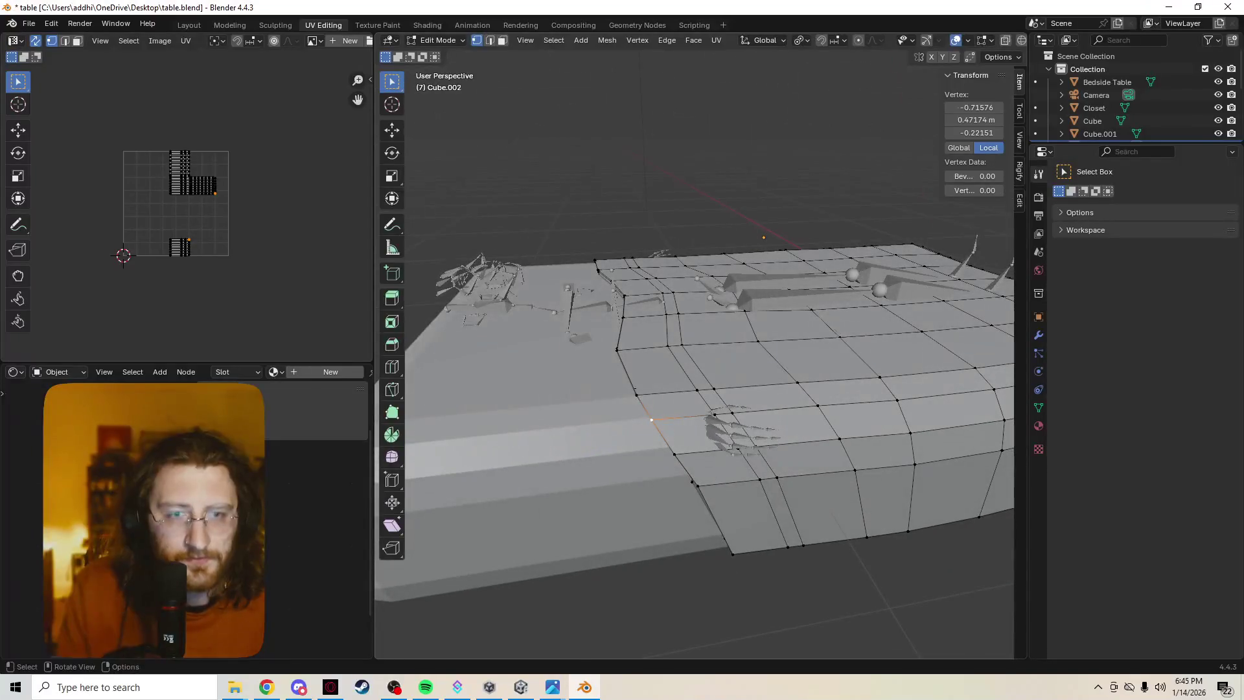
key(Tab)
scroll(693, 356, up, 3)
scroll(693, 356, down, 5)
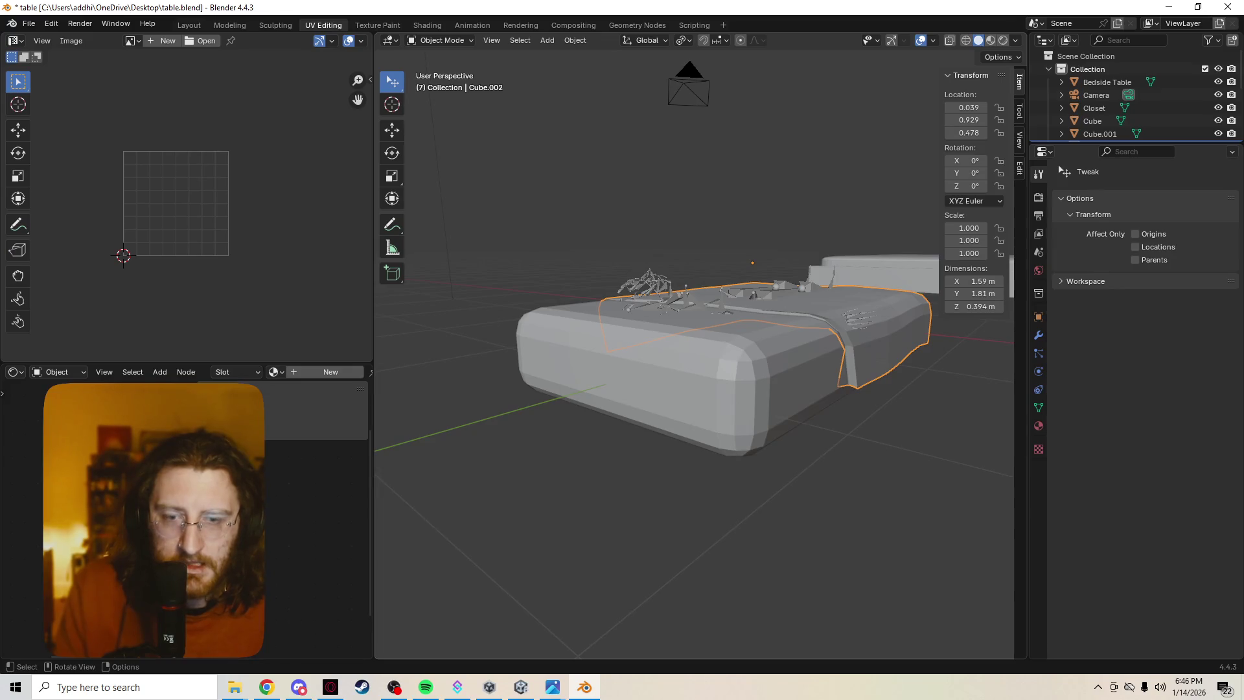
Orbit around the bed to inspect it from below and from a low side angle.
mouse_move(393, 686)
mouse_move(453, 440)
middle_down()
mouse_move(553, 104)
mouse_move(622, 226)
mouse_move(768, 340)
middle_up()
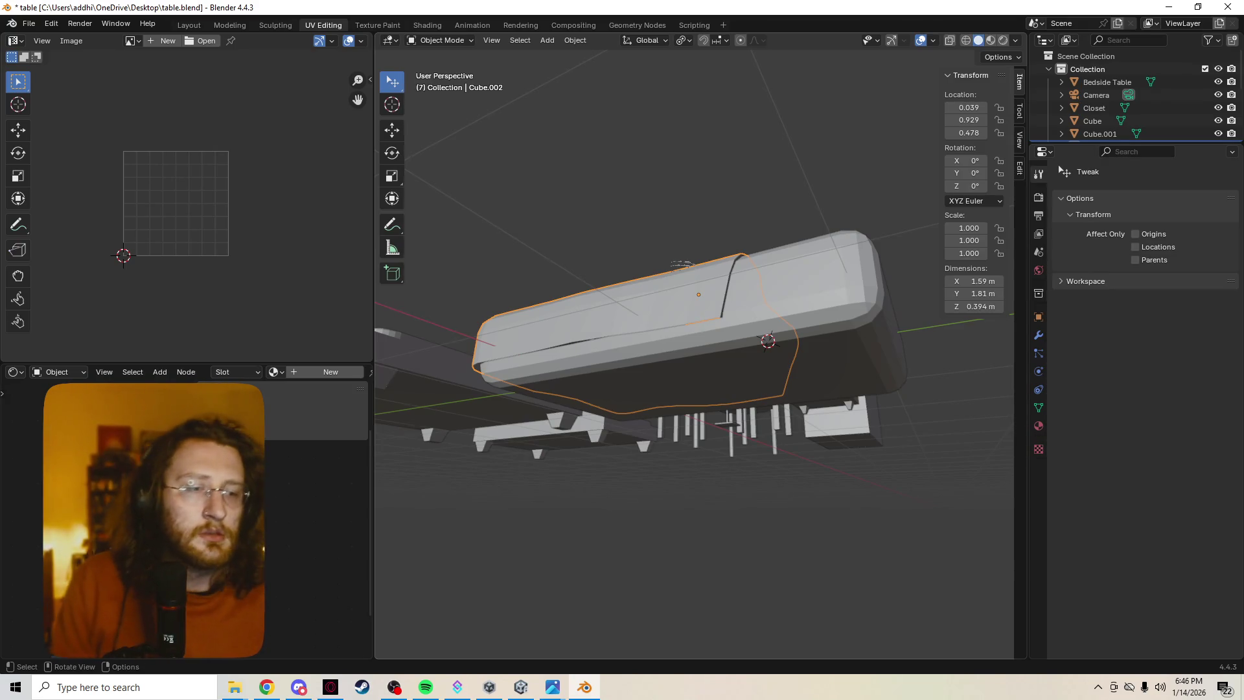
mouse_move(693, 363)
middle_down()
mouse_move(693, 337)
mouse_move(693, 415)
mouse_move(648, 388)
mouse_move(713, 363)
mouse_move(777, 388)
middle_up()
scroll(693, 414, up, 3)
scroll(693, 388, down, 3)
mouse_move(693, 389)
middle_down()
mouse_move(635, 337)
mouse_move(570, 337)
mouse_move(531, 285)
middle_up()
mouse_move(693, 363)
middle_down()
mouse_move(641, 292)
mouse_move(629, 362)
mouse_move(732, 353)
middle_up()
mouse_move(768, 311)
middle_down()
mouse_move(725, 318)
mouse_move(751, 311)
middle_up()
Select the mattress Cube.001 and enter Edit Mode on its mesh.
key(Escape)
click(768, 310)
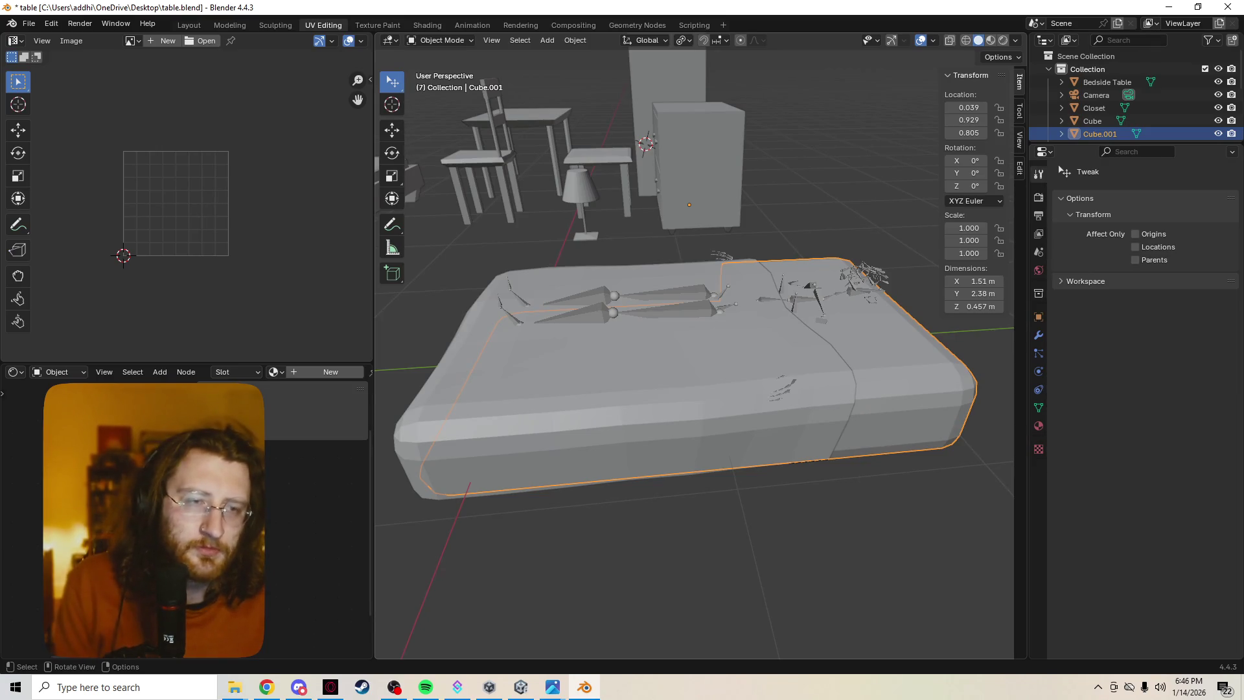
middle_drag(688, 414, 688, 301)
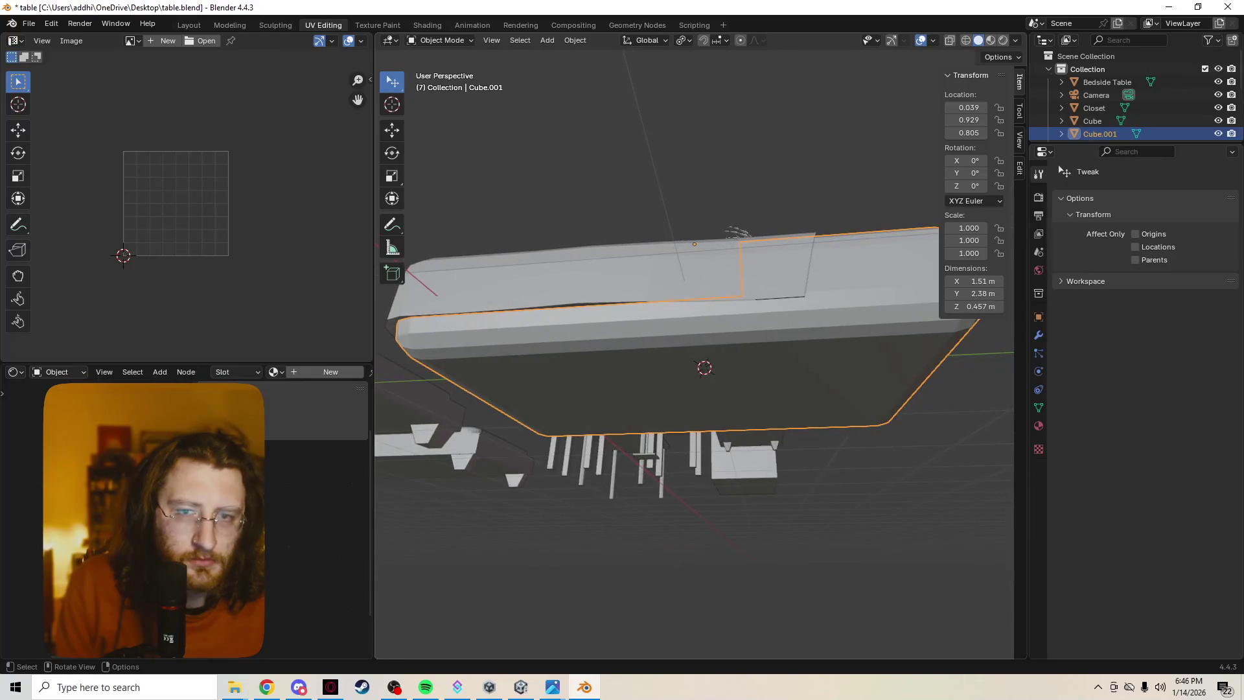
key(Tab)
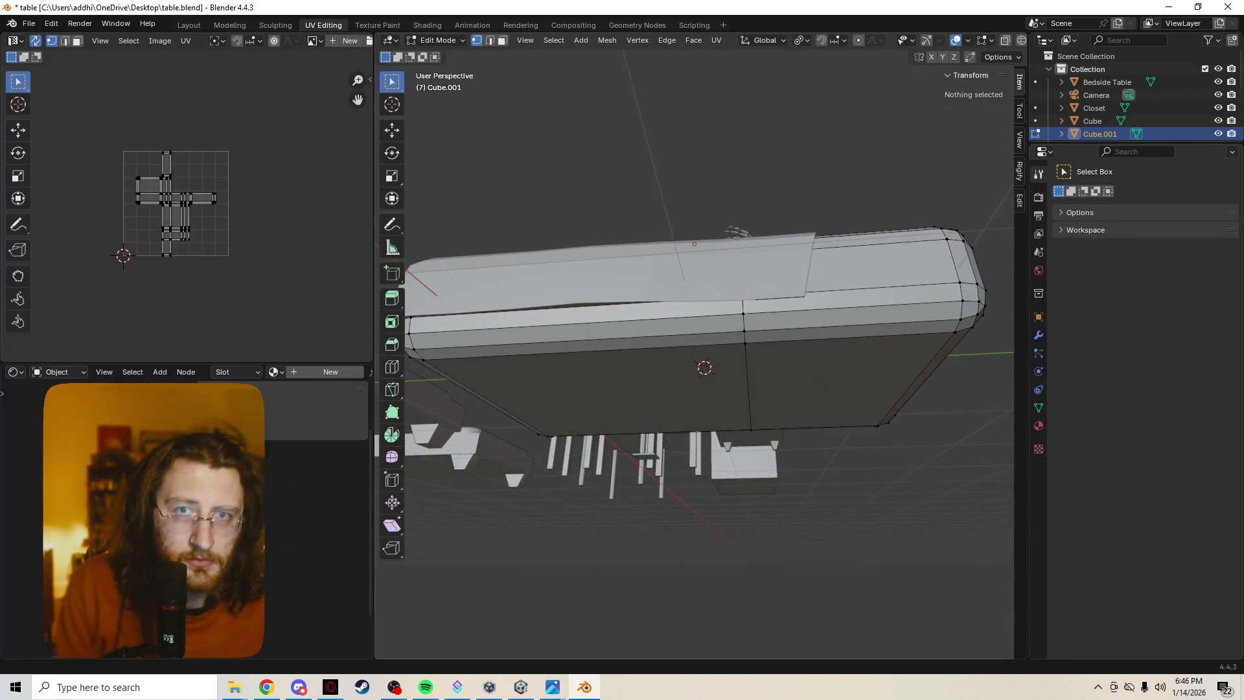
Select both bottom faces of the mattress in face mode, undoing a first trial duplicate.
key(3)
click(705, 368)
shift+click(842, 382)
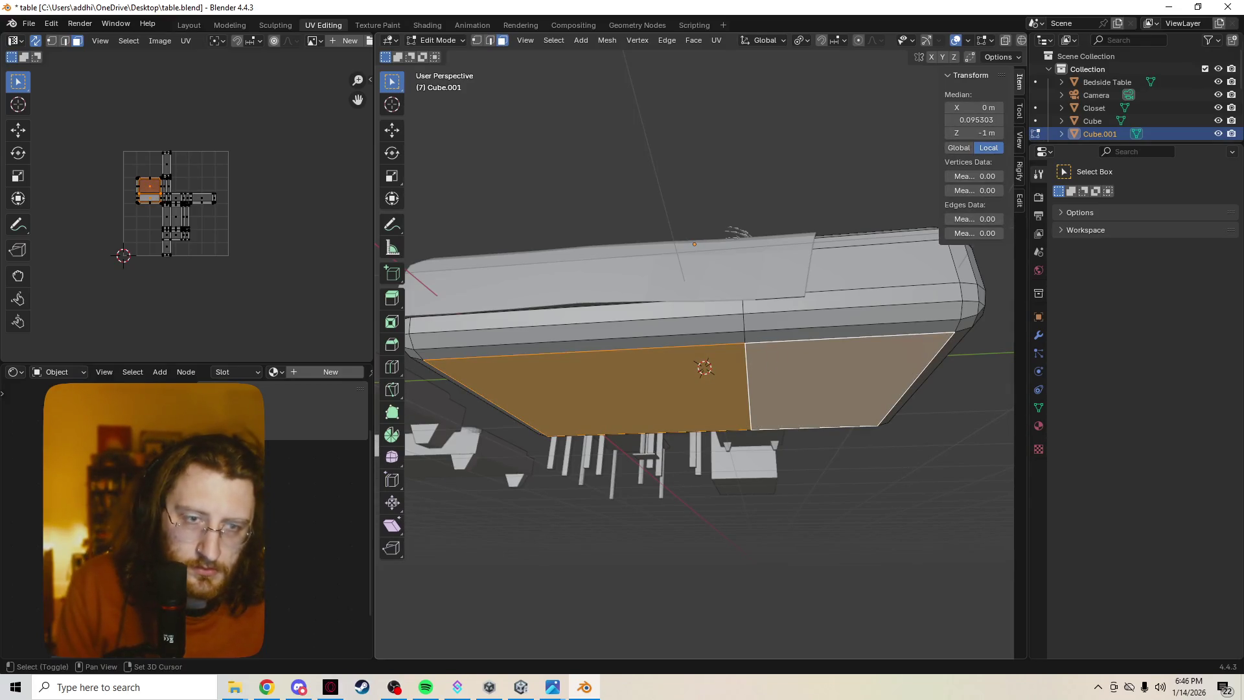
key(g)
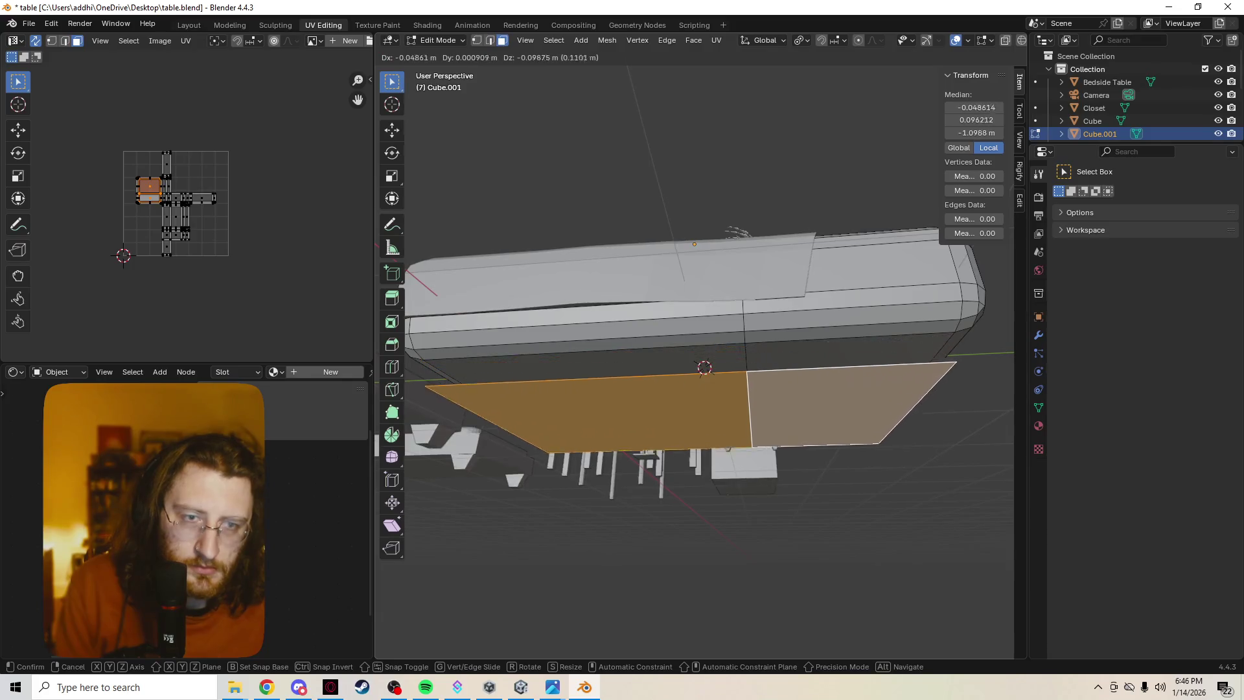
key(Return)
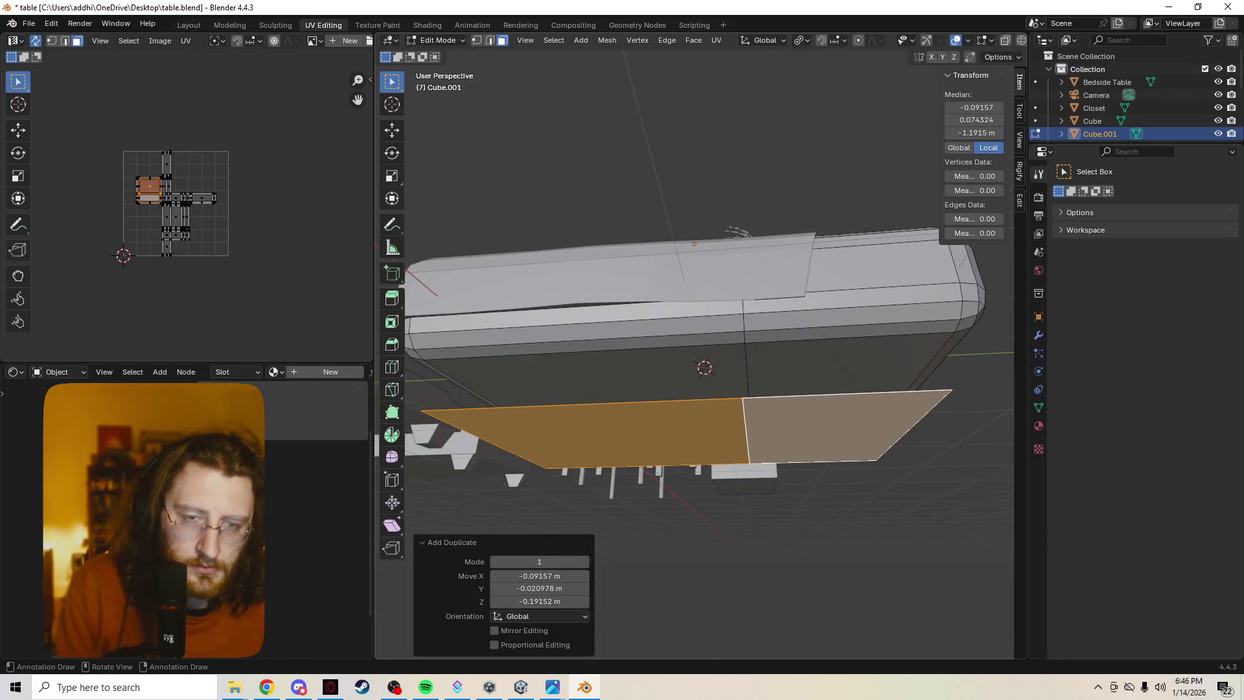
key(z)
key(Escape)
key(z)
key(Escape)
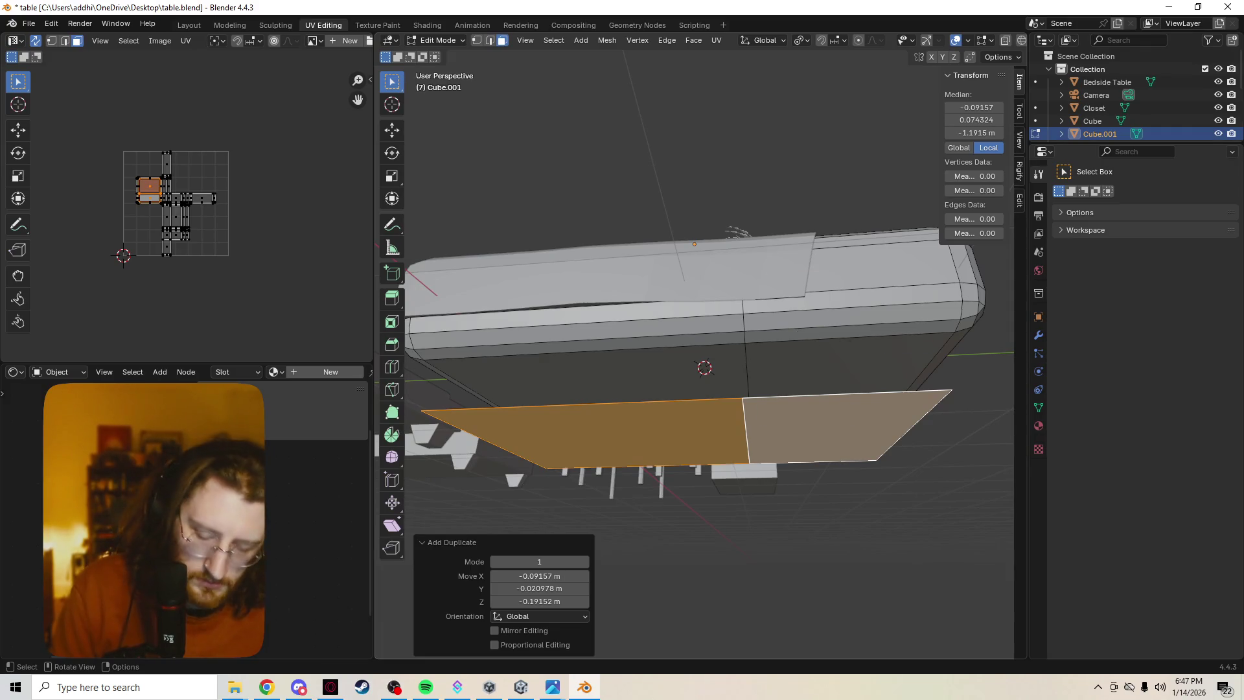
key(ctrl+z)
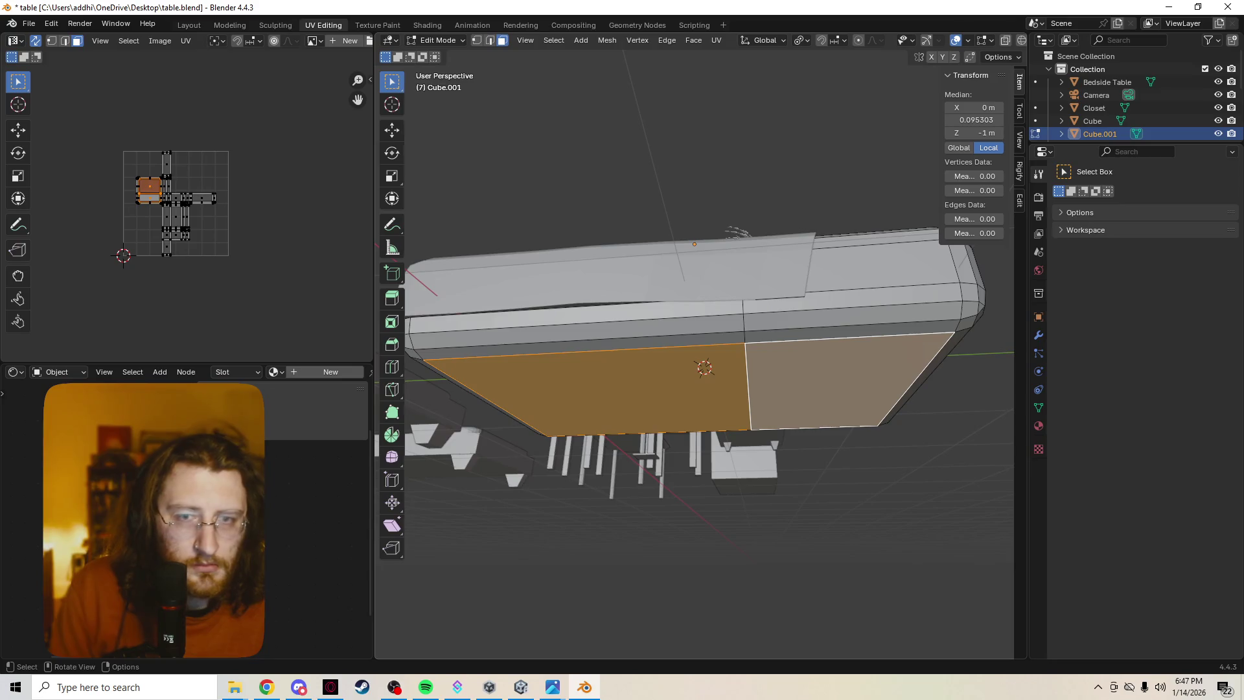
Duplicate the bottom faces 0.107 m straight down and separate them into their own object.
key(g)
key(z)
key(Escape)
key(g)
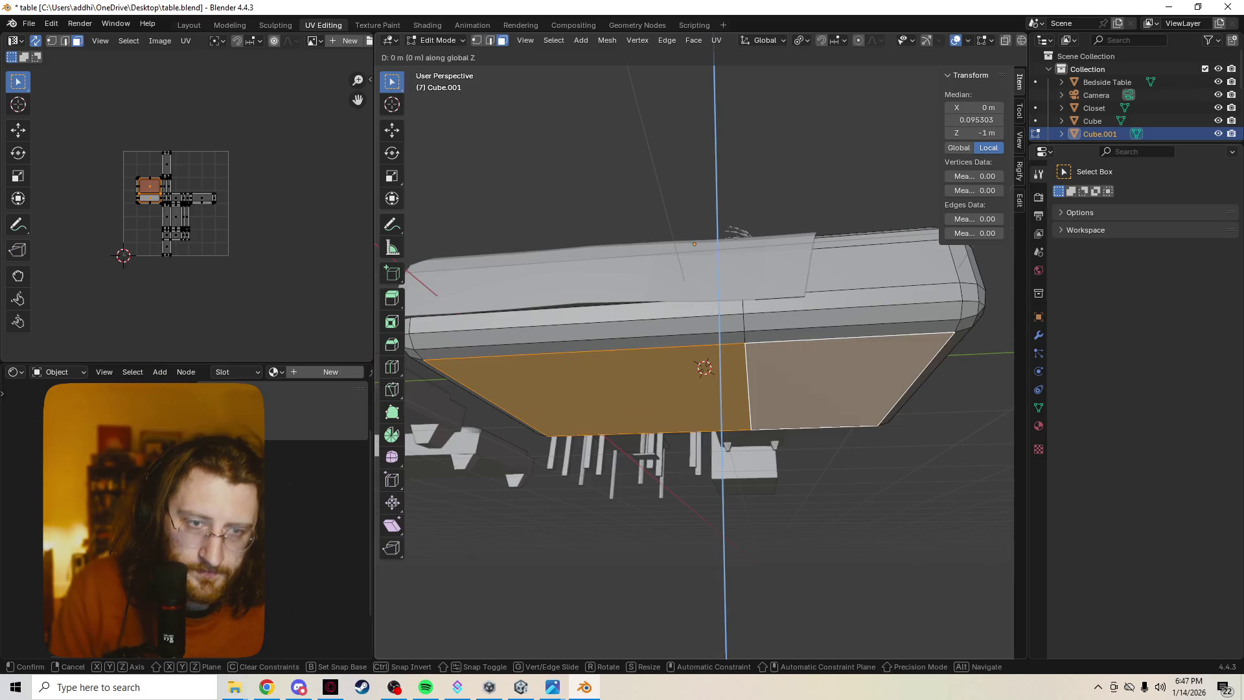
key(z)
key(Return)
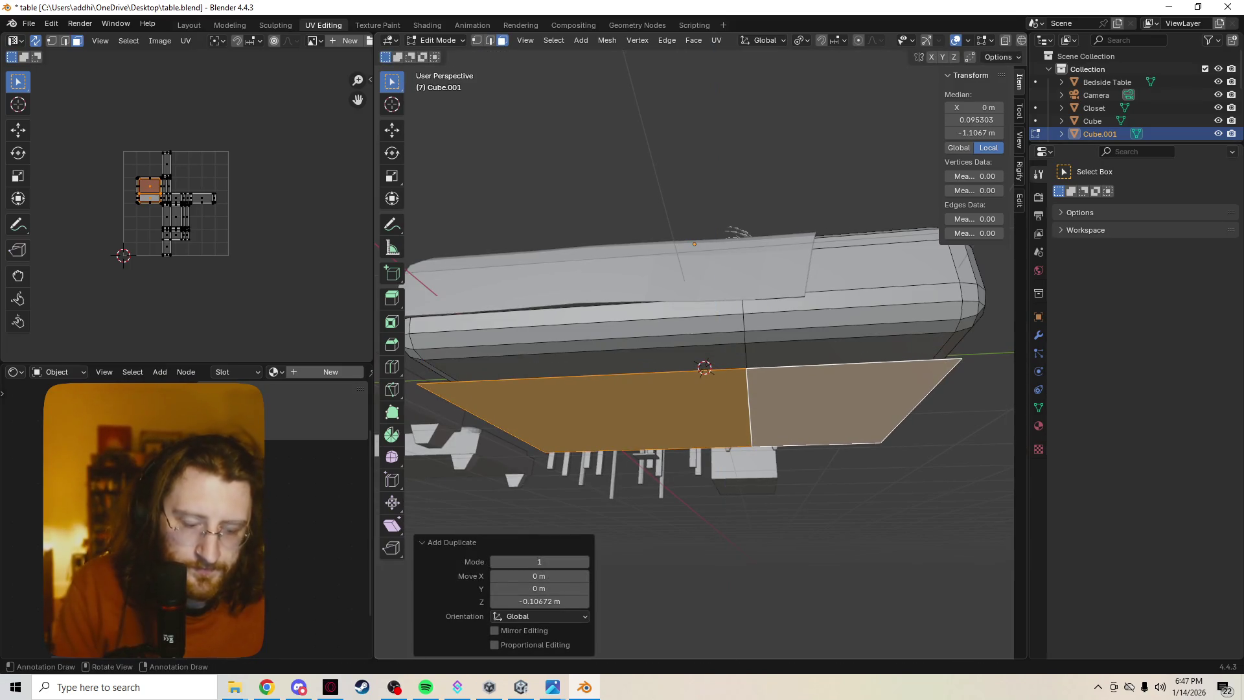
key(x)
key(f)
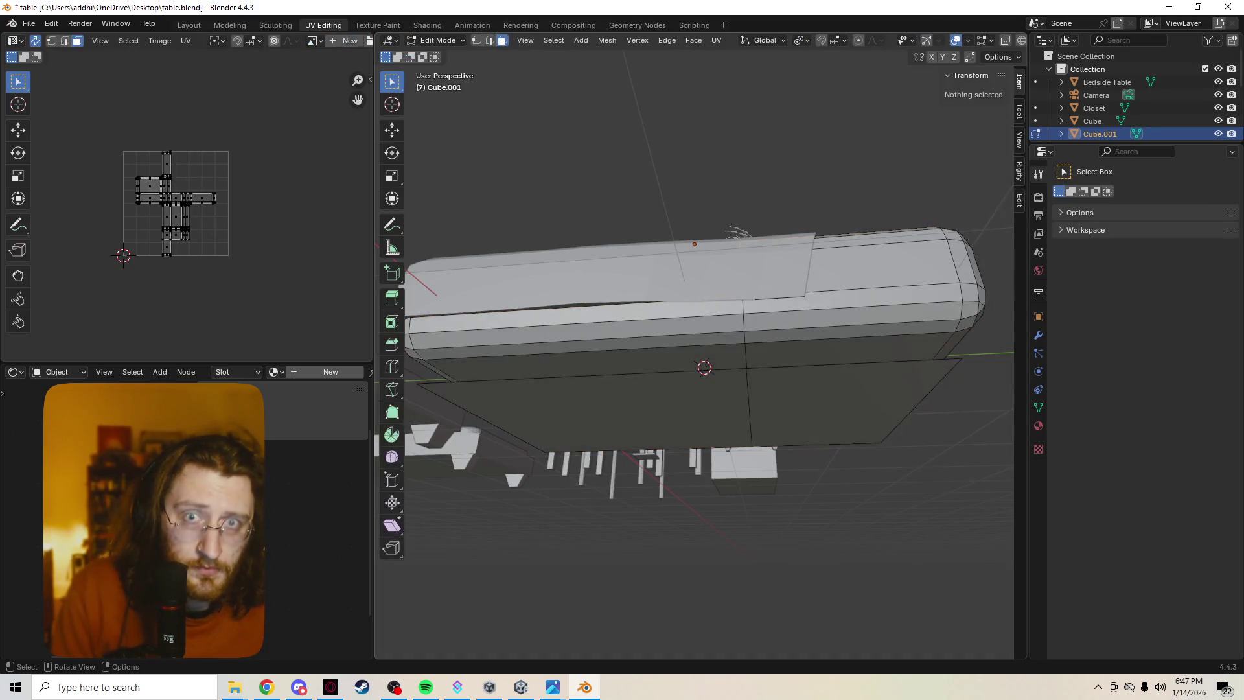
Select both faces of the new plate and scale them up to 1.117.
click(848, 402)
shift+click(702, 373)
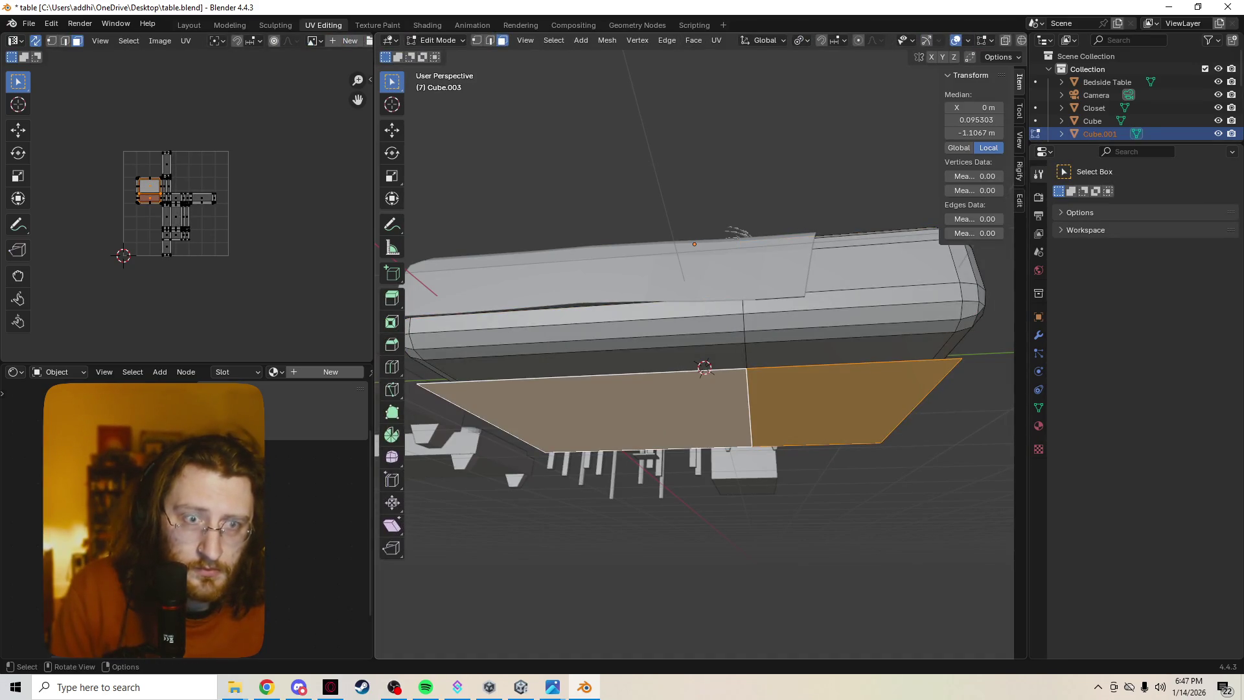
key(s)
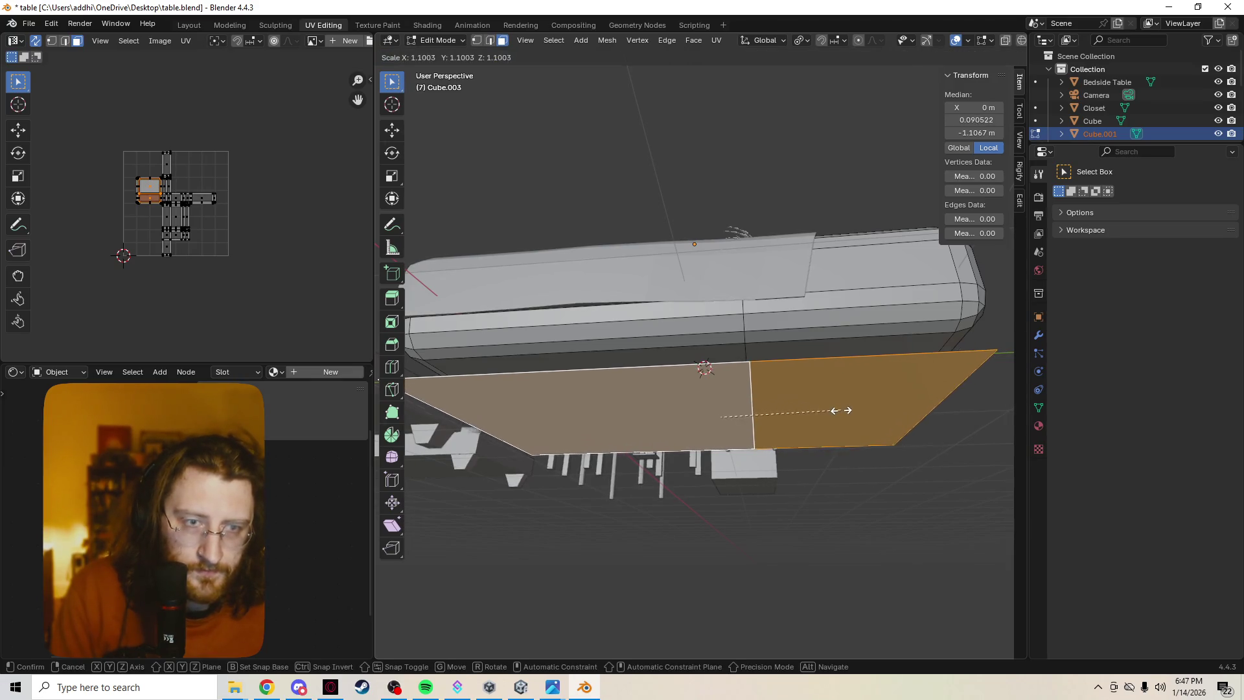
click(844, 411)
middle_drag(737, 230, 757, 185)
key(grave)
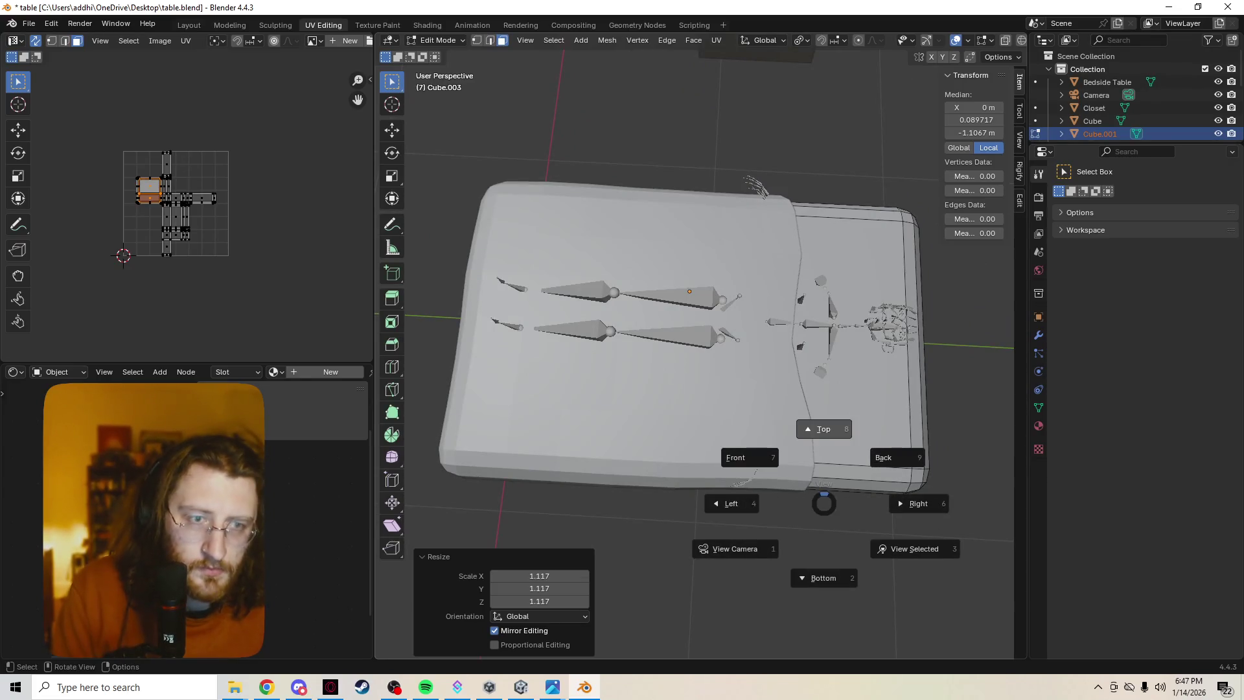
Switch to Top view and enlarge the plate slightly to a 1.121 scale.
click(821, 430)
key(s)
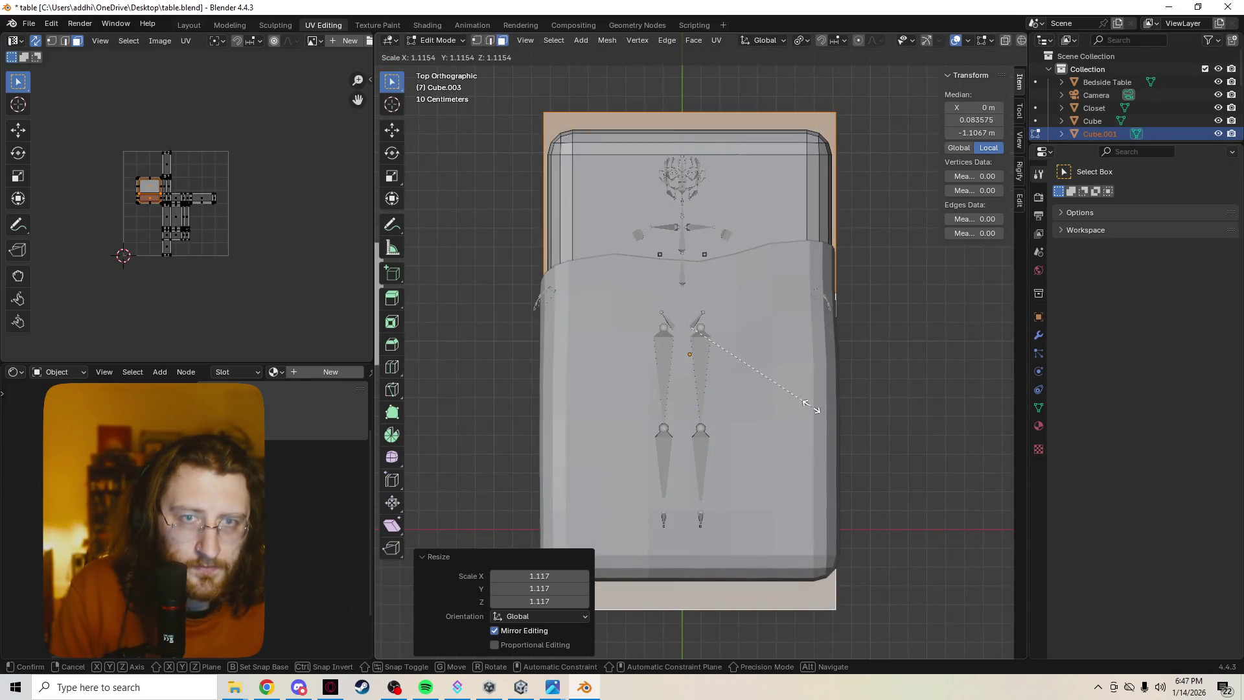
click(810, 407)
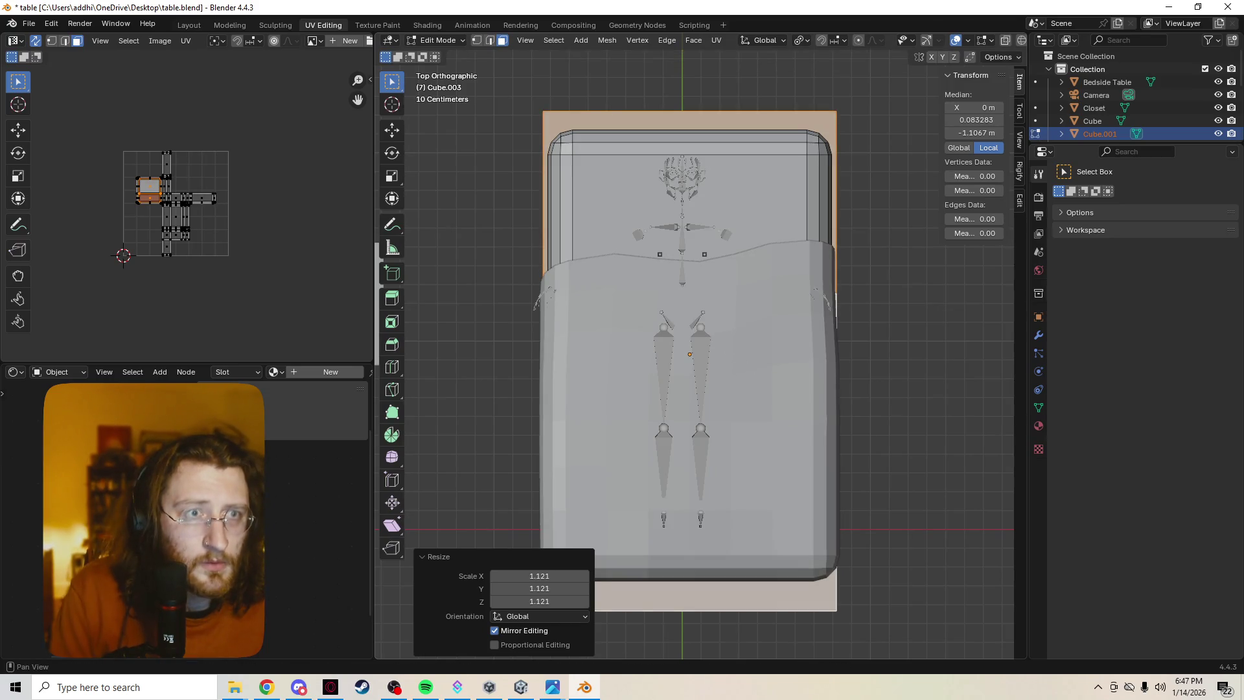
Browse the sidebar's Tool, View and Item pages and toggle out of and back into Edit Mode.
click(1019, 139)
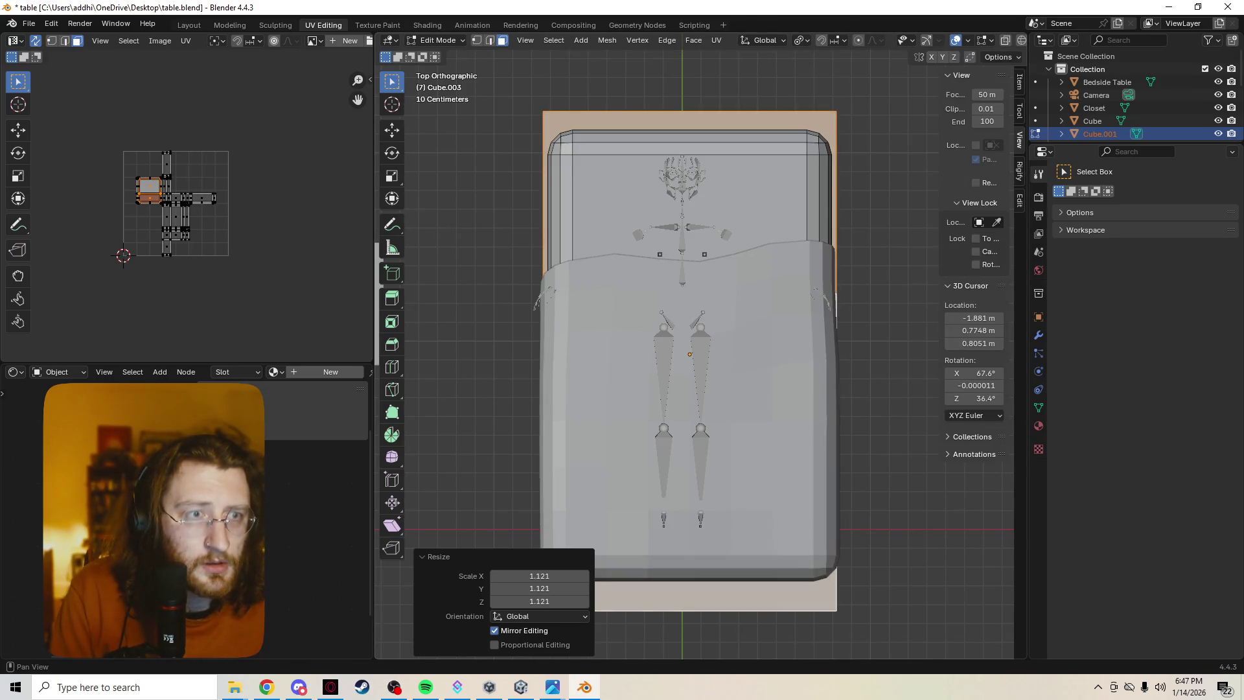
click(1019, 110)
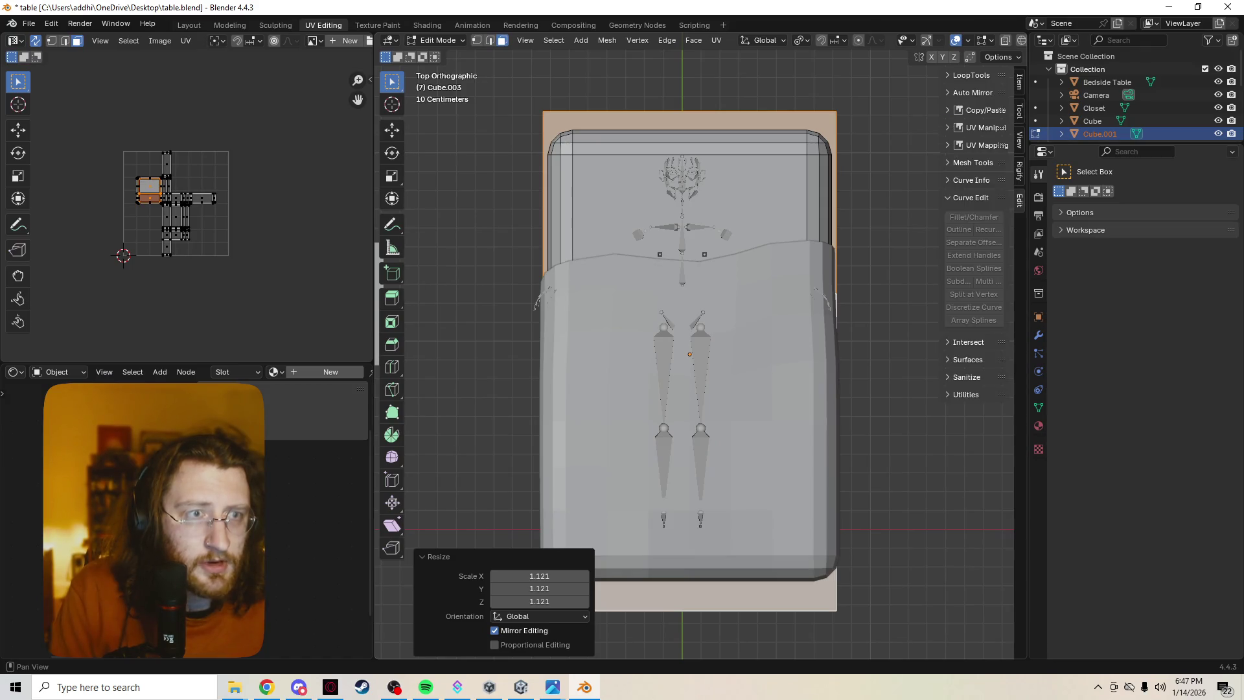
click(1019, 139)
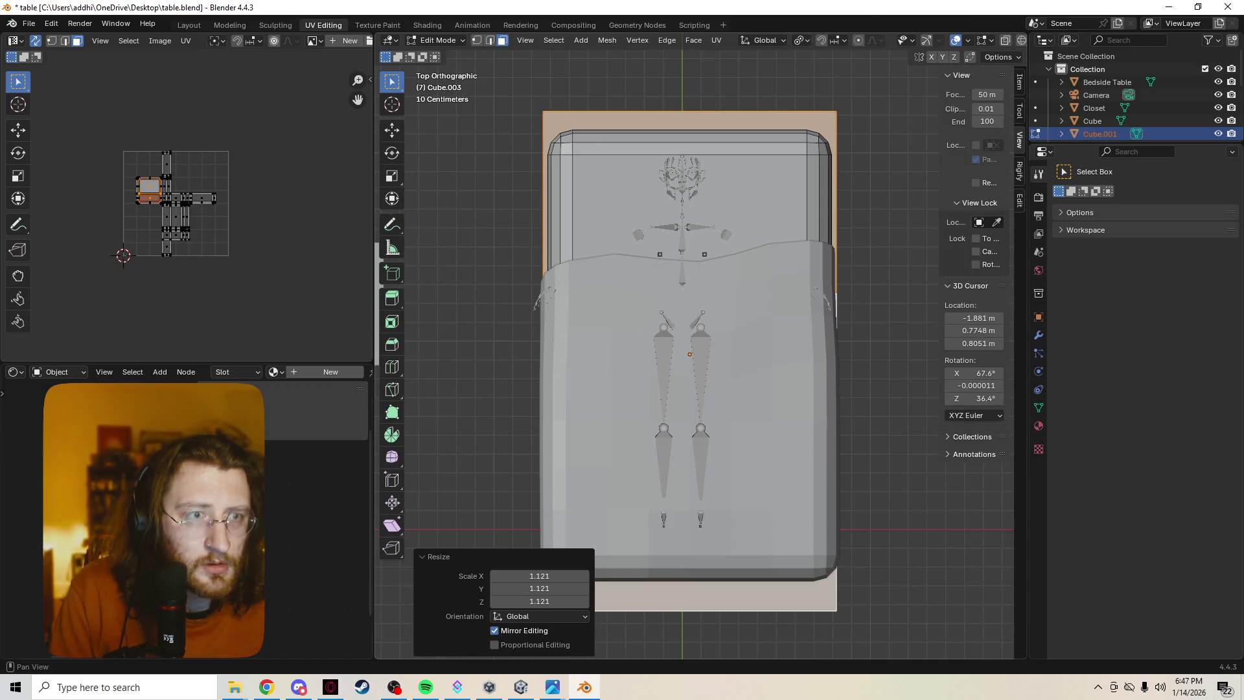
click(1019, 110)
click(1019, 81)
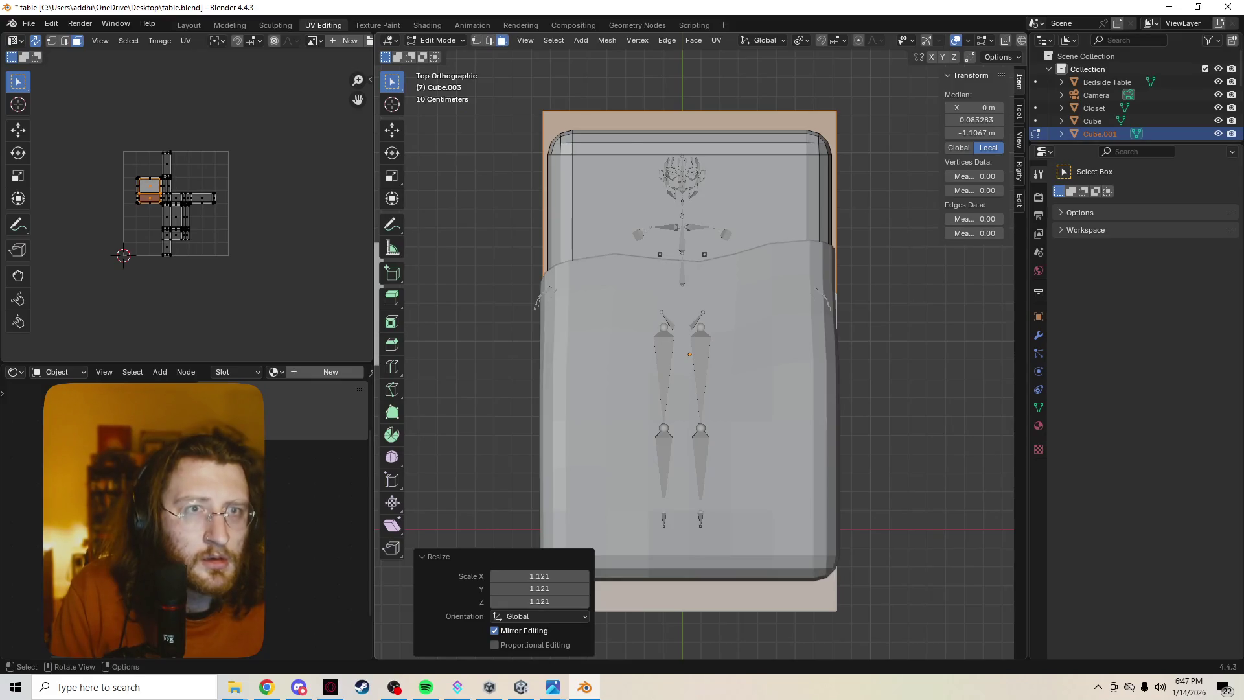
key(ctrl+z)
key(ctrl+shift+z)
key(Tab)
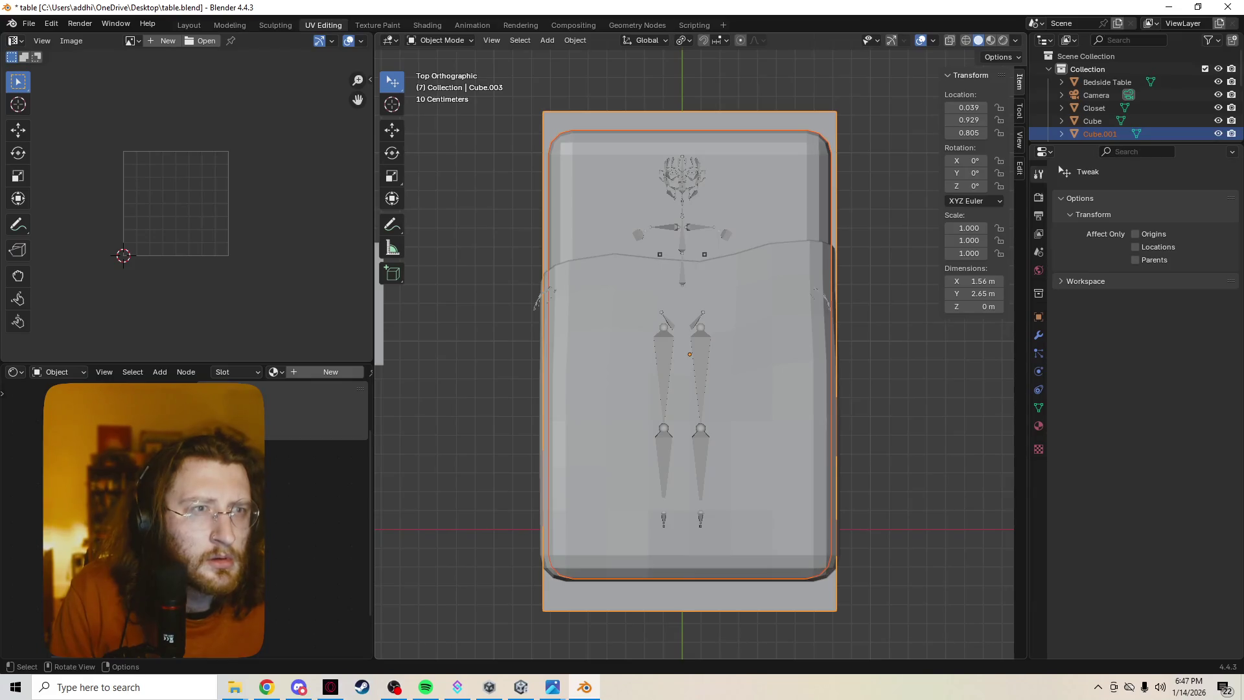
key(Tab)
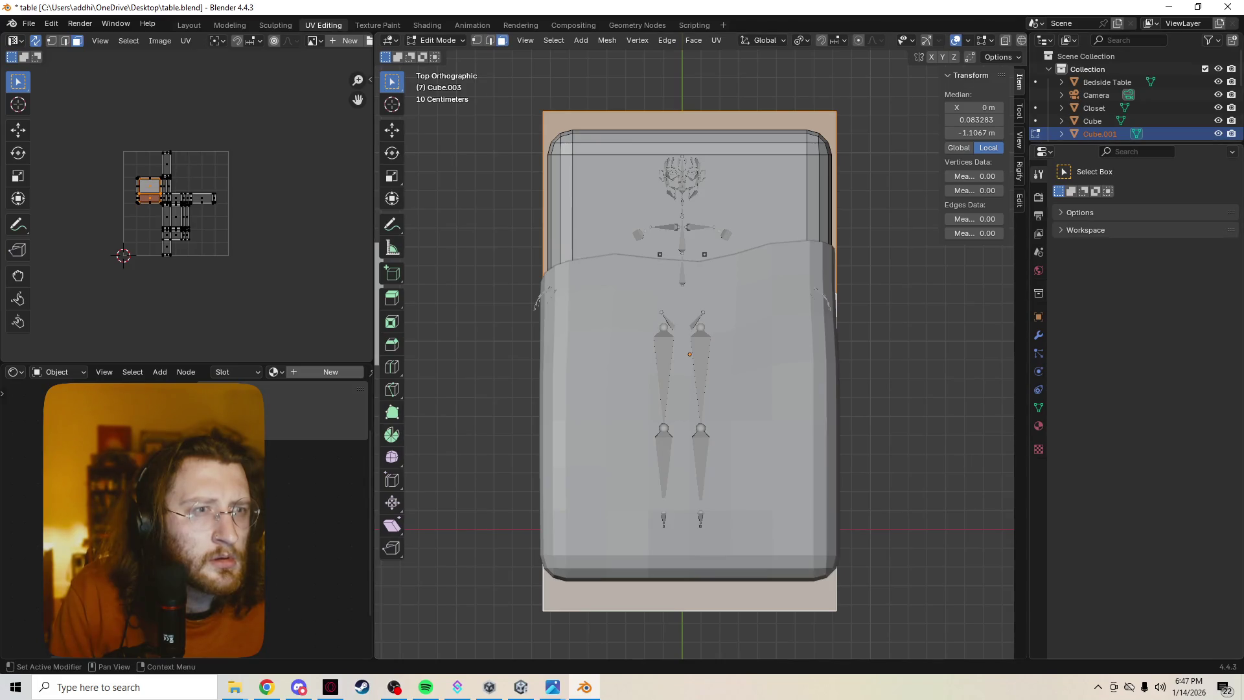
click(1038, 197)
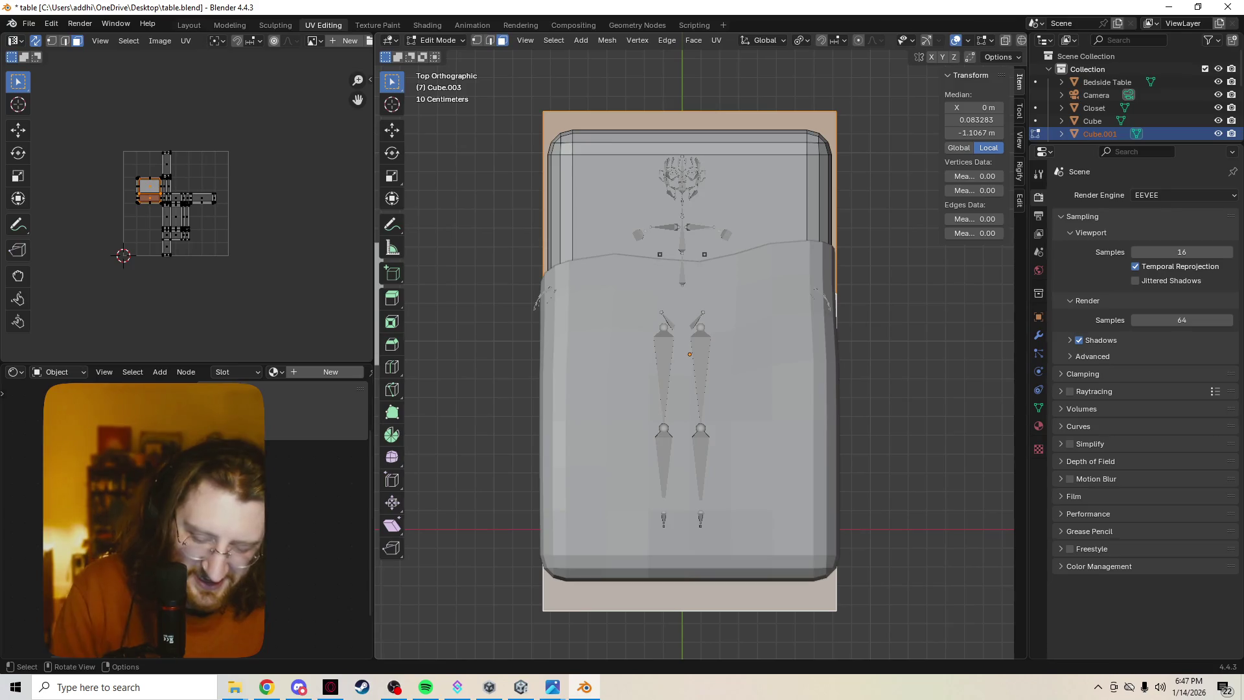
Scale the geometry to 0.921 along Y and return to the top orthographic view.
key(s)
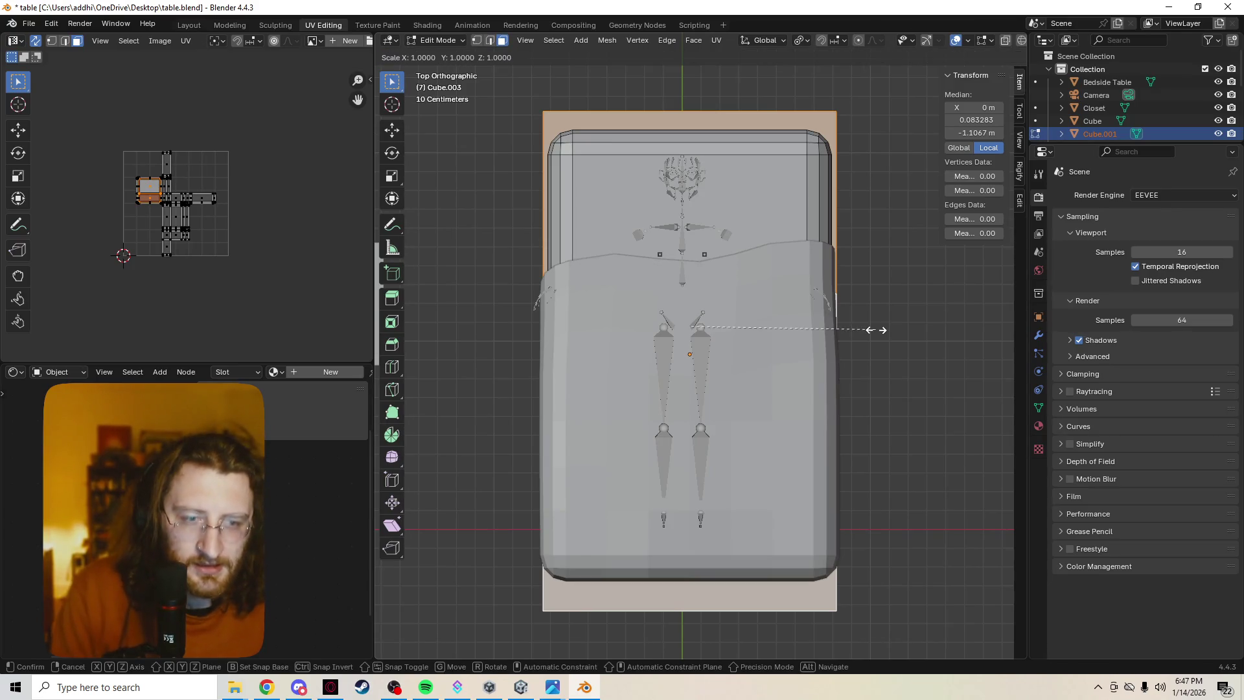
key(y)
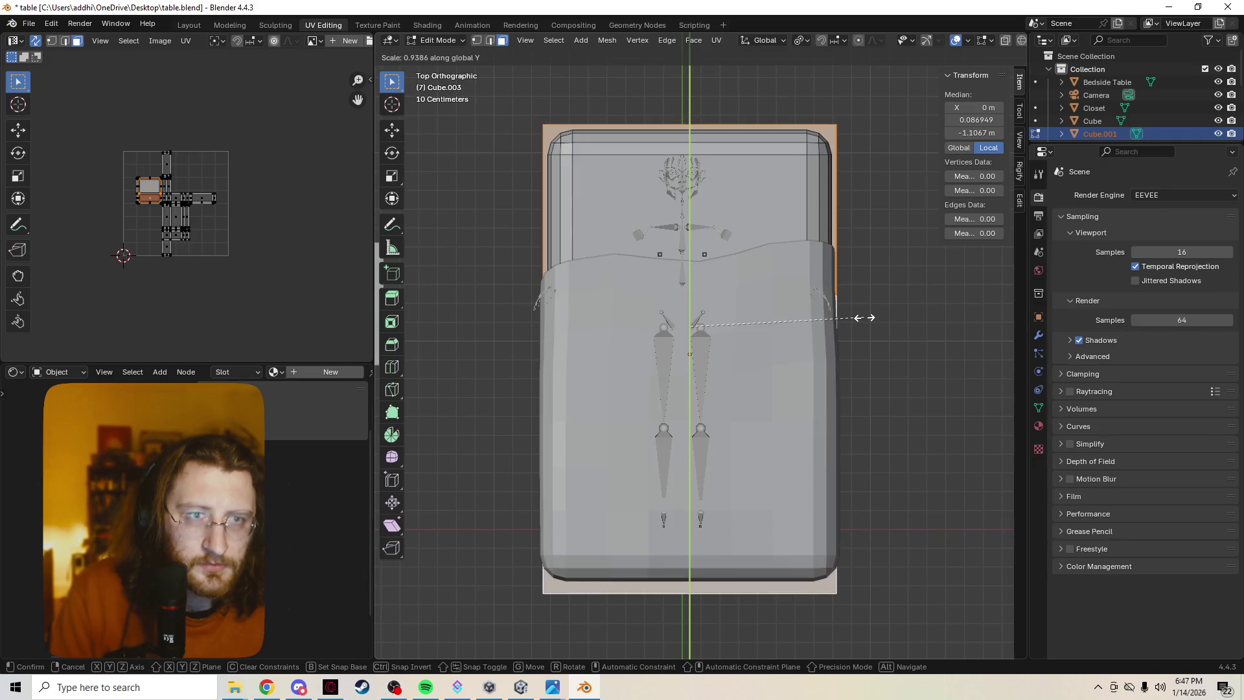
click(864, 317)
mouse_move(863, 317)
middle_down()
mouse_move(790, 233)
mouse_move(803, 279)
middle_up()
key(grave)
click(803, 344)
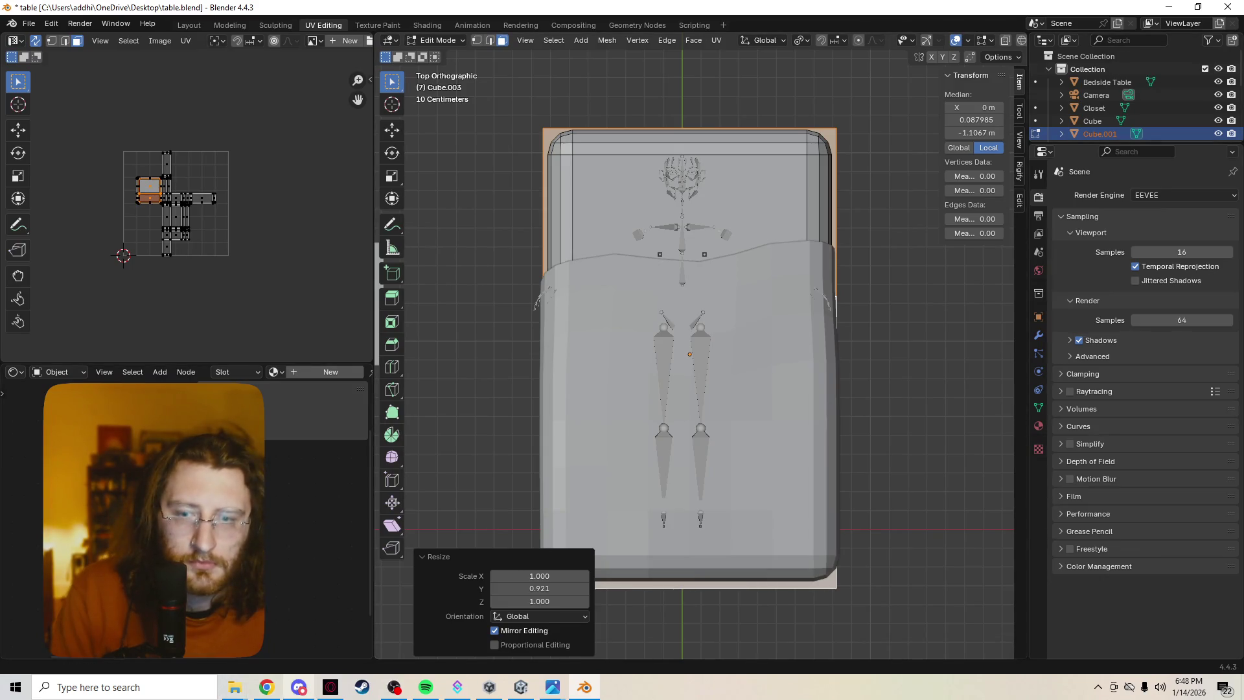
click(266, 686)
Search 'orthographic mode blender' and read the Blender Manual's Perspective/Orthographic page.
key(ctrl+l)
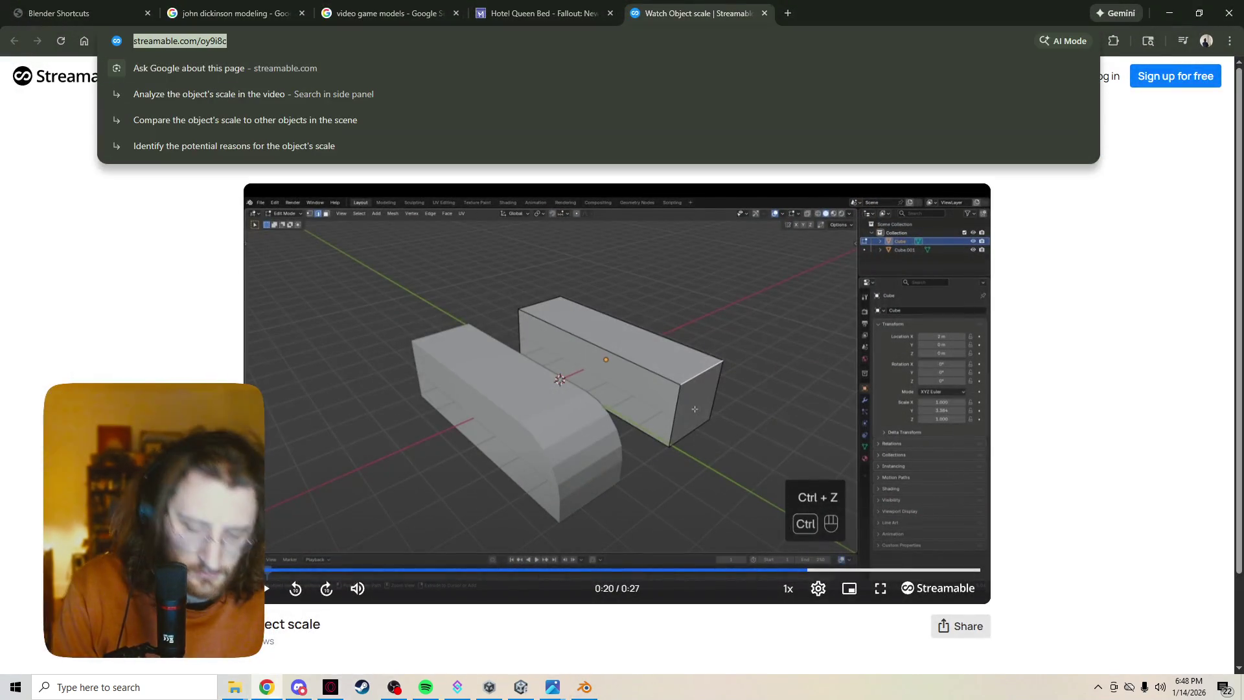
text(orthographic mode blender)
key(Return)
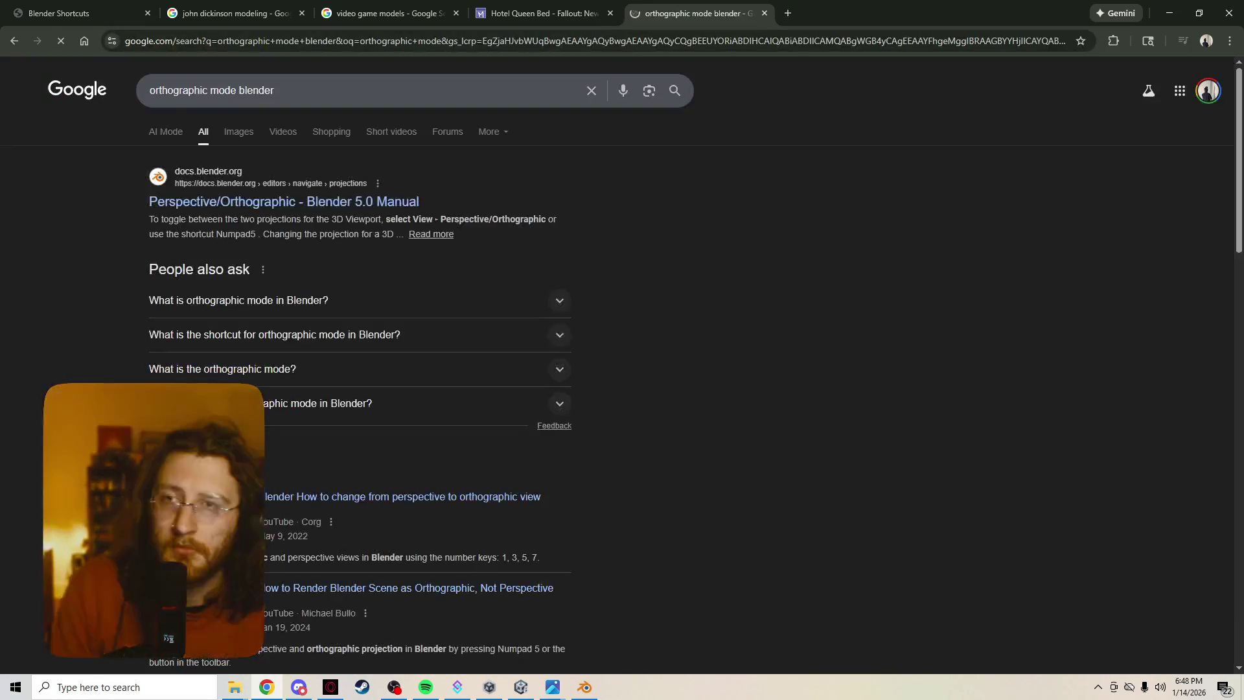
click(283, 201)
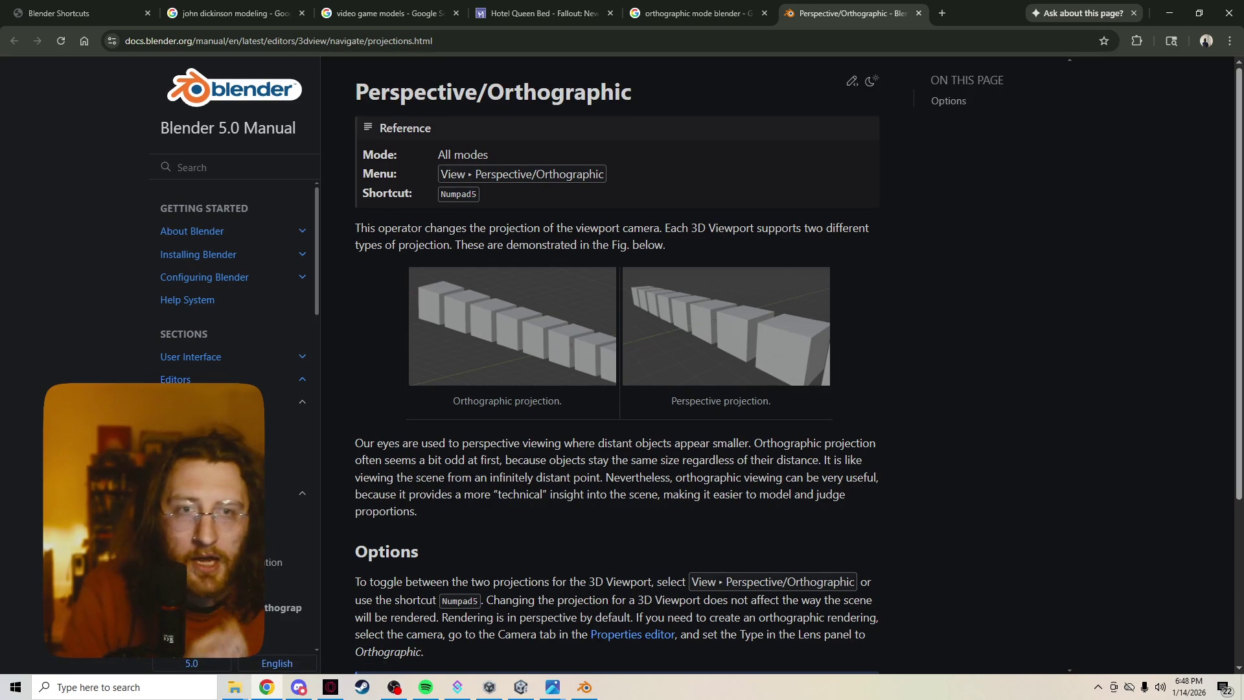
scroll(616, 356, down, 2)
scroll(648, 372, down, 1)
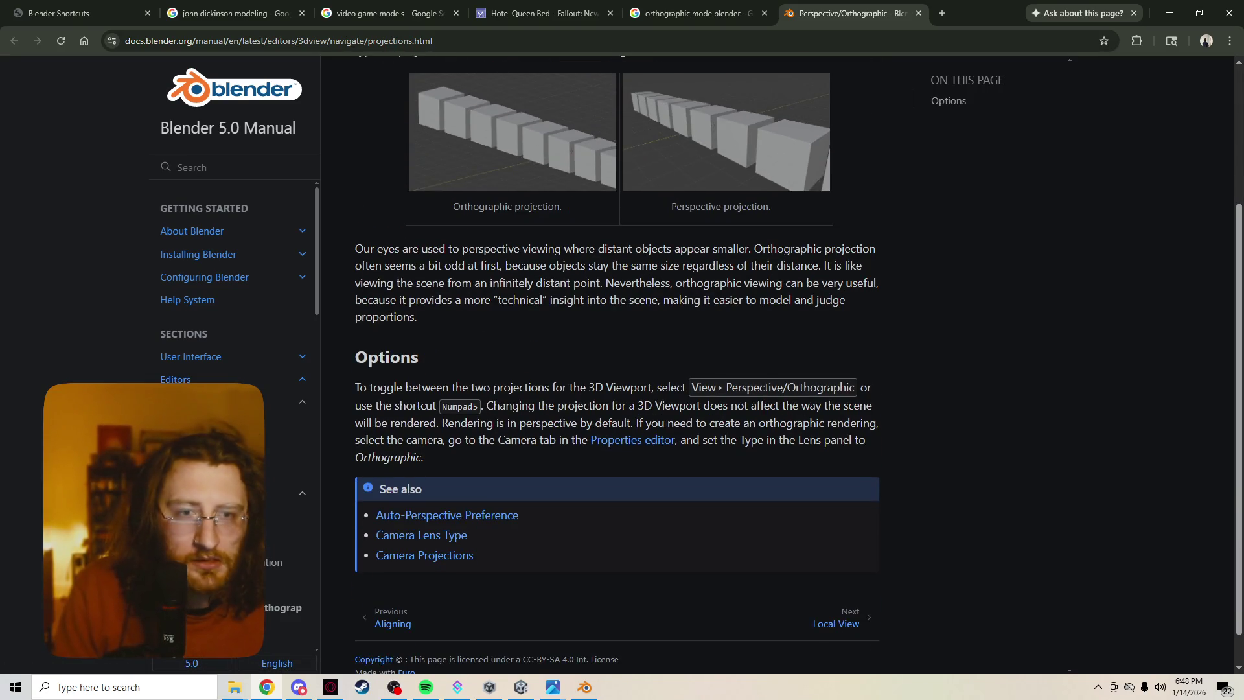
scroll(616, 356, down, 1)
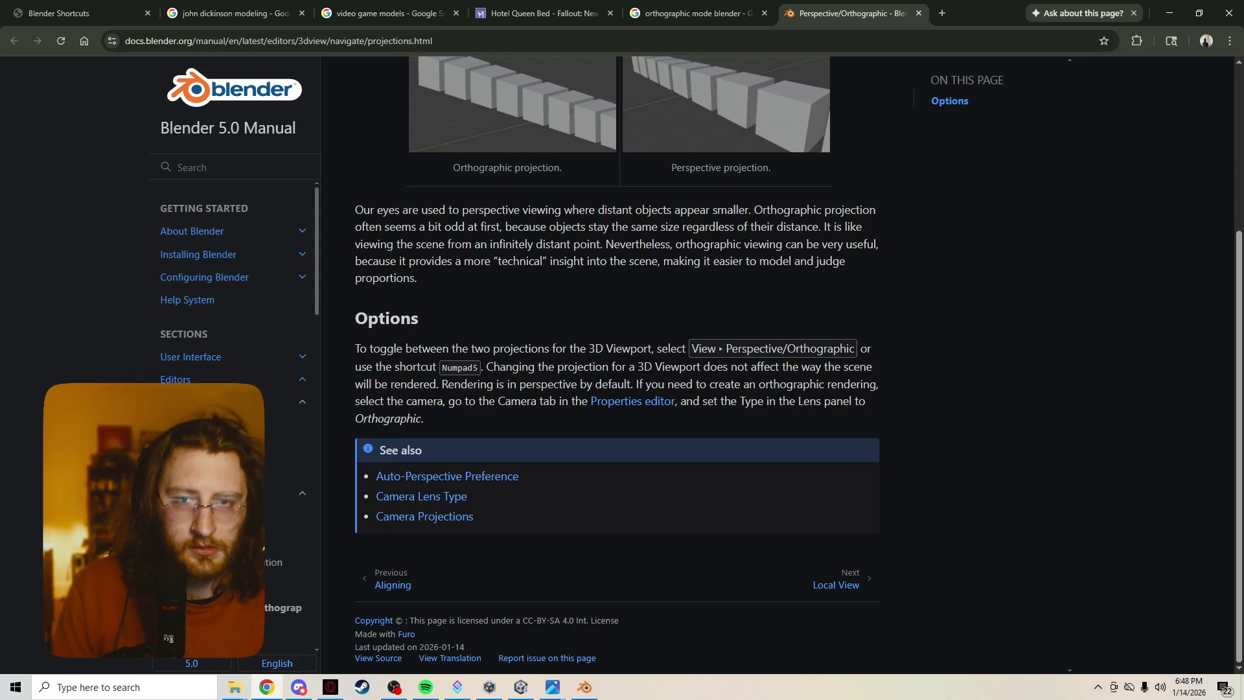
click(584, 686)
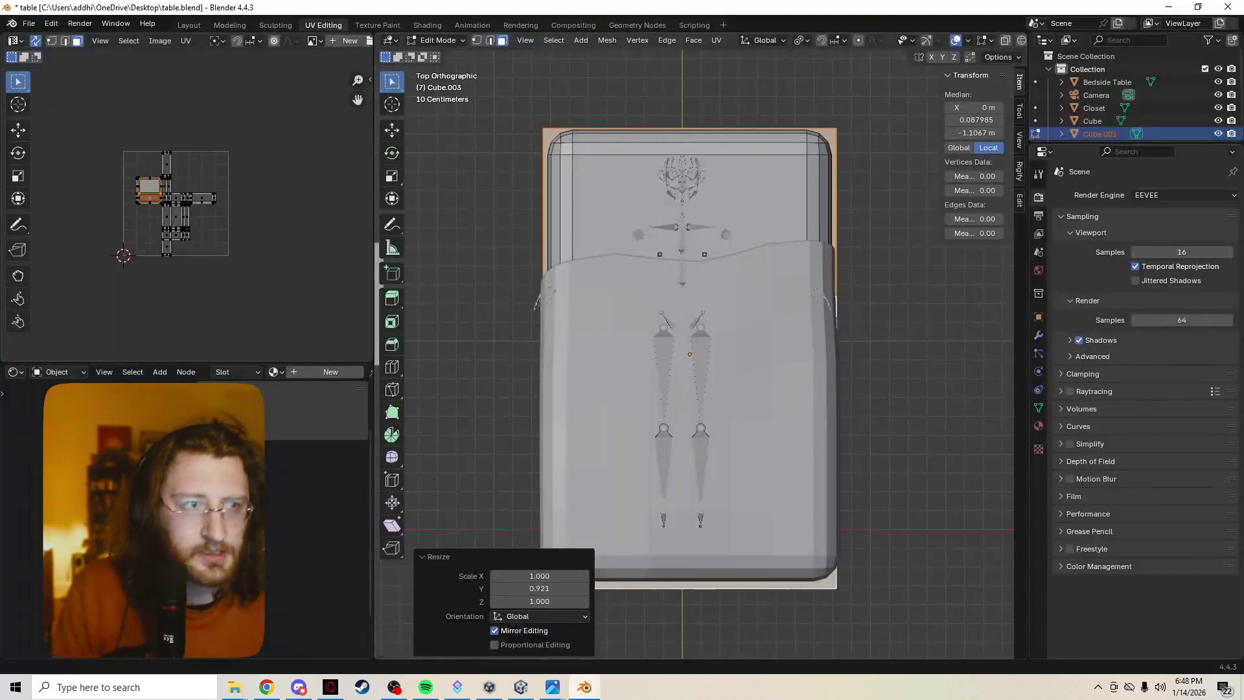
Filter the properties by 'ortho' and check the View Layer, Render, World and Output tabs.
key(ctrl+f)
text(ortho)
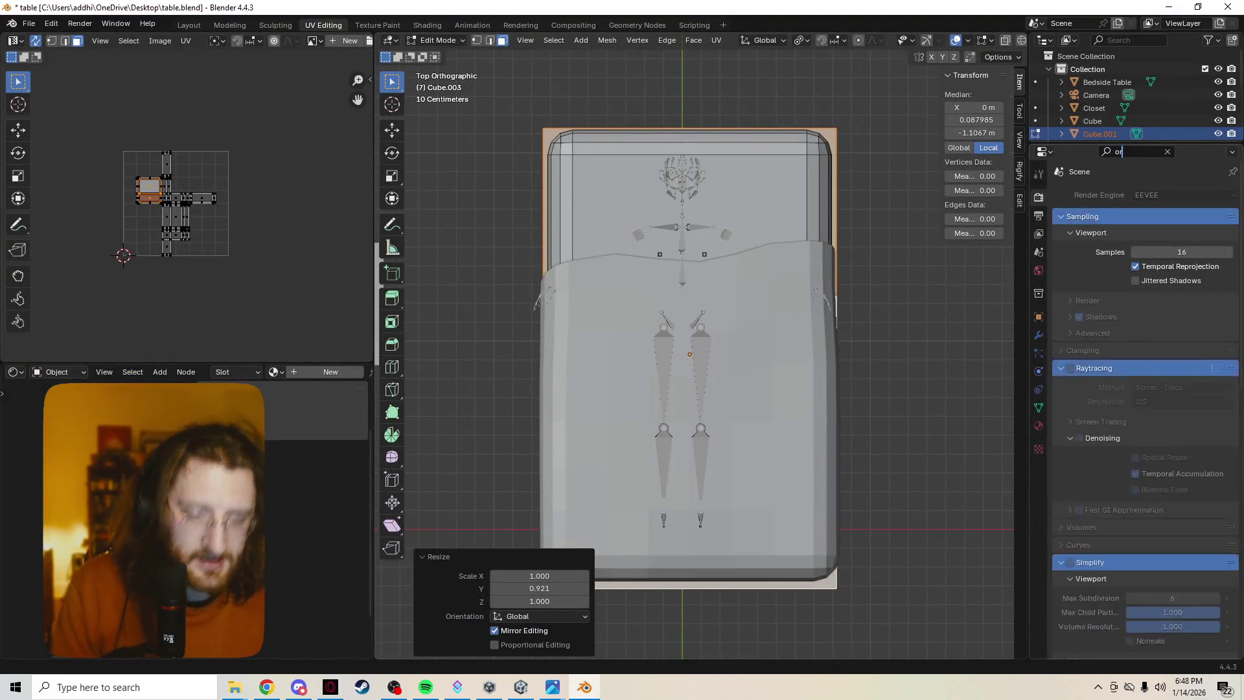
key(Return)
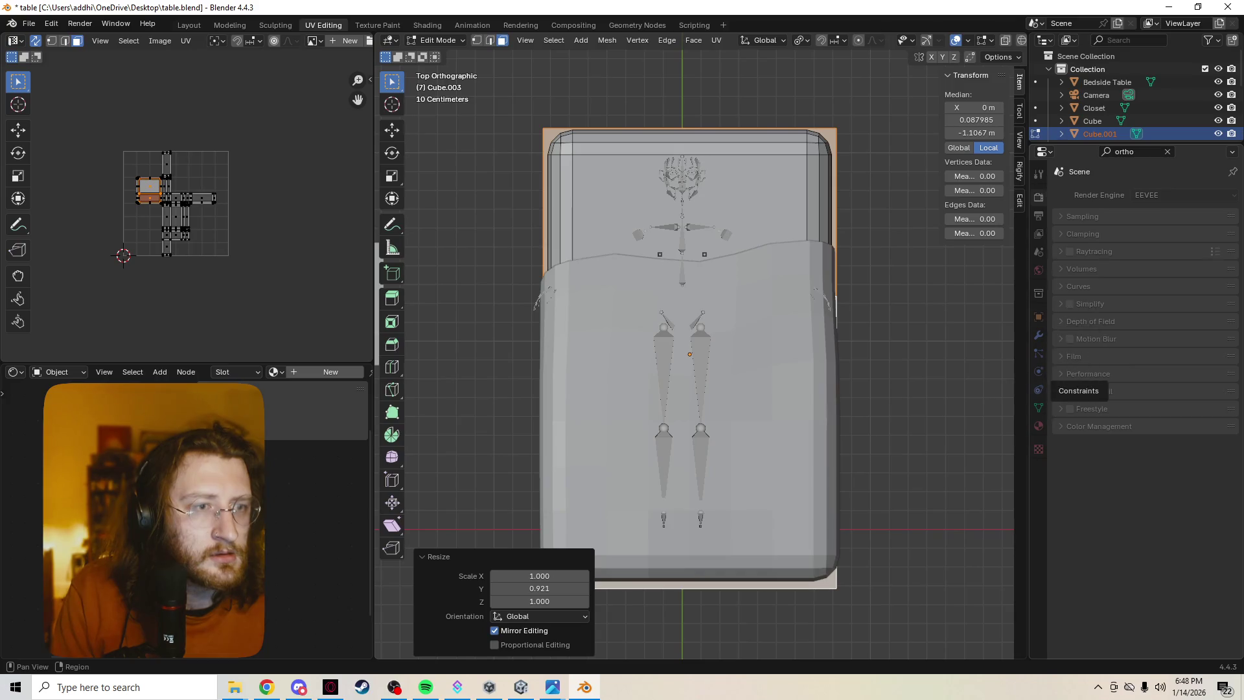
click(1039, 233)
click(1038, 197)
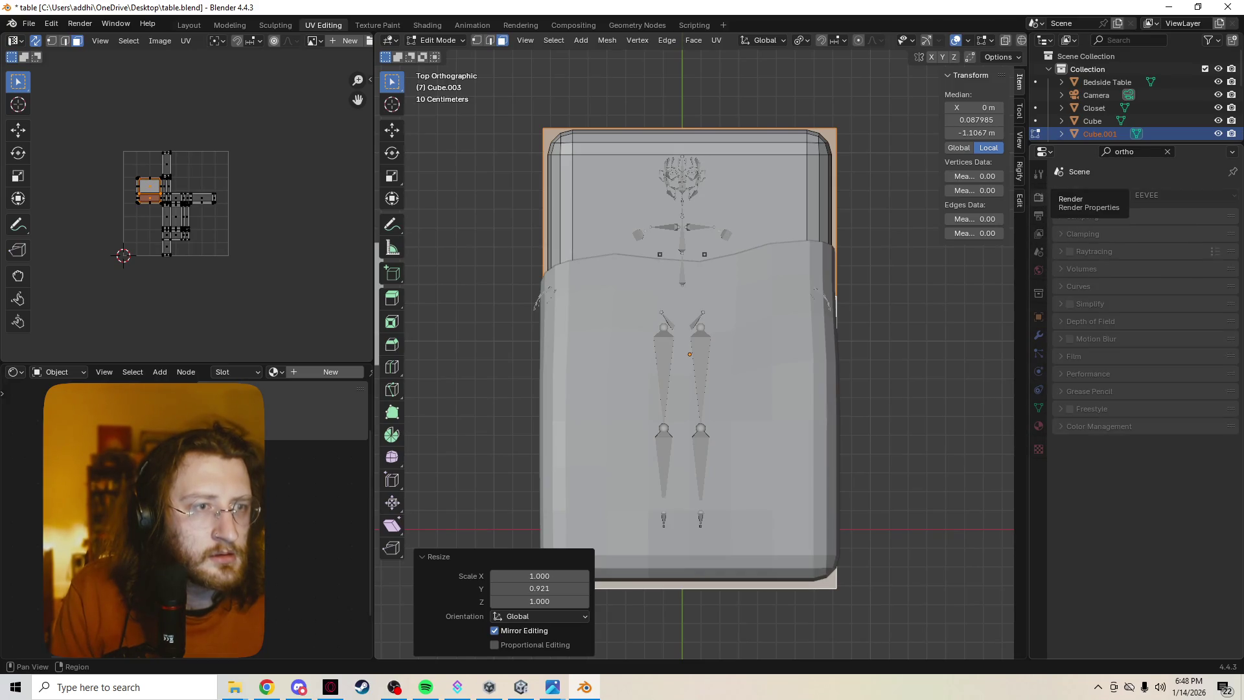
click(1039, 269)
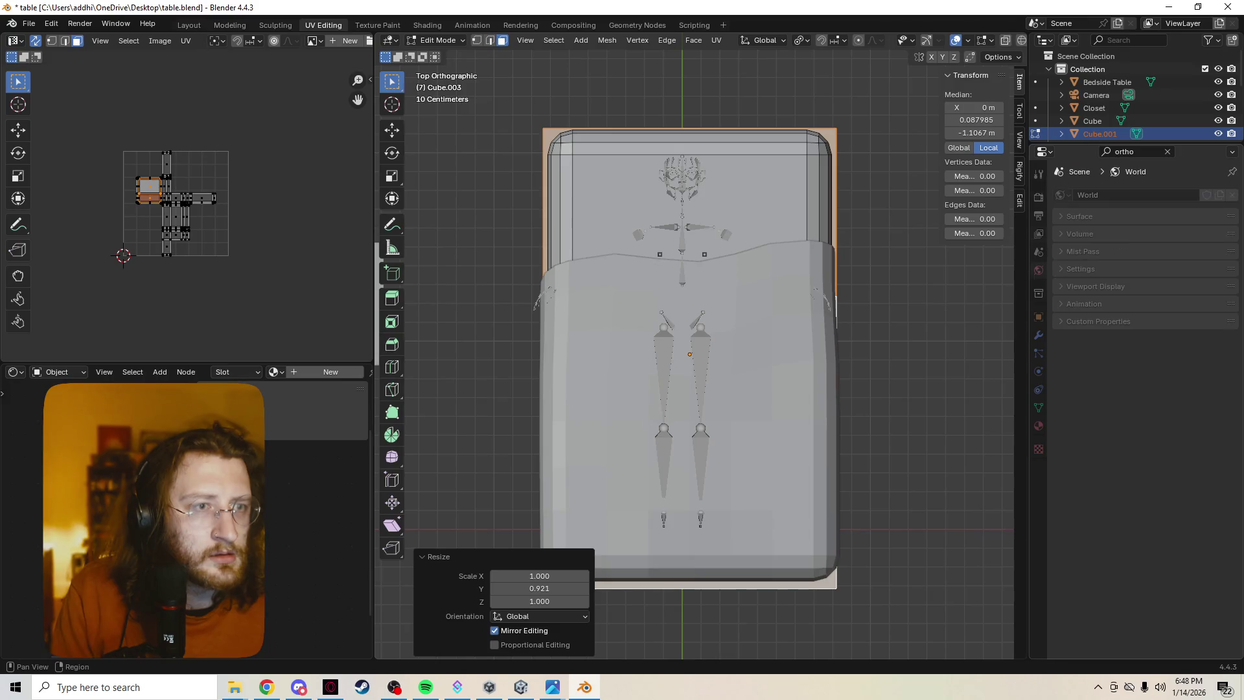
ctrl+scroll(1038, 324, down, 5)
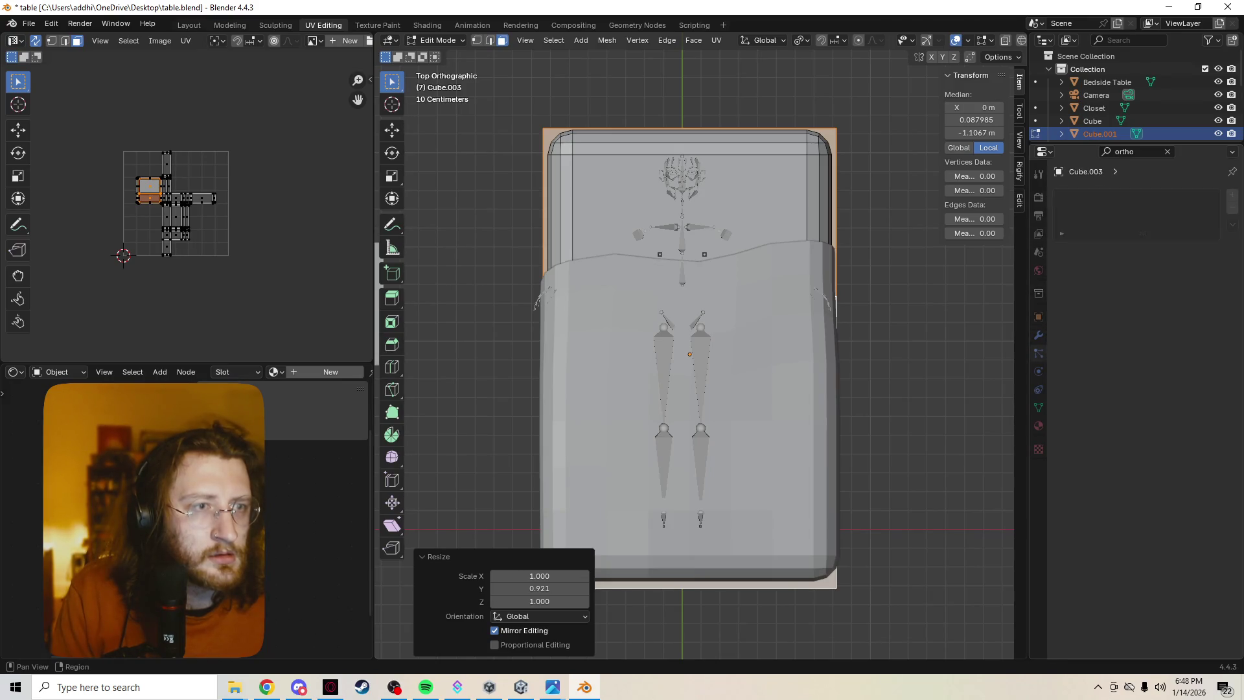
ctrl+scroll(1038, 324, down, 4)
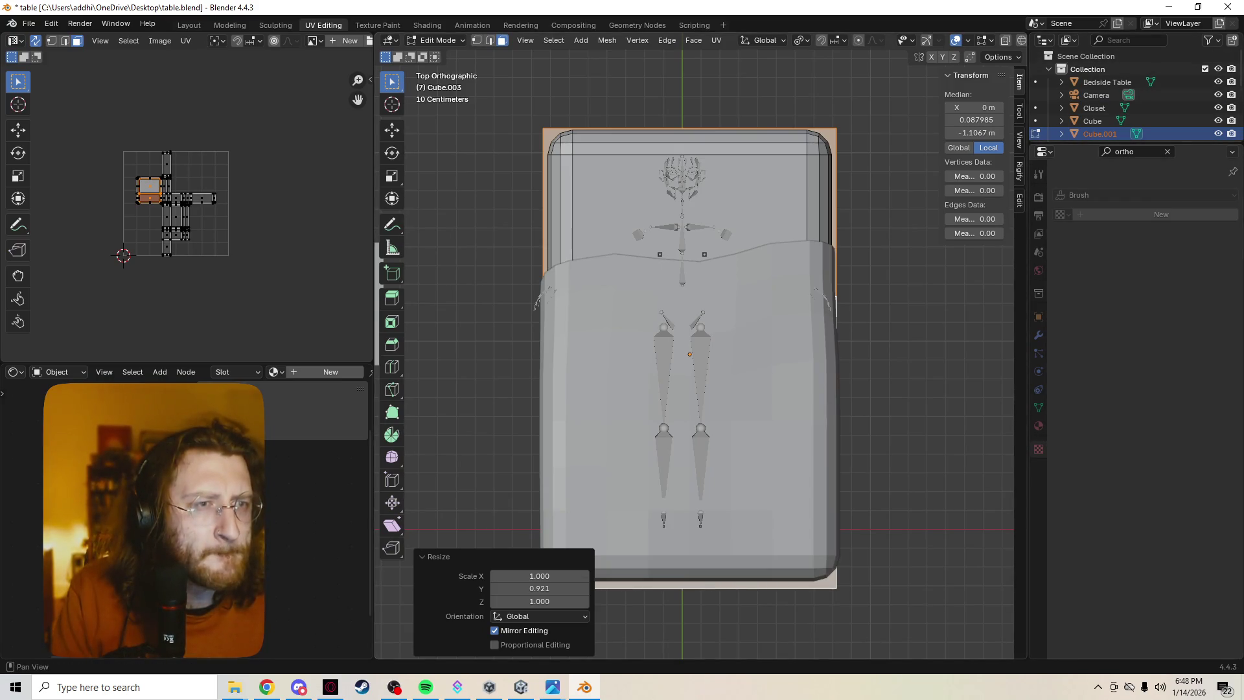
click(1038, 197)
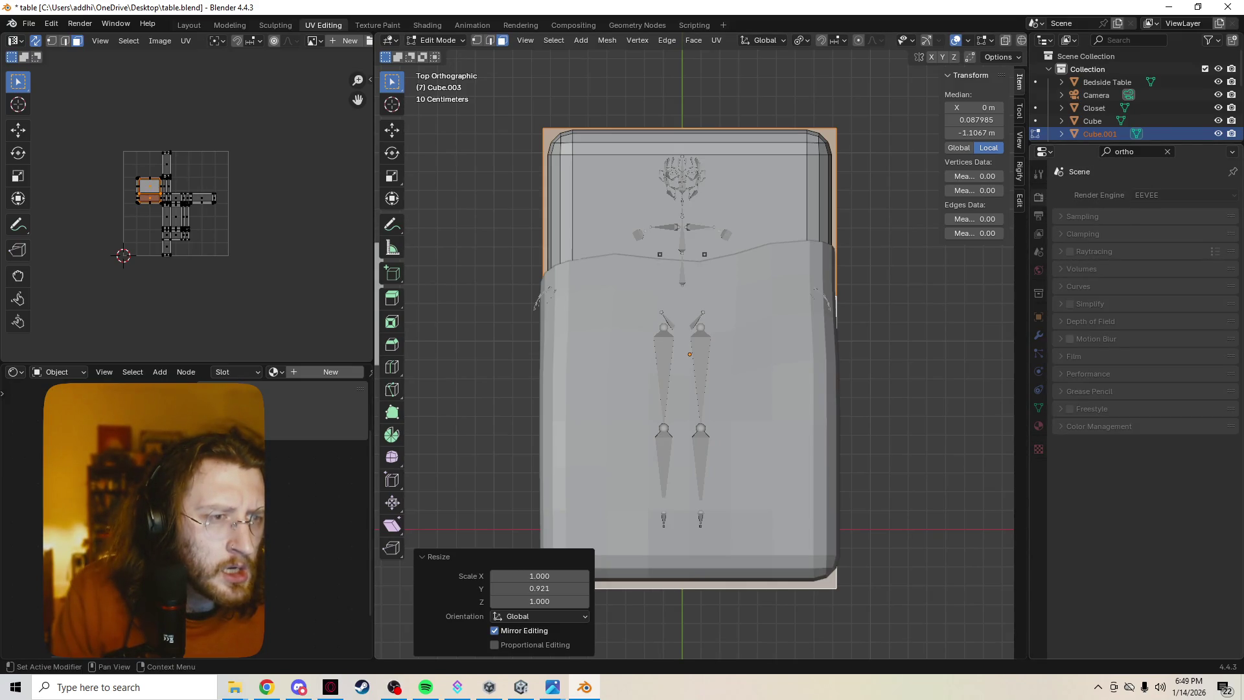
click(1038, 215)
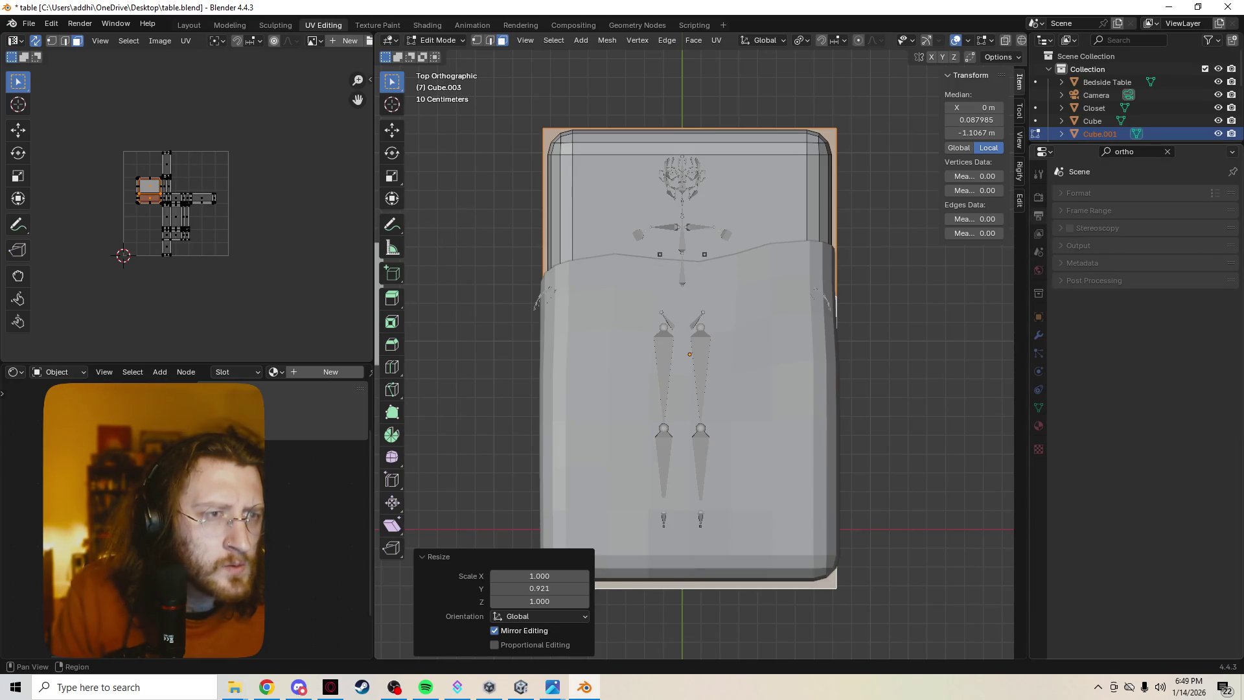
click(1096, 228)
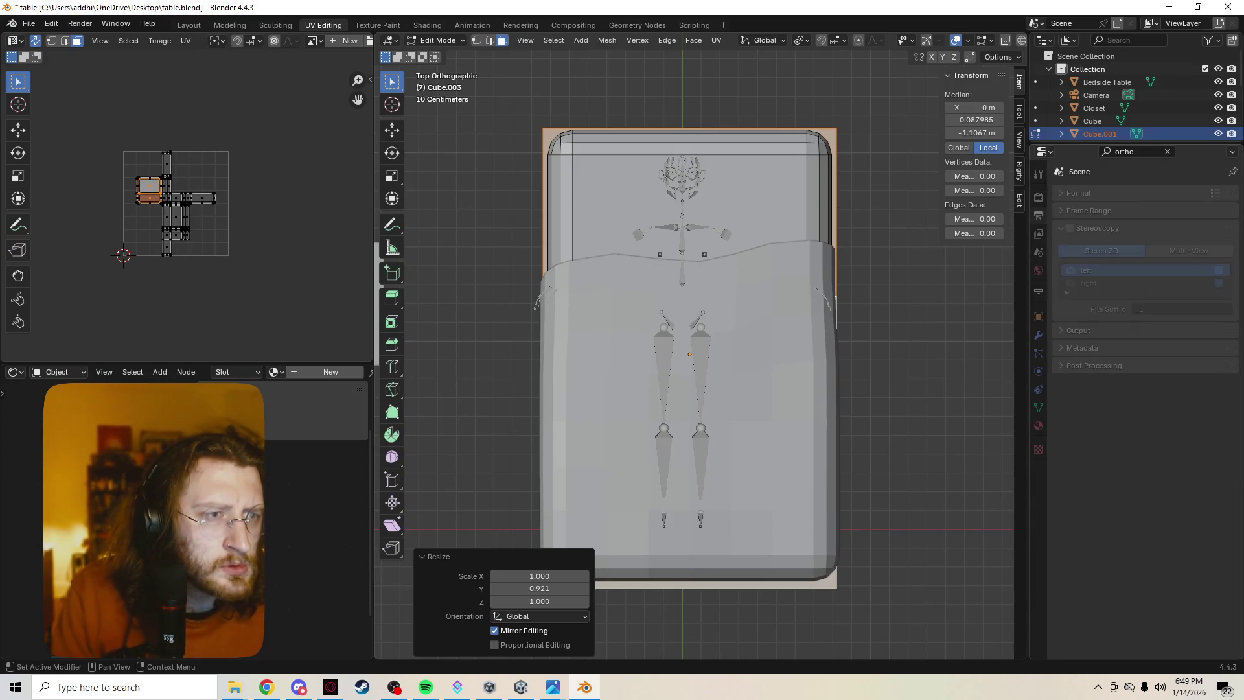
click(1167, 152)
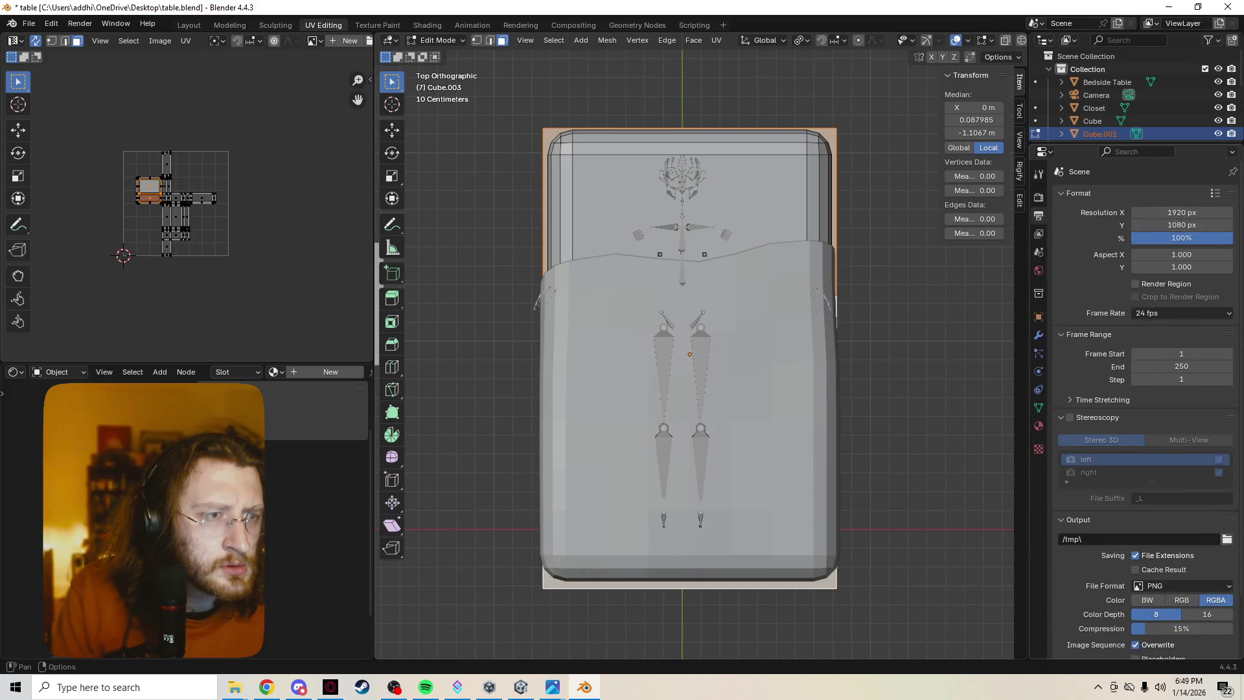
Filter by 'ort' and check the Render, World, Object and Collection properties.
key(ctrl+f)
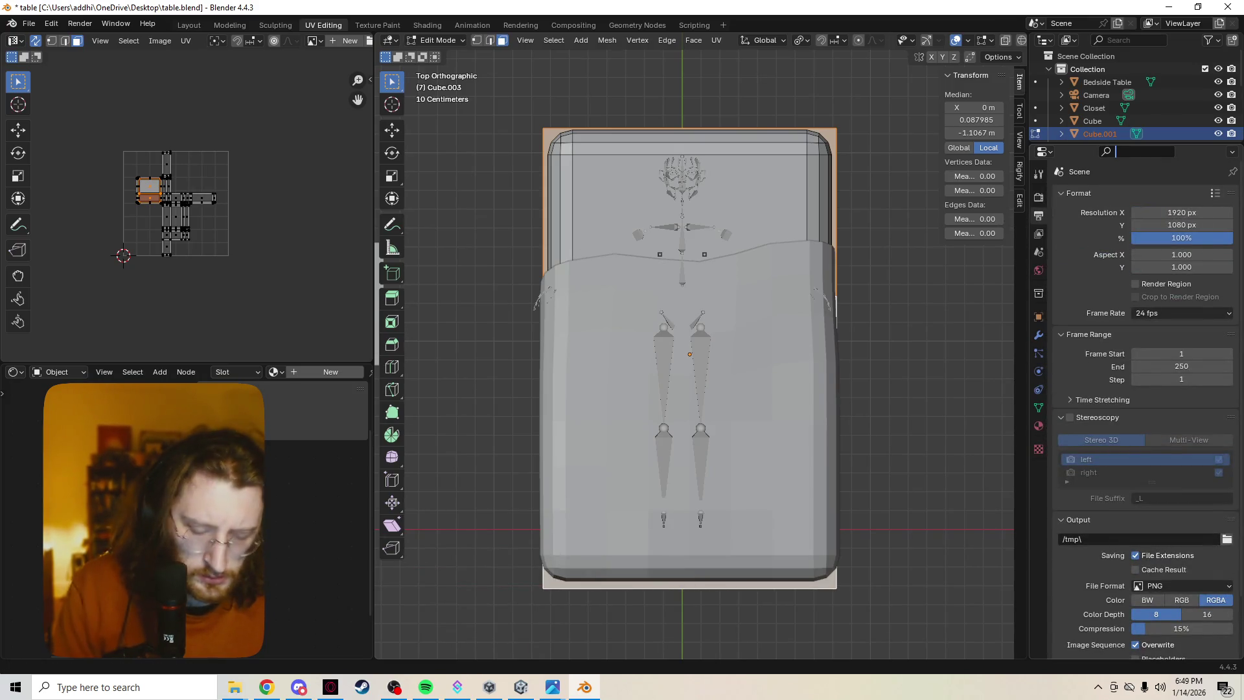
text(ort)
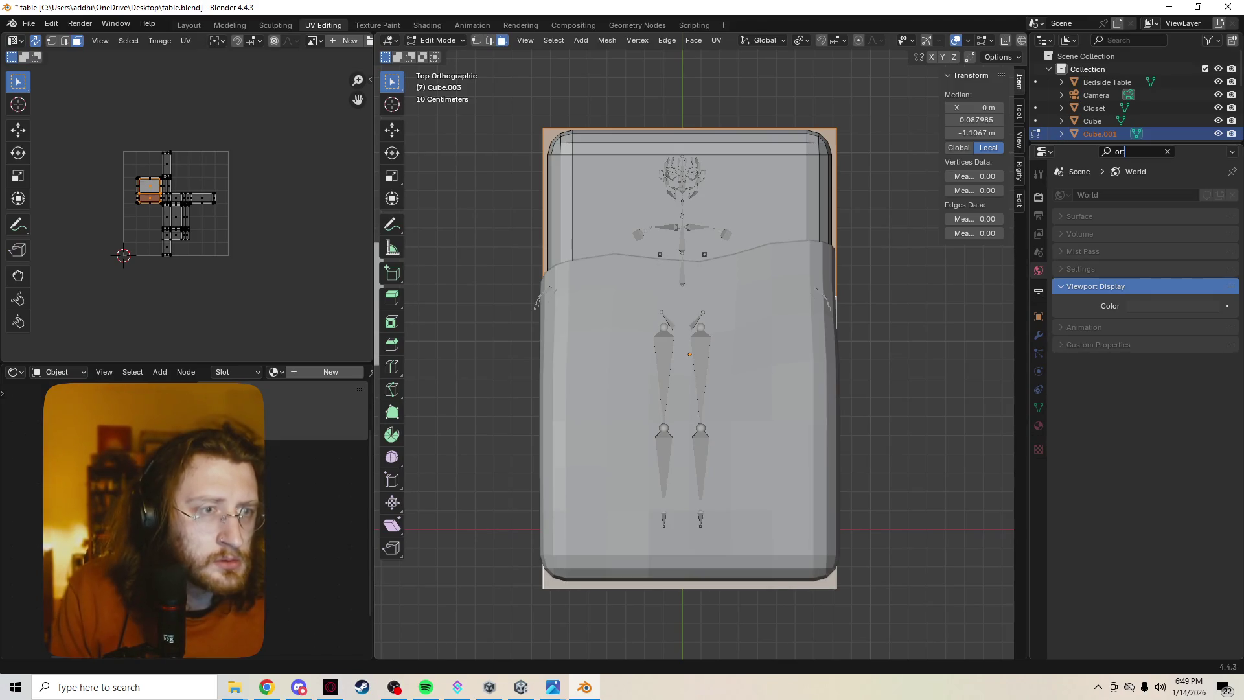
click(1038, 197)
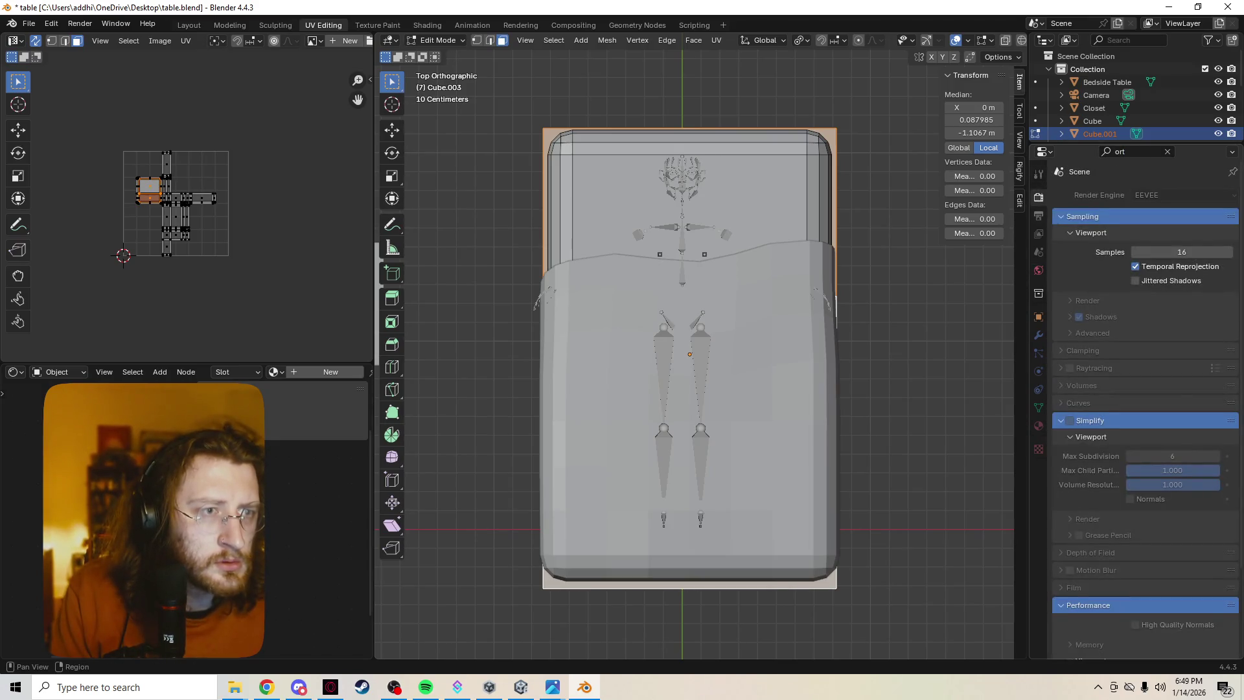
scroll(1140, 389, down, 4)
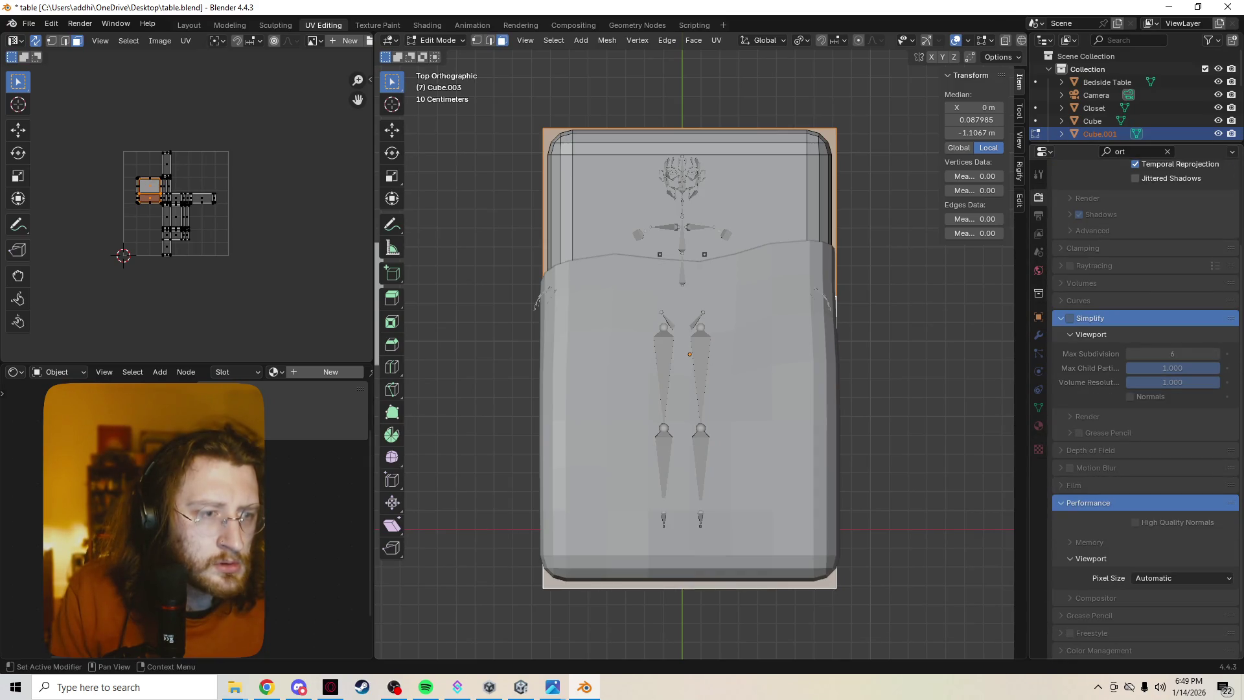
click(1039, 270)
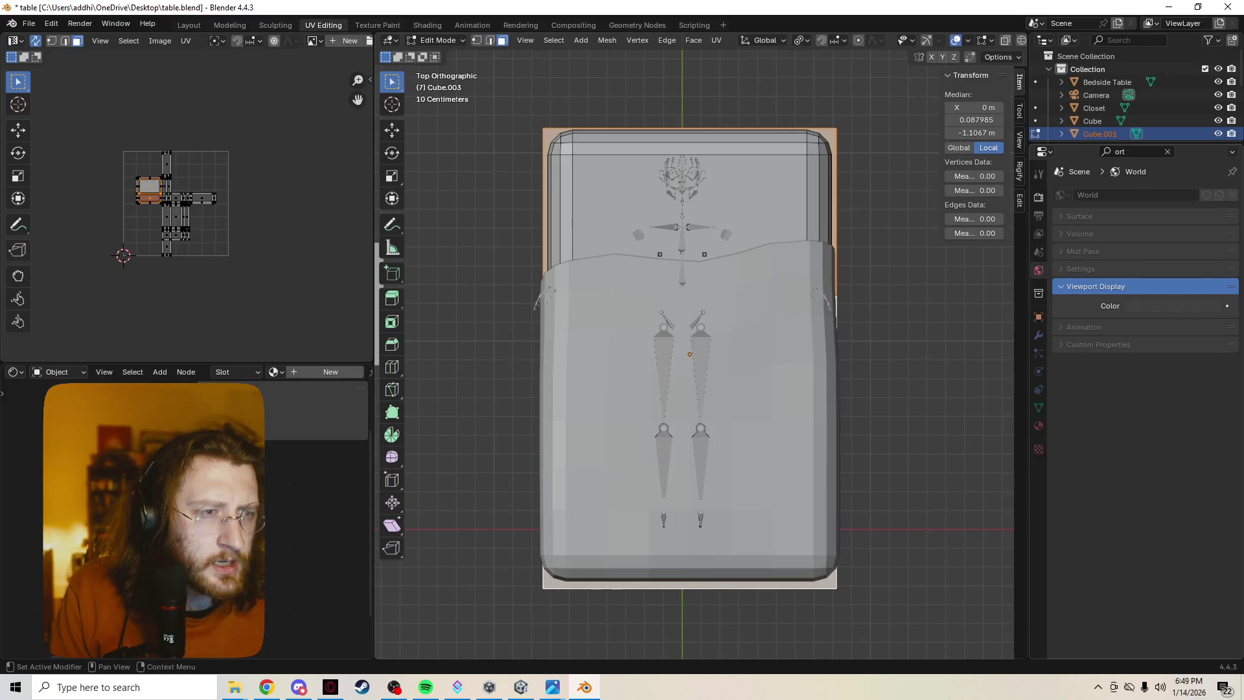
click(1039, 317)
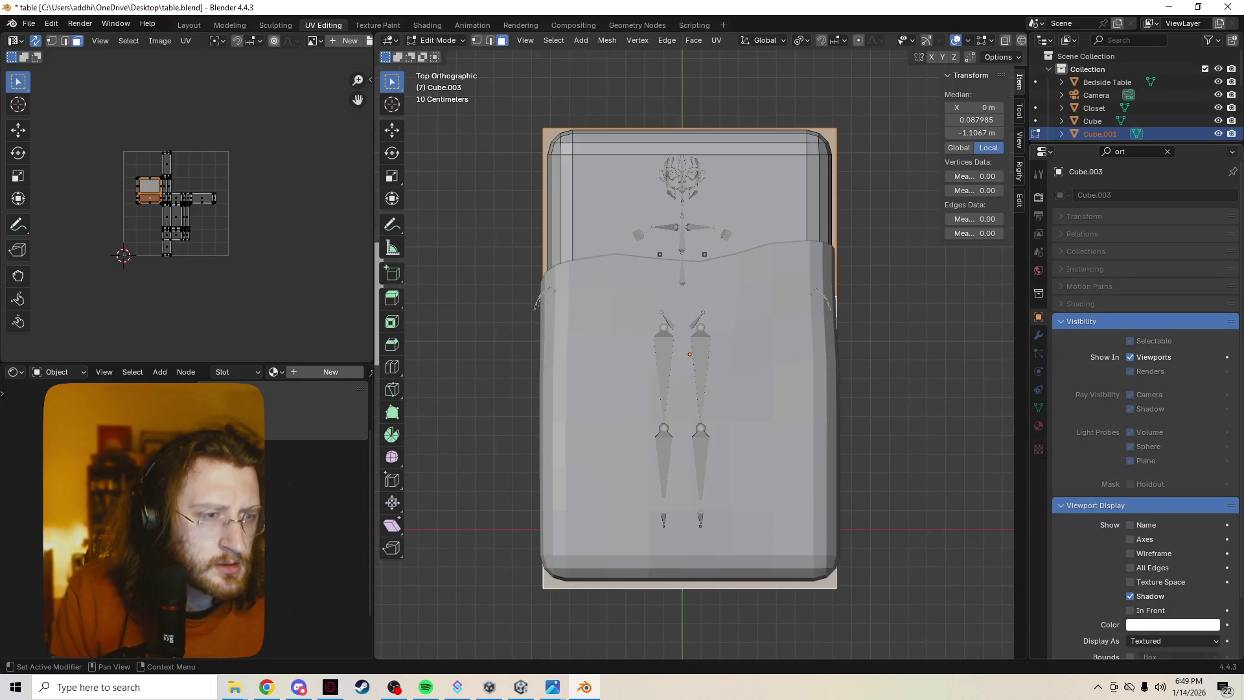
scroll(1145, 412, down, 3)
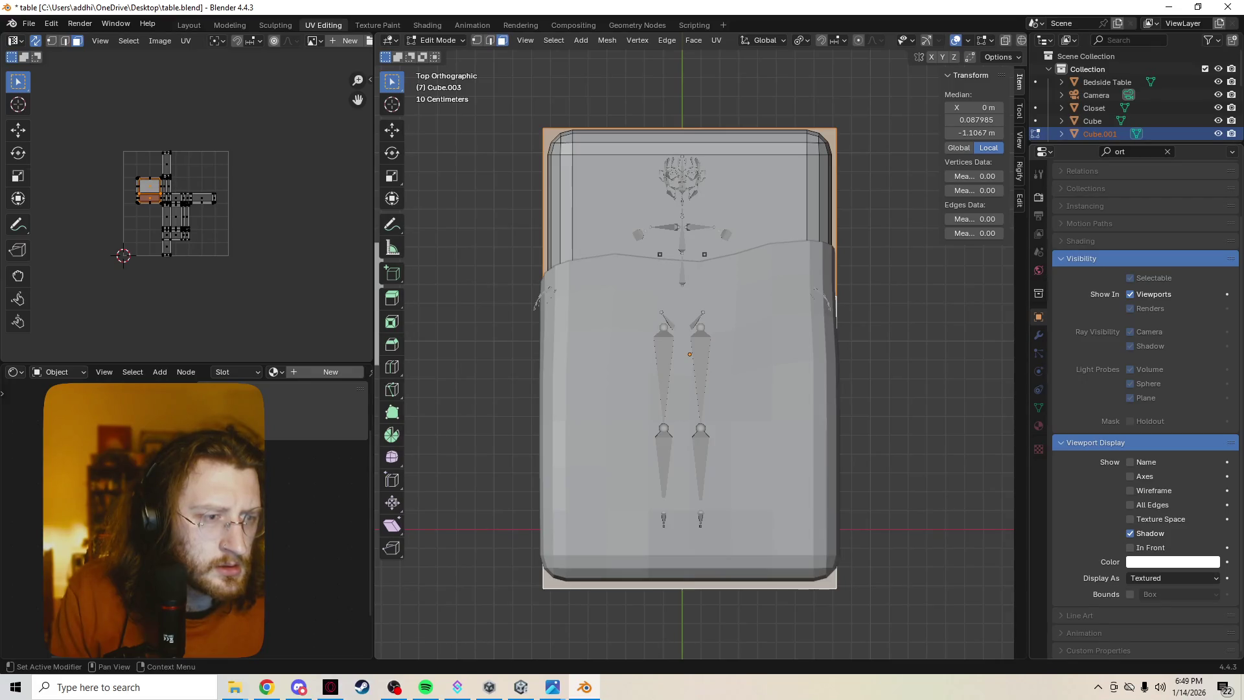
click(1038, 294)
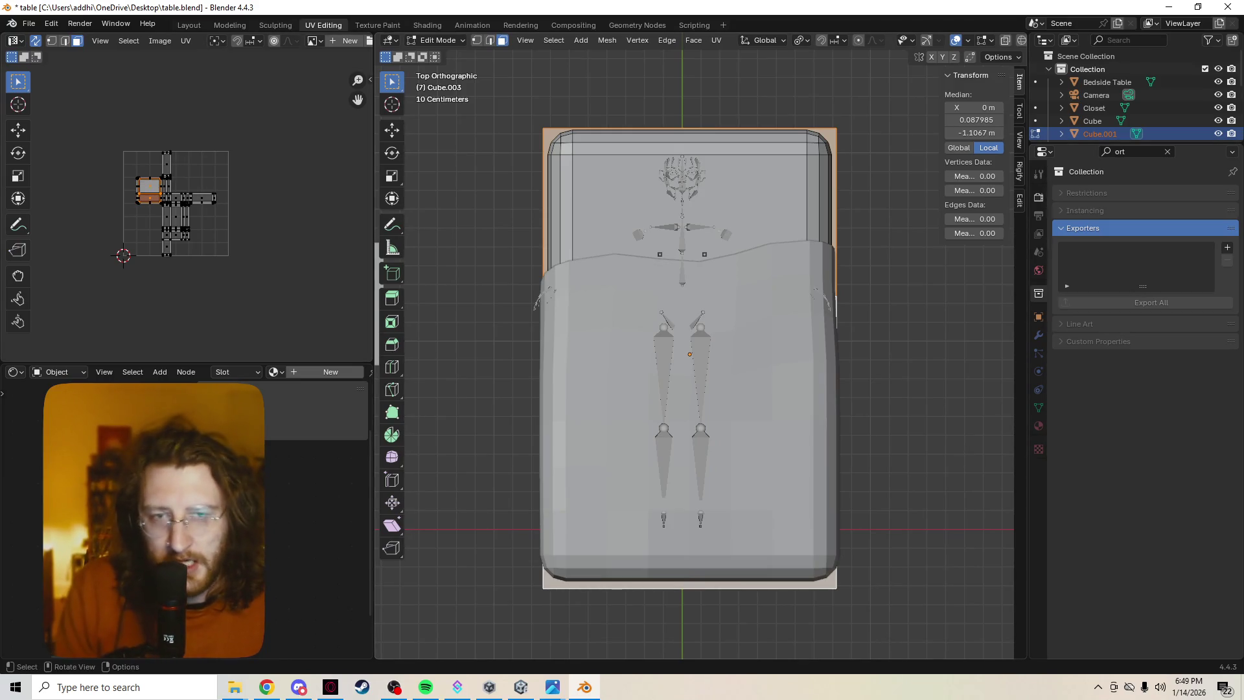
mouse_move(689, 354)
middle_down()
mouse_move(648, 414)
mouse_move(687, 369)
middle_up()
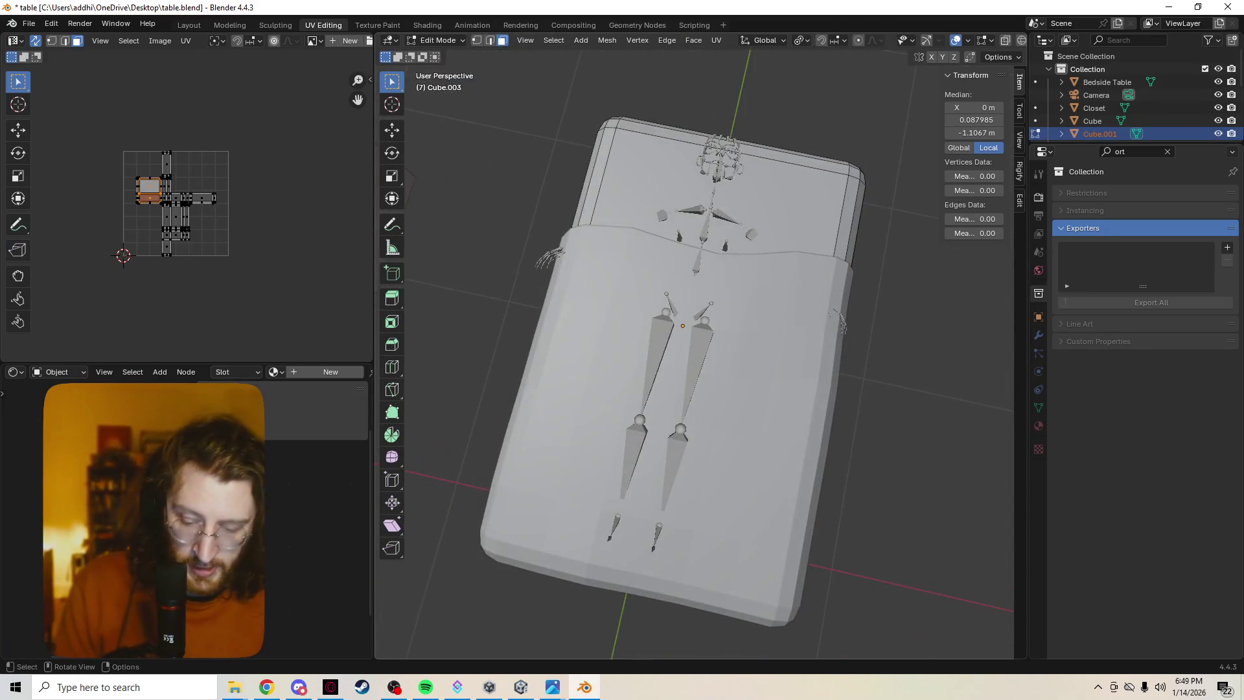
From a side view, extrude the slab's bottom face along its normal.
key(grave)
click(882, 406)
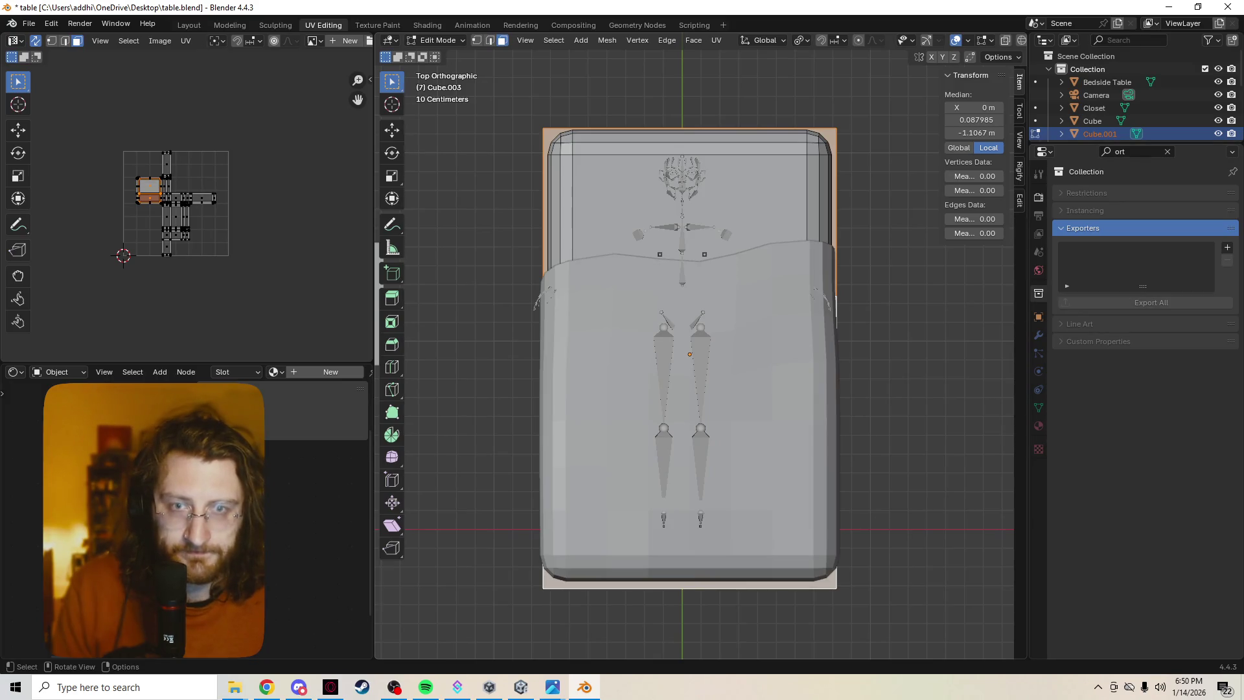
middle_drag(693, 324, 704, 483)
key(e)
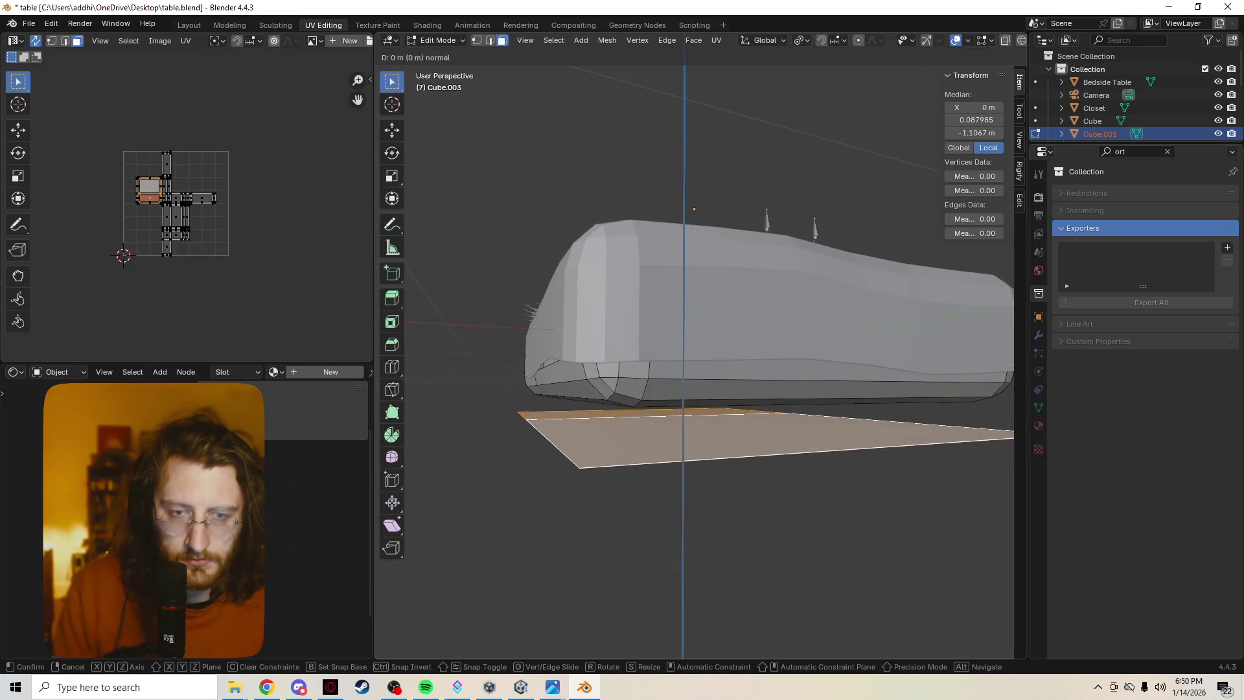
key(Return)
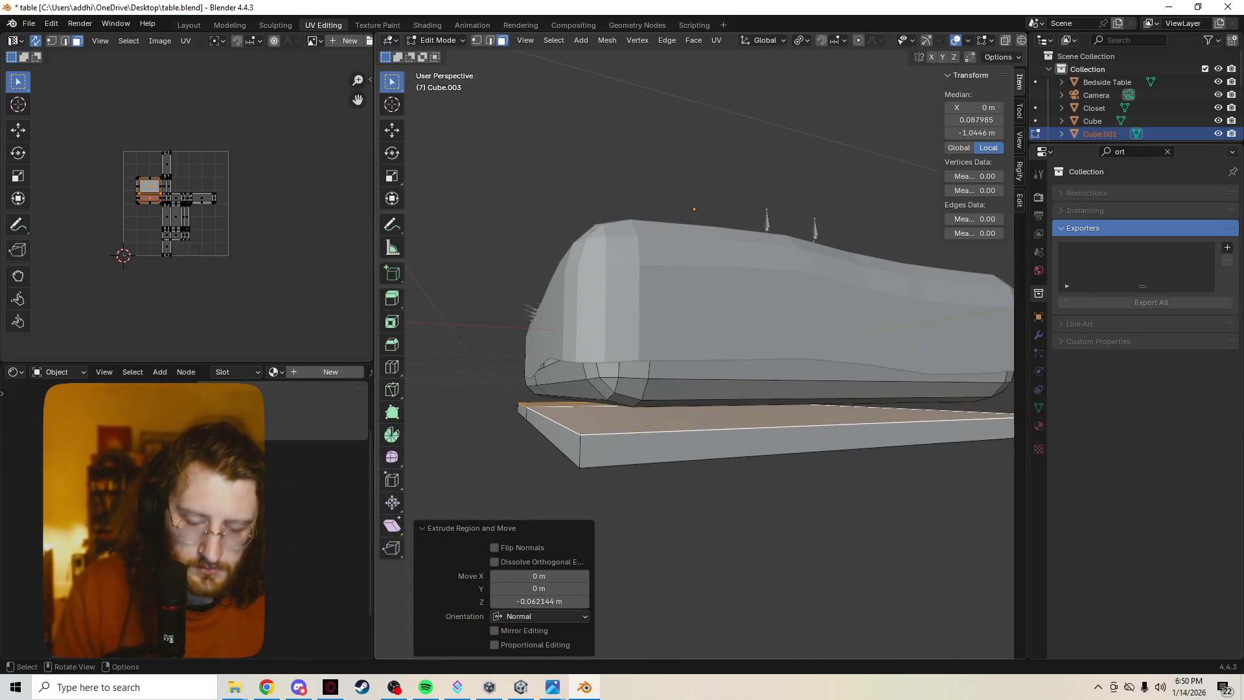
Raise the slab slightly along Z in Object Mode.
key(Tab)
key(g)
key(z)
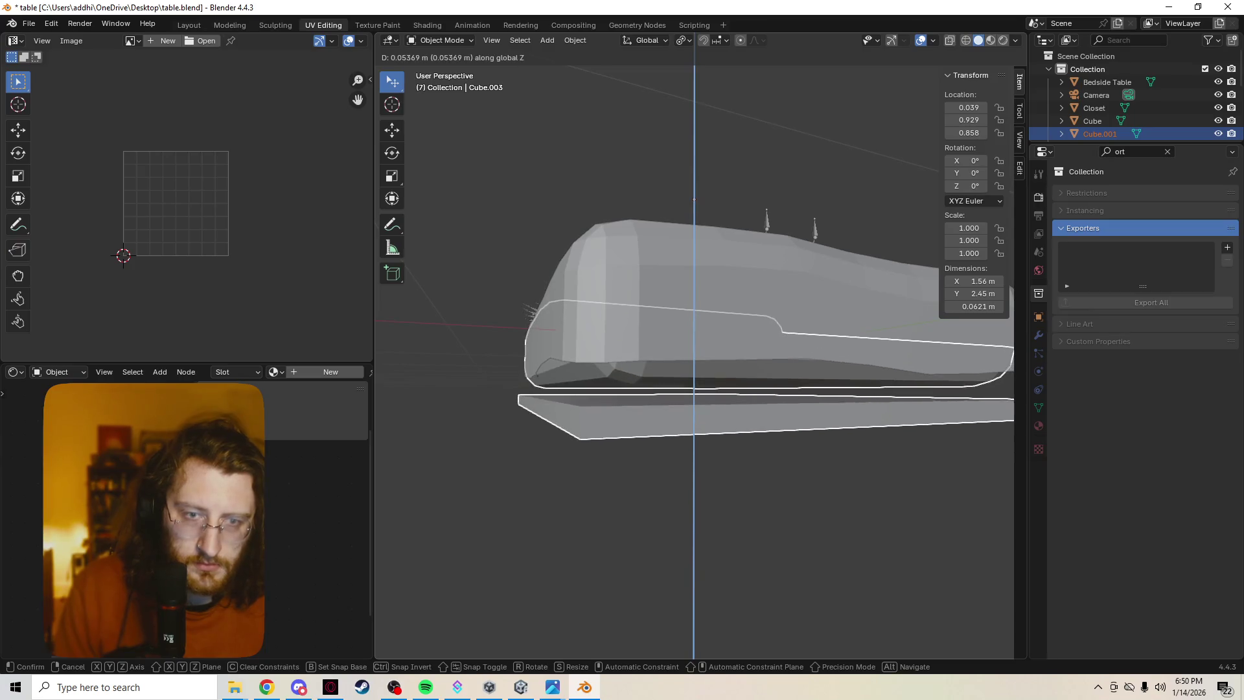
key(Escape)
key(Tab)
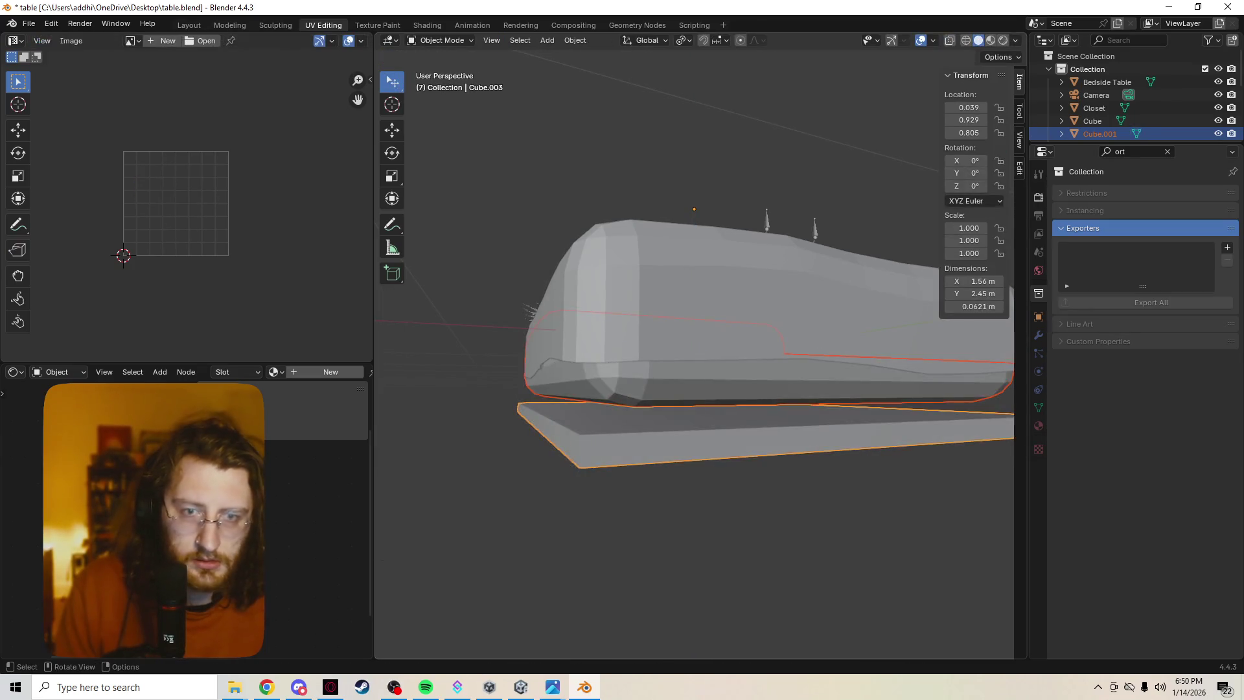
key(Tab)
key(g)
key(z)
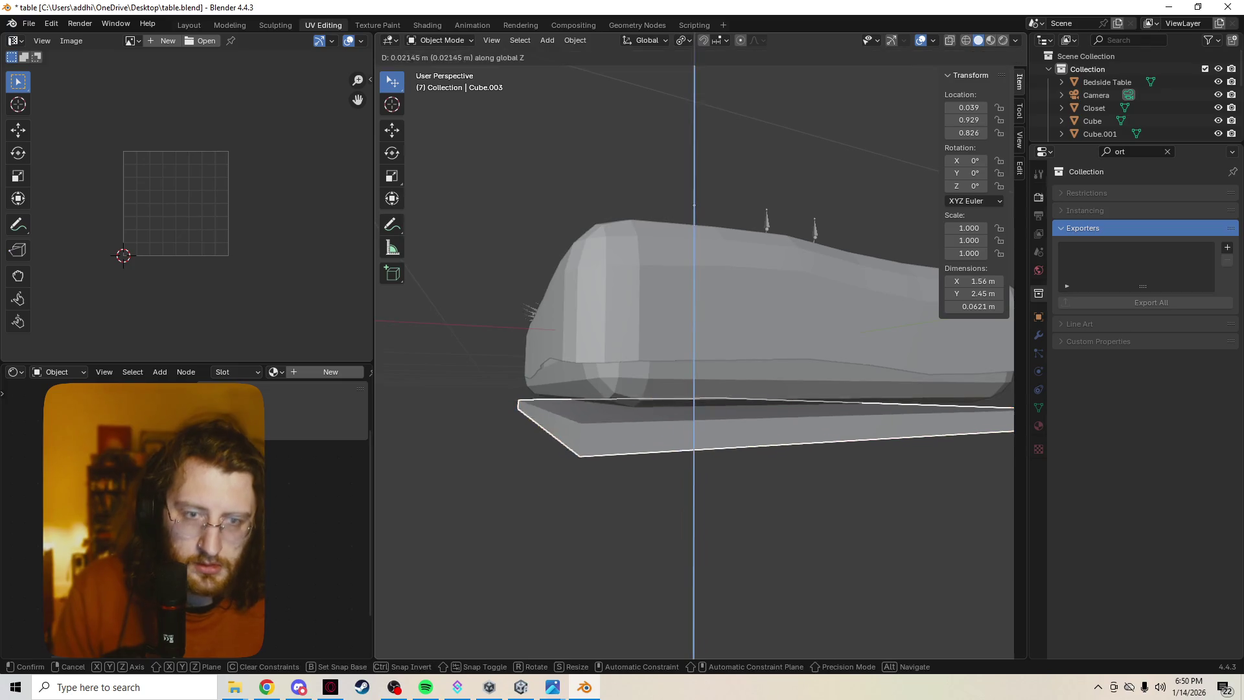
key(Return)
middle_drag(712, 486, 738, 483)
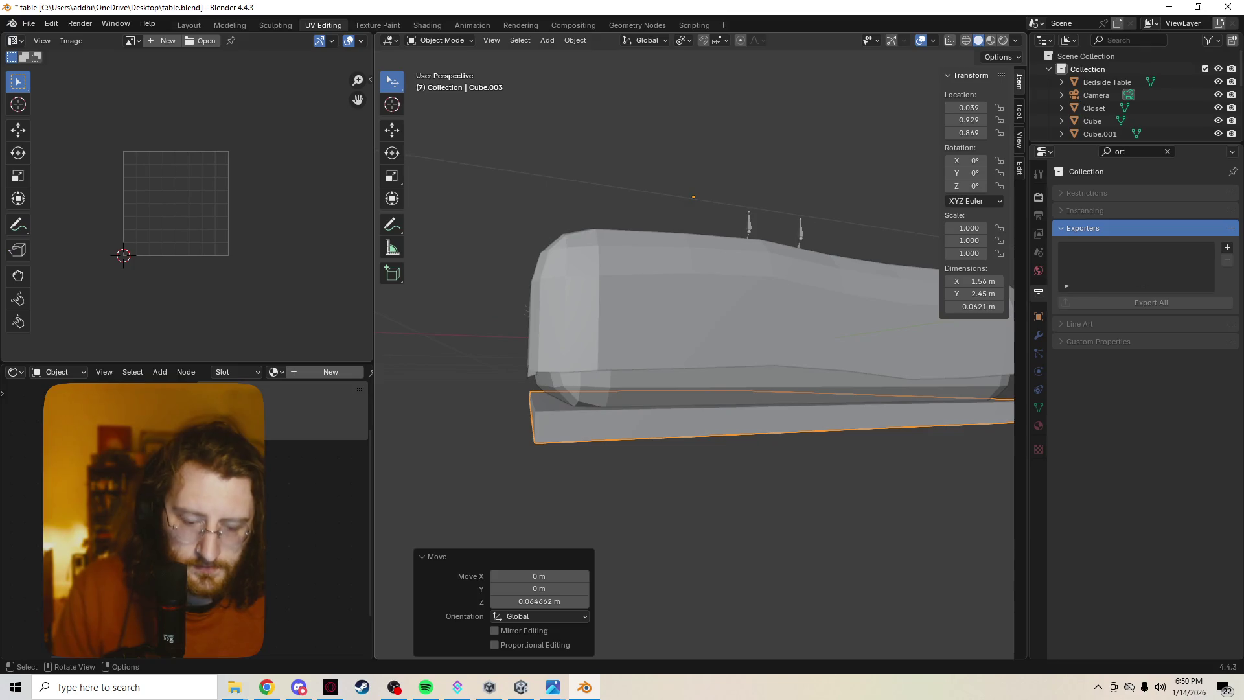
Select the slab's face in Edit Mode and shrink it slightly.
key(Tab)
key(s)
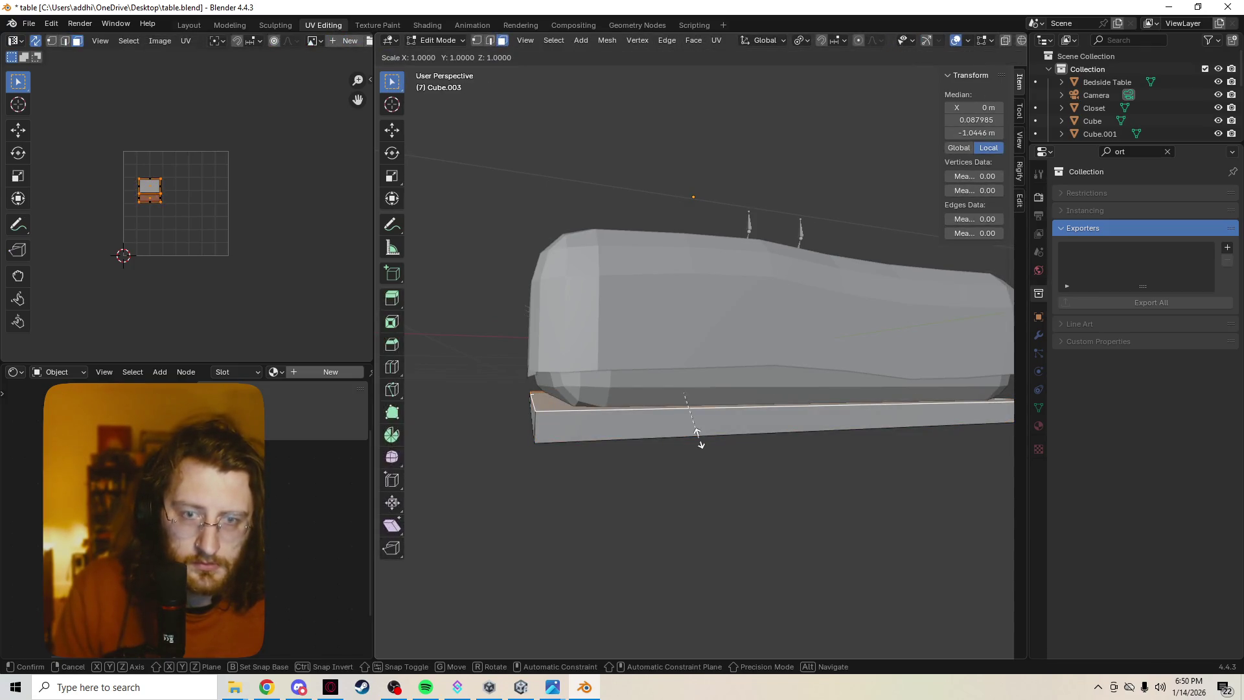
right_click(696, 432)
shift+click(696, 432)
key(s)
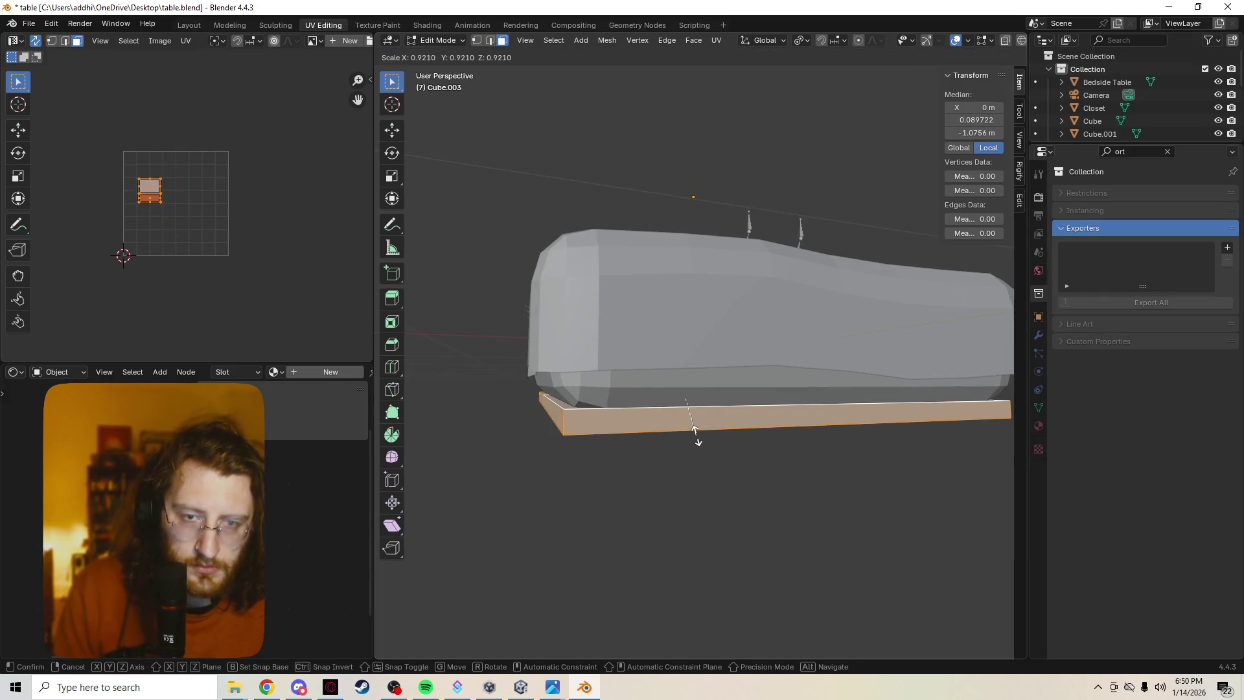
click(693, 433)
mouse_move(693, 433)
middle_down()
mouse_move(680, 460)
mouse_move(563, 465)
mouse_move(549, 440)
middle_up()
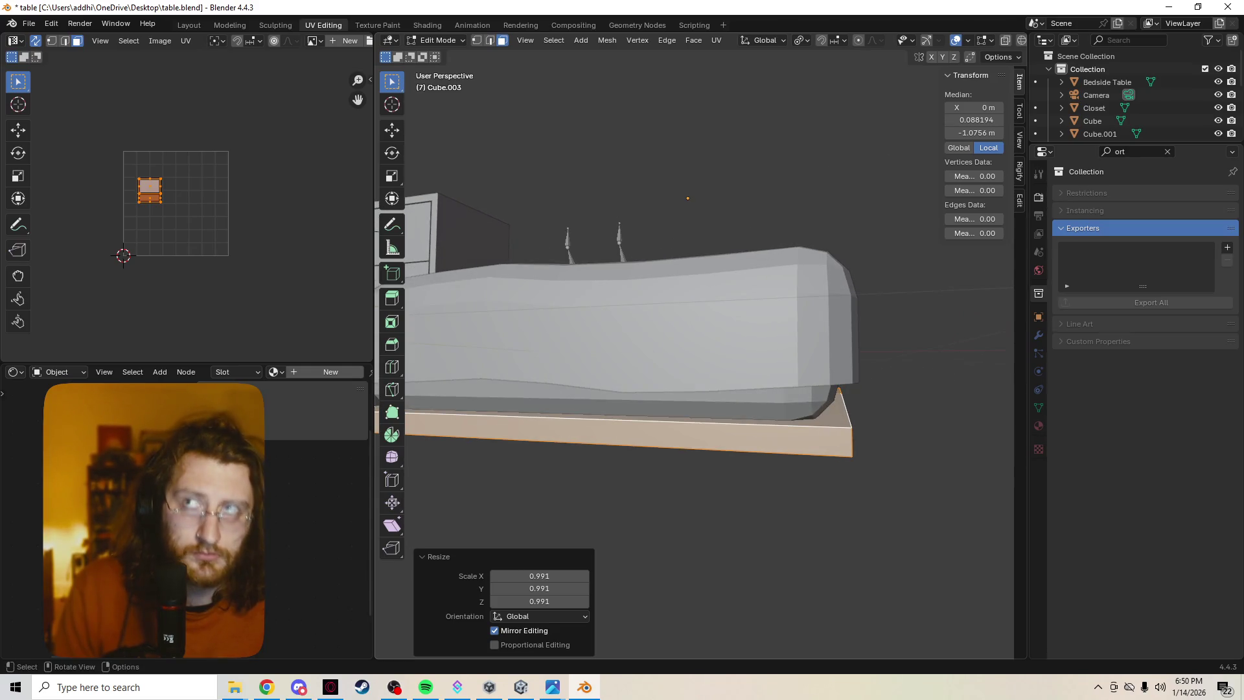
Delete the Cube.003 slab in Object Mode.
key(Tab)
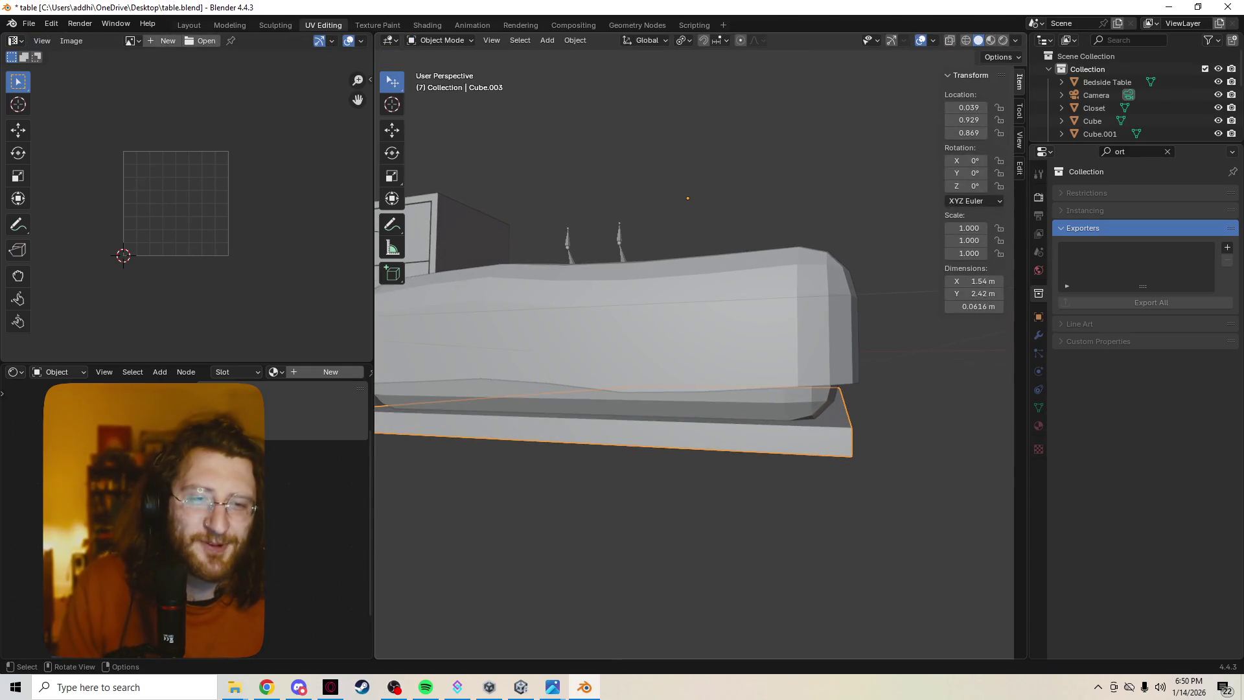
key(x)
key(Return)
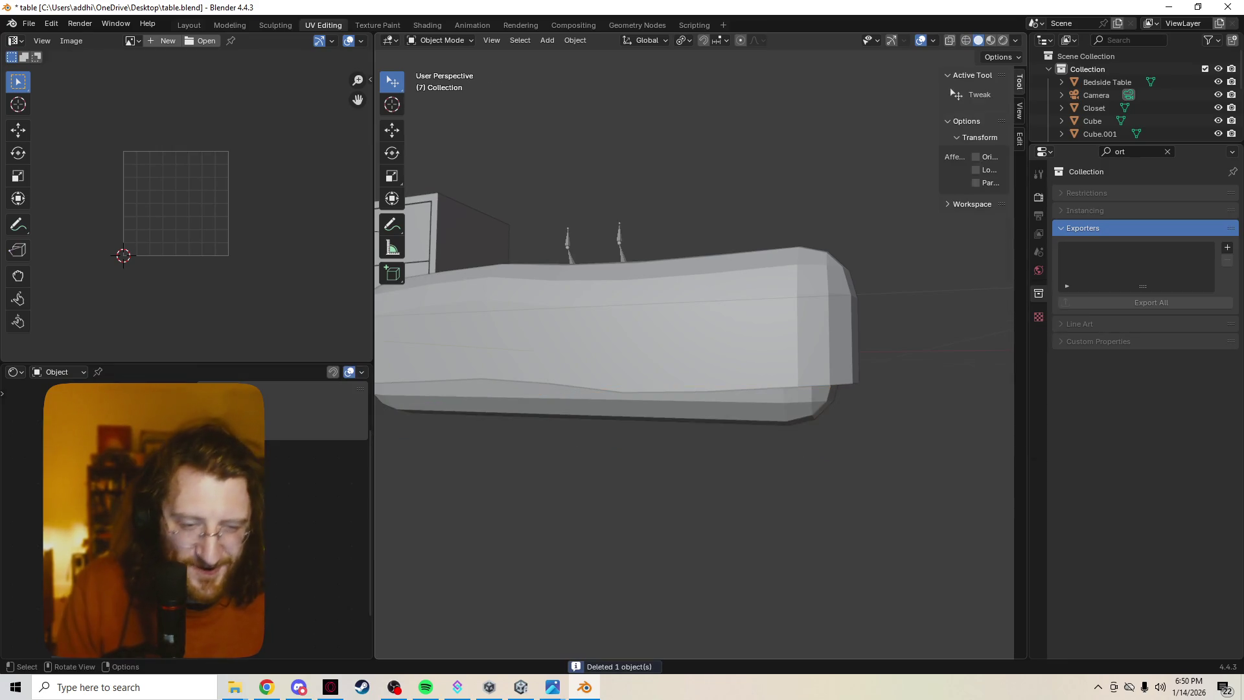
scroll(693, 355, down, 3)
middle_drag(549, 441, 589, 395)
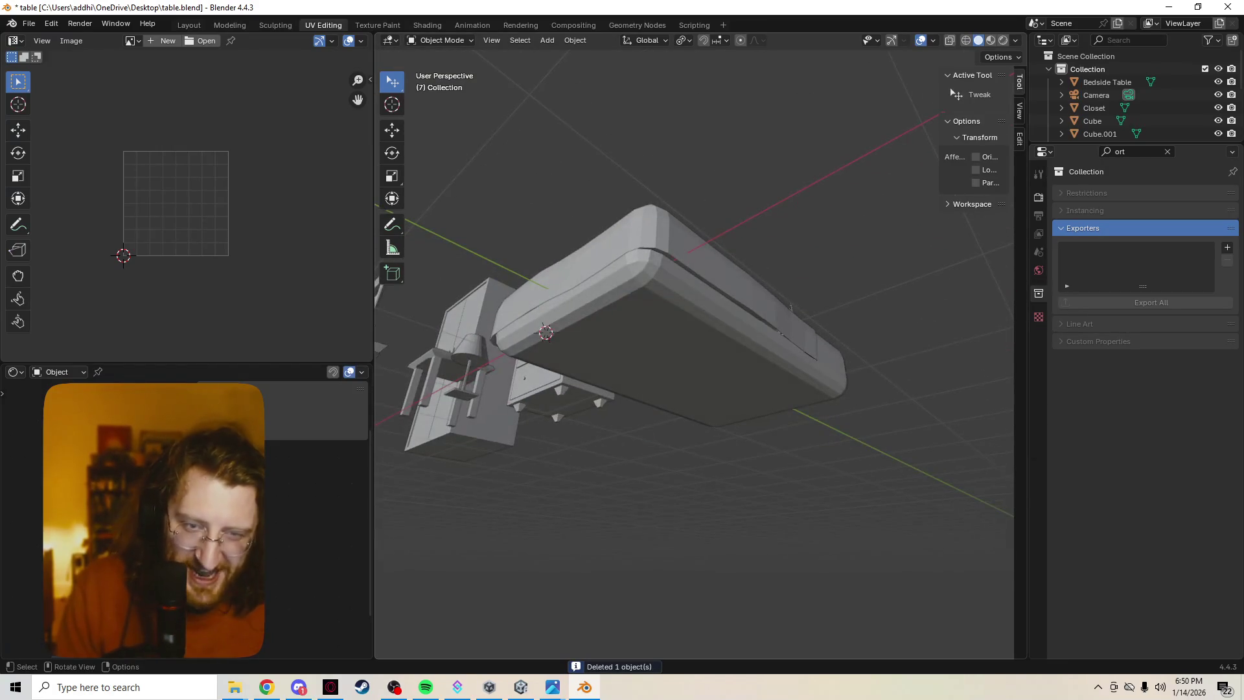
In Edit Mode, isolate the mattress in front view and box-select its bottom faces.
click(648, 324)
key(Tab)
key(3)
click(648, 337)
middle_drag(810, 298, 745, 324)
key(KP_Divide)
key(KP_1)
drag(550, 371, 868, 409)
shift+drag(857, 365, 515, 397)
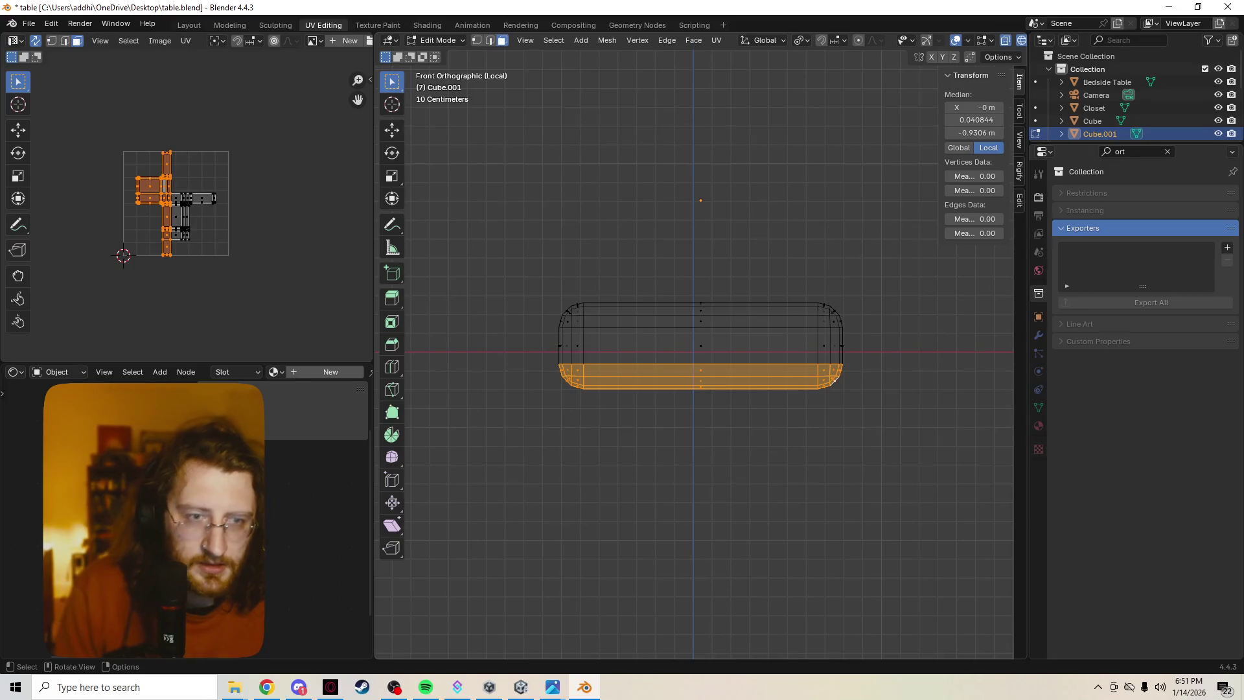
Copy the bottom faces 0.1136 m lower along Z and separate them as their own object.
key(g)
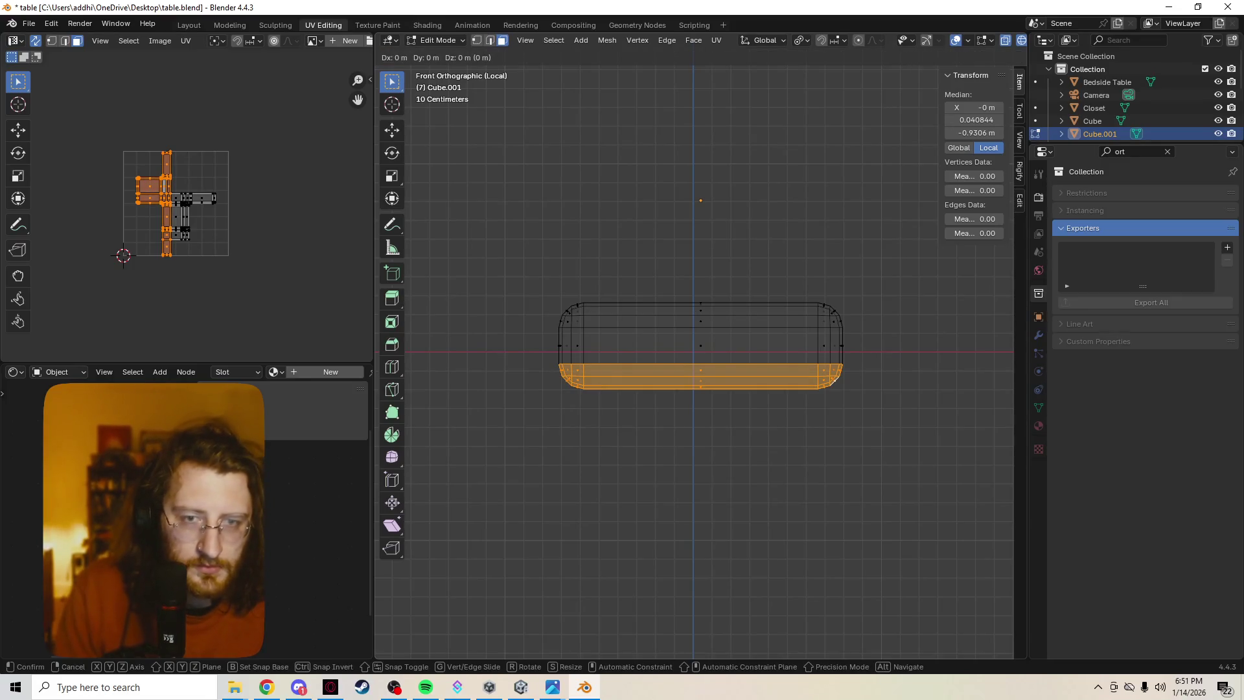
key(z)
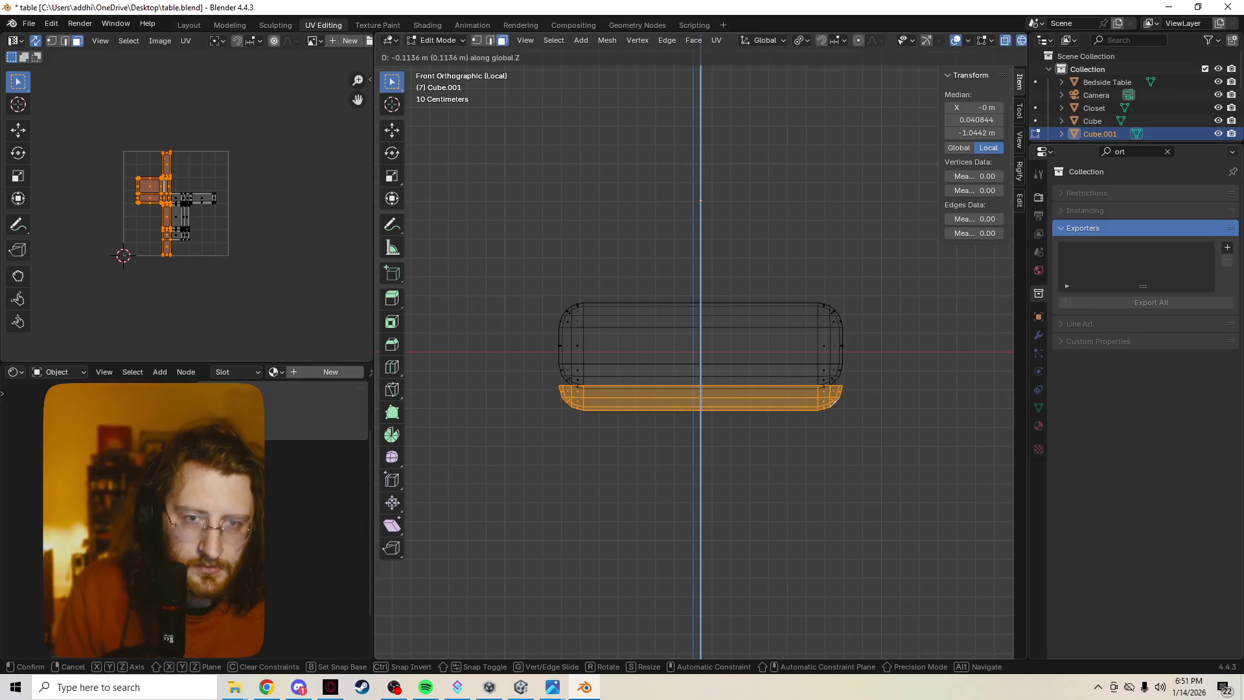
click(833, 401)
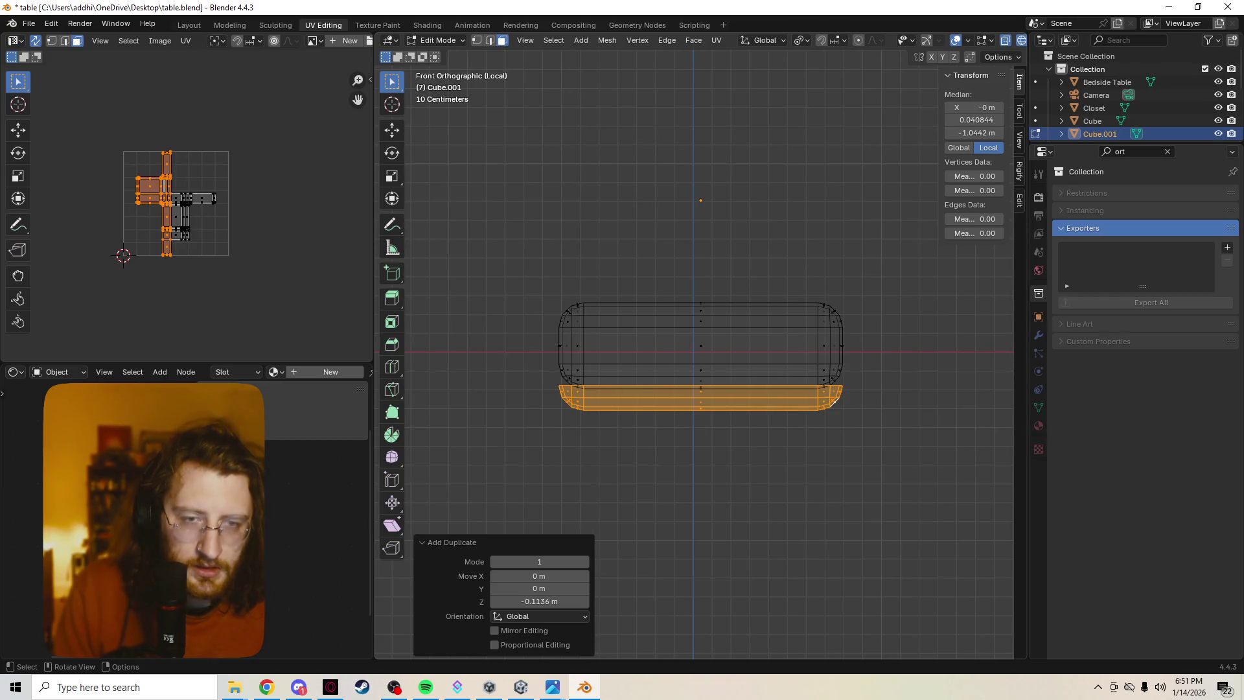
key(p)
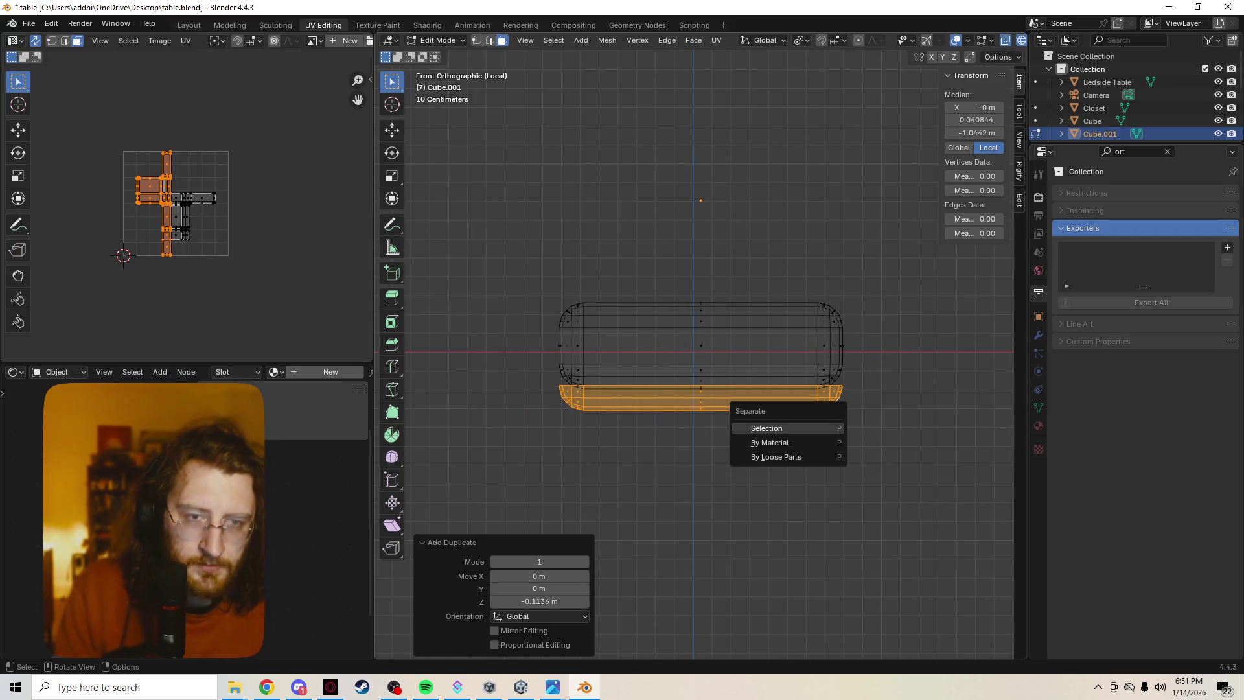
click(787, 424)
Switch to solid shading and select the separated Cube.003 base in Object Mode.
middle_drag(787, 425, 726, 512)
key(Tab)
key(Tab)
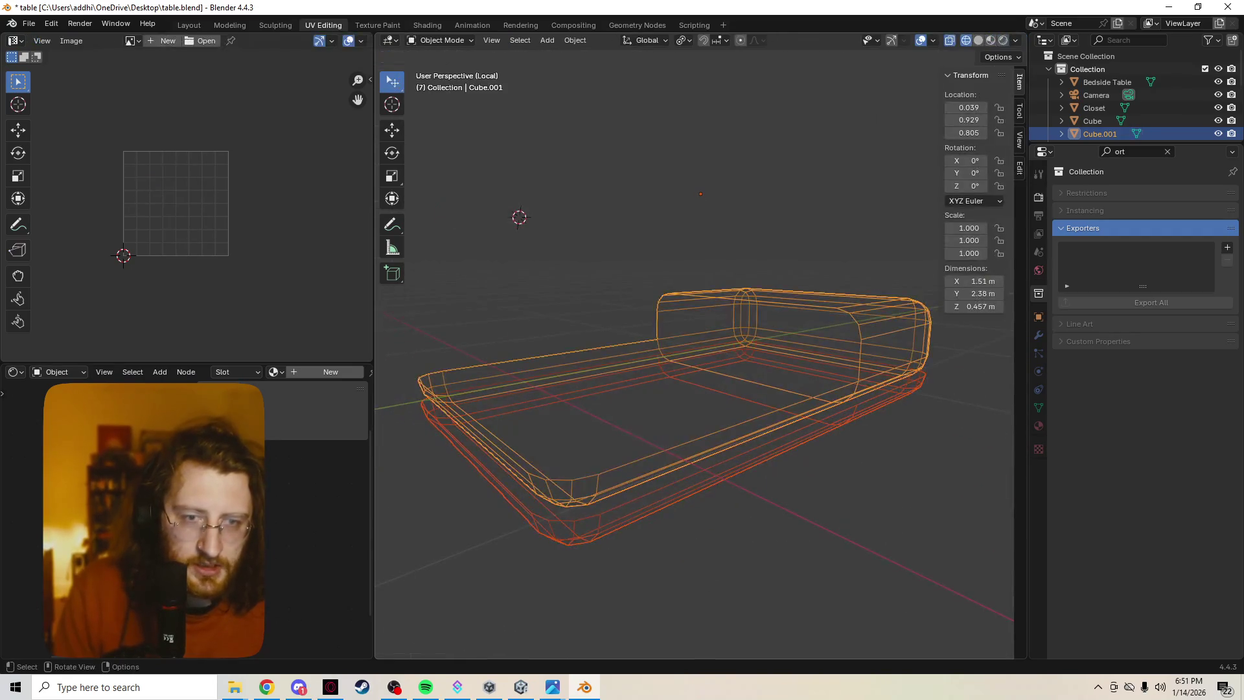
key(shift+z)
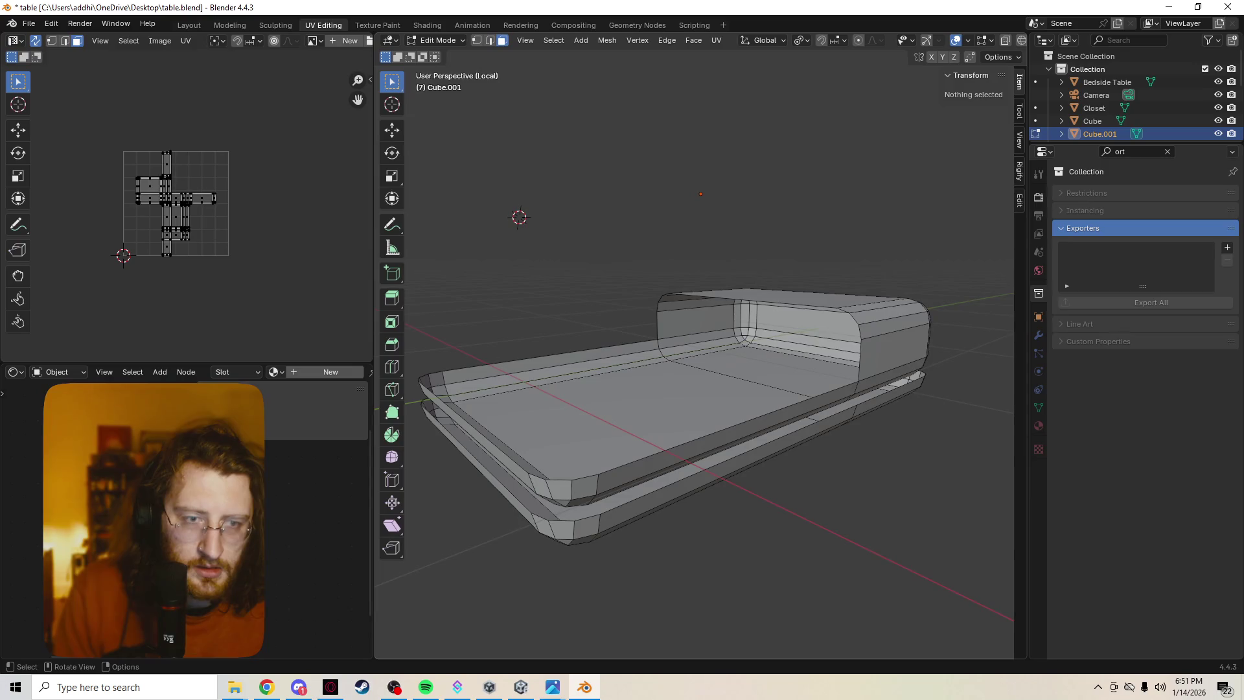
click(706, 483)
key(Tab)
click(706, 483)
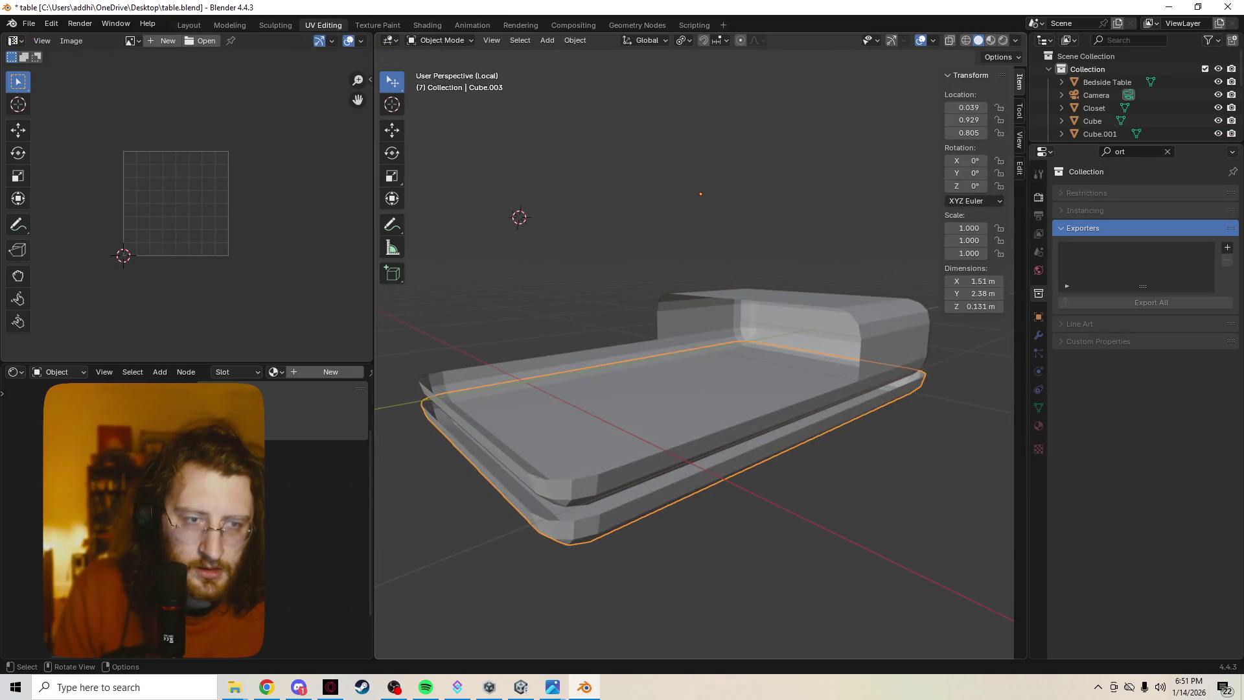
Add a Solidify modifier to the Cube.003 base from the Modifier properties.
click(1038, 449)
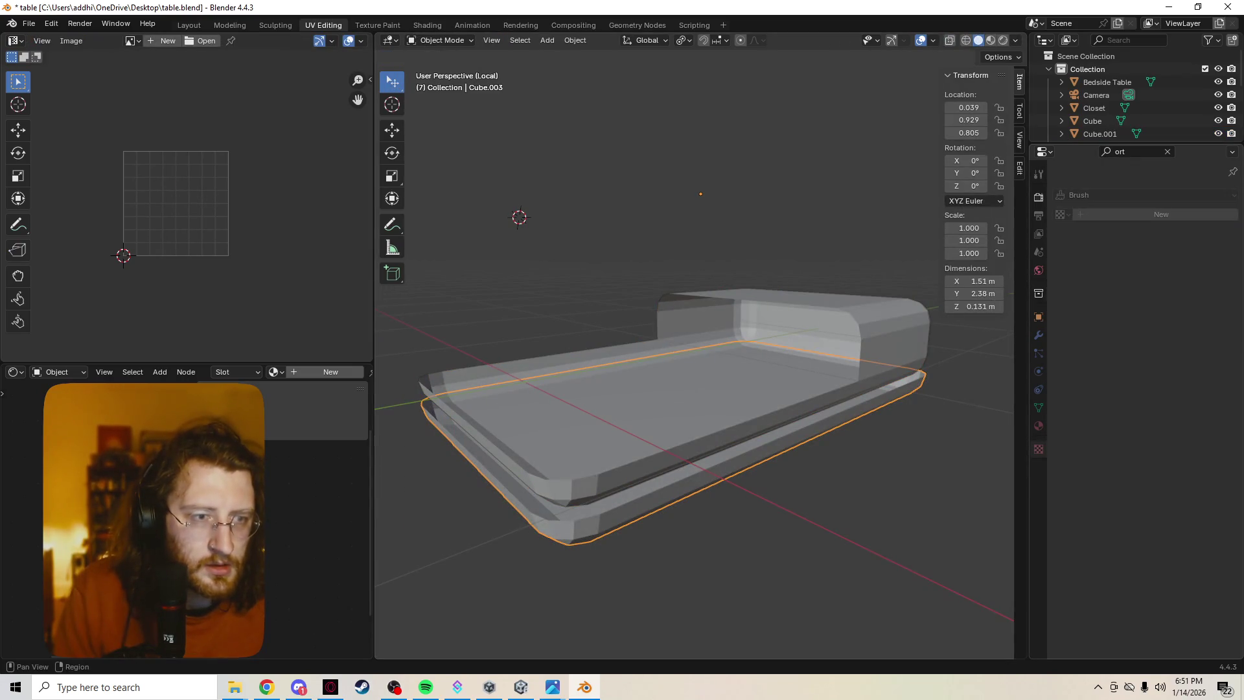
click(1038, 335)
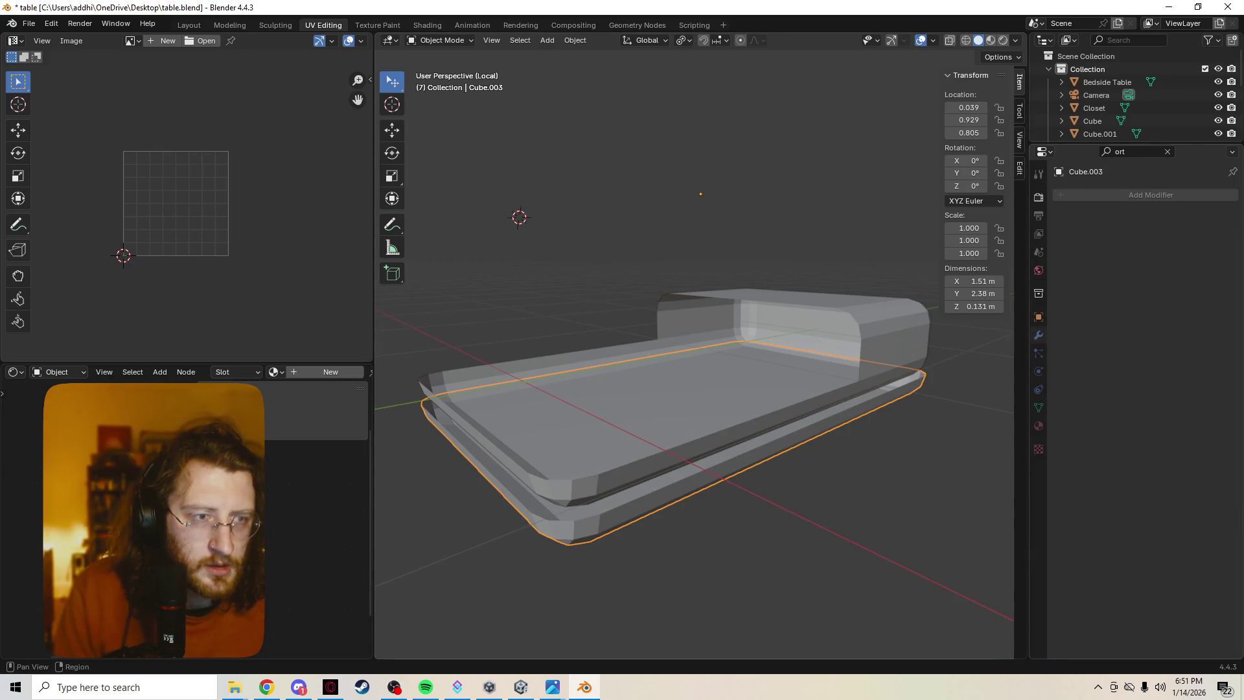
click(1167, 152)
click(1127, 195)
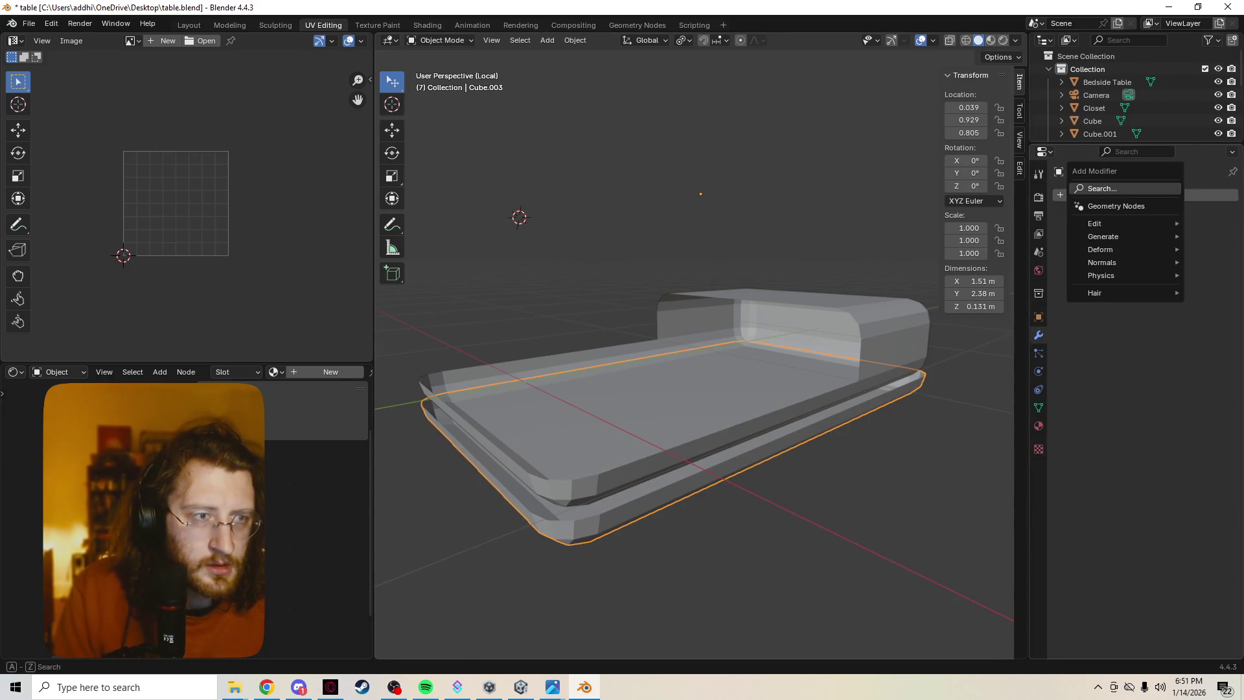
text(s)
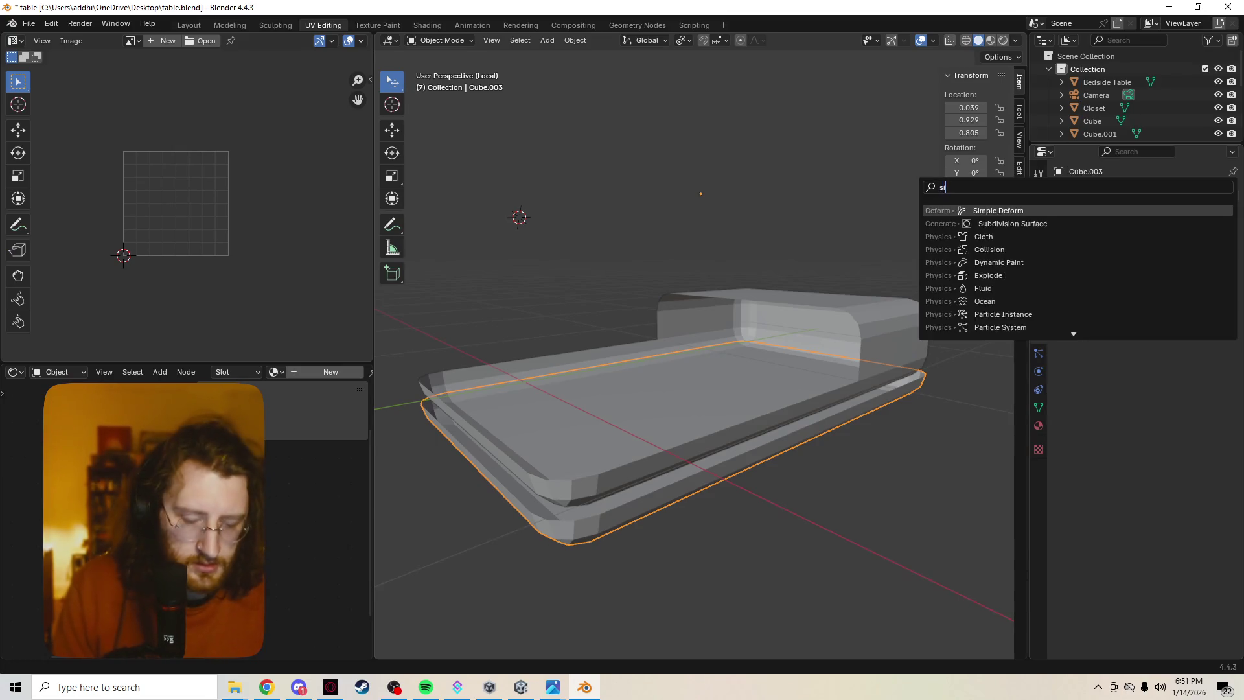
text(ioli)
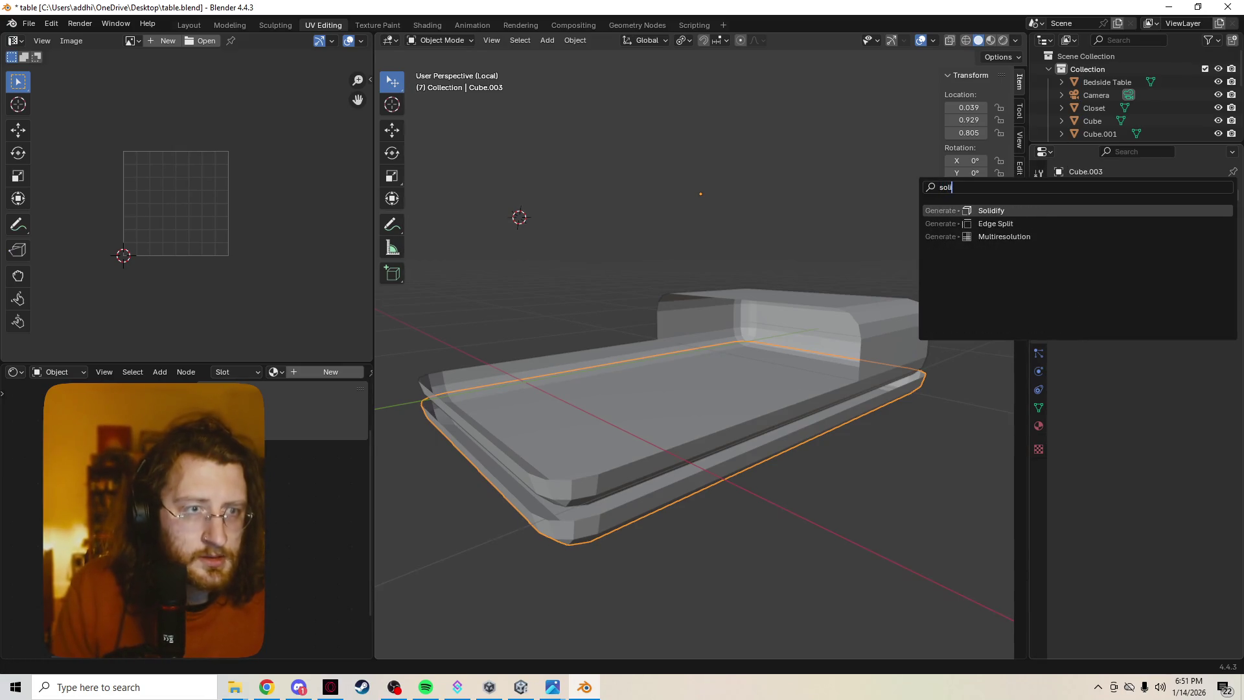
key(Return)
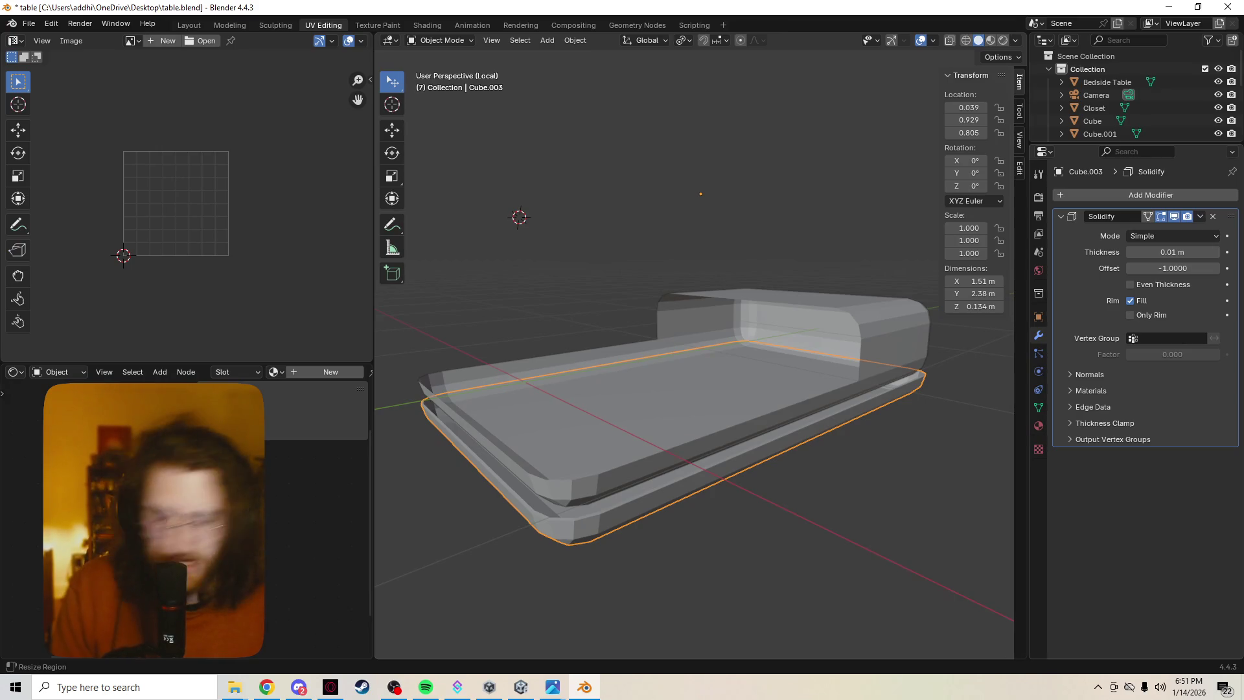
mouse_move(647, 389)
middle_down()
mouse_move(618, 399)
mouse_move(590, 320)
middle_up()
Remove the Solidify modifier again and scale the base uniformly to 1.044.
key(s)
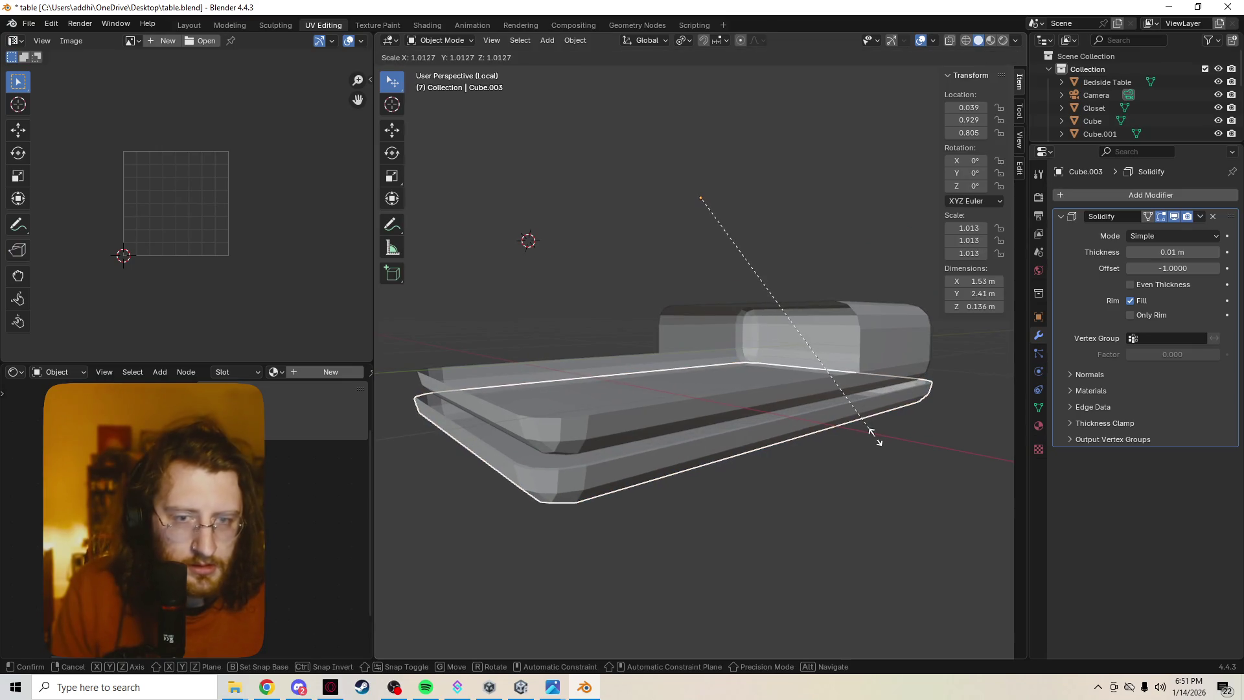
key(Escape)
middle_drag(591, 320, 405, 213)
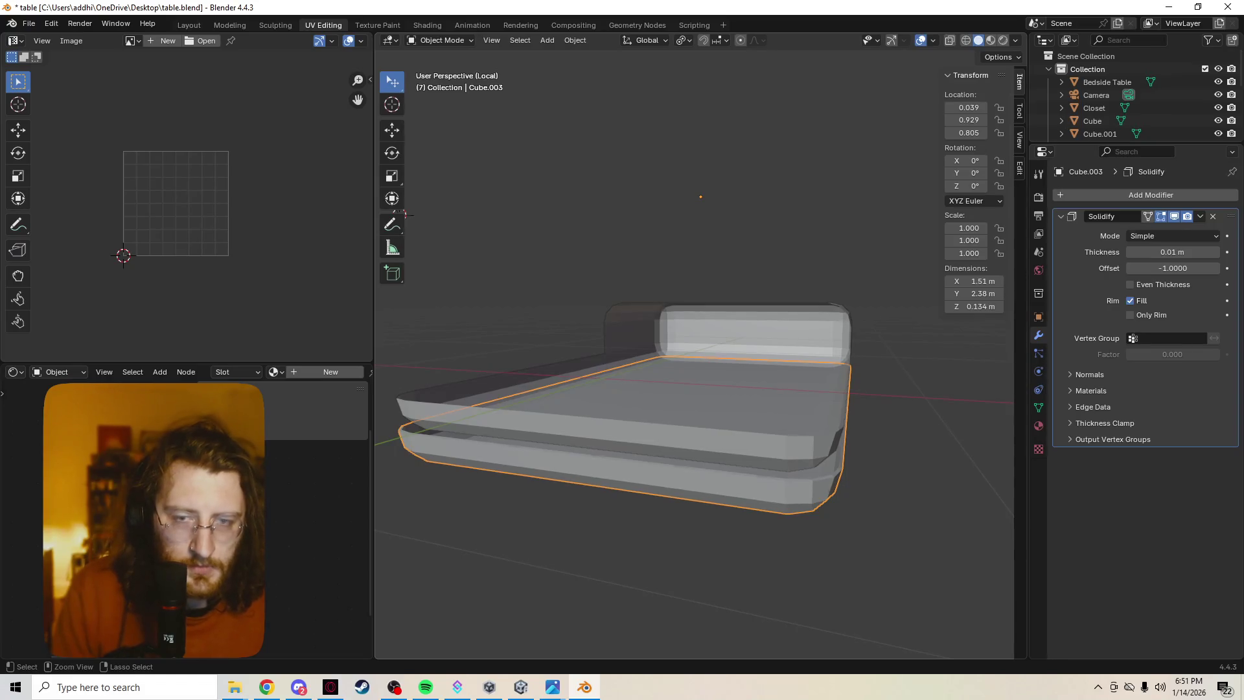
key(ctrl+z)
key(s)
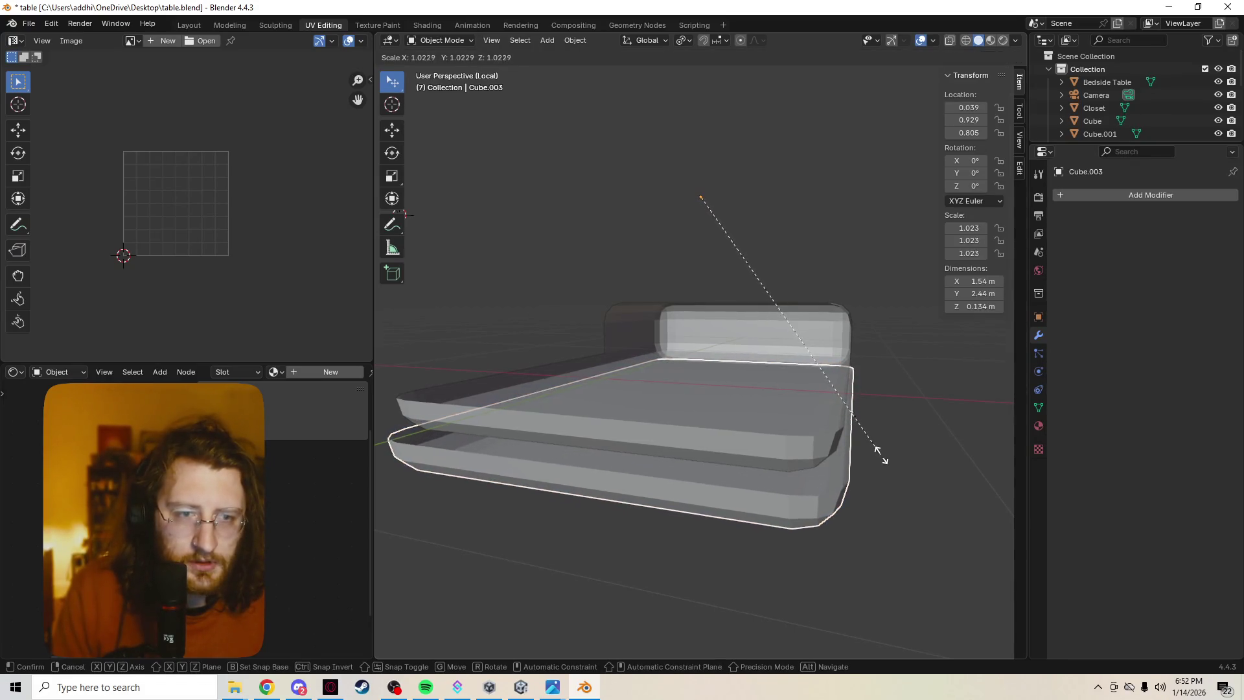
click(888, 450)
Undo the earlier enlargement, then scale the whole slab mesh by 1.009 in Edit Mode.
key(g)
key(z)
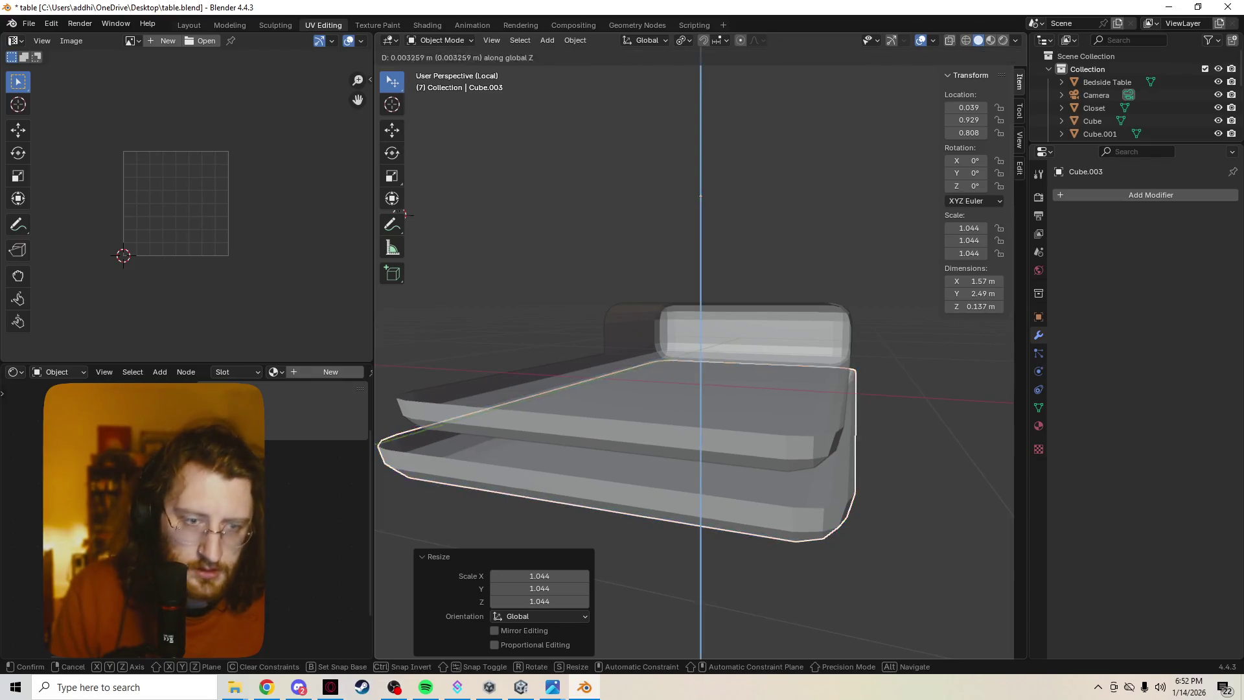
key(Escape)
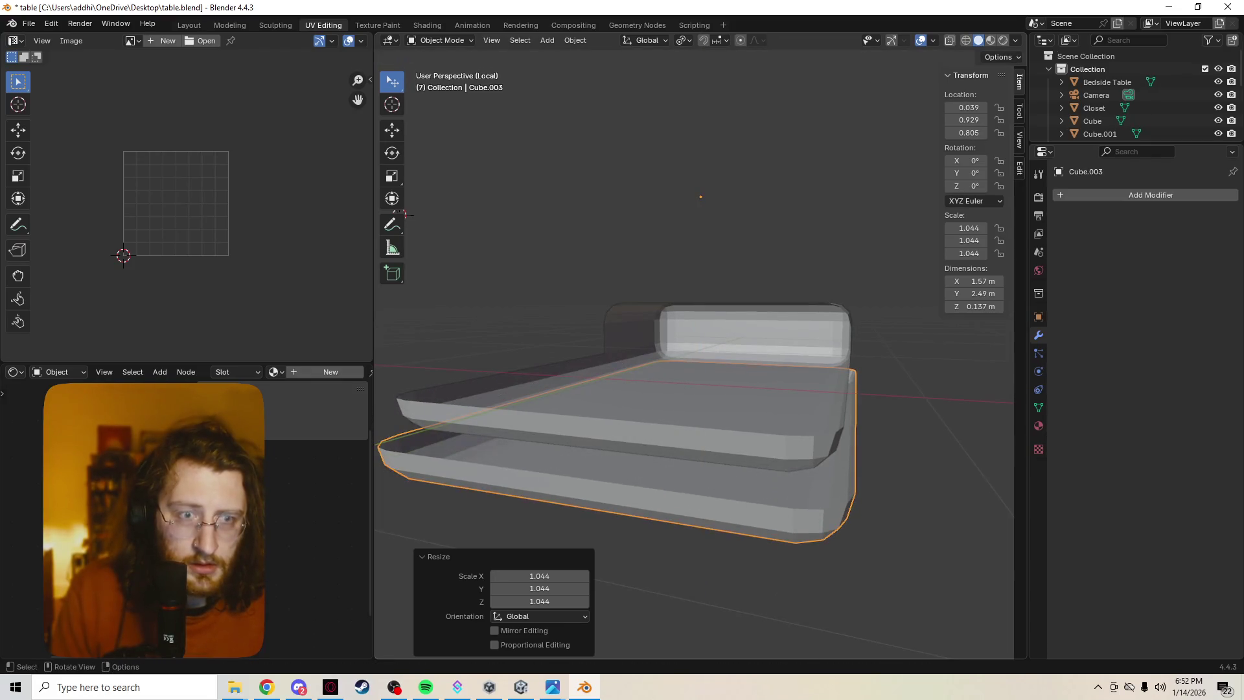
key(ctrl+z)
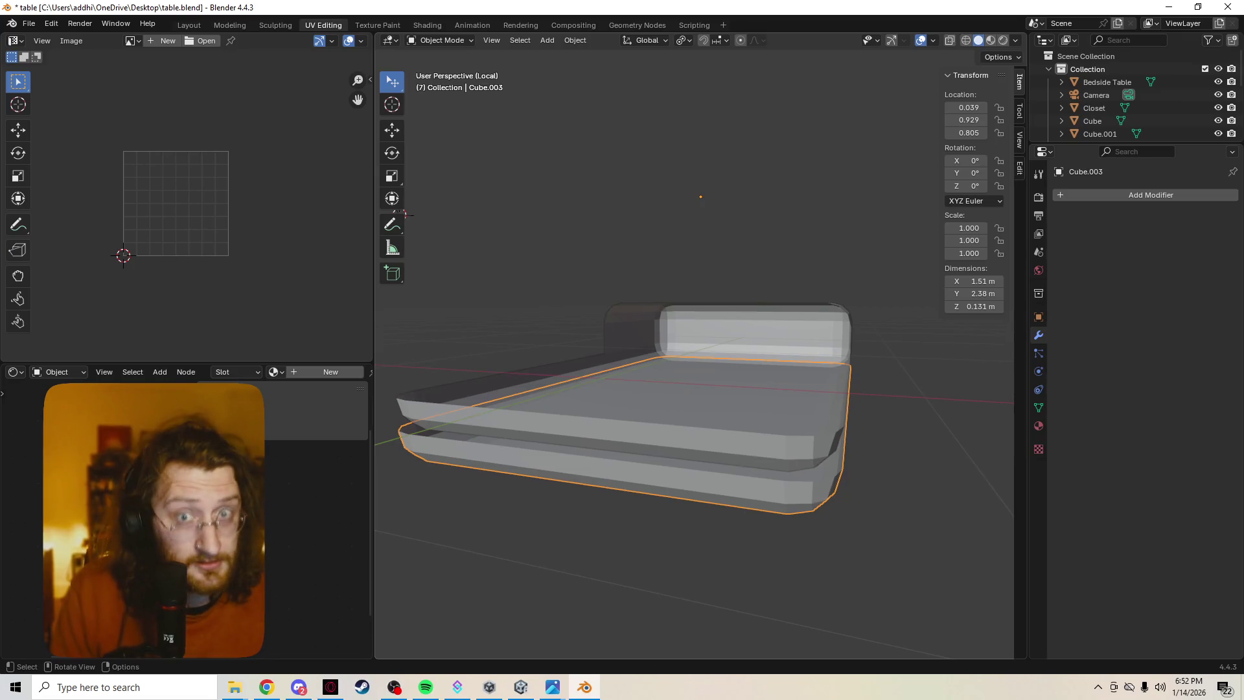
key(Tab)
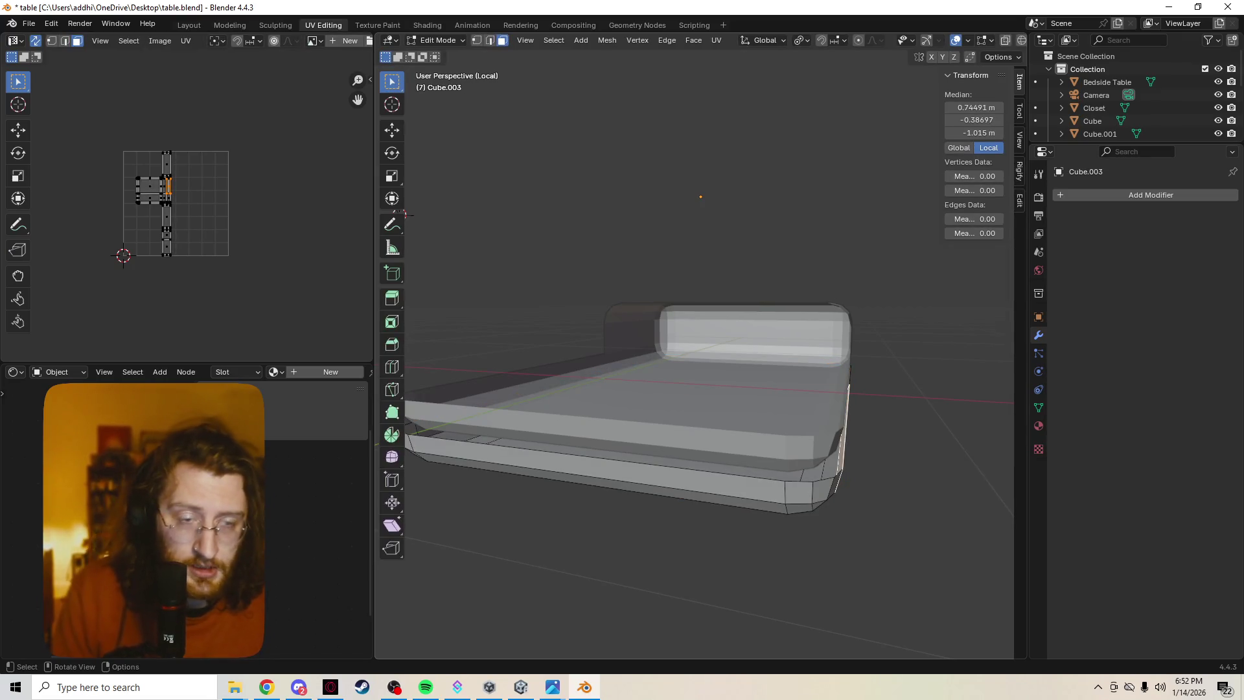
key(a)
key(s)
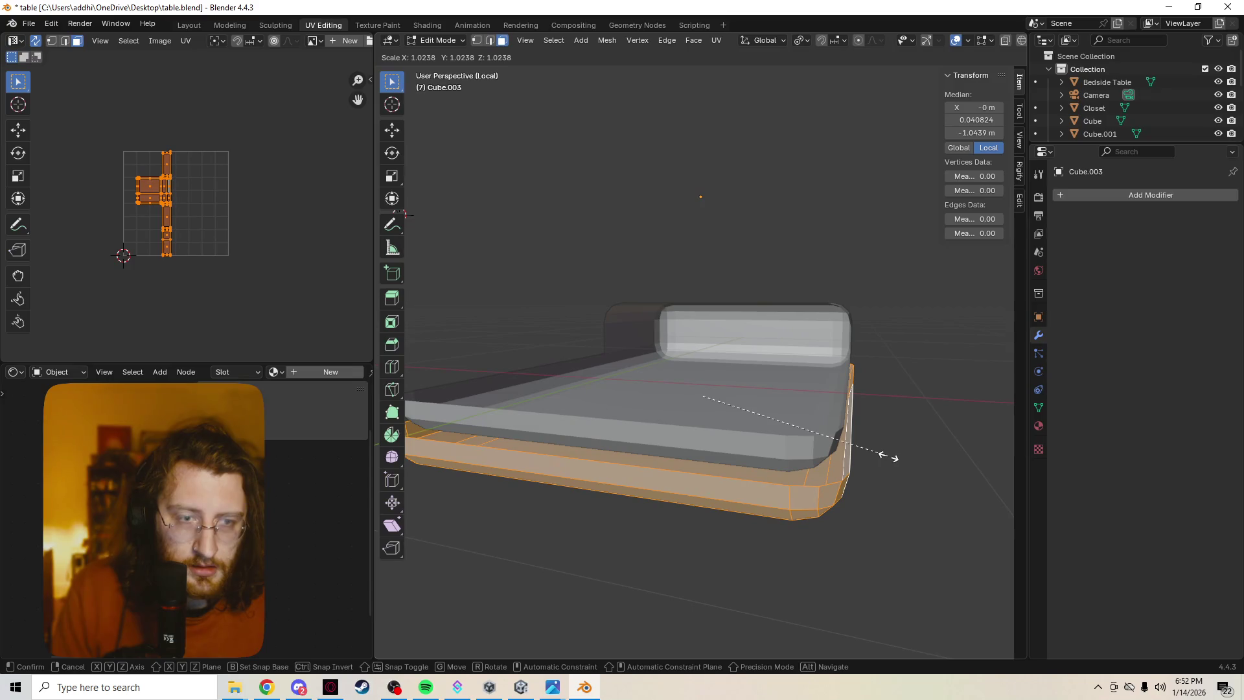
click(883, 449)
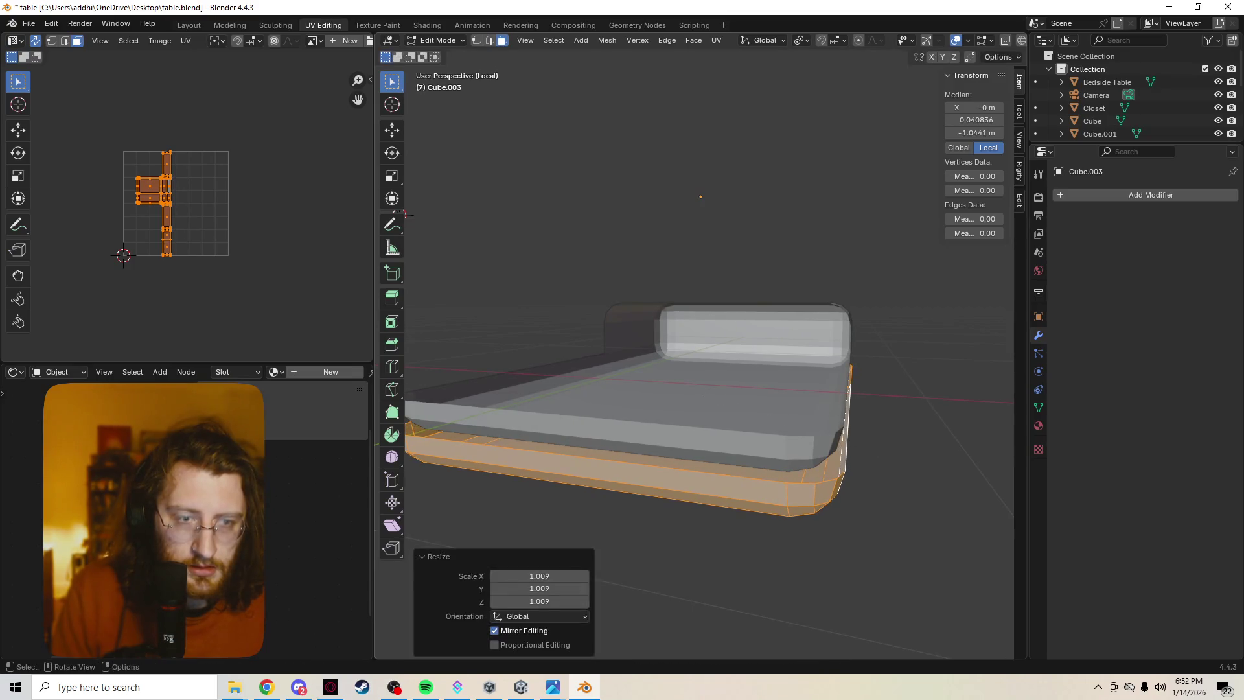
Raise the slab mesh 0.107 m along Z and bring up the Add Modifier list.
key(g)
key(z)
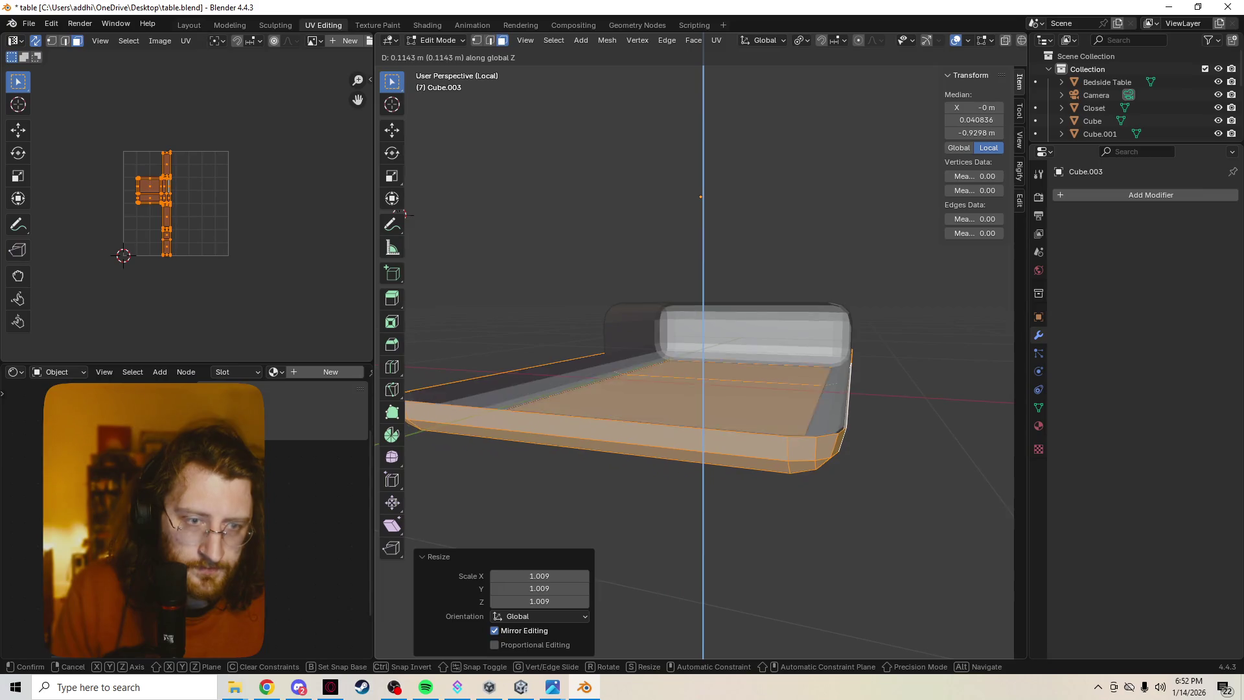
click(405, 213)
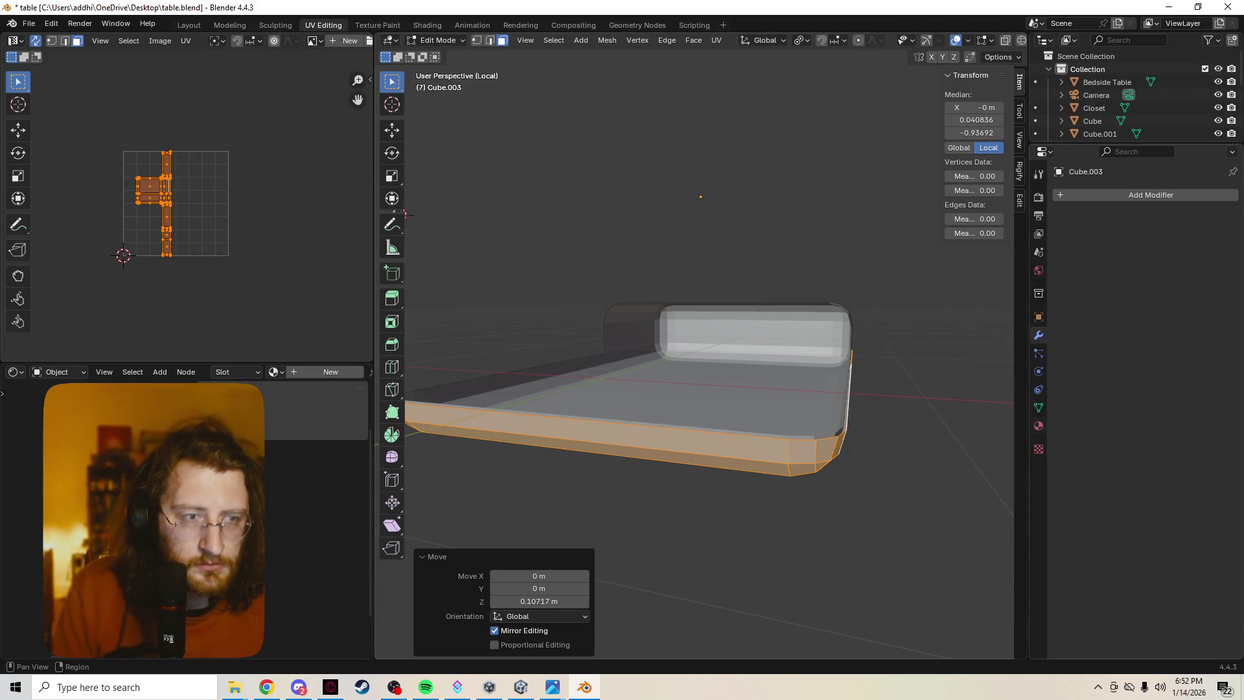
click(1088, 194)
Add a Solidify modifier to the slab with a -0.02 m thickness.
text(solid)
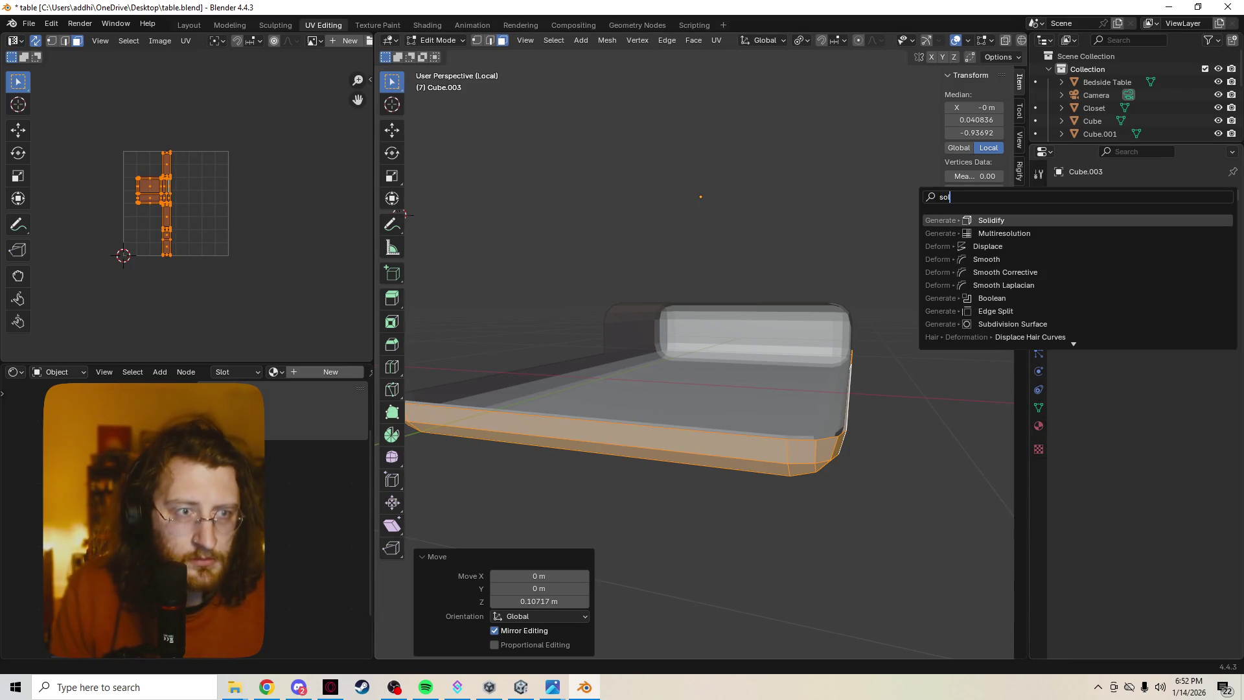
key(Return)
click(1172, 251)
text(0.02)
key(Return)
drag(1173, 252, 1149, 252)
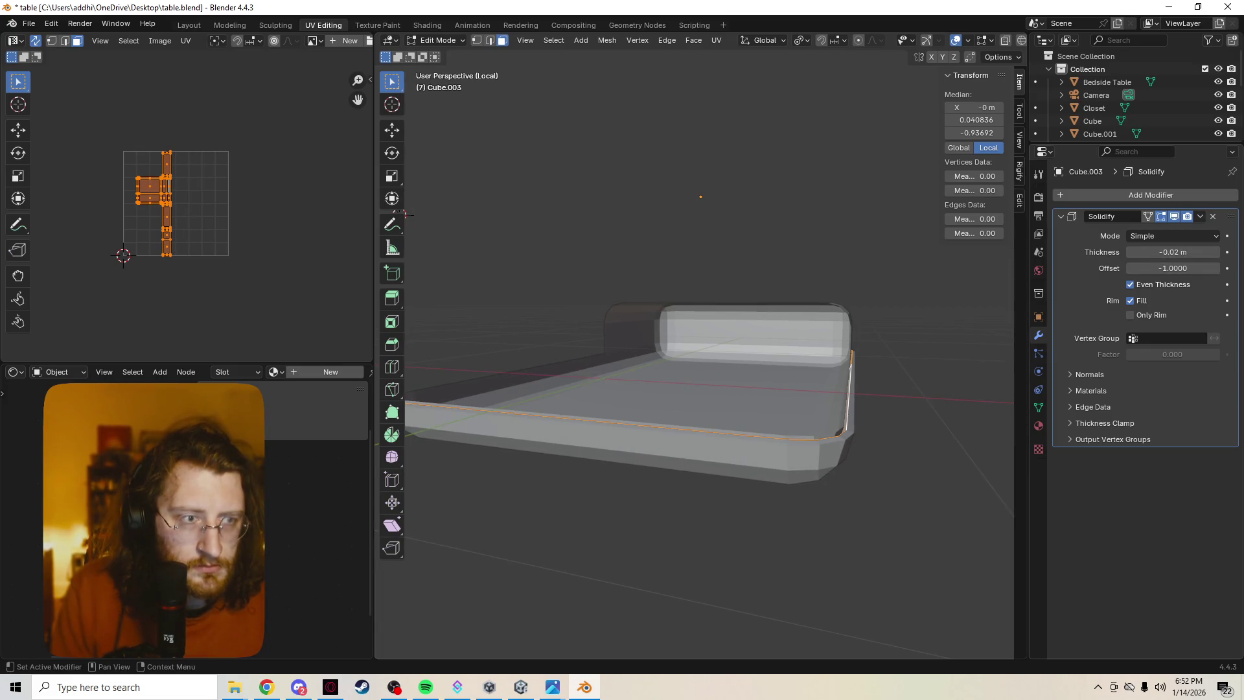
Return to Object Mode, exit local view and select Cube.001.
mouse_move(404, 213)
middle_down()
mouse_move(544, 223)
mouse_move(582, 239)
mouse_move(563, 230)
middle_up()
mouse_move(701, 199)
middle_down()
mouse_move(700, 227)
mouse_move(687, 229)
mouse_move(864, 276)
middle_up()
key(Tab)
key(KP_Divide)
click(864, 275)
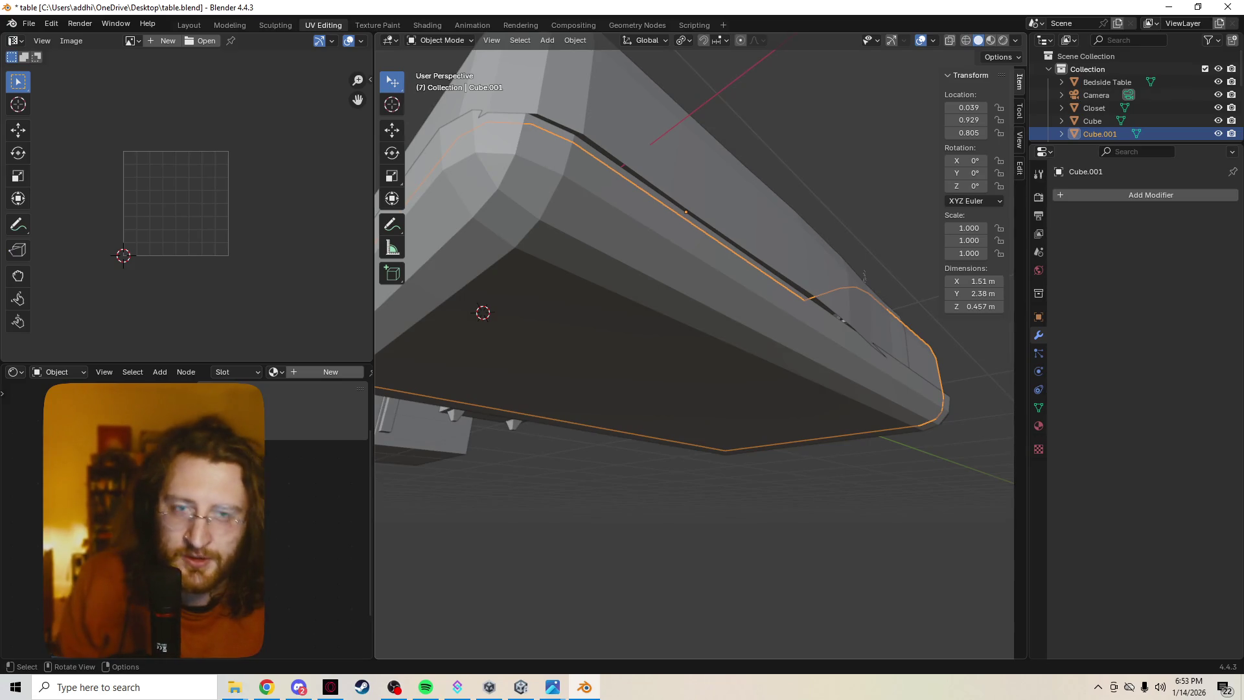
Switch editing to Cube.003, isolate it in local view and select a floor face of the tray.
mouse_move(864, 276)
middle_down()
mouse_move(859, 313)
mouse_move(1010, 197)
middle_up()
key(Tab)
key(alt+q)
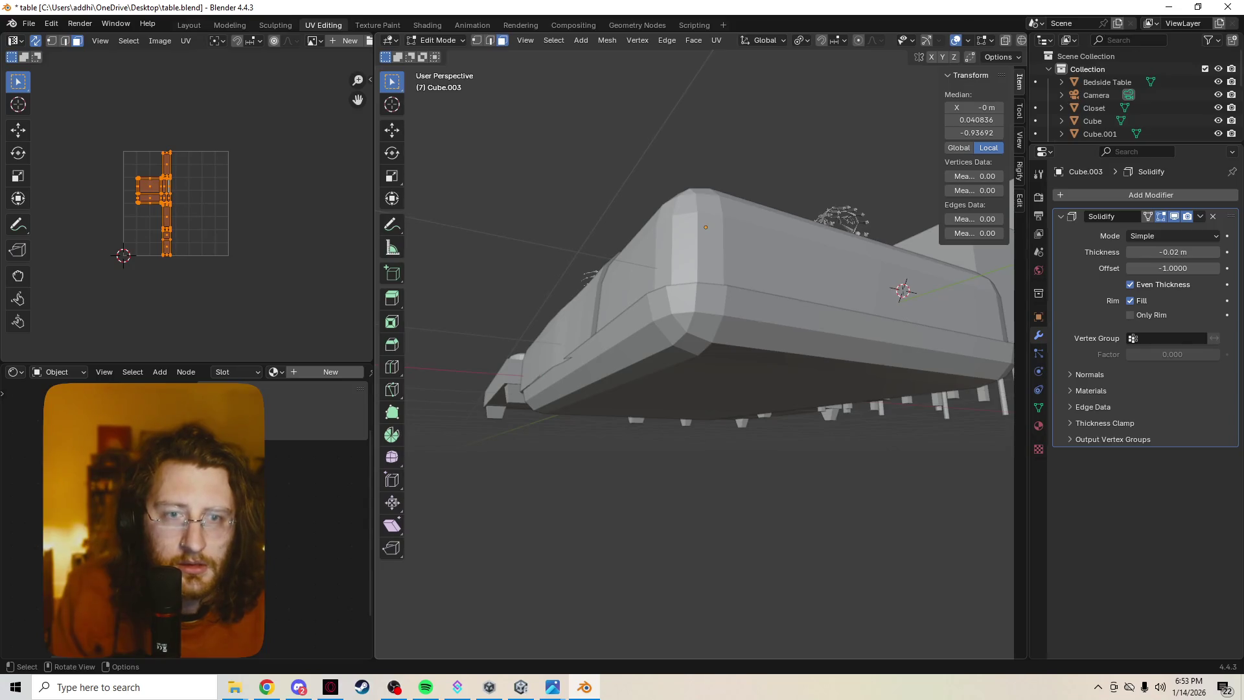
click(161, 197)
mouse_move(713, 323)
middle_down()
mouse_move(745, 389)
mouse_move(744, 304)
middle_up()
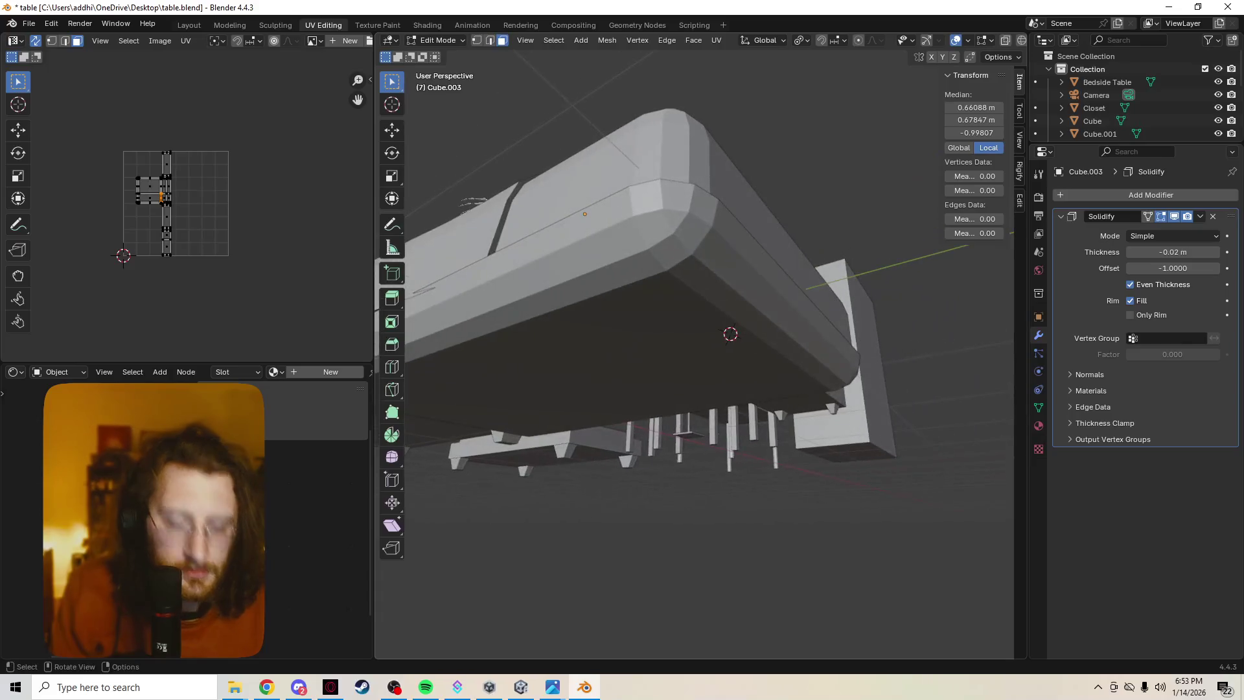
key(KP_Divide)
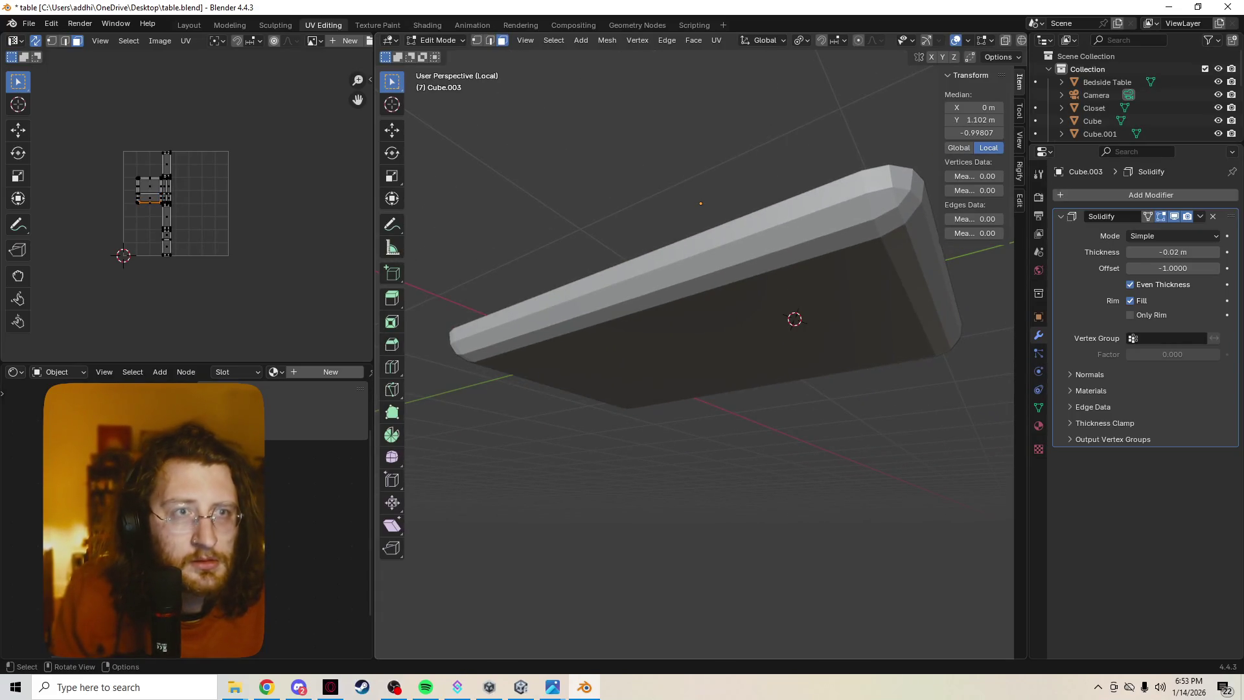
scroll(453, 40, down, 2)
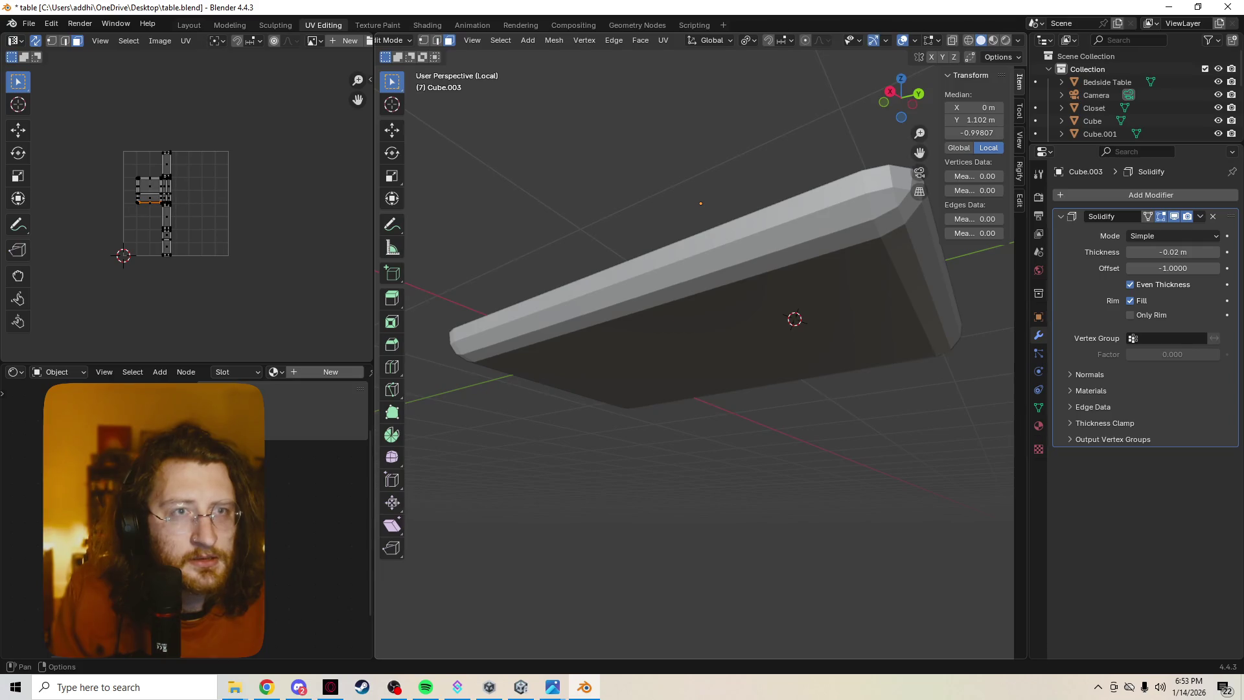
shift+click(700, 202)
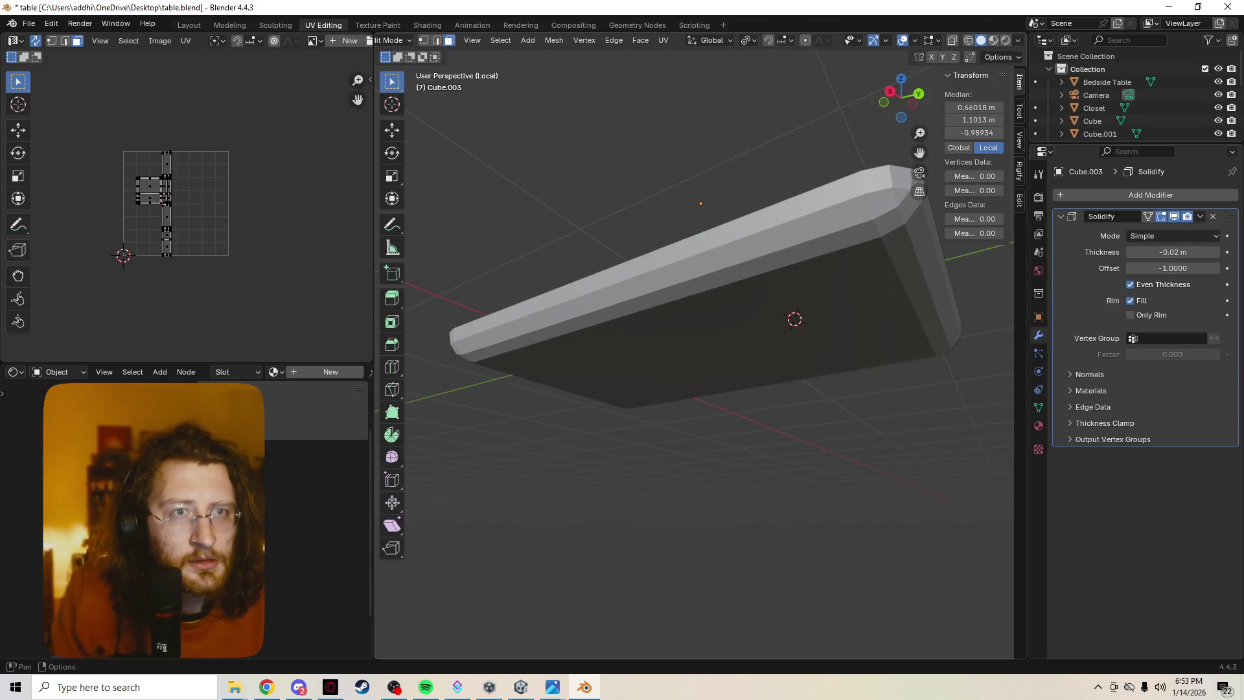
mouse_move(795, 319)
middle_down()
mouse_move(863, 188)
mouse_move(846, 152)
mouse_move(869, 207)
middle_up()
click(804, 295)
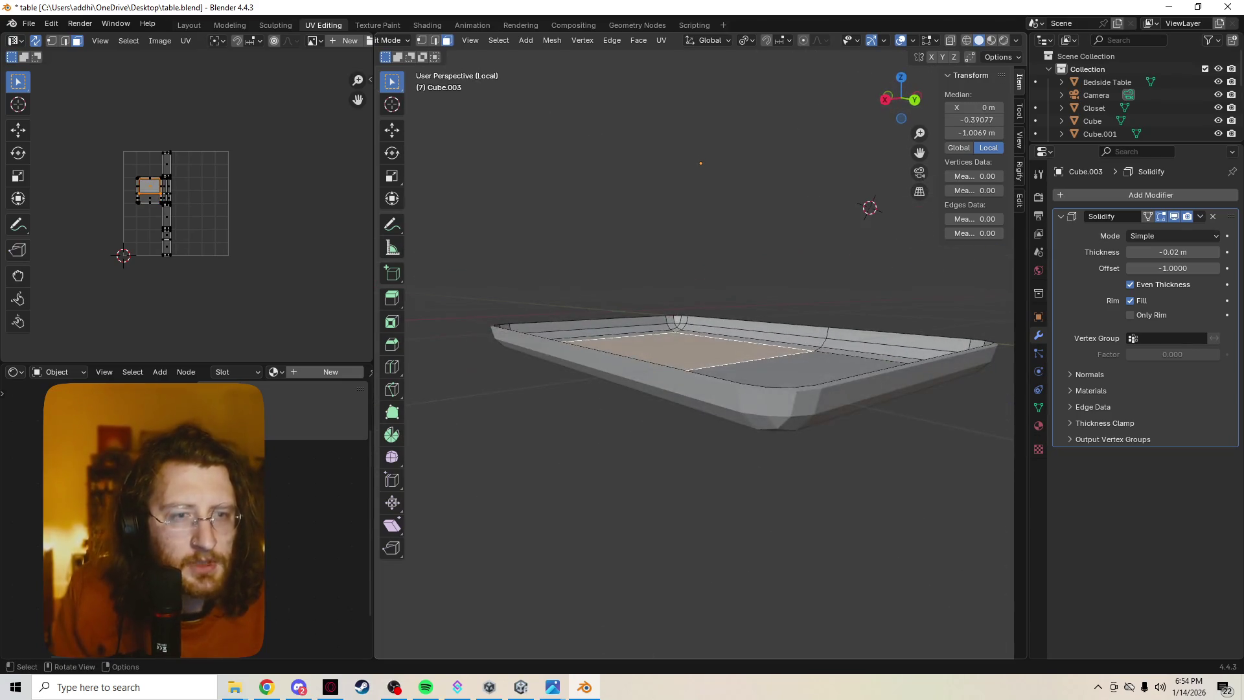
Apply the -0.02 m Solidify modifier on Cube.003, then go back into Edit Mode.
click(1199, 217)
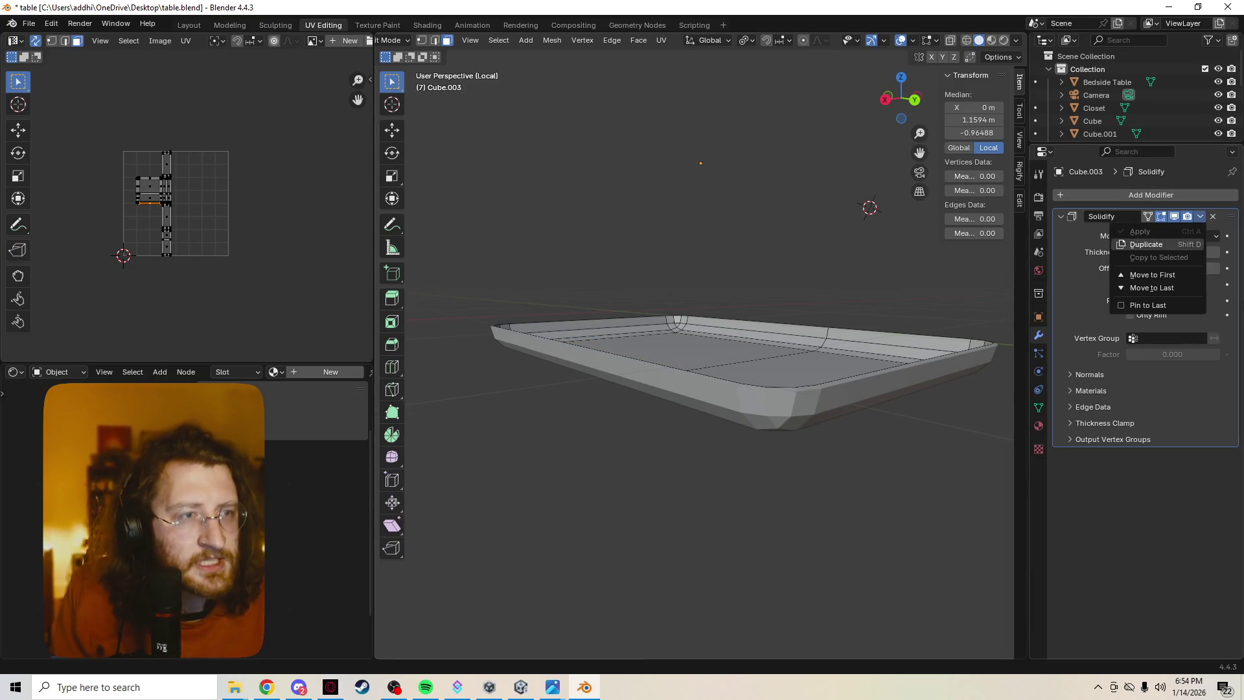
key(Escape)
key(Tab)
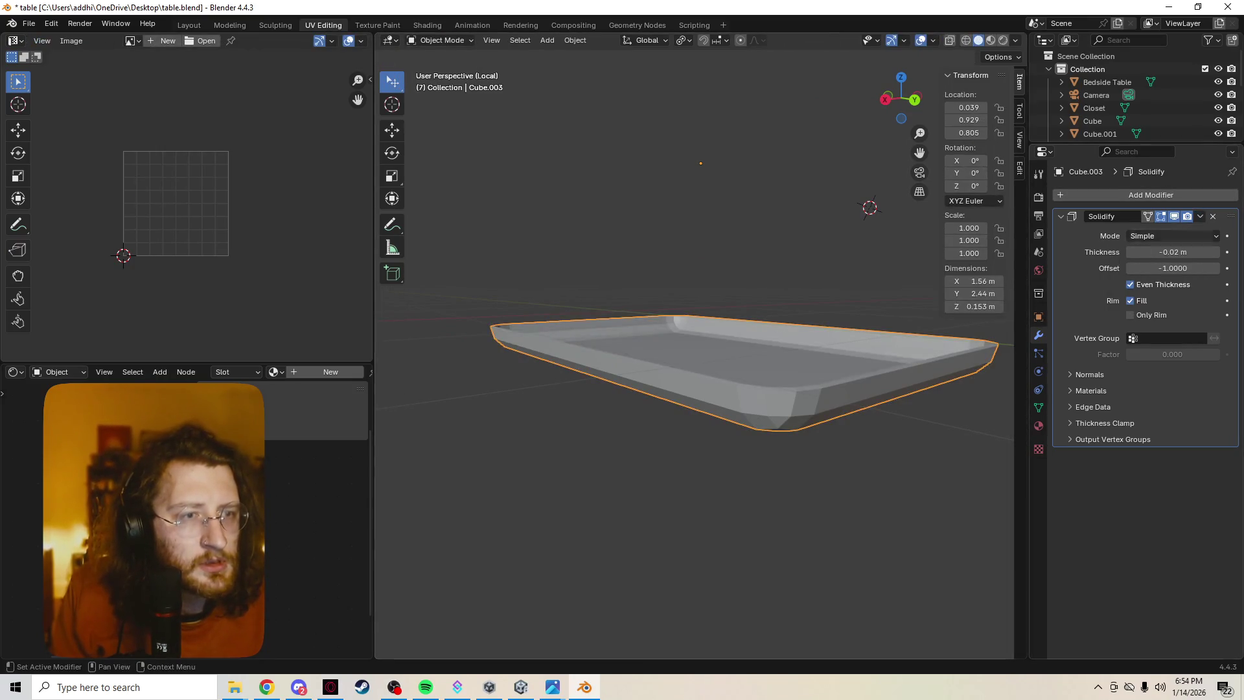
click(1200, 216)
click(1140, 231)
key(Tab)
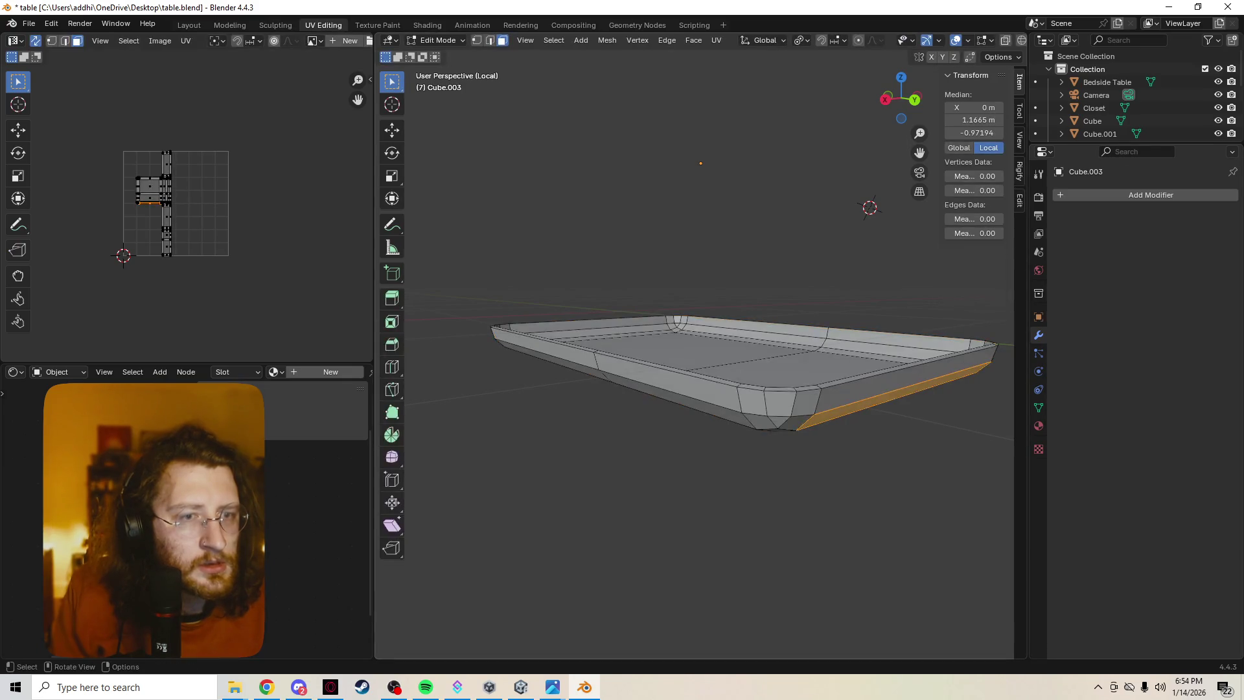
mouse_move(745, 421)
middle_down()
mouse_move(647, 414)
mouse_move(557, 330)
middle_up()
Extrude the four underside corner faces about 0.19 m down into legs.
shift+click(597, 223)
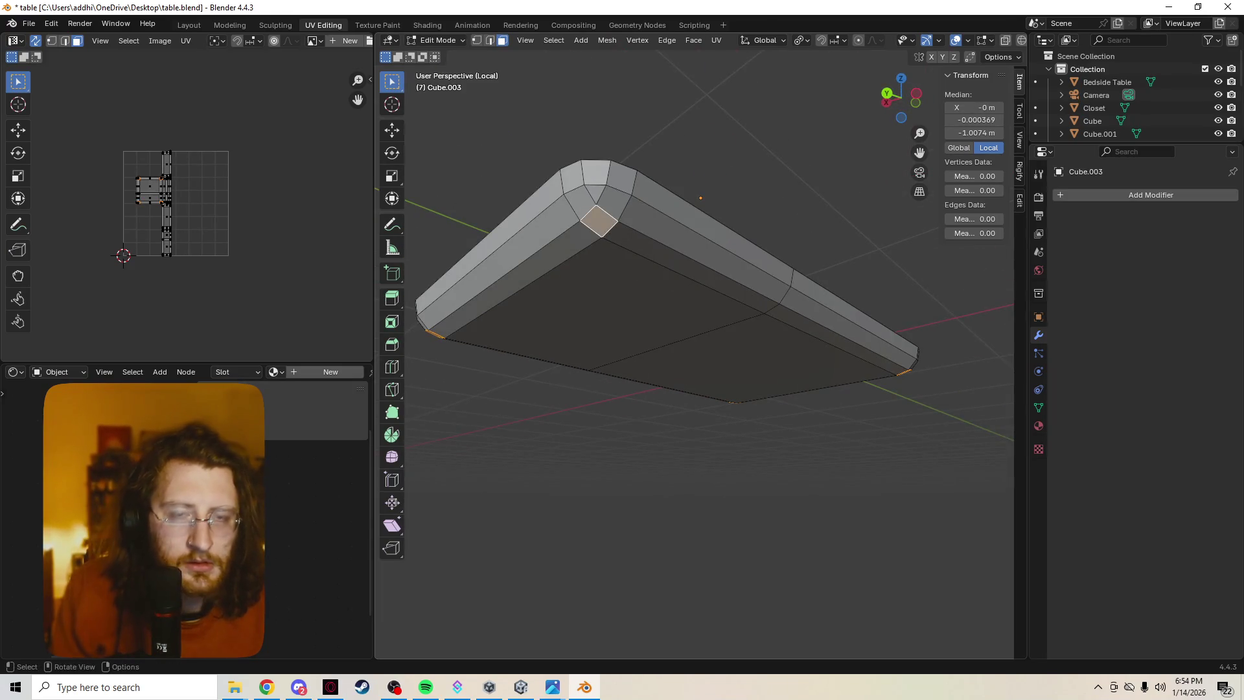
key(e)
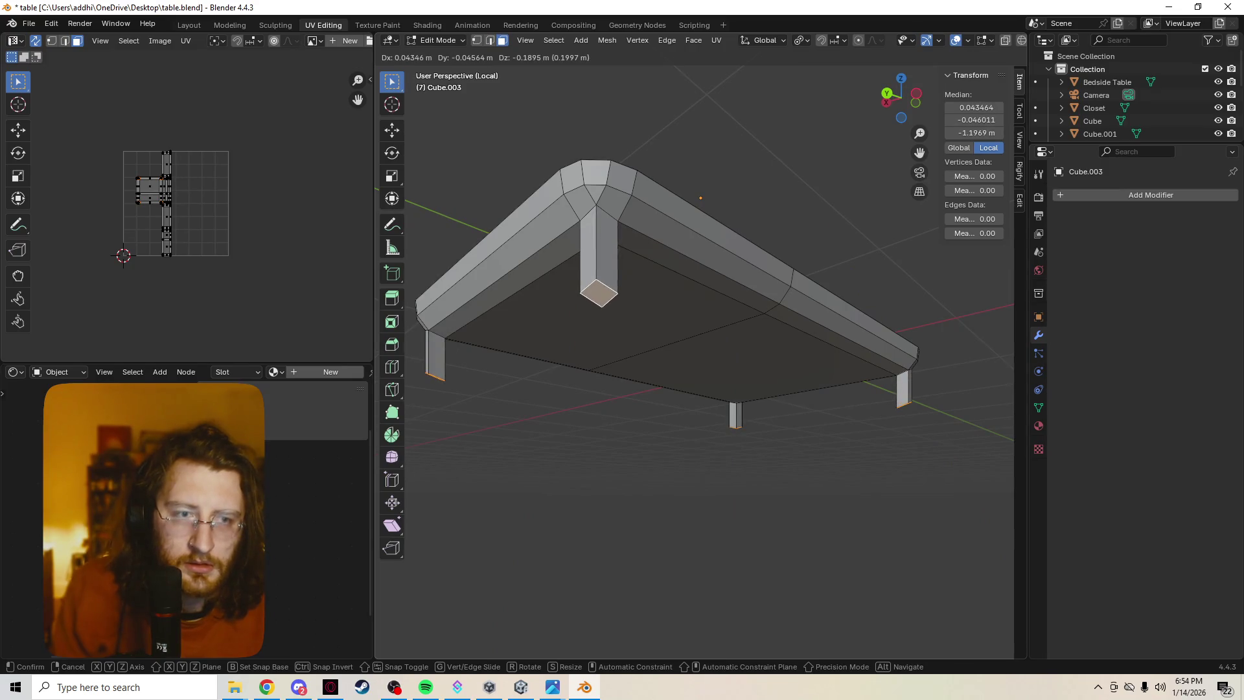
key(Return)
middle_drag(700, 389, 699, 324)
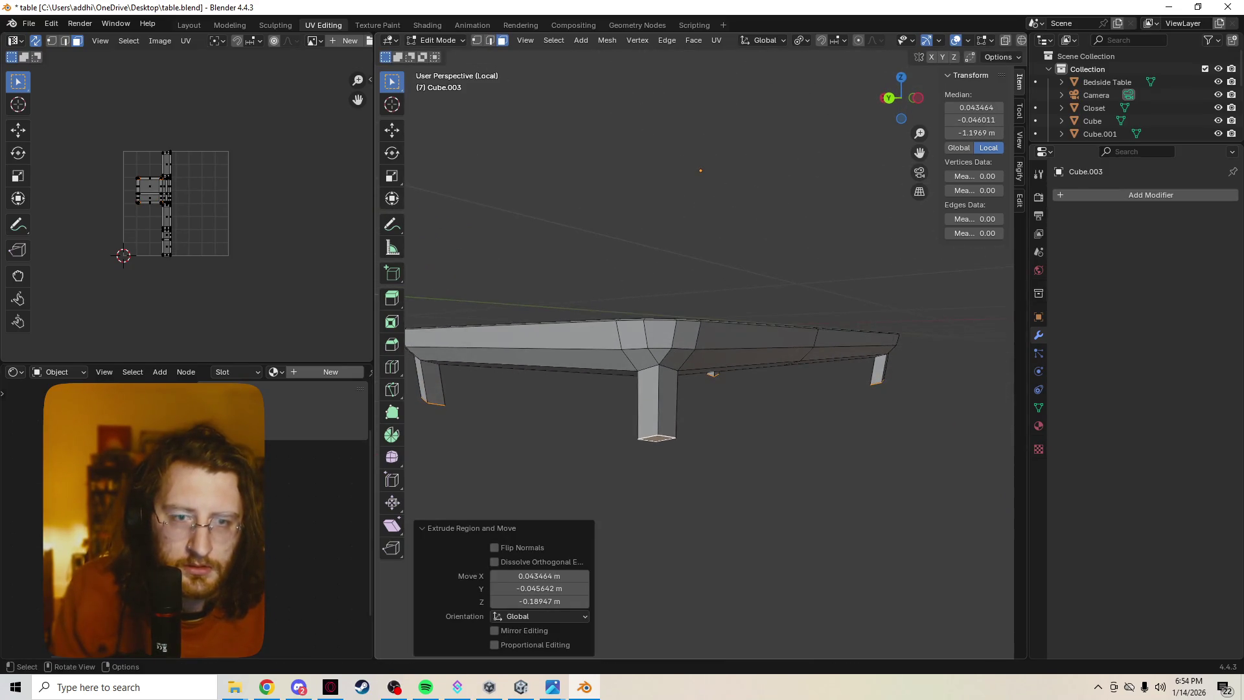
middle_drag(687, 415, 752, 427)
key(r)
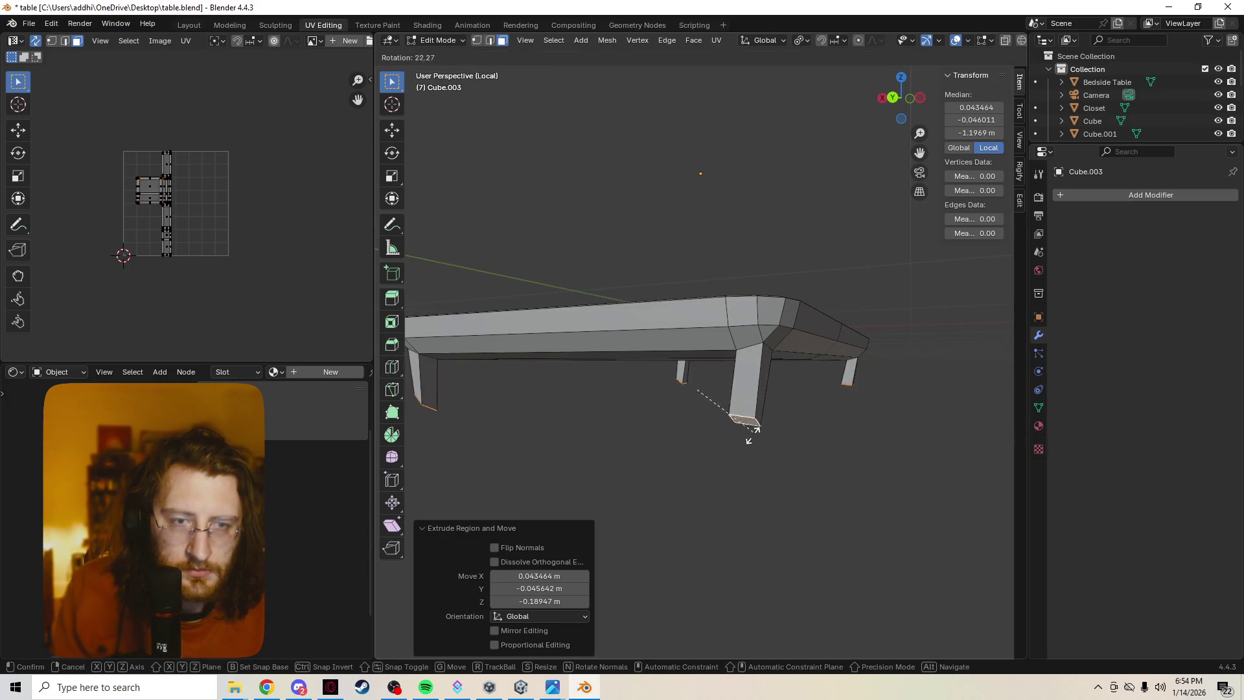
key(Escape)
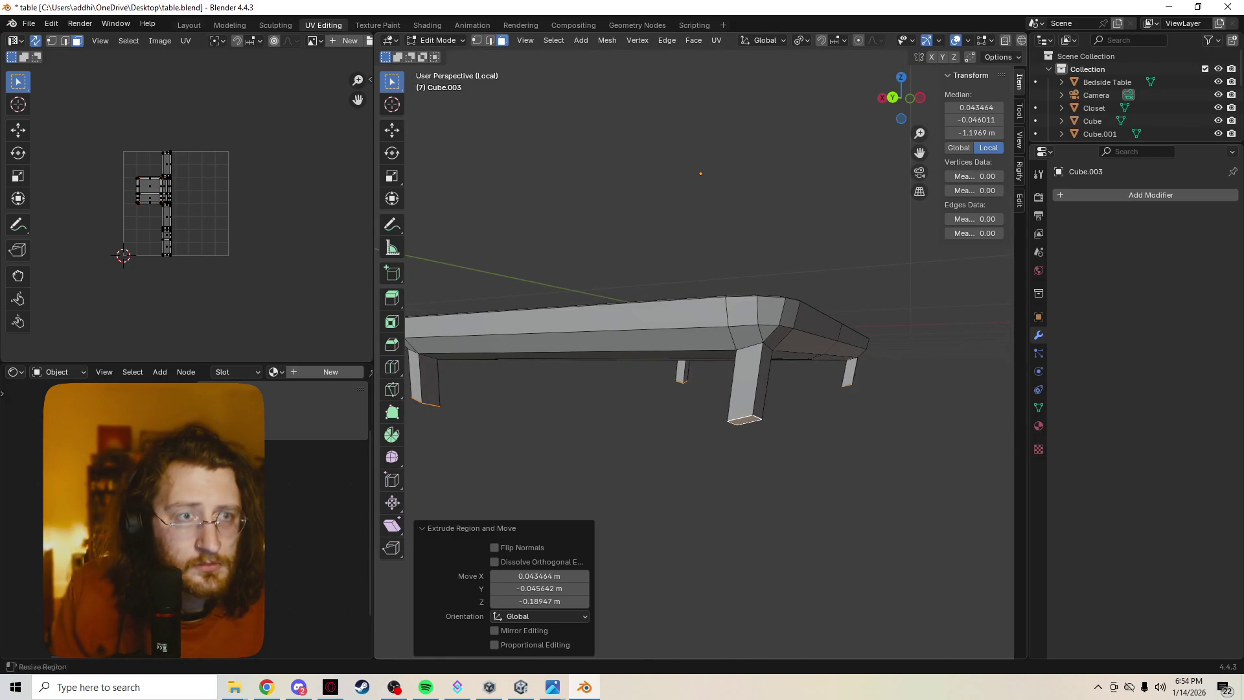
mouse_move(777, 194)
middle_down()
mouse_move(725, 194)
mouse_move(719, 246)
mouse_move(693, 194)
mouse_move(629, 194)
middle_up()
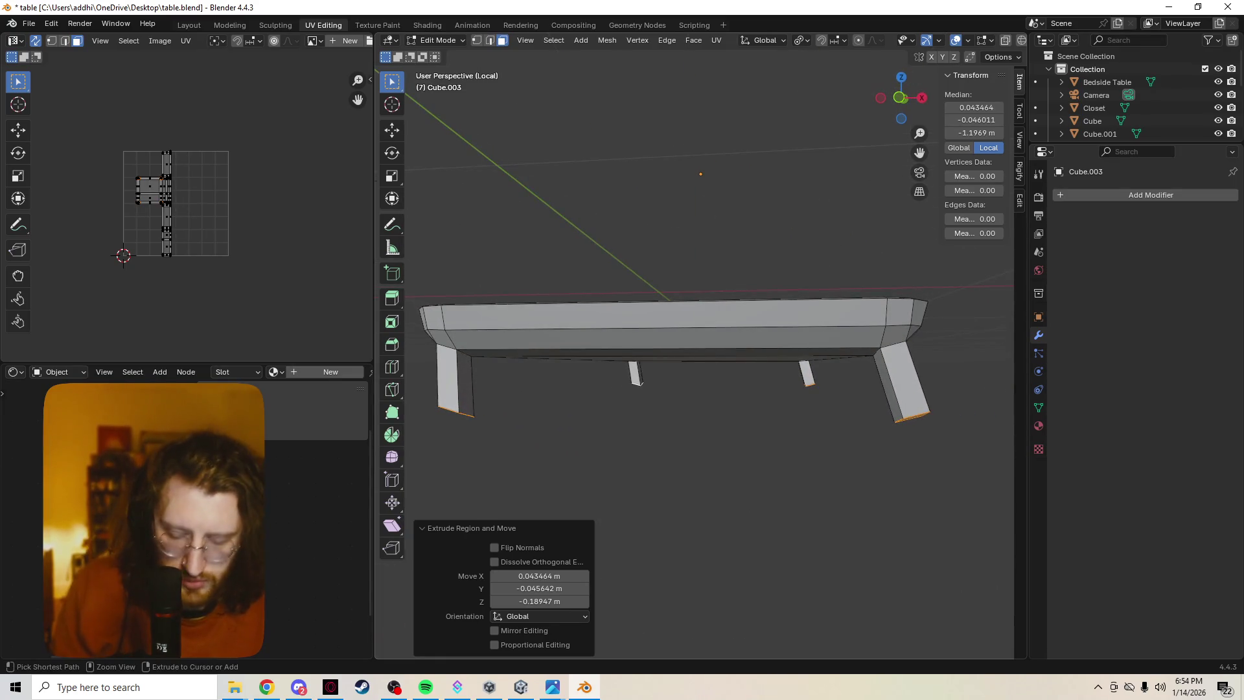
Re-extrude the corner legs straight down along Z about 0.218 m, then select the whole frame mesh.
key(ctrl+z)
key(c)
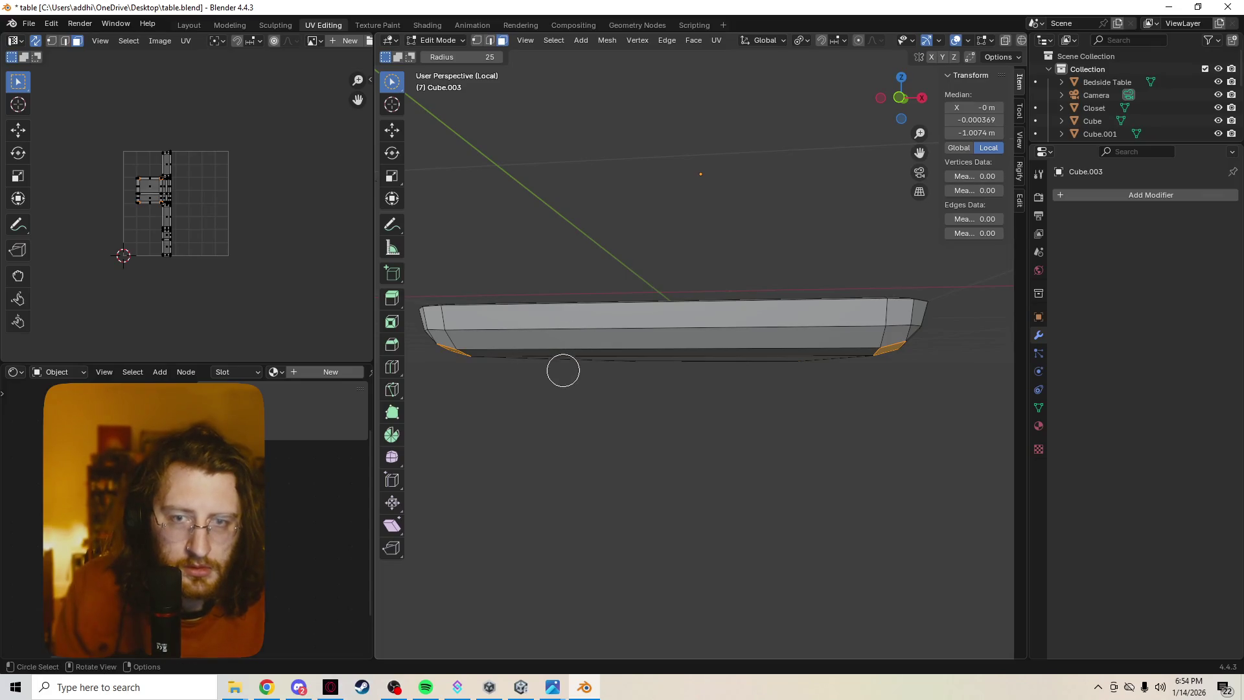
key(z)
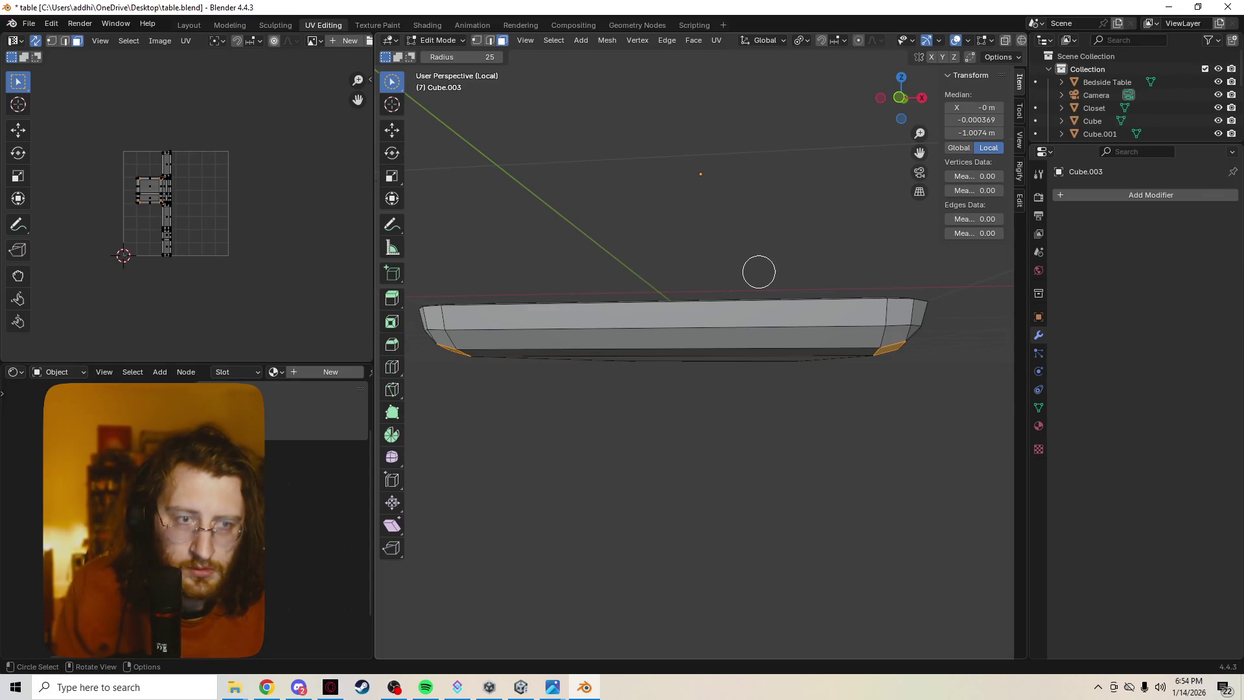
key(e)
key(z)
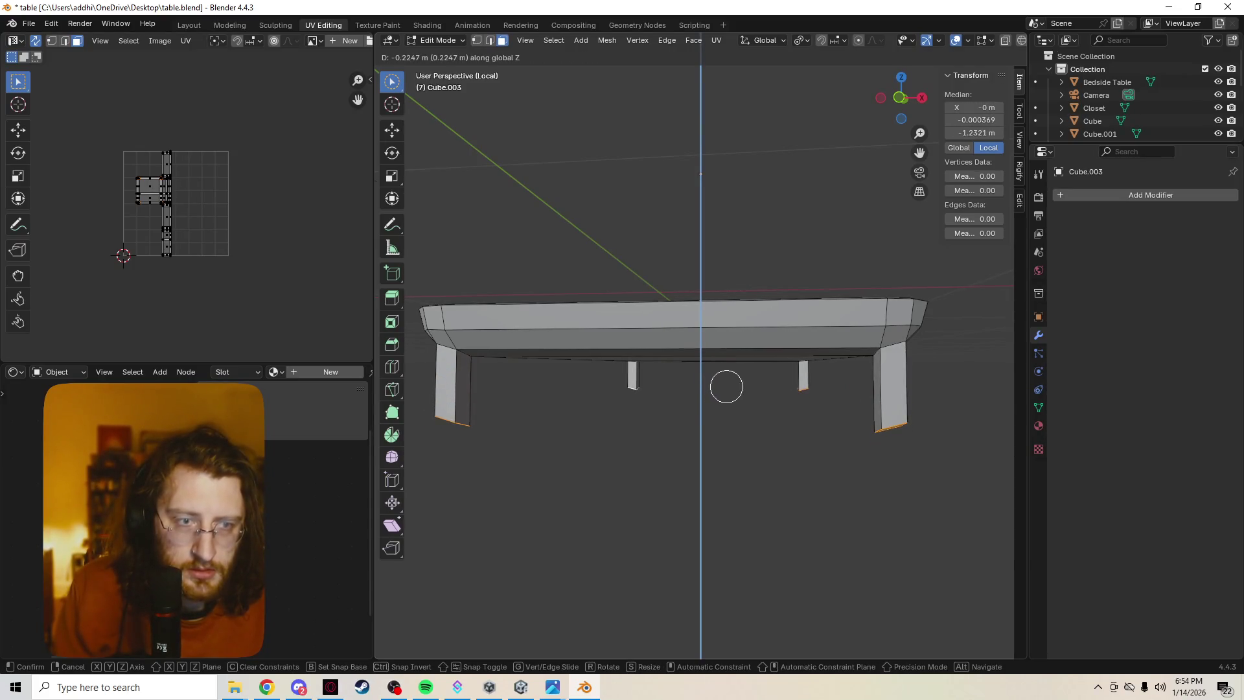
click(726, 385)
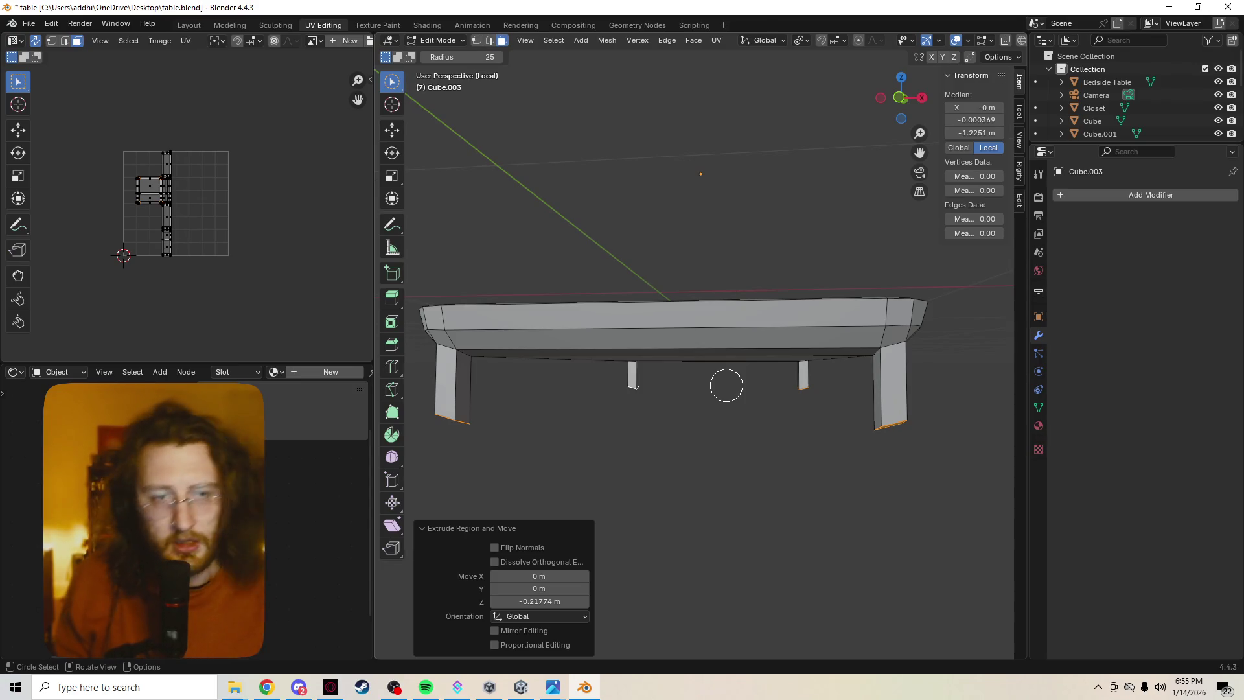
mouse_move(933, 356)
middle_down()
mouse_move(902, 394)
mouse_move(891, 378)
middle_up()
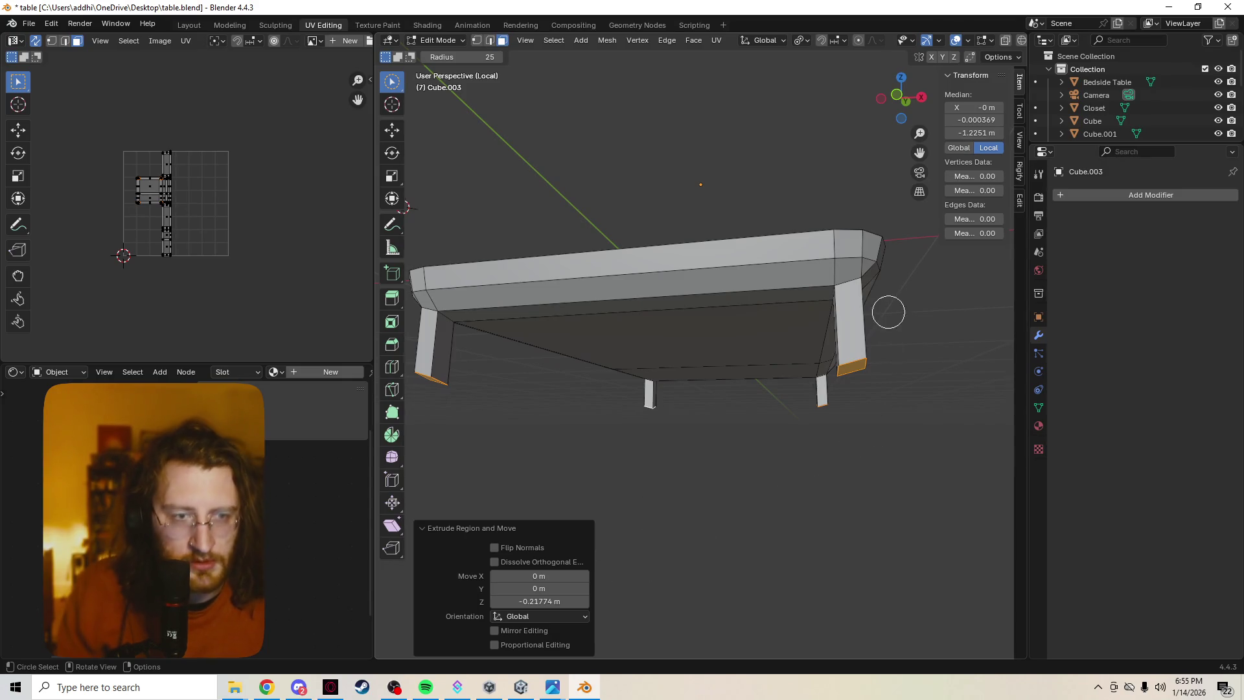
key(Escape)
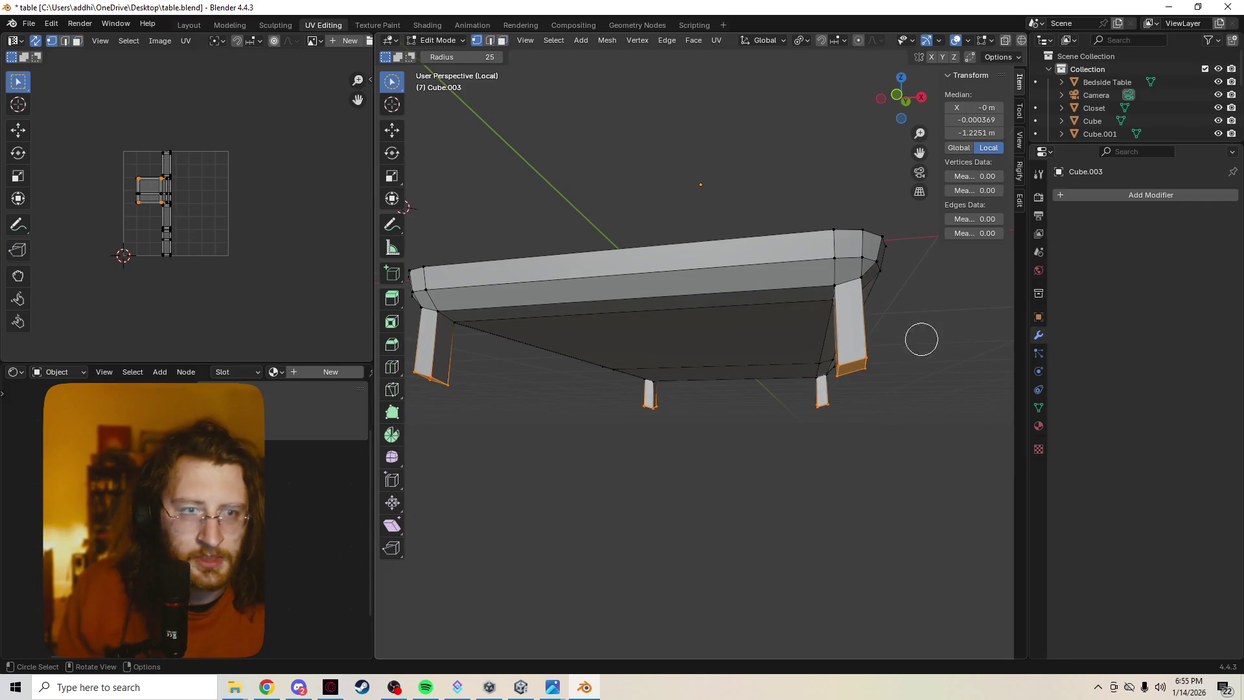
middle_drag(919, 344, 916, 353)
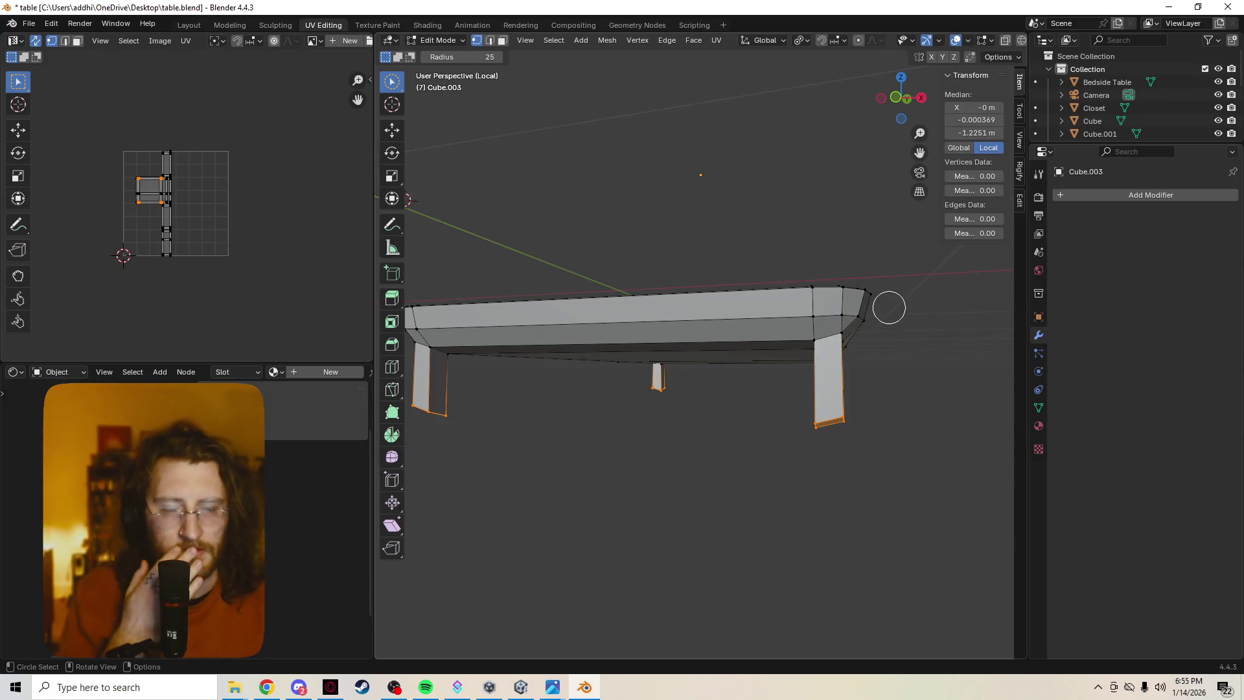
key(a)
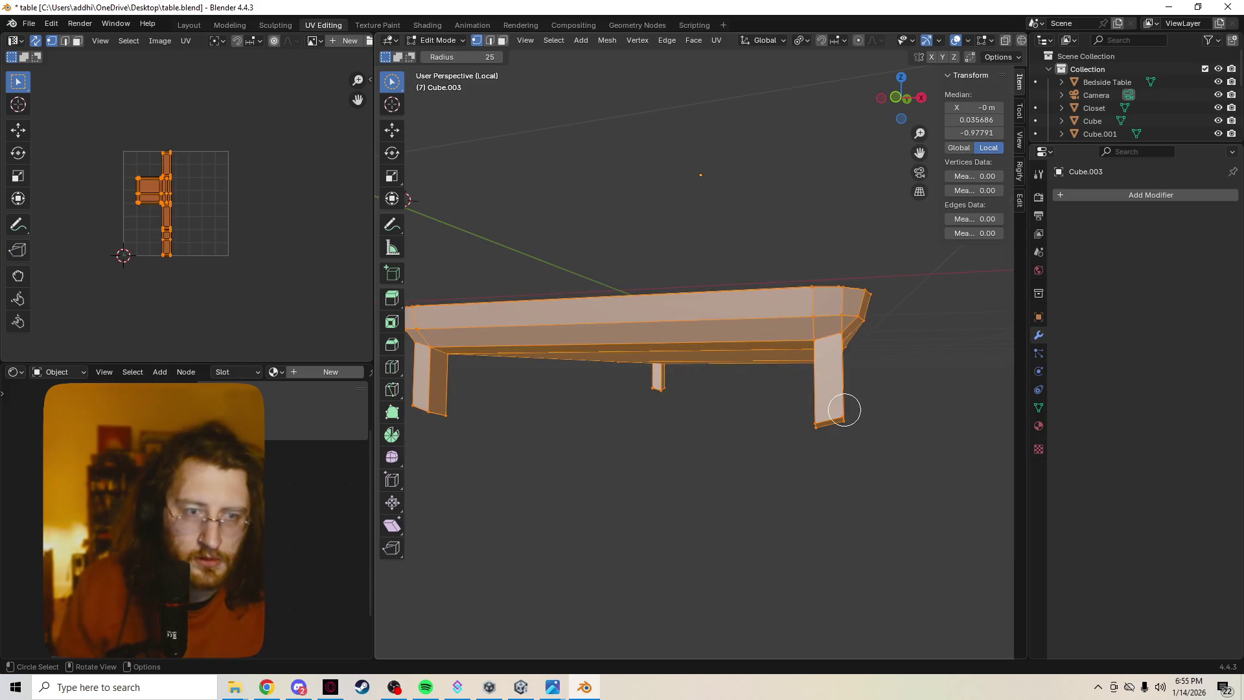
key(ctrl+z)
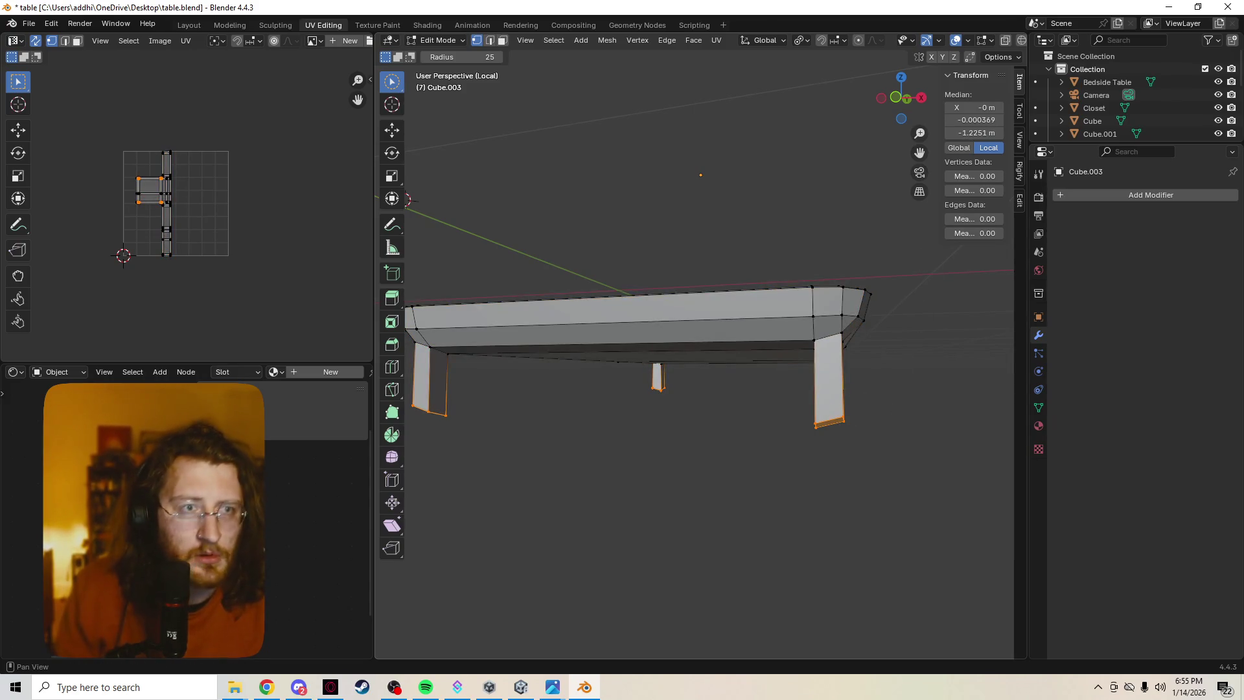
drag(975, 120, 907, 120)
key(ctrl+z)
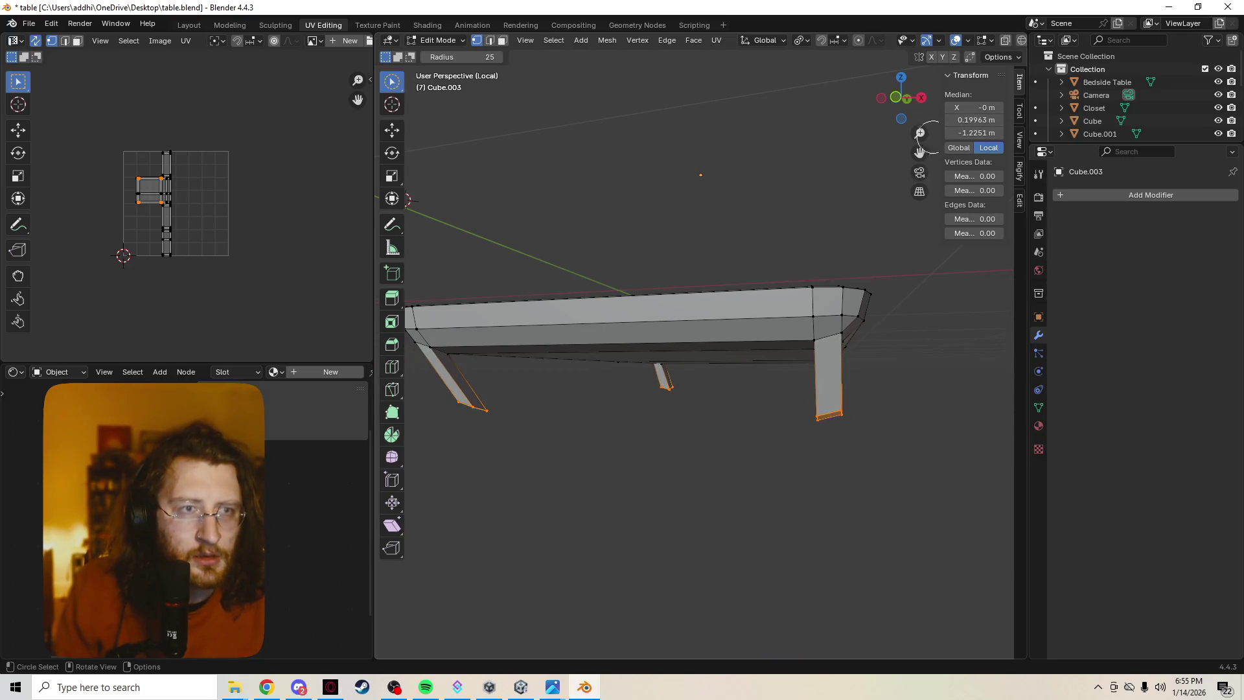
right_click(802, 164)
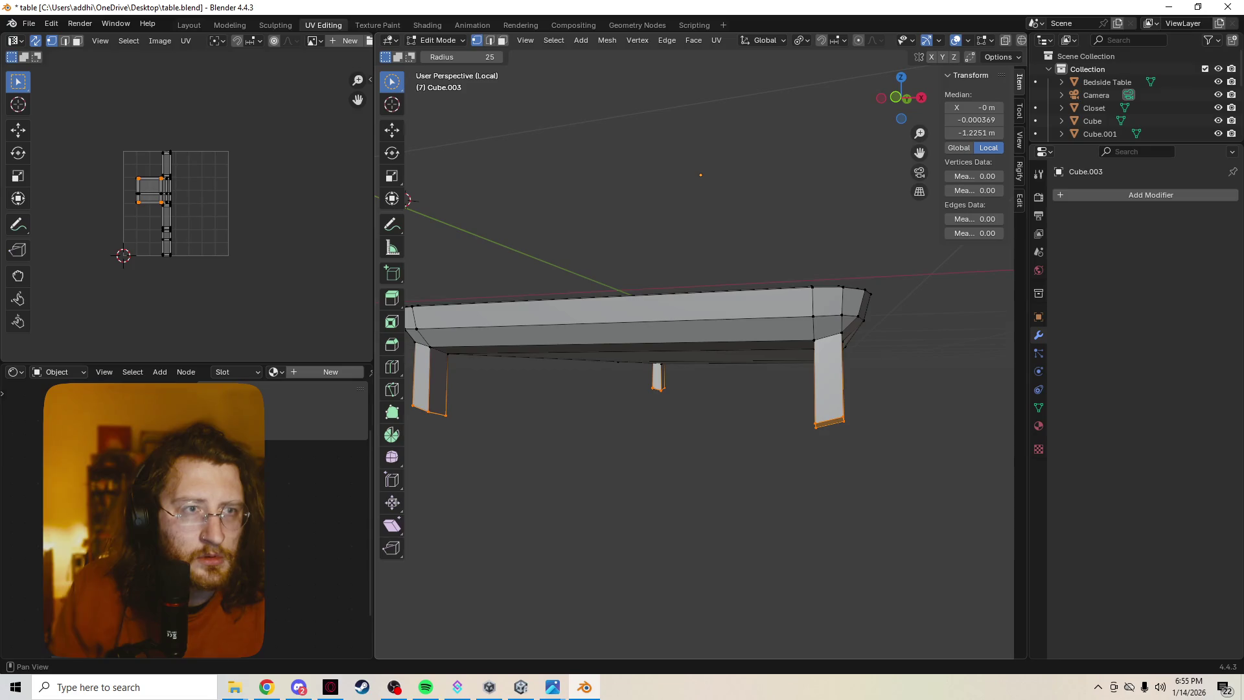
click(1019, 200)
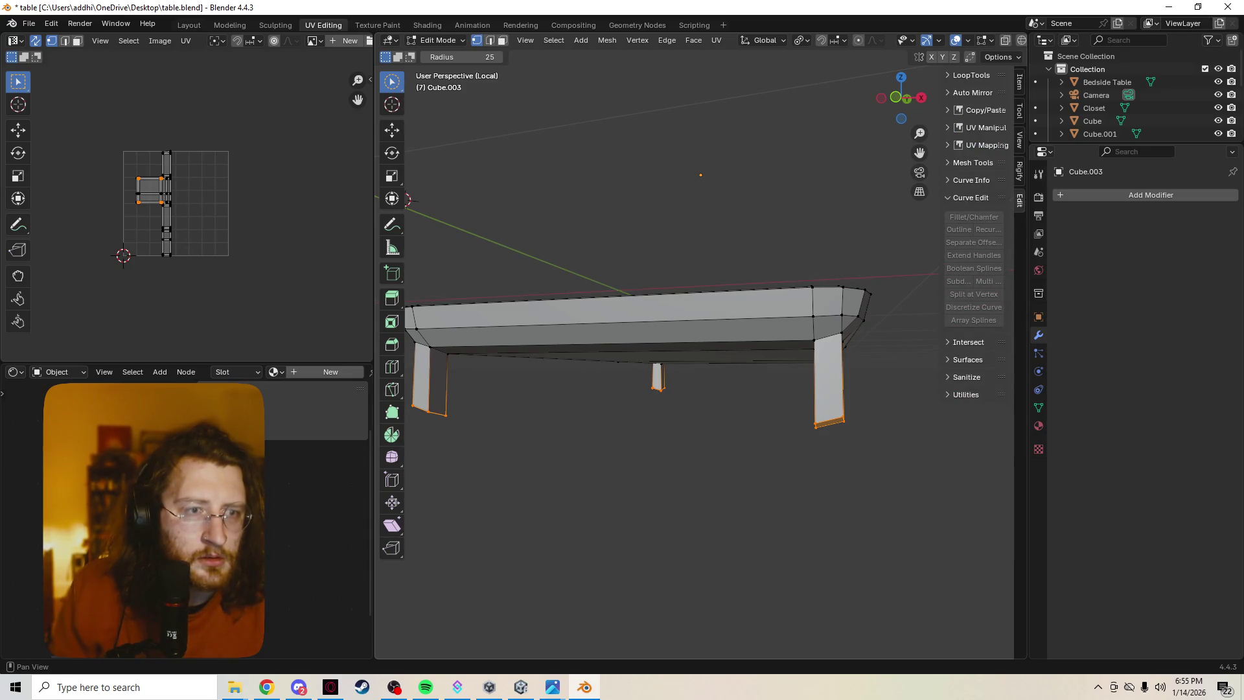
click(1019, 81)
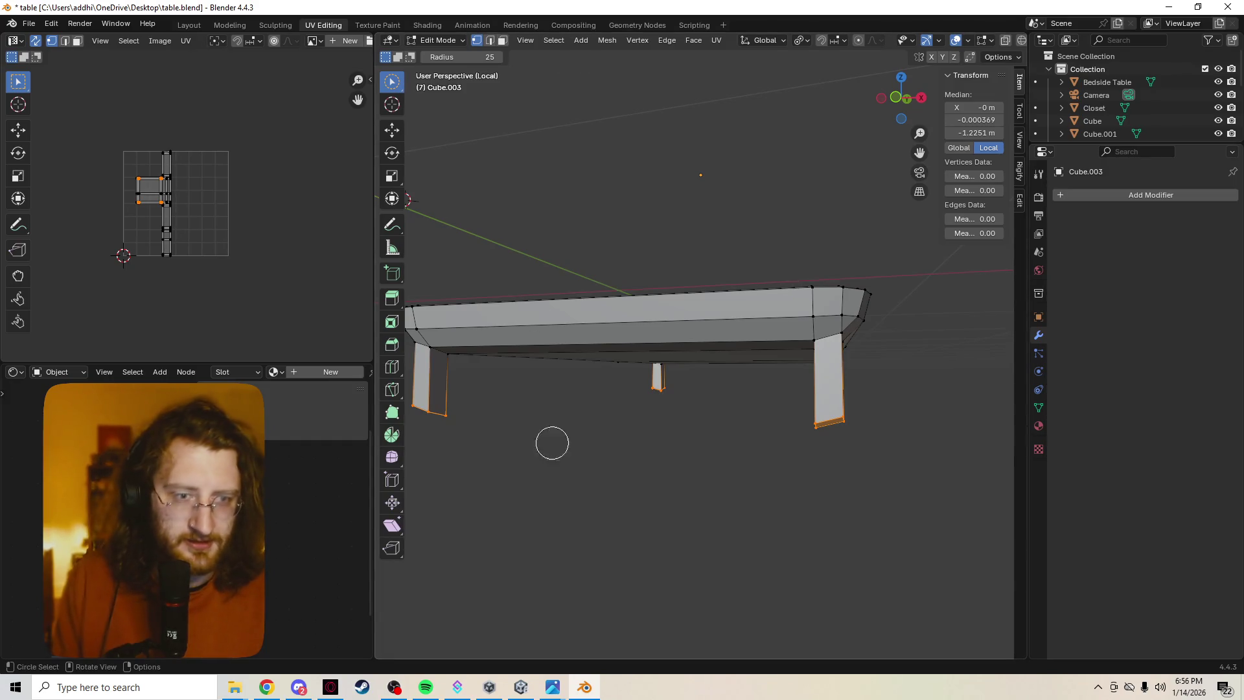
Scale the leg bottoms to 0 along Z so they sit level, checking in Front view.
key(s)
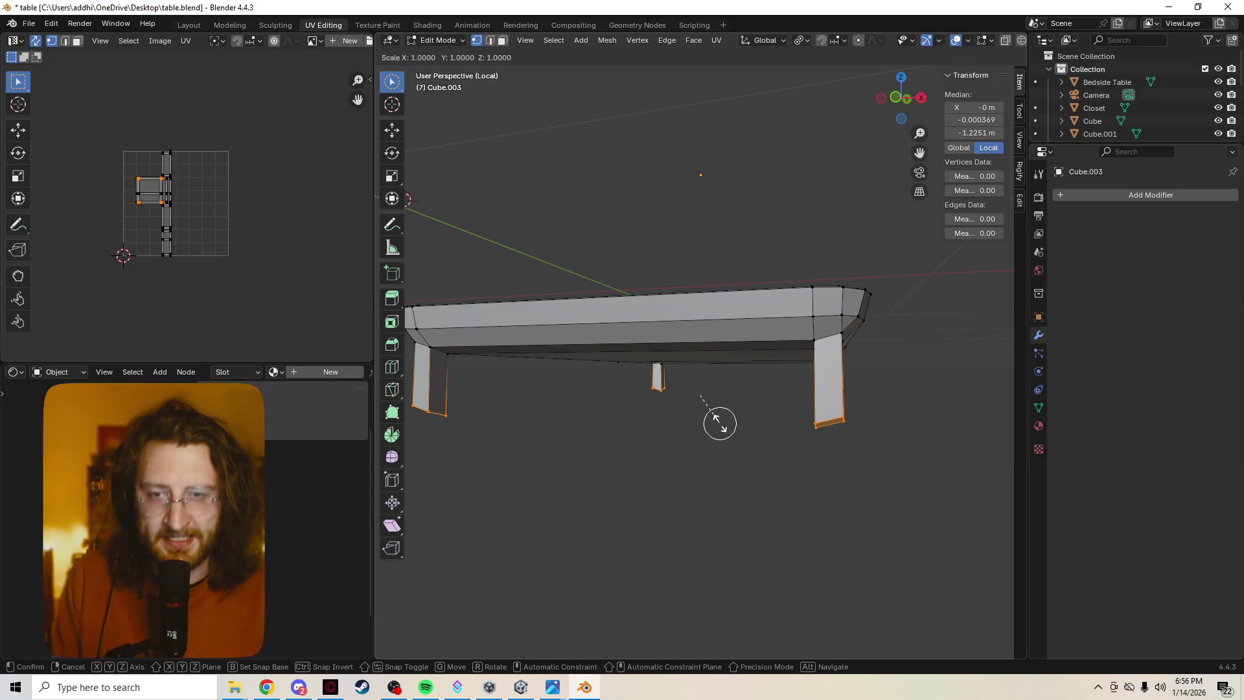
key(z)
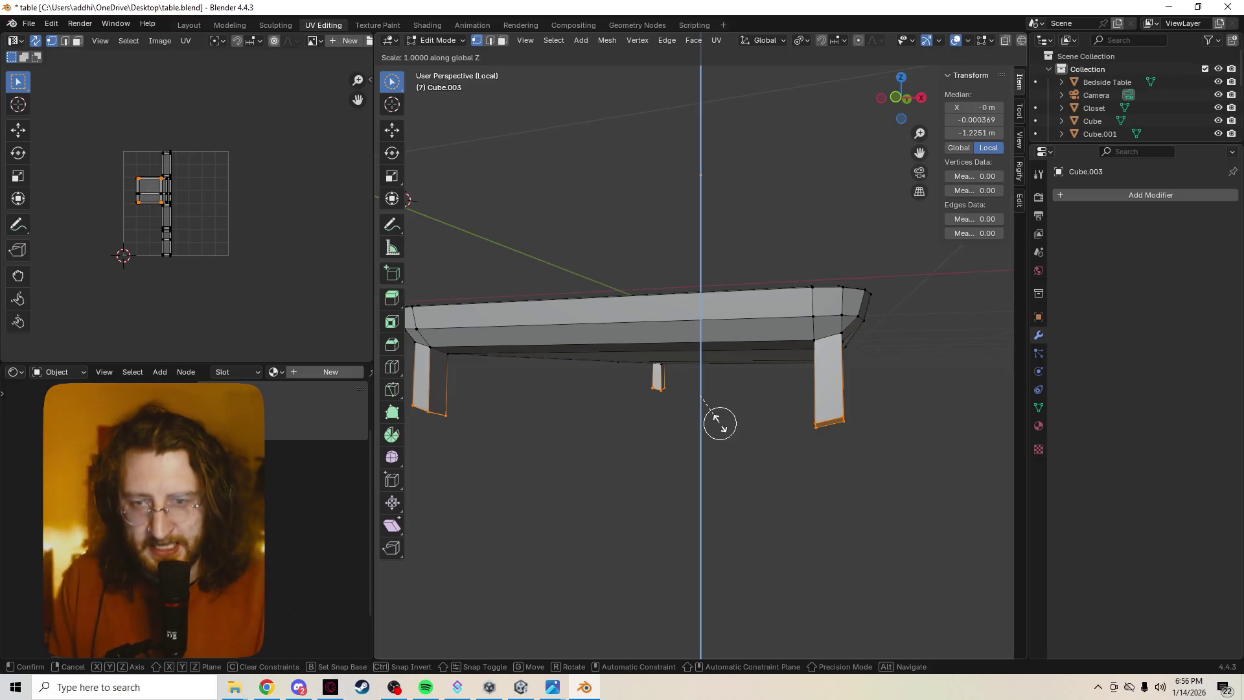
text(0)
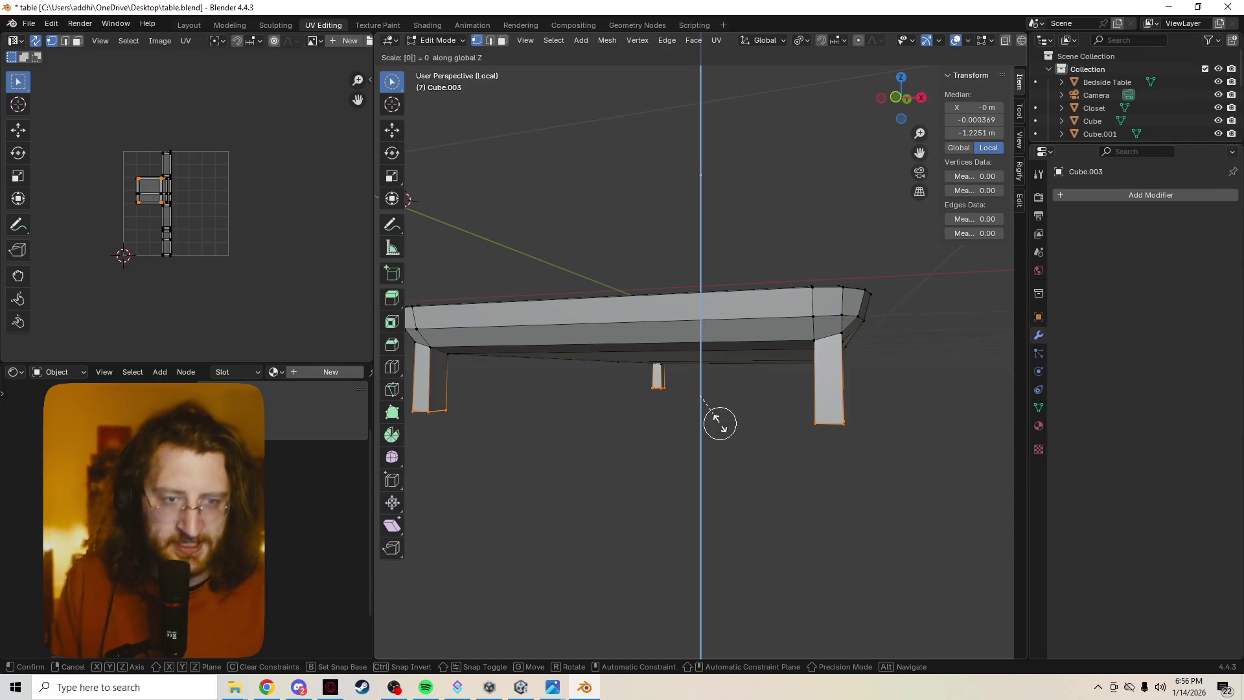
key(Return)
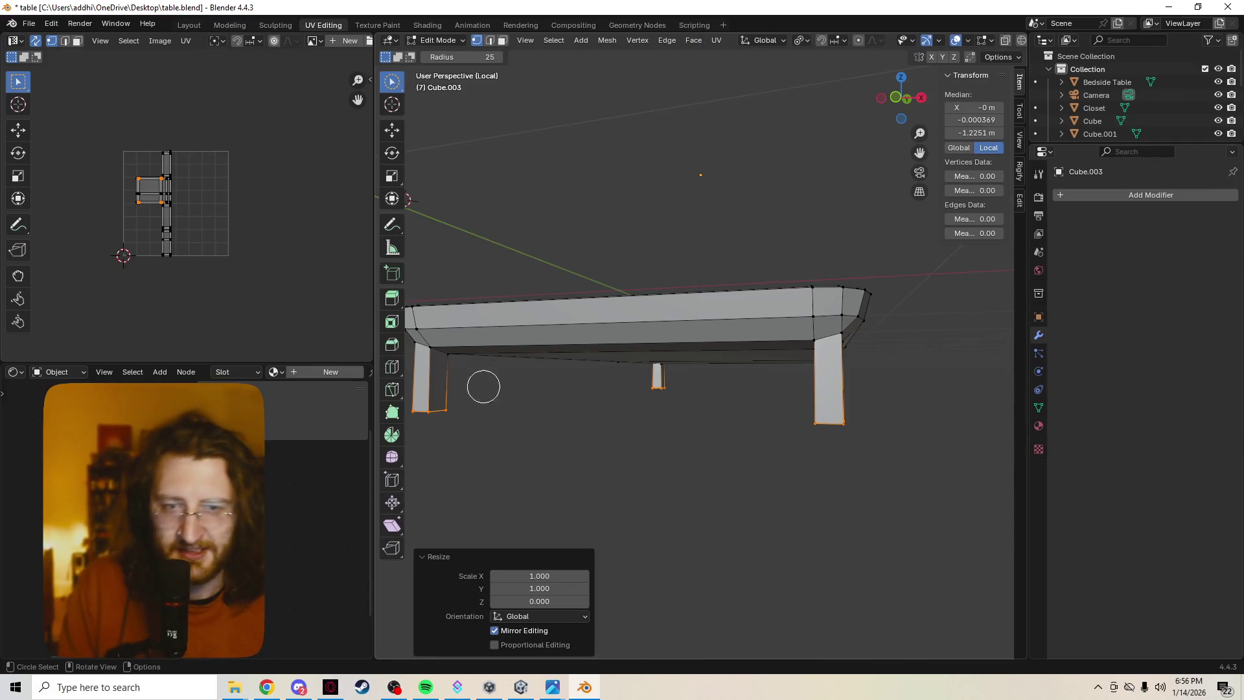
mouse_move(511, 380)
middle_down()
mouse_move(608, 394)
mouse_move(611, 383)
mouse_move(583, 369)
mouse_move(534, 391)
middle_up()
key(grave)
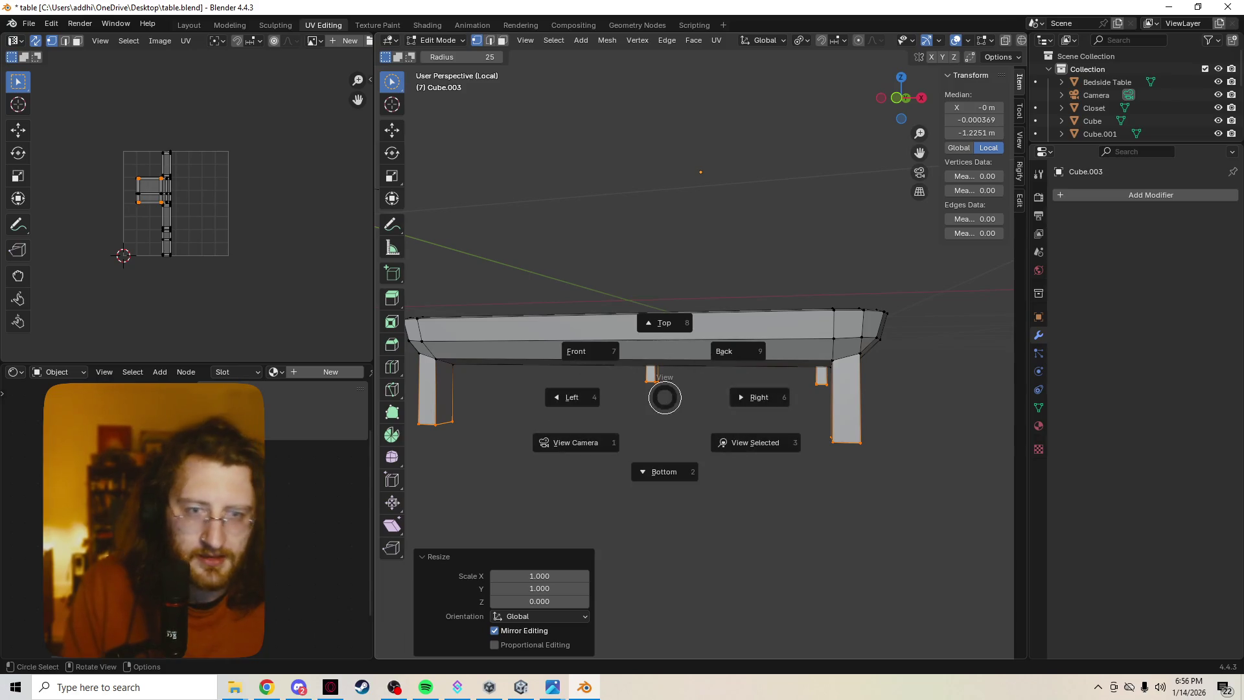
click(607, 341)
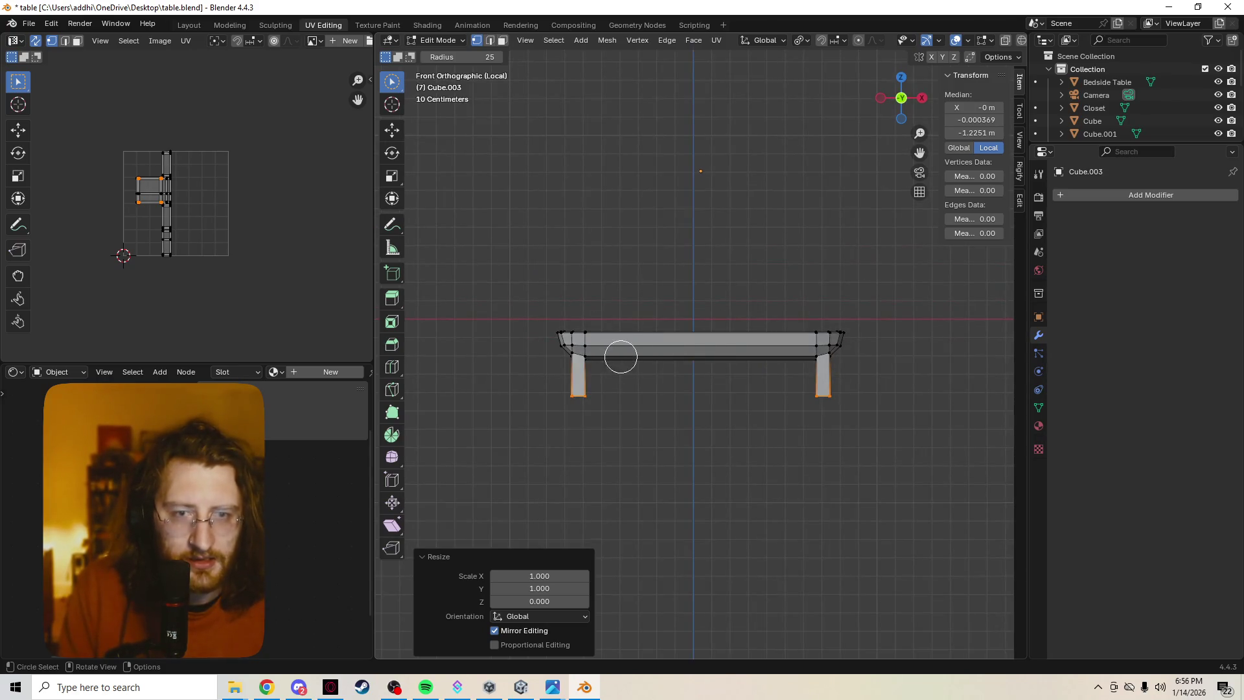
mouse_move(741, 360)
middle_down()
mouse_move(745, 395)
mouse_move(655, 388)
mouse_move(687, 452)
middle_up()
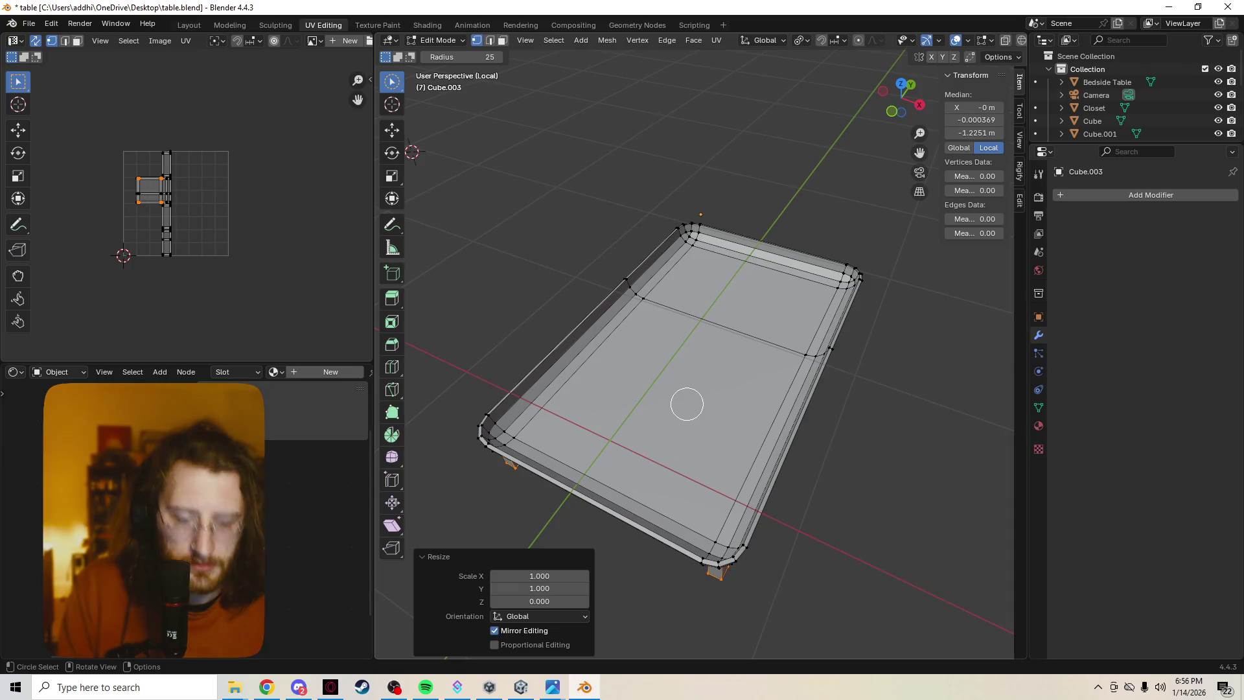
Exit local view to the full scene in Object Mode and select the bed cover.
key(KP_Divide)
mouse_move(685, 406)
middle_down()
mouse_move(730, 336)
mouse_move(745, 450)
mouse_move(786, 472)
middle_up()
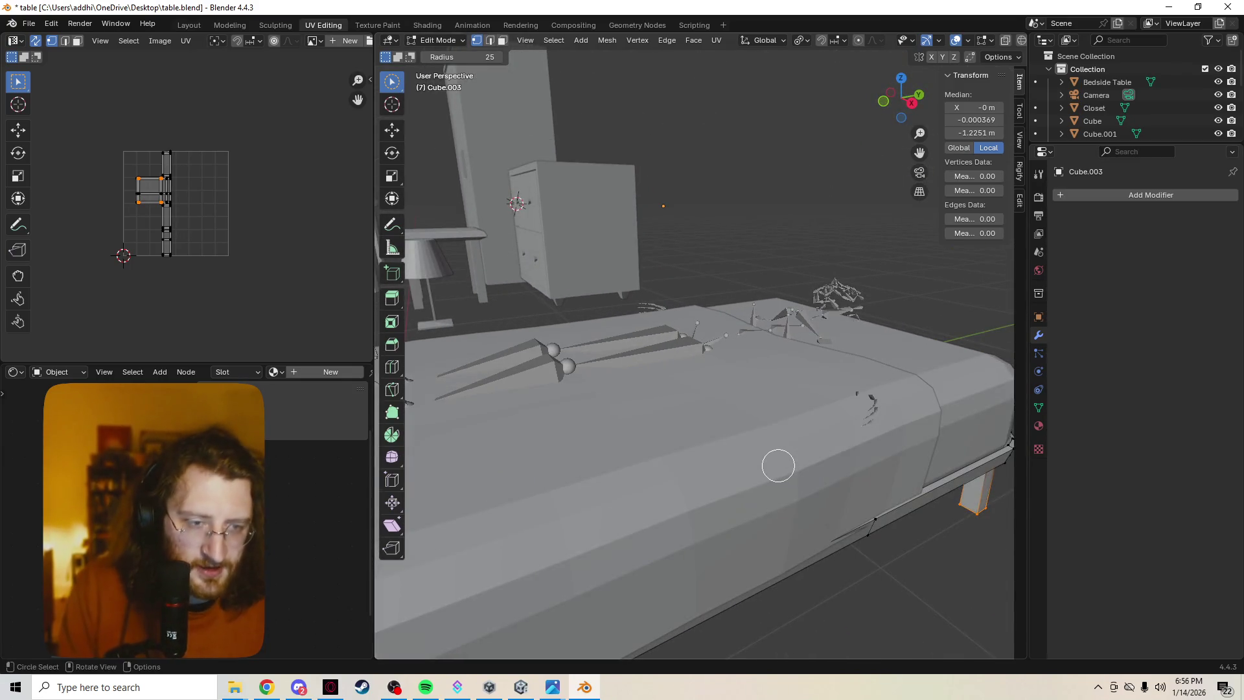
key(Tab)
click(779, 464)
Scale the Cube.002 bed cover up slightly to 1.015.
key(s)
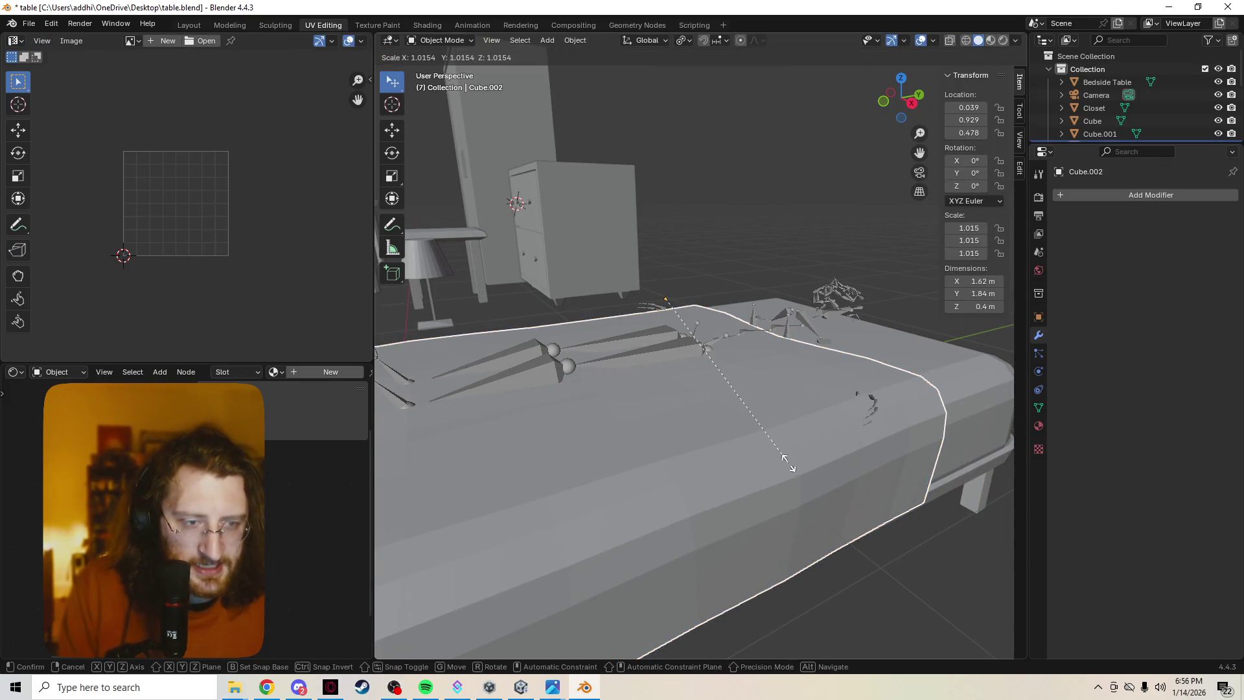
click(786, 464)
mouse_move(786, 465)
middle_down()
mouse_move(871, 457)
mouse_move(952, 428)
mouse_move(920, 379)
mouse_move(861, 366)
middle_up()
click(512, 328)
middle_drag(512, 327, 545, 305)
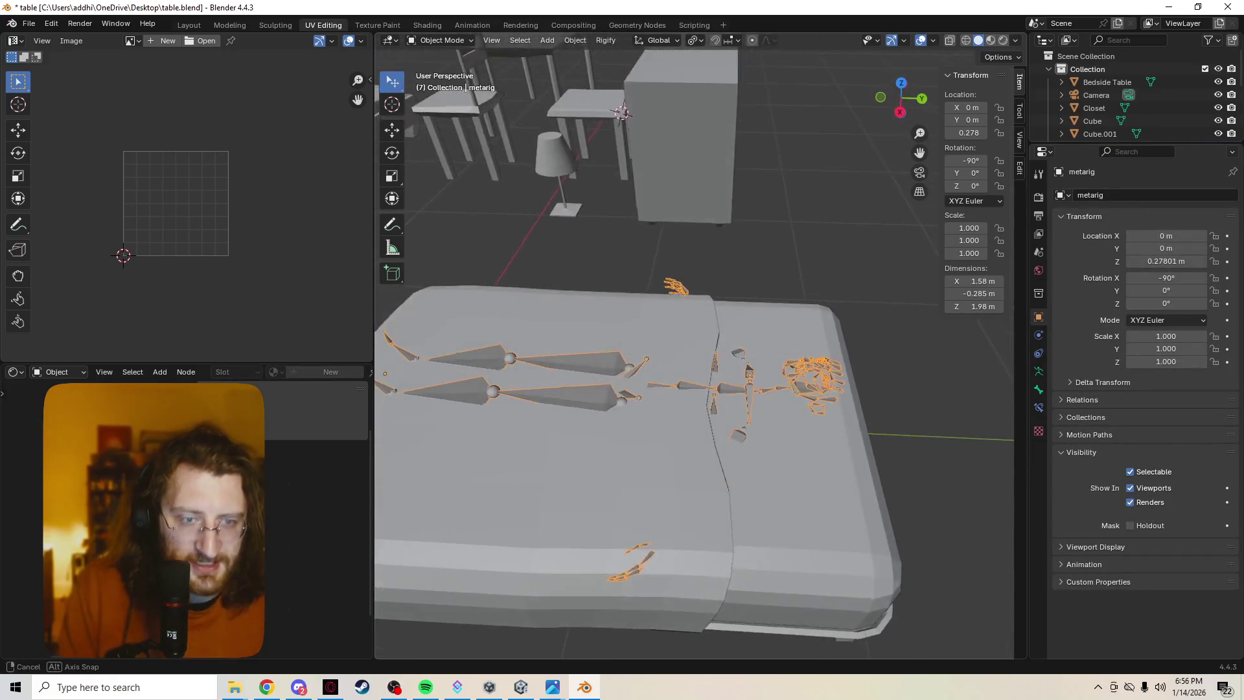
scroll(648, 389, up, 3)
Select the Cube.001 mattress, enter its Edit Mode and pick the Add Cube tool.
click(809, 518)
scroll(693, 357, down, 2)
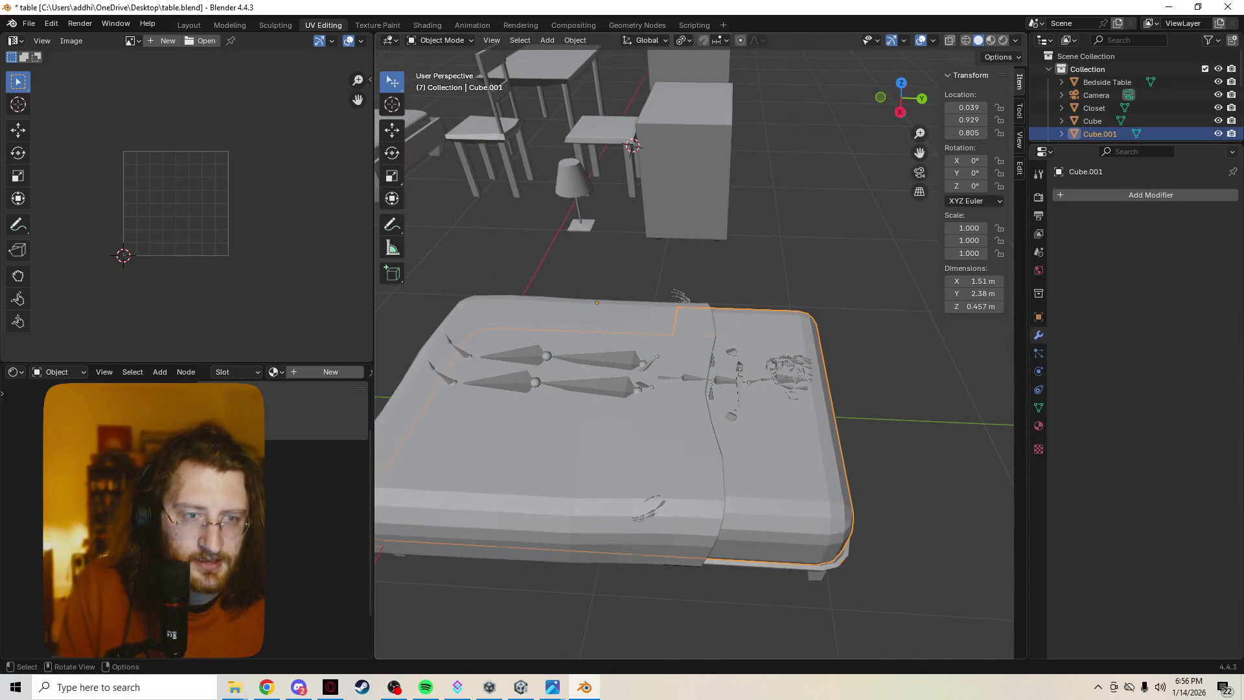
scroll(693, 357, up, 3)
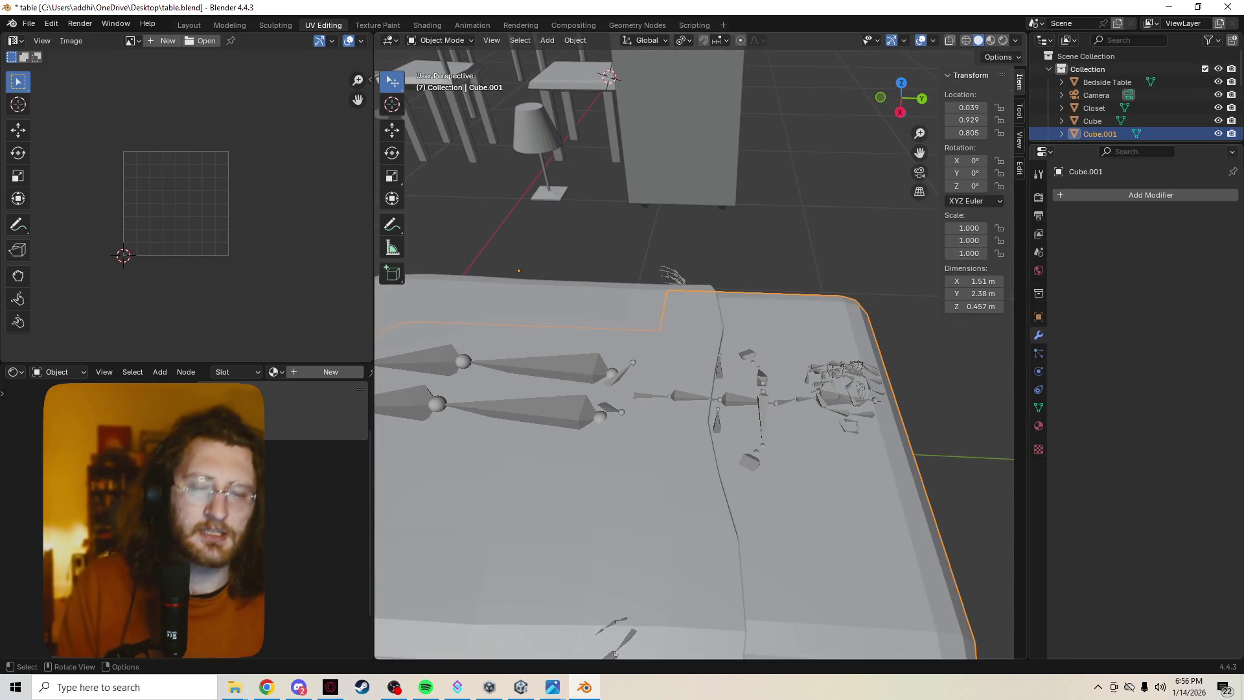
key(Tab)
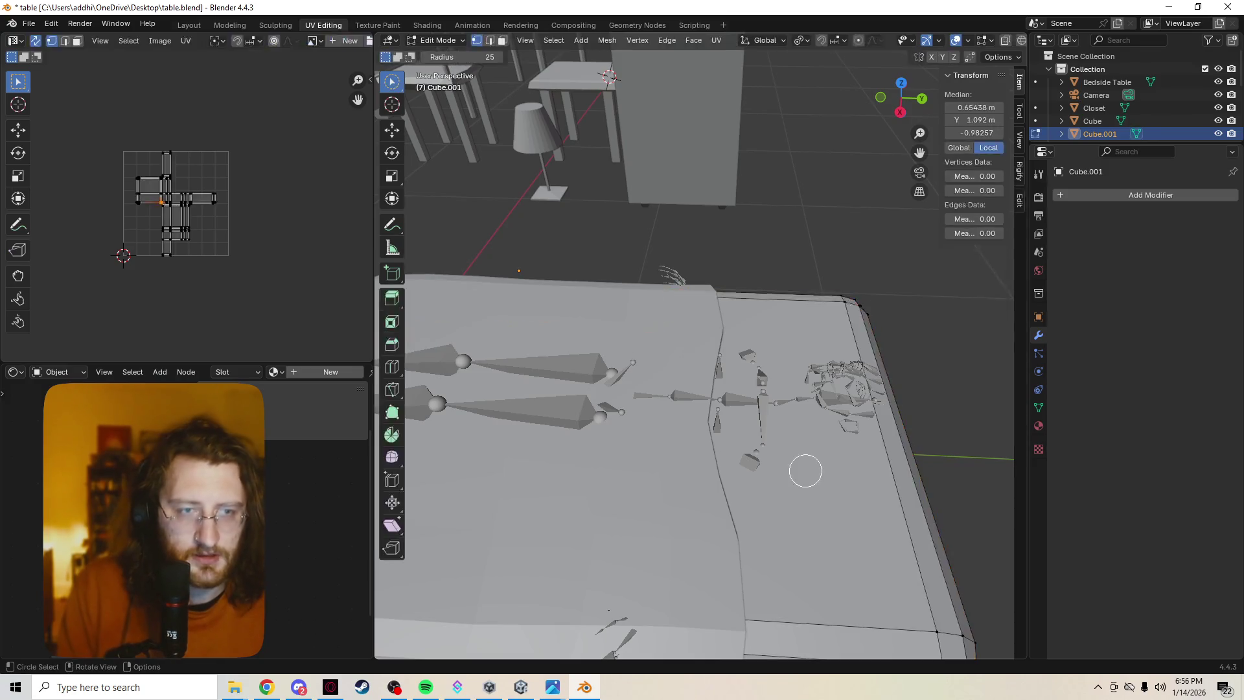
key(Tab)
click(814, 471)
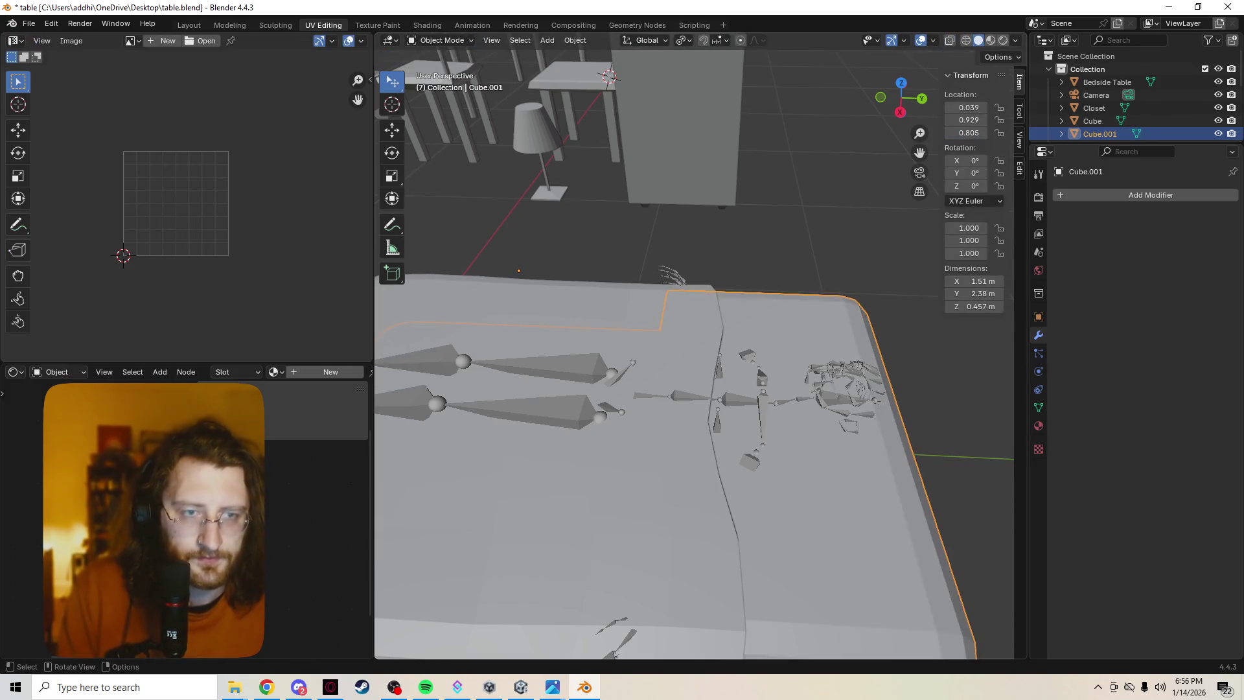
scroll(693, 349, down, 3)
scroll(693, 350, up, 2)
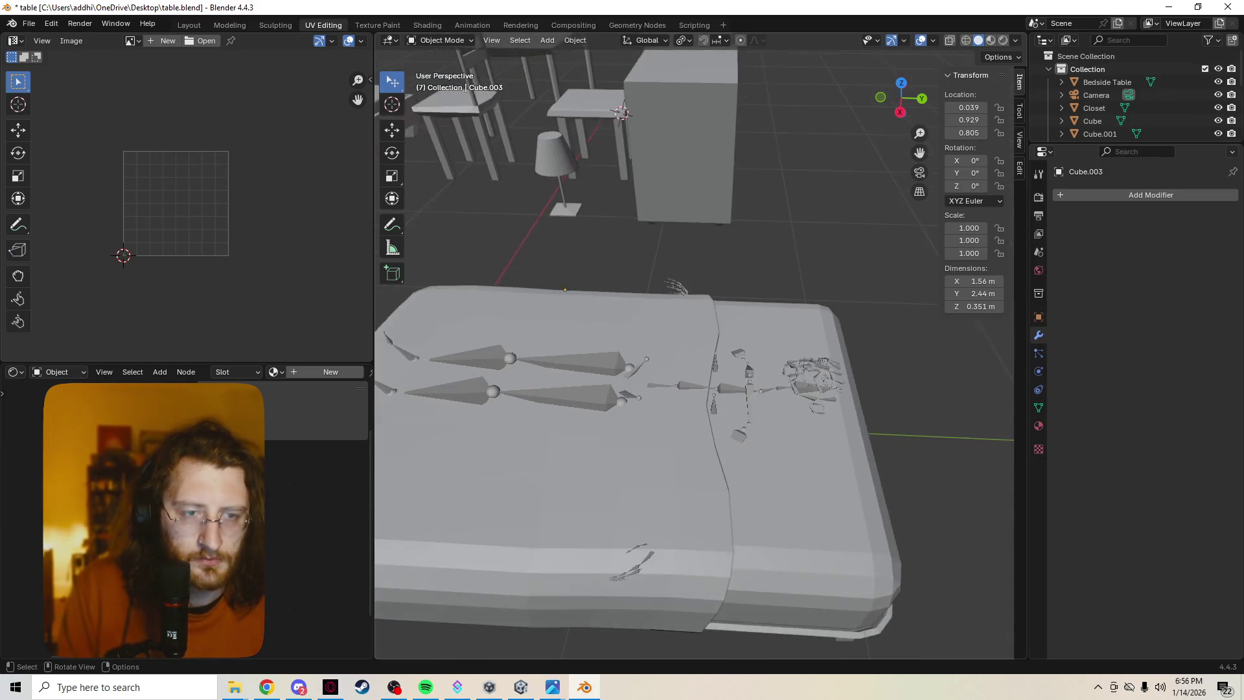
click(810, 473)
key(Tab)
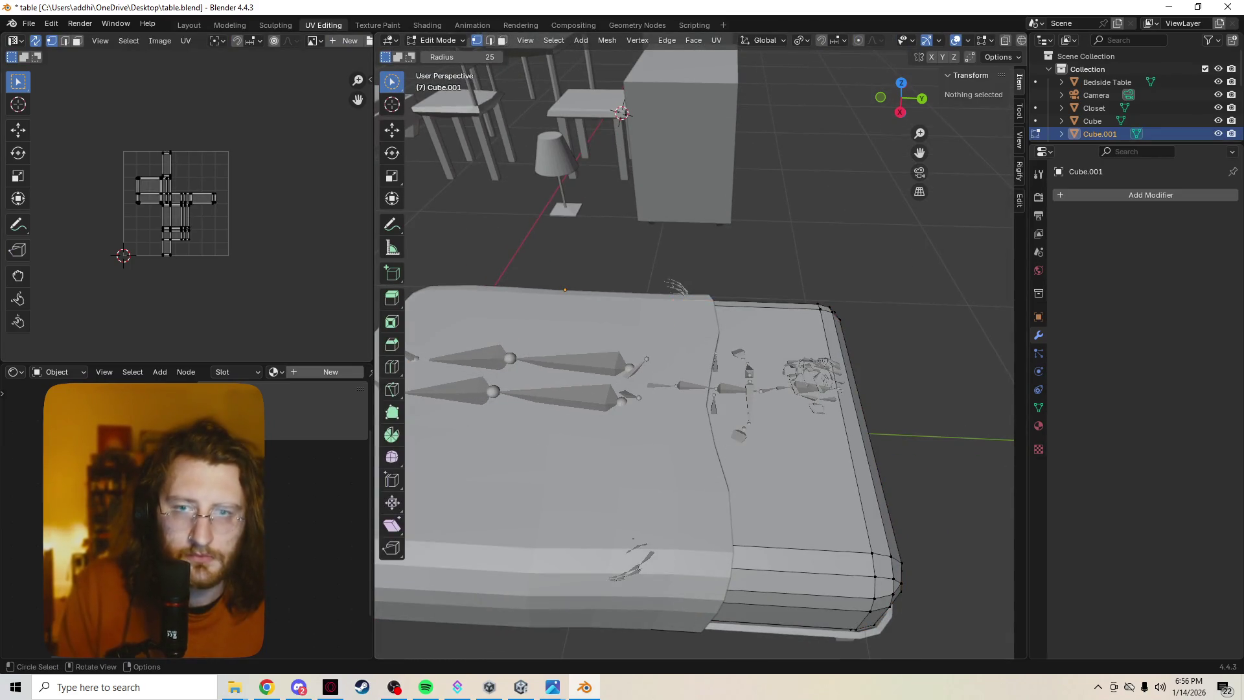
click(392, 272)
Draw a box at the mattress head and separate it into its own object.
mouse_move(732, 405)
mouse_down()
mouse_move(833, 514)
mouse_move(829, 538)
mouse_up()
click(829, 536)
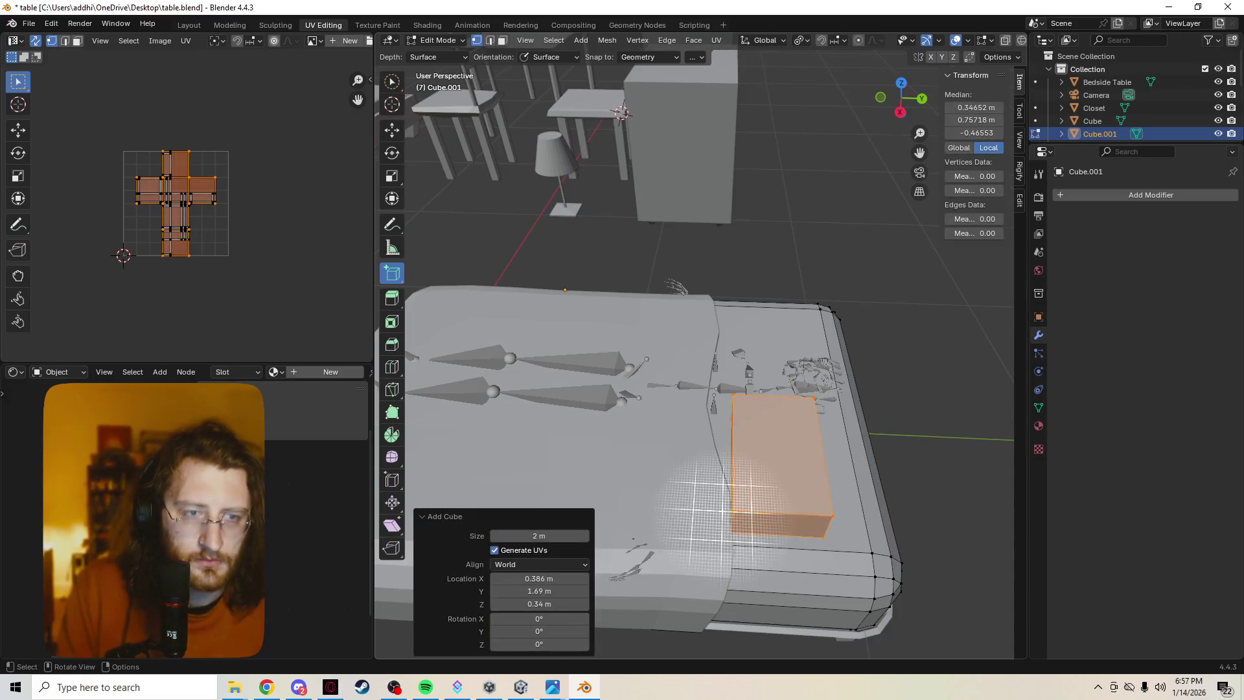
middle_drag(893, 453, 919, 428)
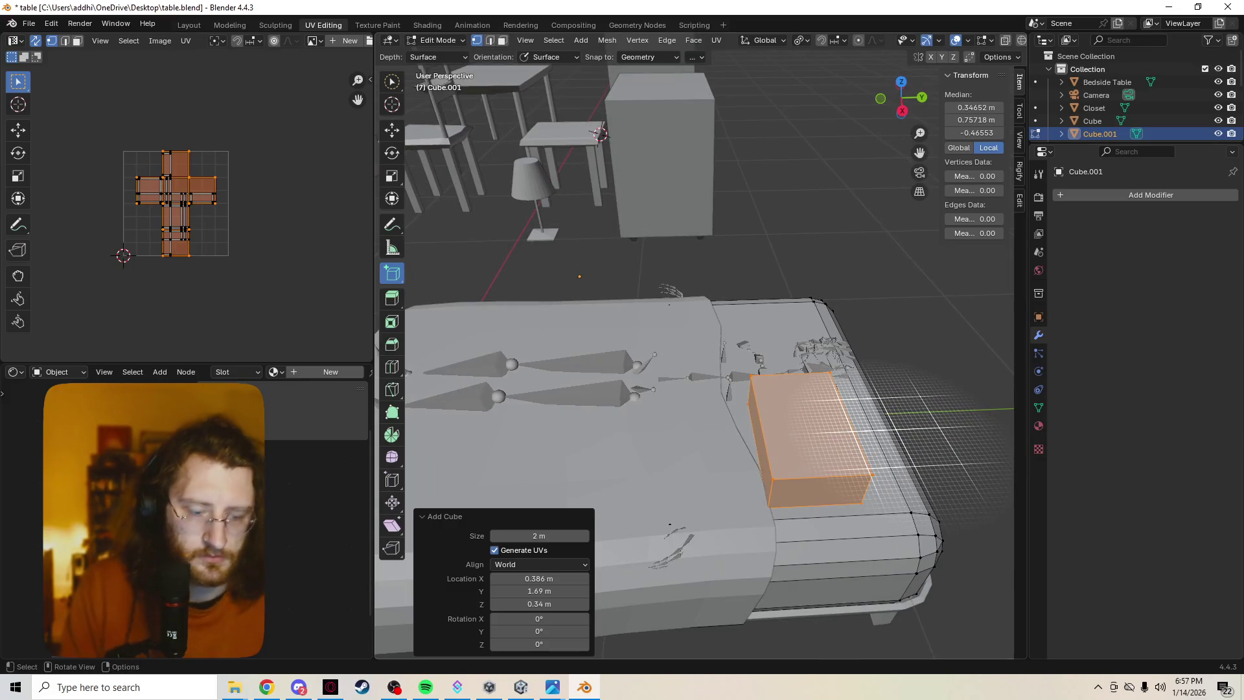
key(p)
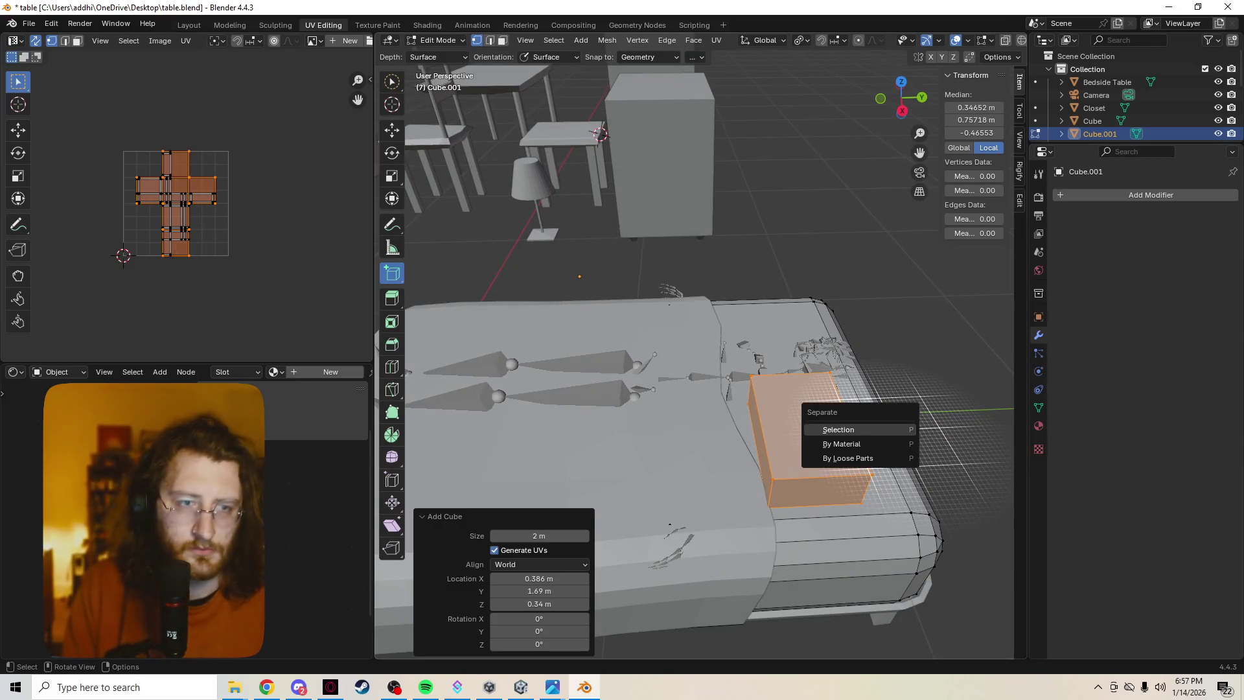
key(Return)
Edit Cube.004 with everything selected and bevel its edges 0.104 m with 3 segments.
key(Tab)
key(Tab)
key(Tab)
key(alt+a)
click(835, 434)
key(Tab)
key(a)
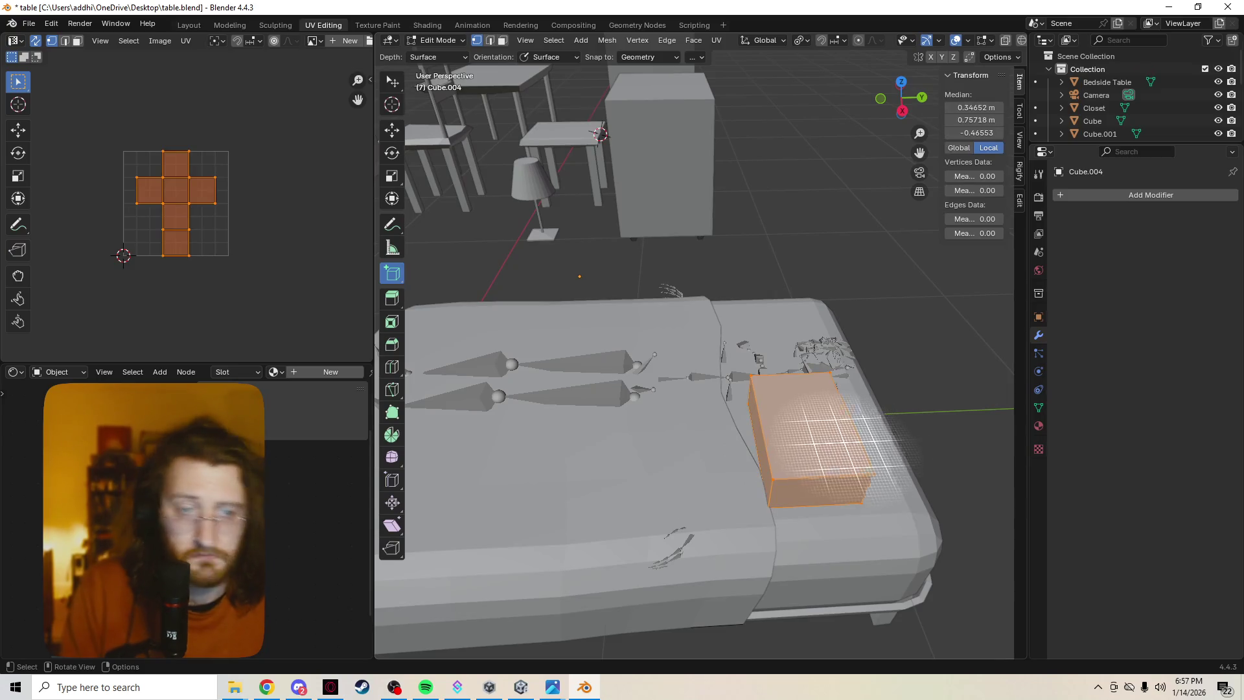
key(ctrl+b)
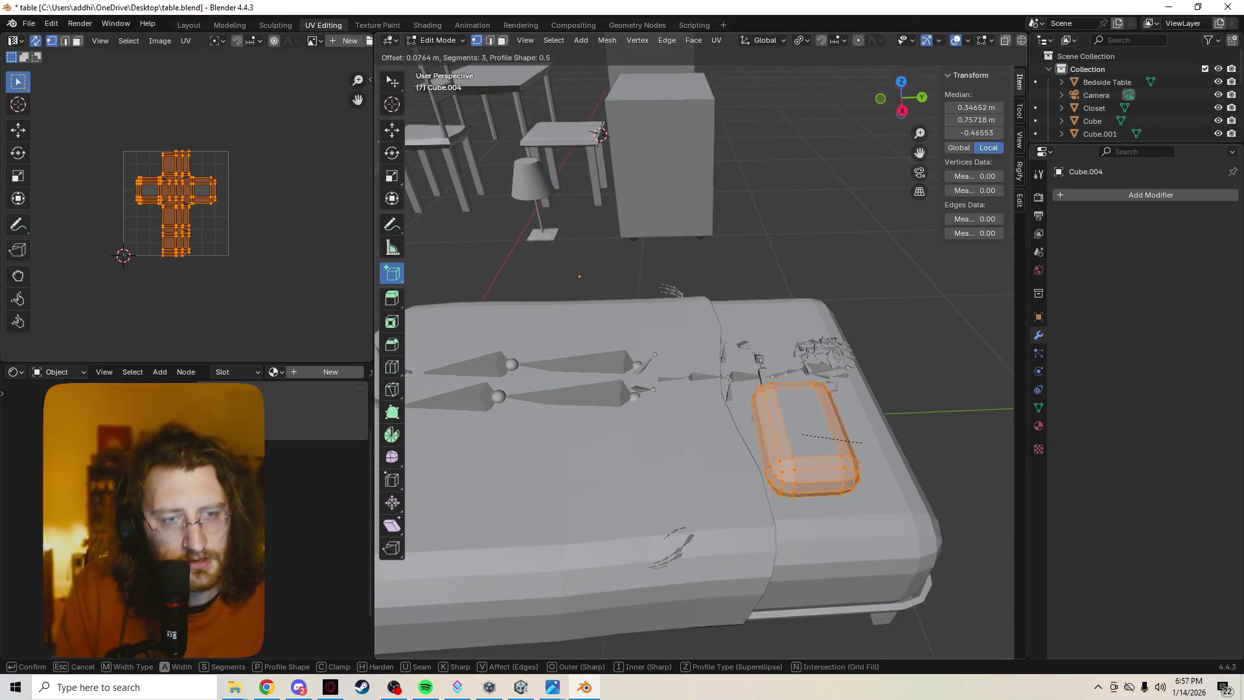
click(868, 443)
Enable clamp overlap on the pillow bevel and scale the pillow along Z to 0.509.
mouse_move(868, 443)
middle_down()
mouse_move(858, 363)
mouse_move(687, 357)
middle_up()
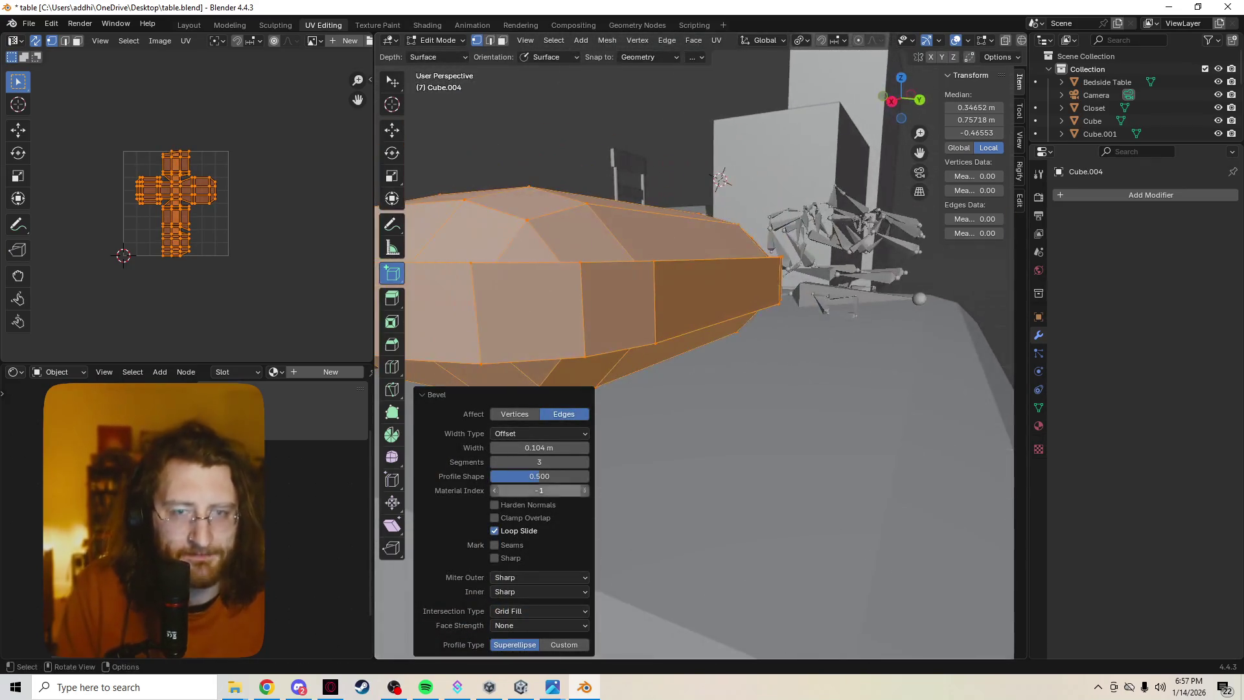
click(495, 518)
click(494, 518)
click(494, 518)
mouse_move(648, 421)
middle_down()
mouse_move(583, 402)
mouse_move(567, 444)
middle_up()
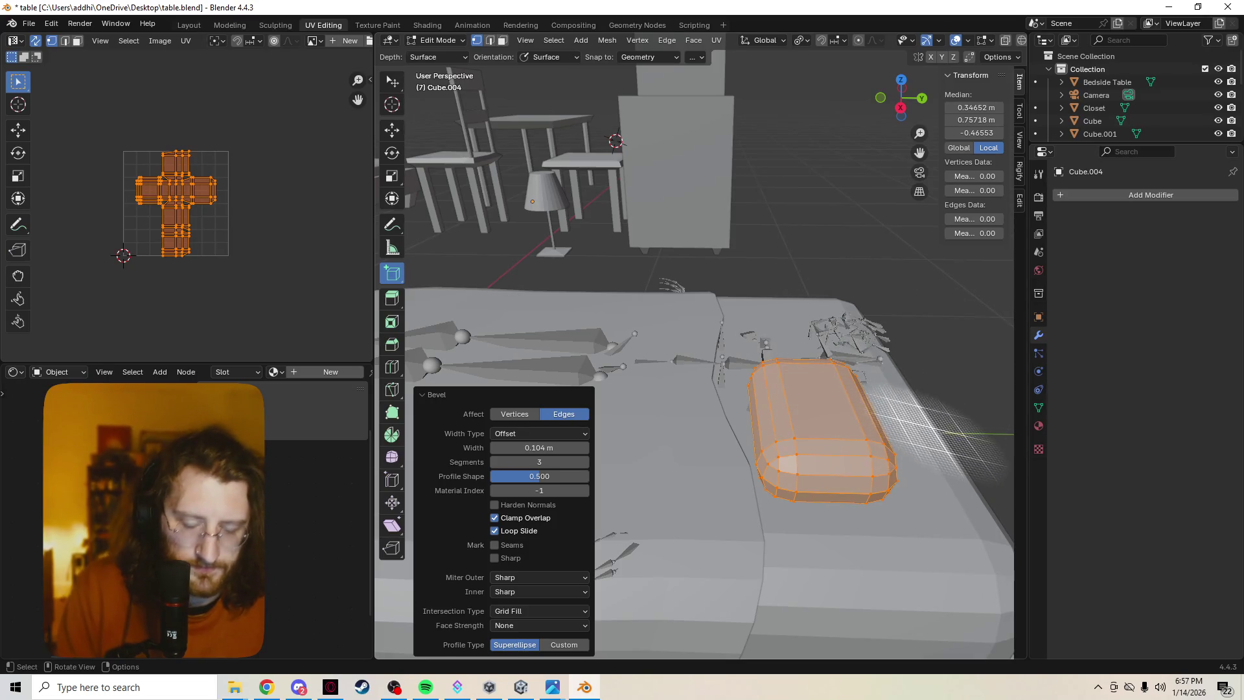
key(s)
key(z)
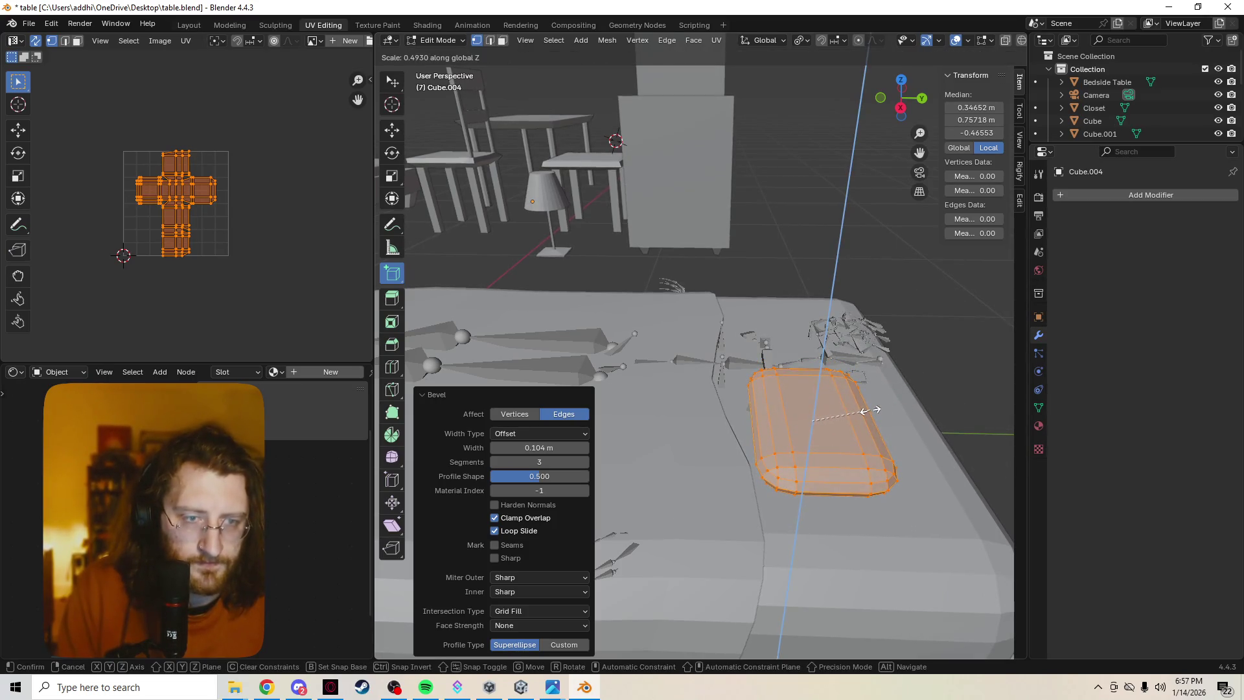
click(871, 410)
In Right Orthographic view, lower the pillow about 0.046 m along Z onto the mattress.
mouse_move(871, 410)
middle_down()
mouse_move(855, 389)
mouse_move(836, 402)
mouse_move(744, 349)
mouse_move(752, 330)
mouse_move(777, 363)
mouse_move(696, 113)
mouse_move(710, 172)
middle_up()
key(grave)
click(835, 394)
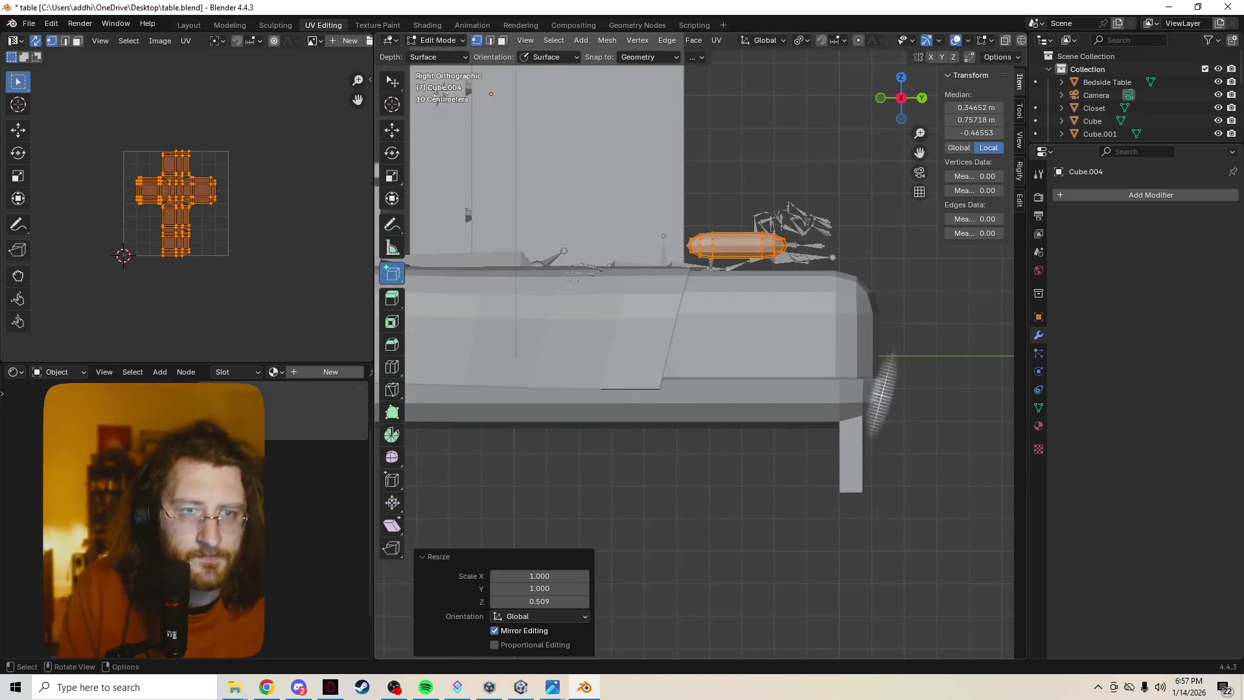
key(g)
key(z)
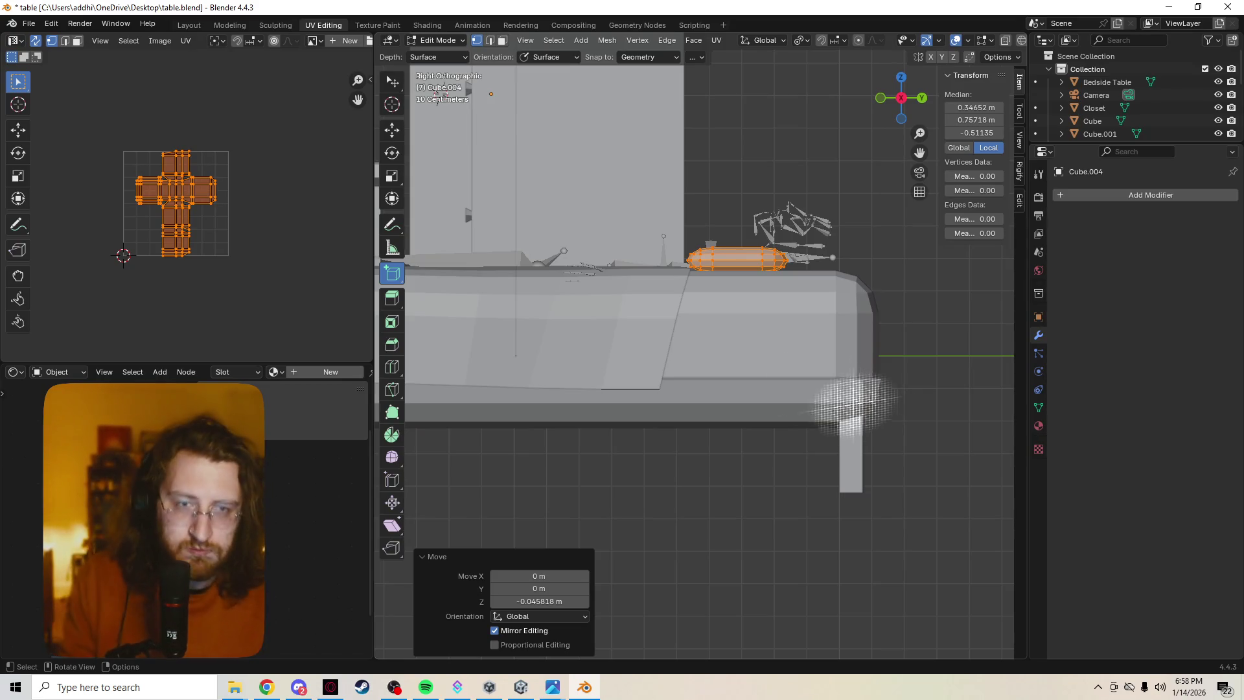
mouse_move(751, 228)
middle_down()
mouse_move(776, 226)
mouse_move(842, 324)
middle_up()
Rotate the pillow slightly around Z and slide it into place on the mattress.
key(r)
key(z)
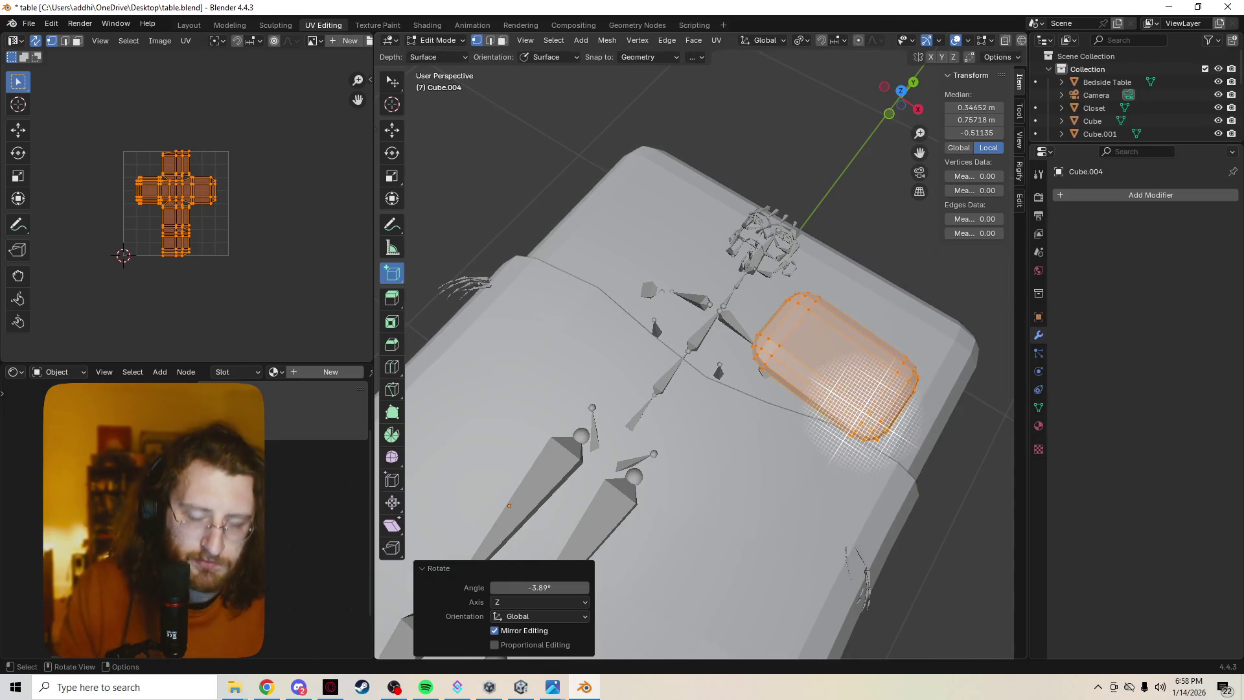
click(868, 328)
key(g)
key(shift+z)
click(867, 327)
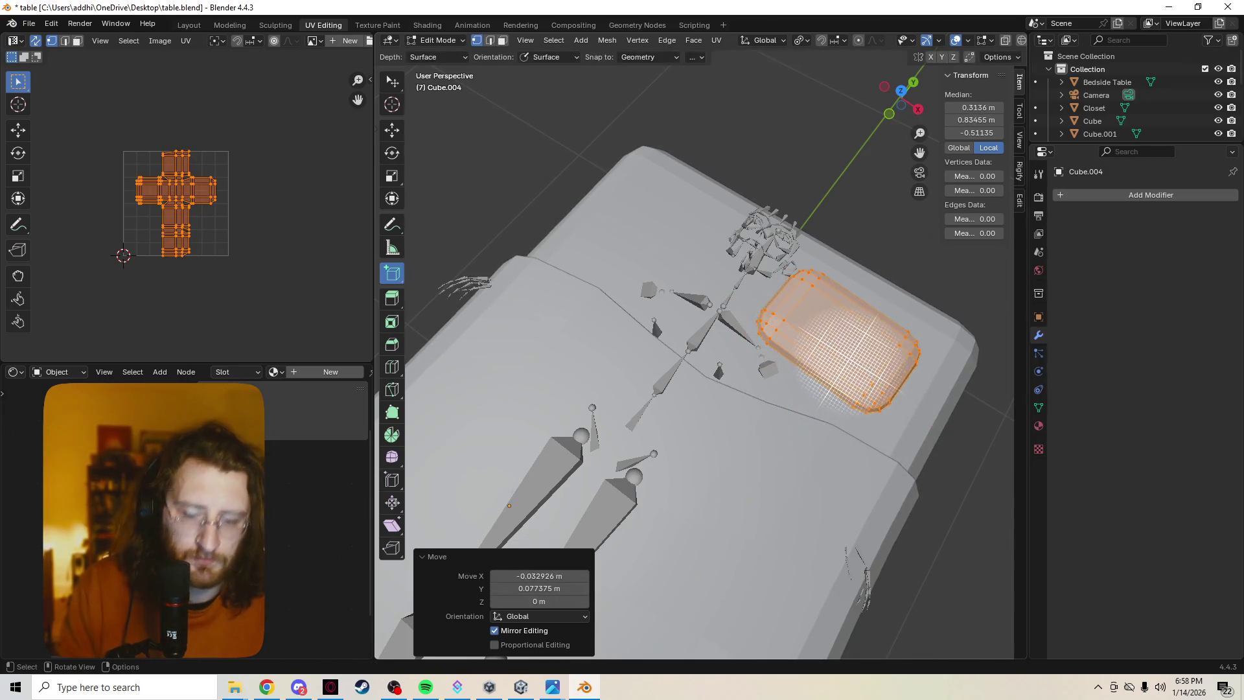
Duplicate the pillow and slide the copy across the mattress surface.
key(shift+d)
click(677, 256)
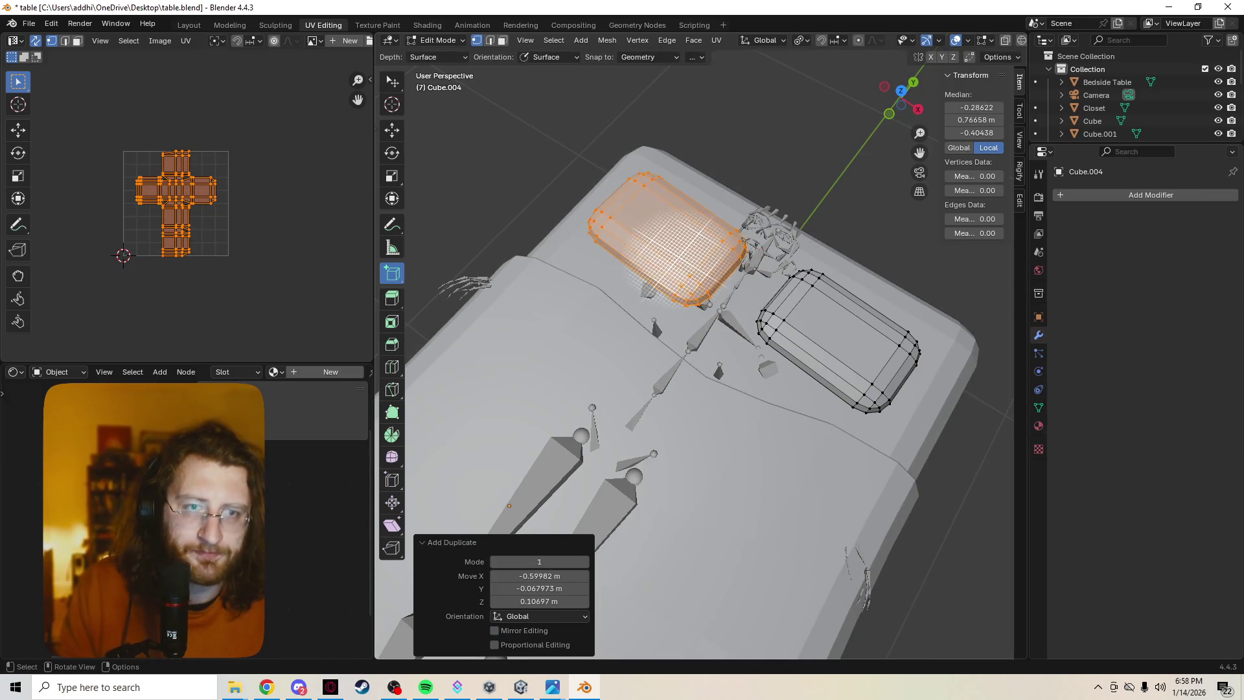
key(z)
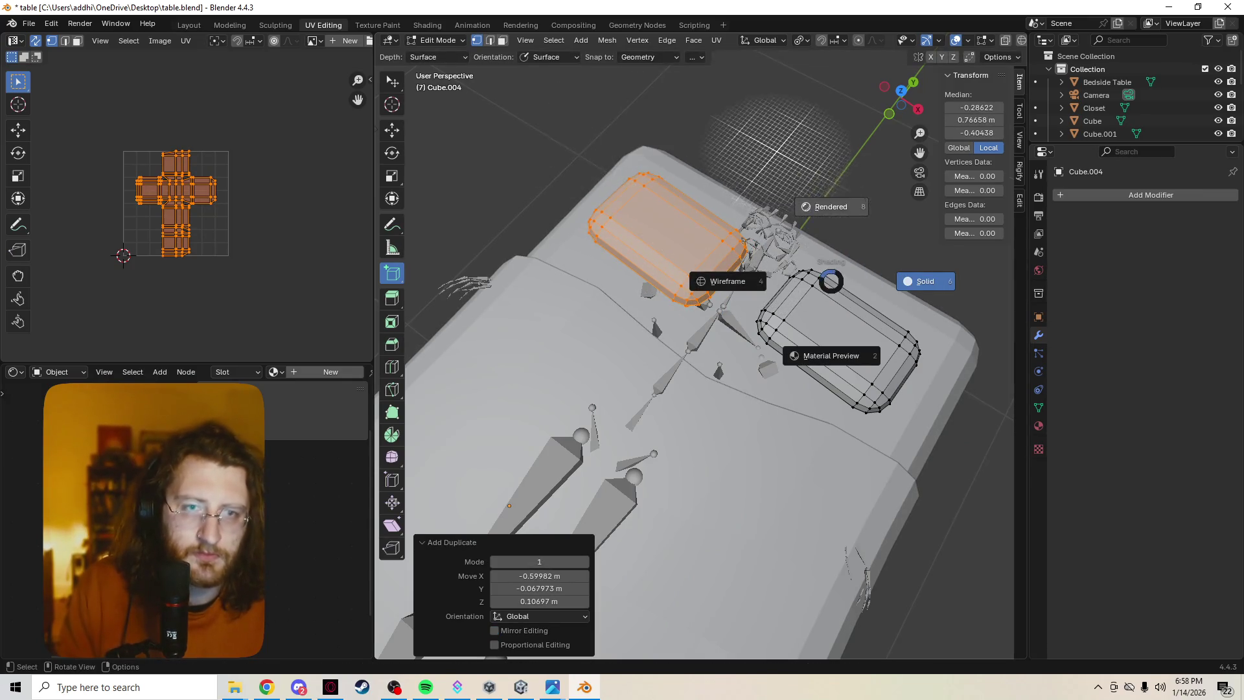
mouse_move(831, 280)
middle_down()
mouse_move(844, 155)
mouse_move(820, 295)
middle_up()
key(g)
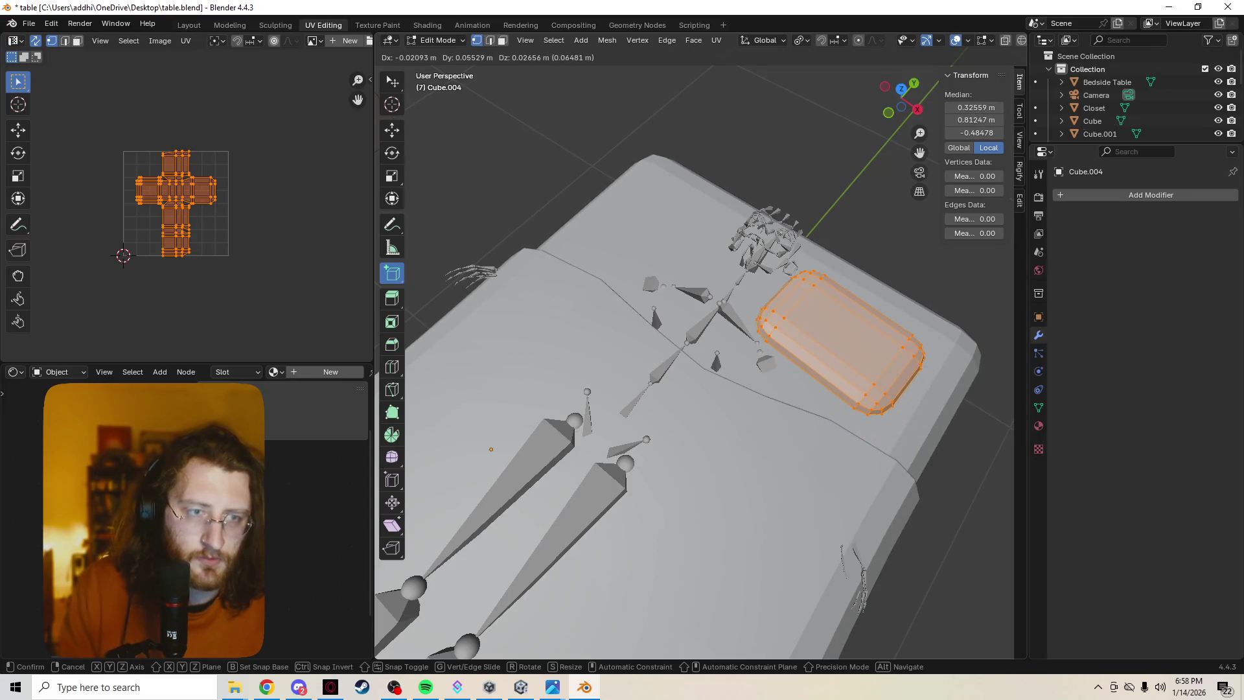
key(z)
key(shift+z)
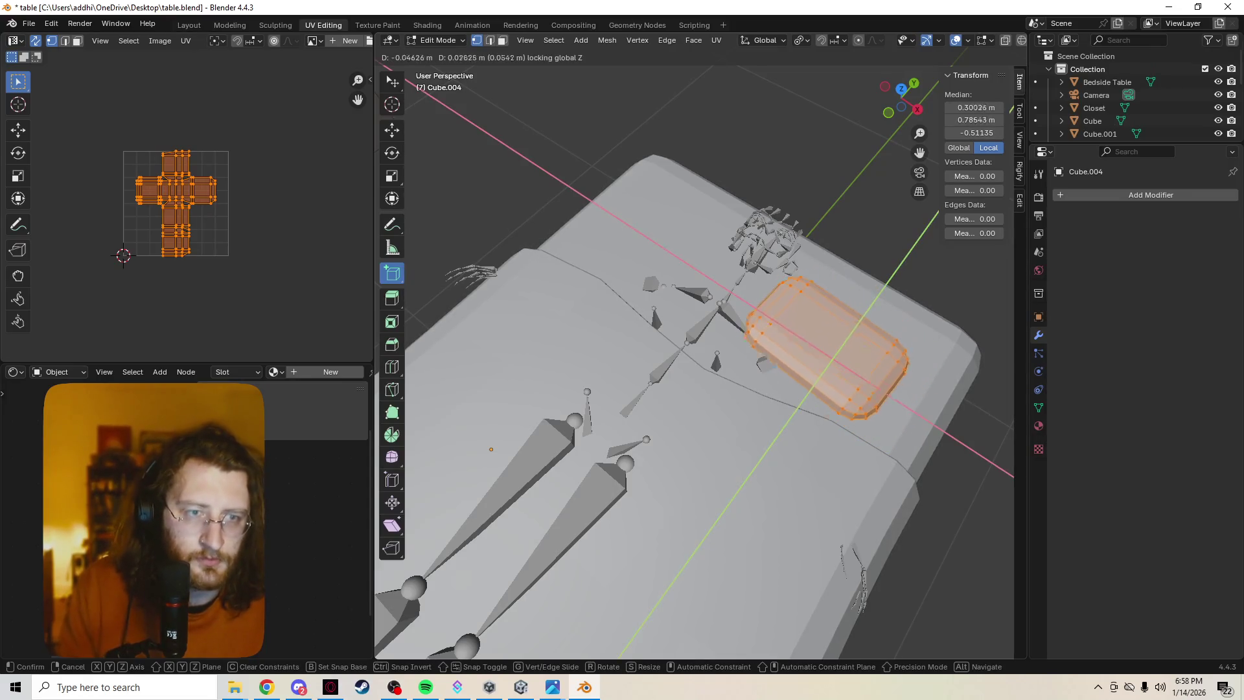
key(Return)
Duplicate the pillow again, place the copy on the left side, and turn it around Z.
key(shift+d)
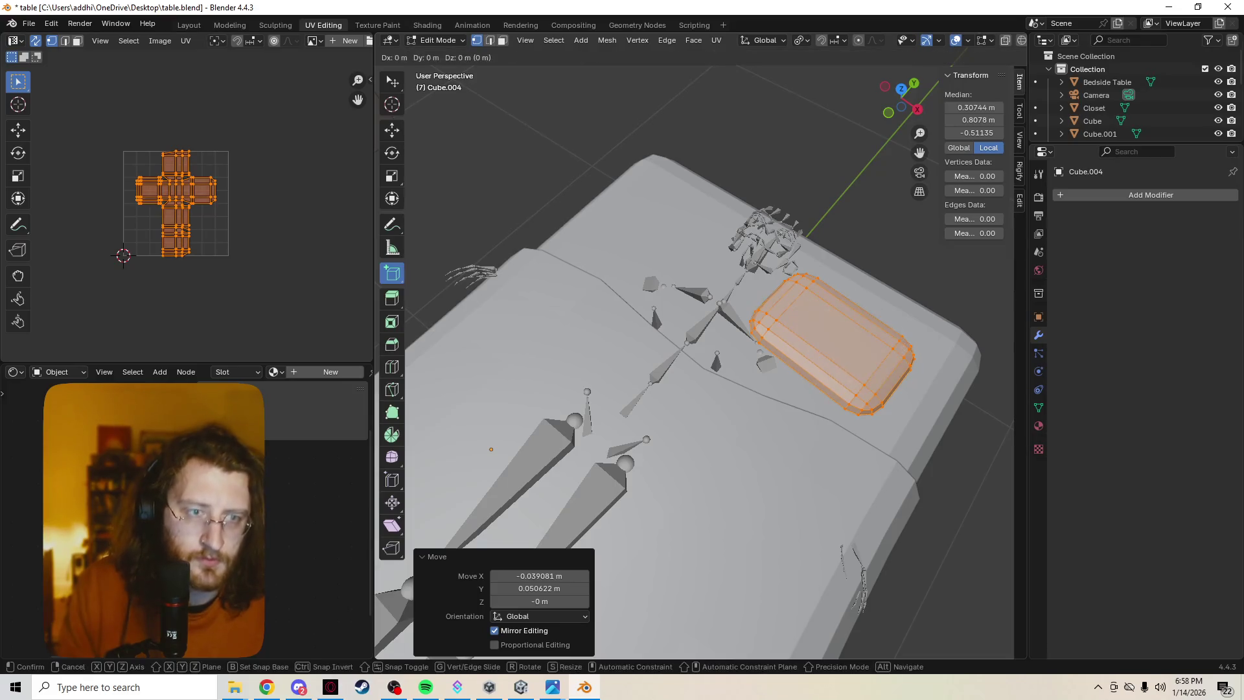
key(shift+z)
key(Return)
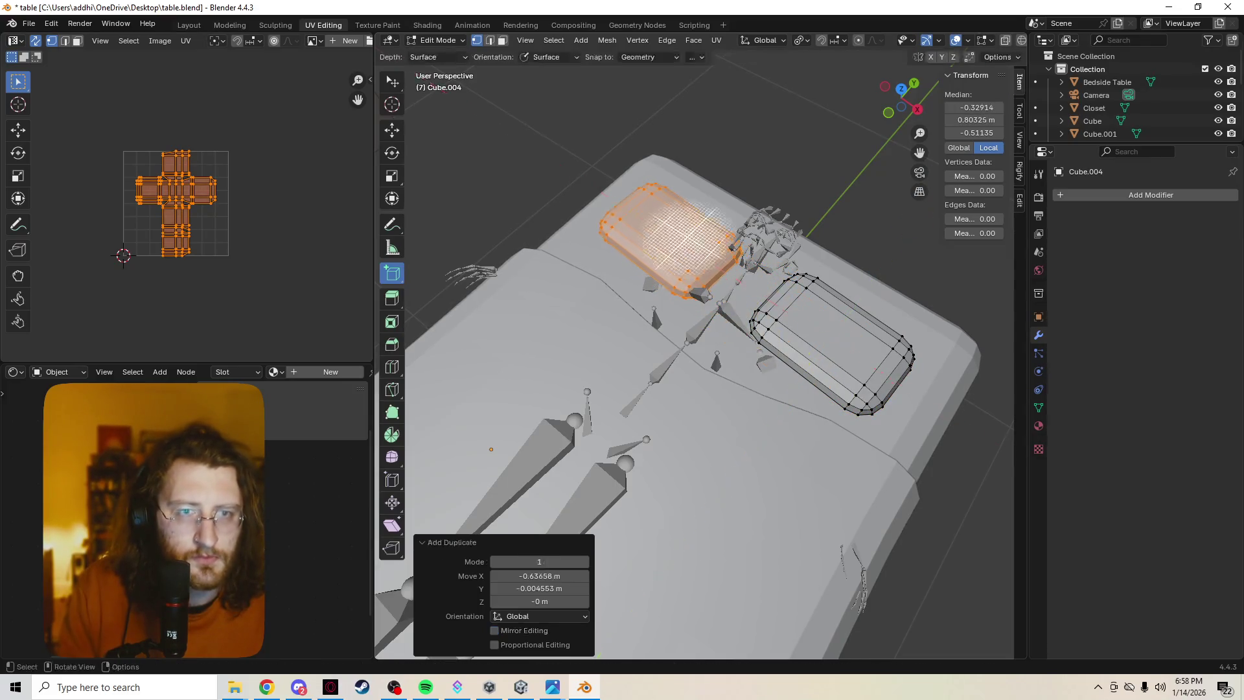
key(r)
key(z)
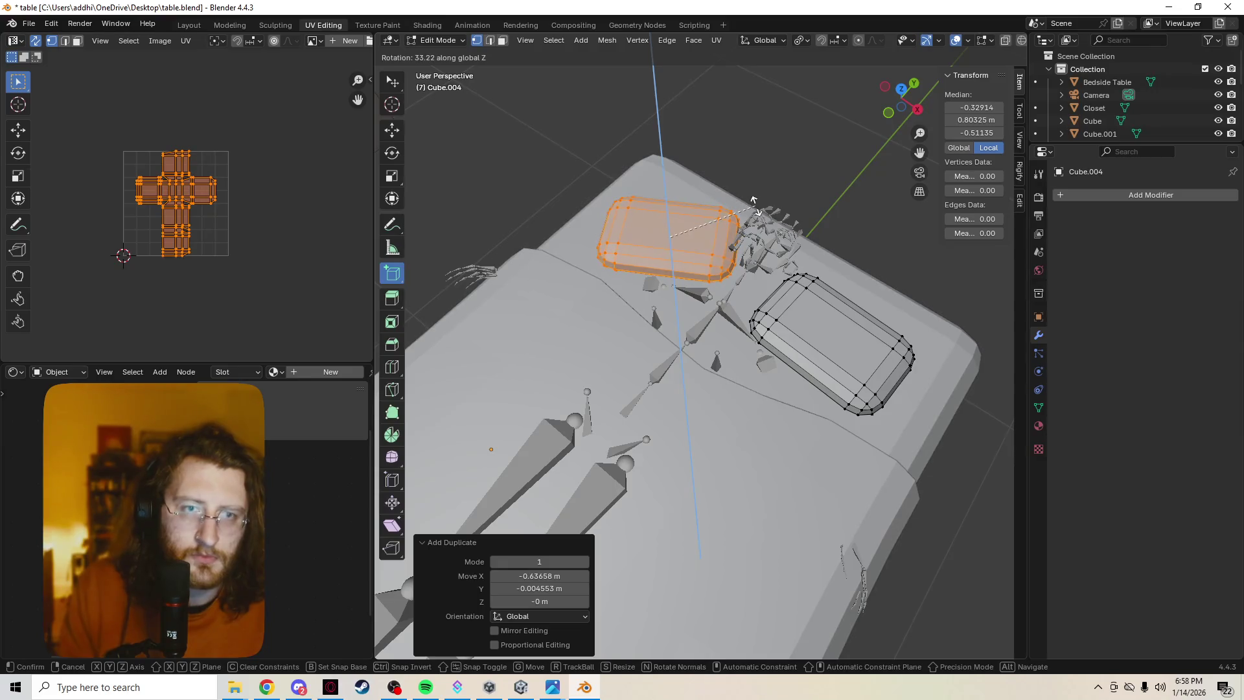
click(754, 224)
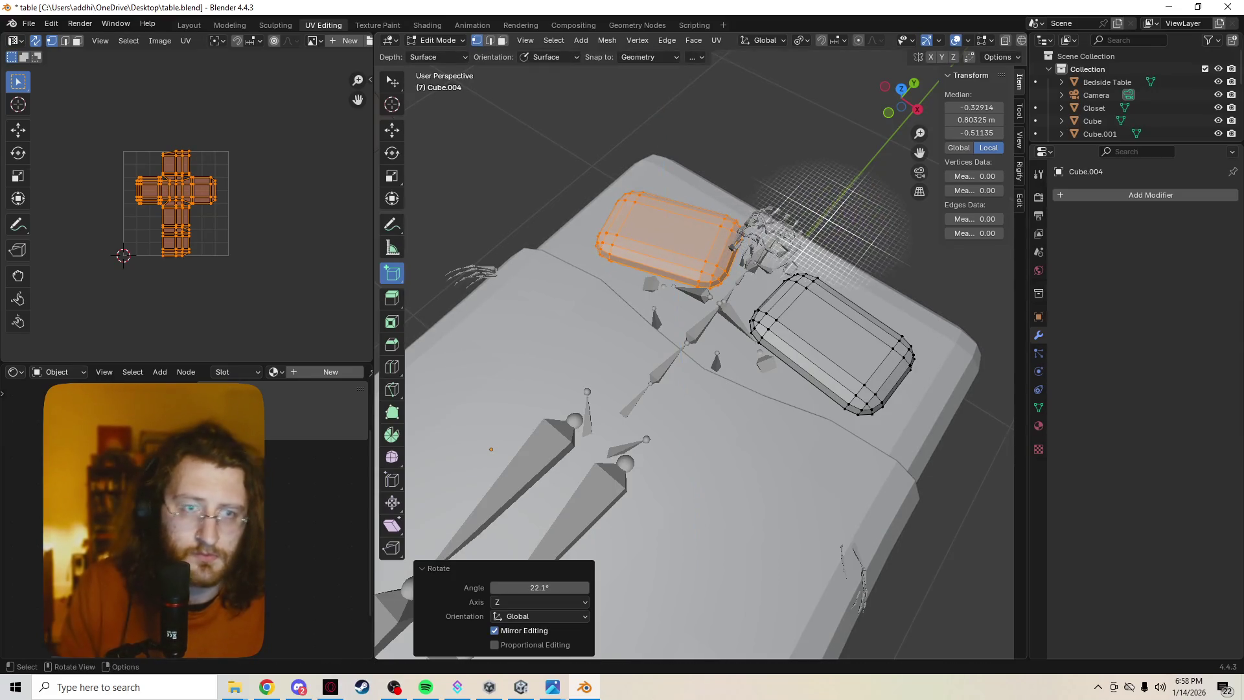
middle_drag(755, 223, 726, 233)
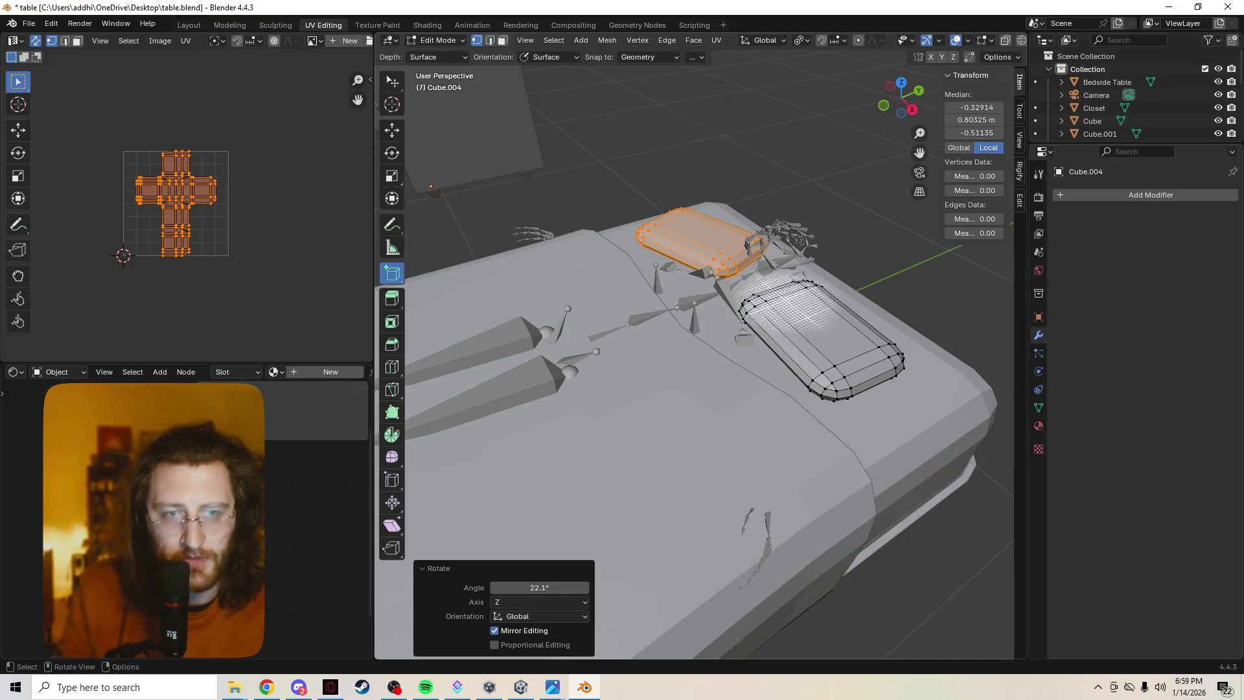
mouse_move(842, 307)
middle_down()
mouse_move(810, 294)
mouse_move(829, 337)
mouse_move(919, 279)
middle_up()
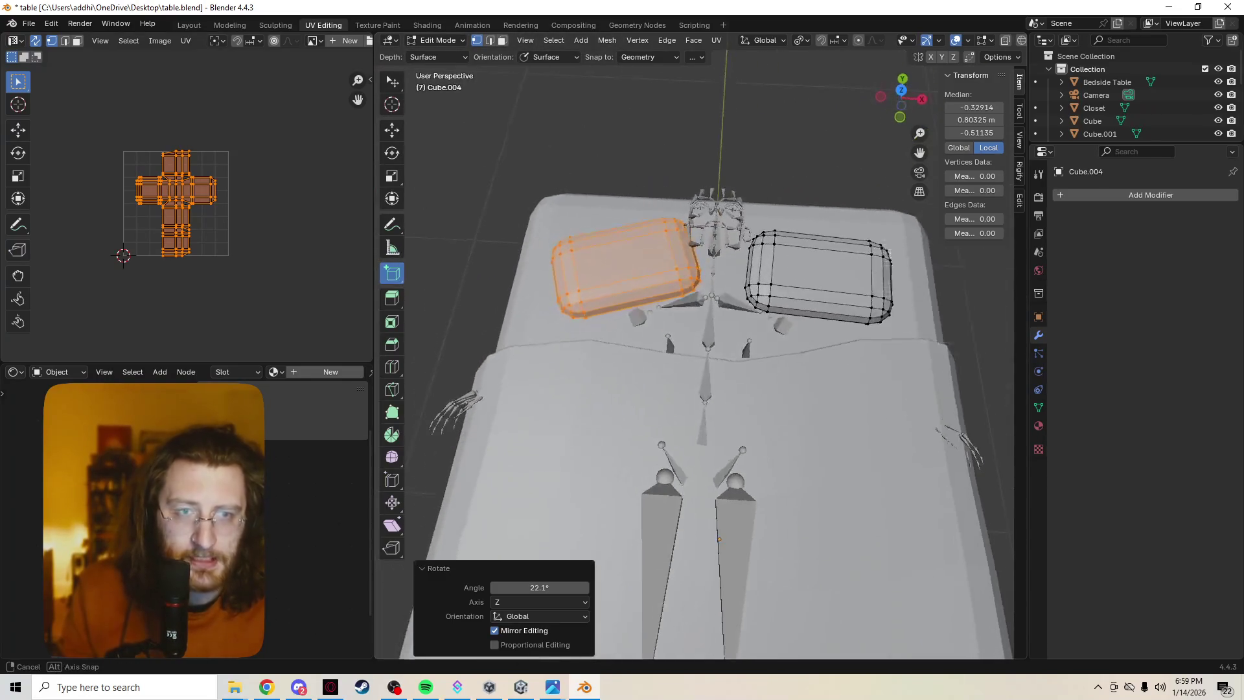
key(ctrl+z)
key(ctrl+z)
key(ctrl+z)
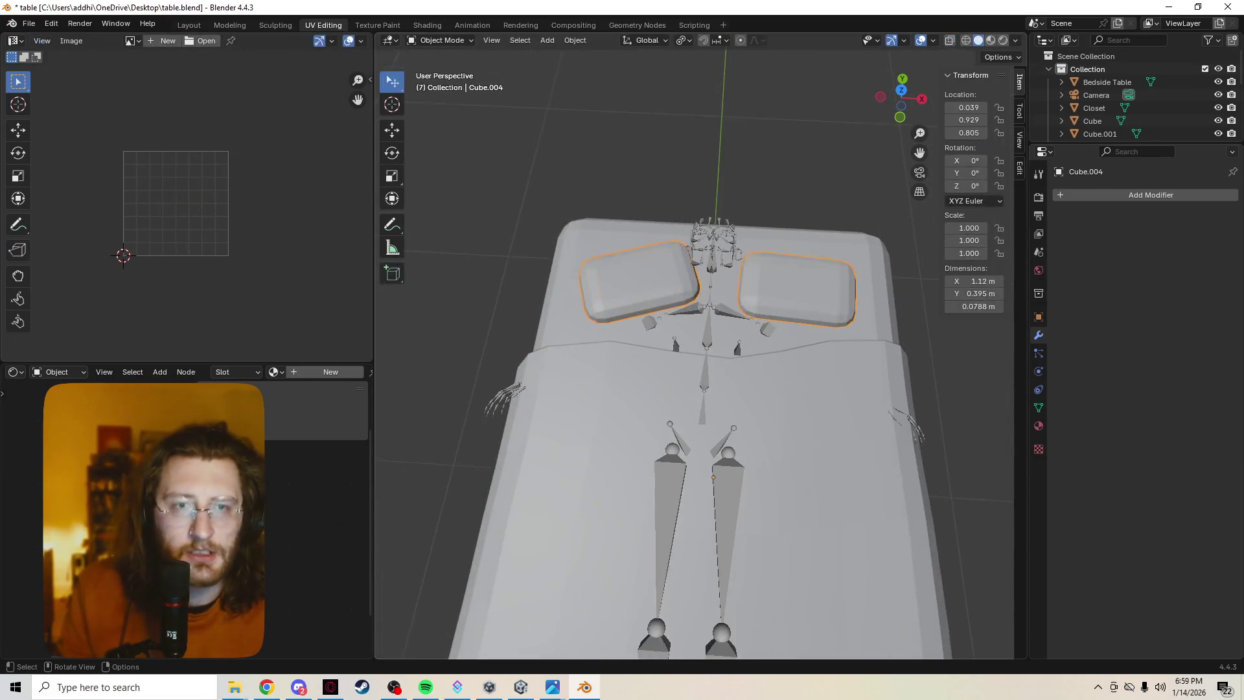
Enter edit mode on the pillows, enable proportional editing, and softly pull a corner vertex.
key(ctrl+z)
mouse_move(713, 324)
middle_down()
mouse_move(777, 246)
mouse_move(739, 304)
mouse_move(725, 356)
mouse_move(729, 334)
middle_up()
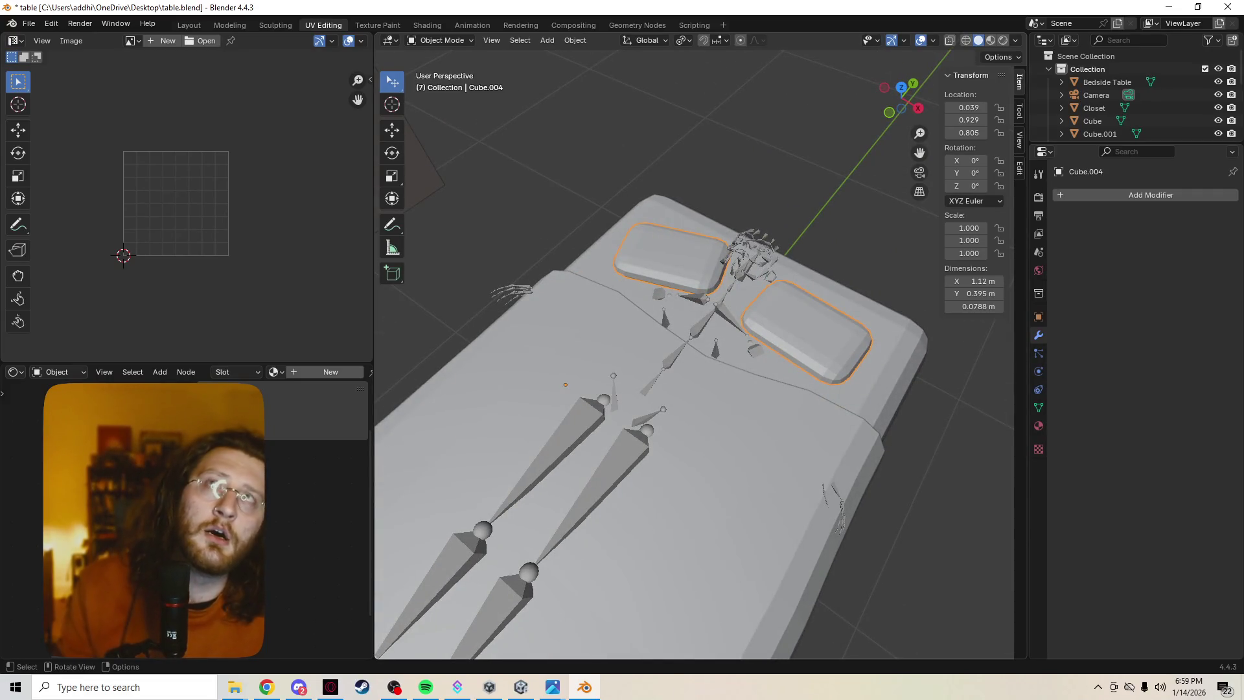
scroll(693, 356, up, 4)
key(Tab)
click(693, 40)
click(693, 40)
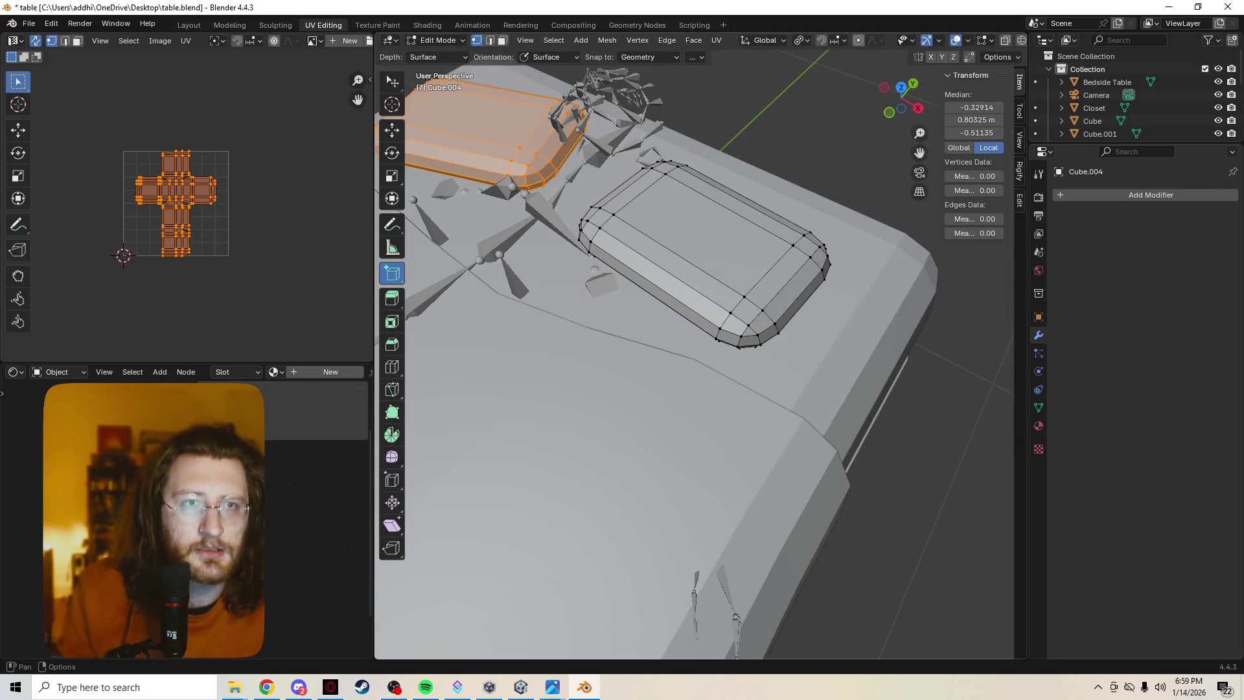
key(o)
click(738, 345)
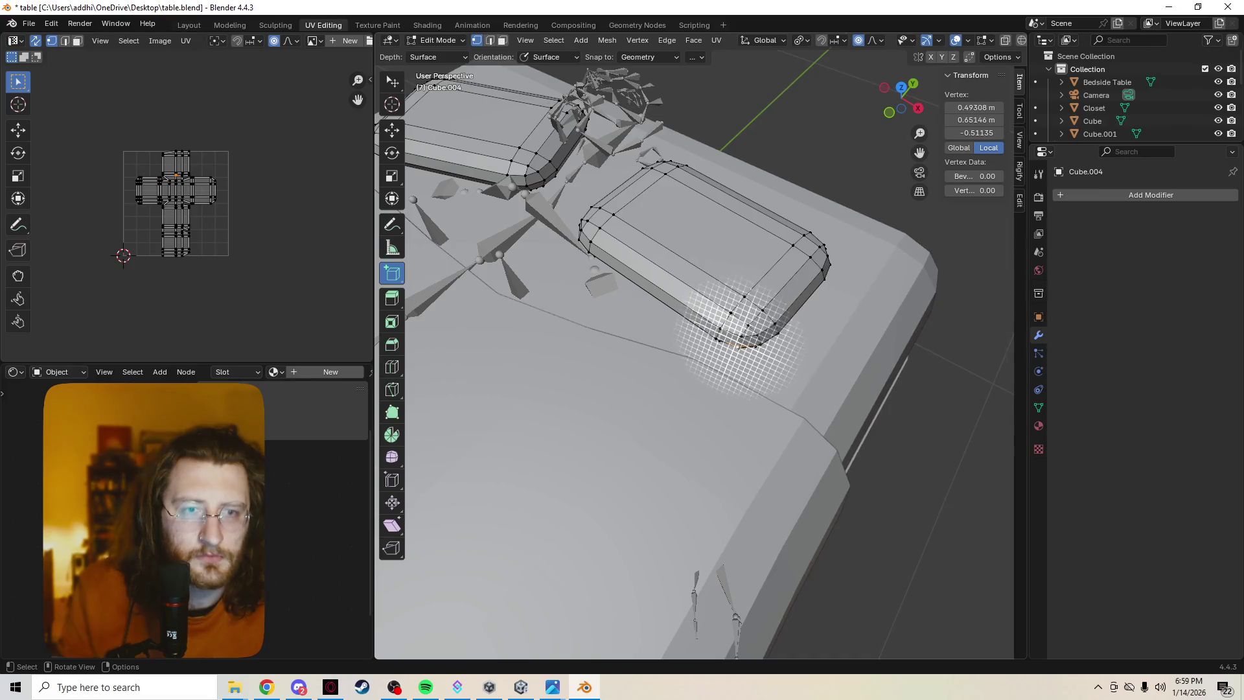
key(w)
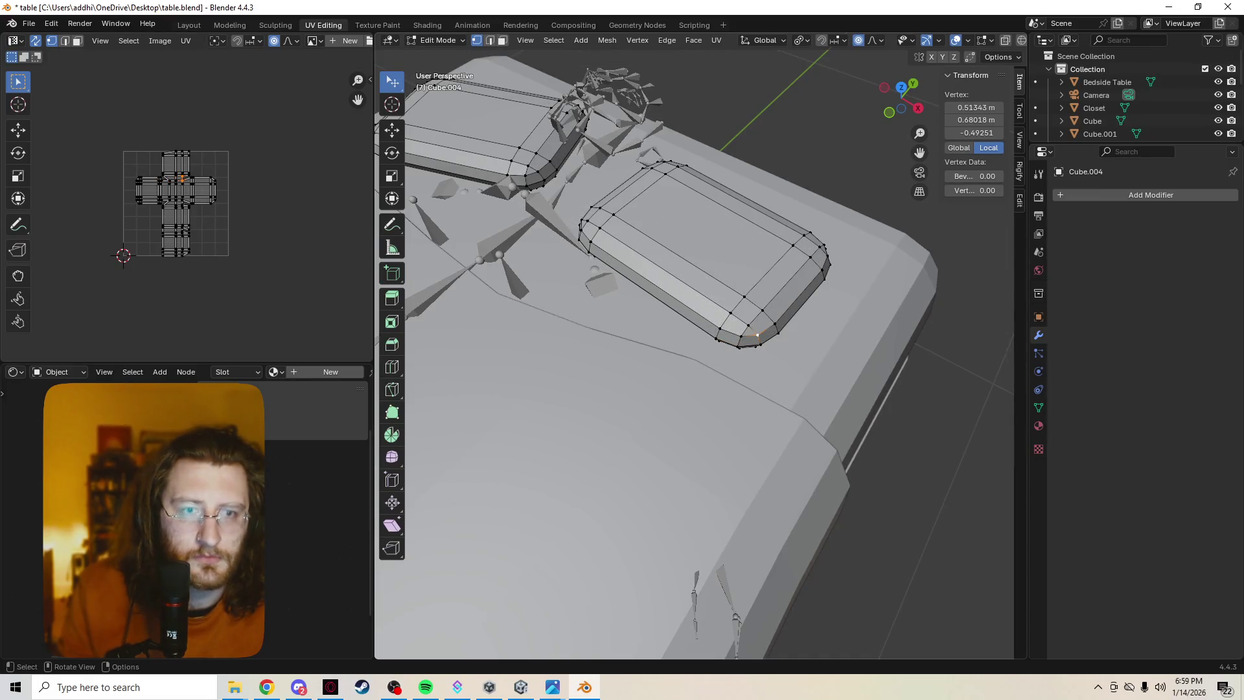
key(g)
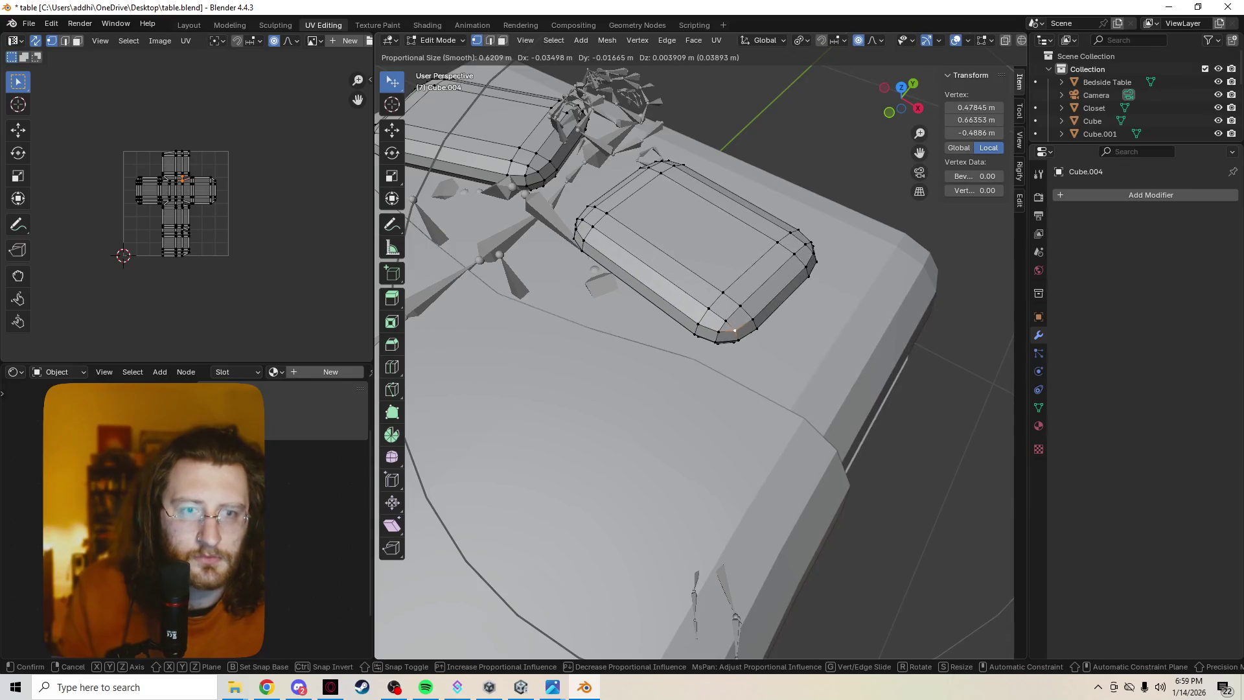
scroll(757, 350, down, 2)
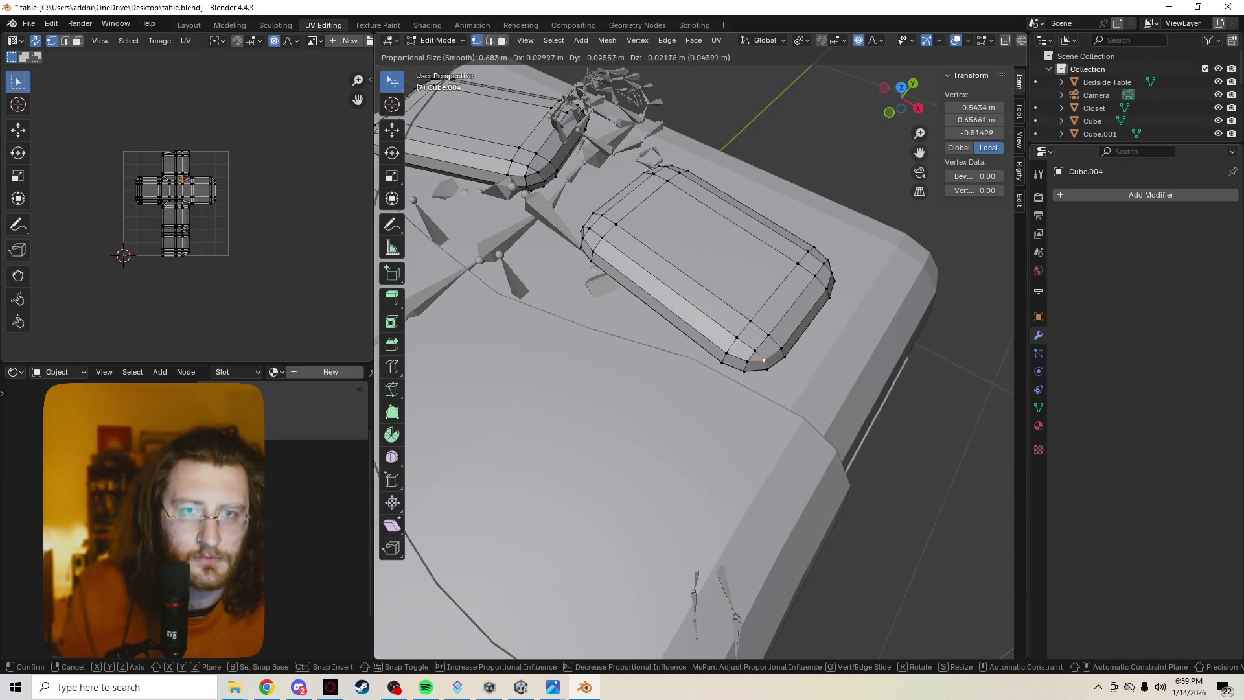
key(Return)
Shift another pillow corner vertex horizontally, undoing an extra move.
middle_drag(712, 389, 687, 259)
middle_drag(713, 356, 713, 382)
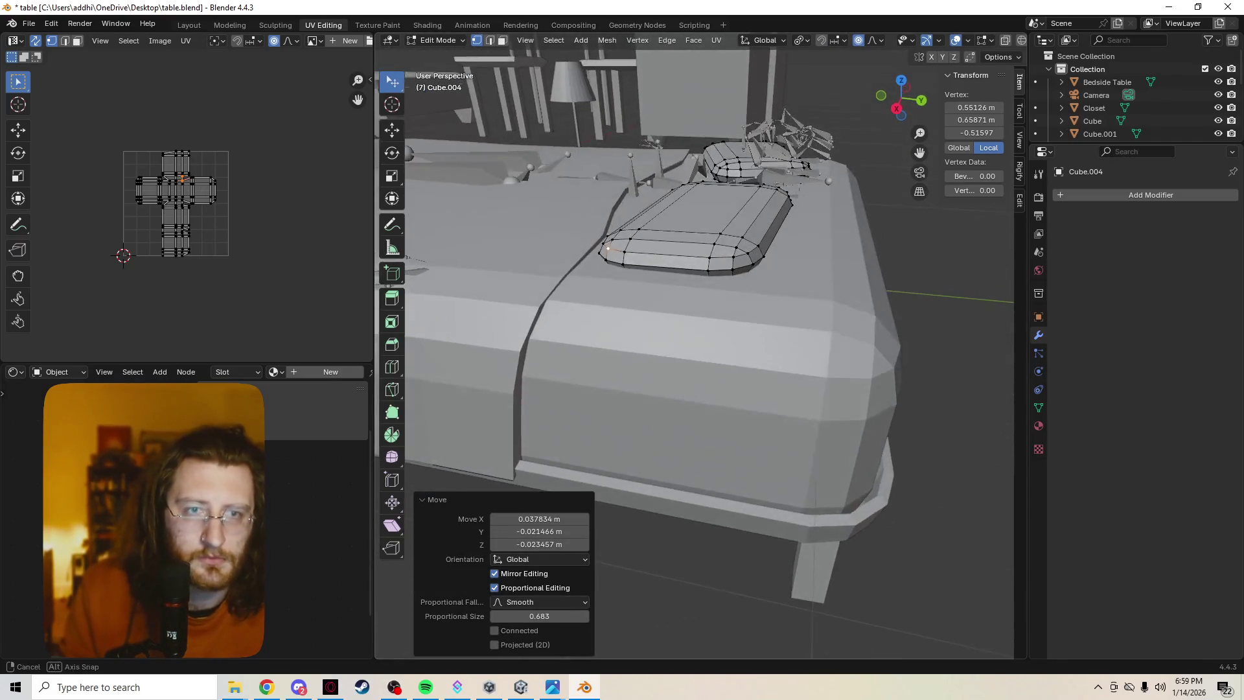
click(754, 259)
key(g)
key(shift+z)
key(Return)
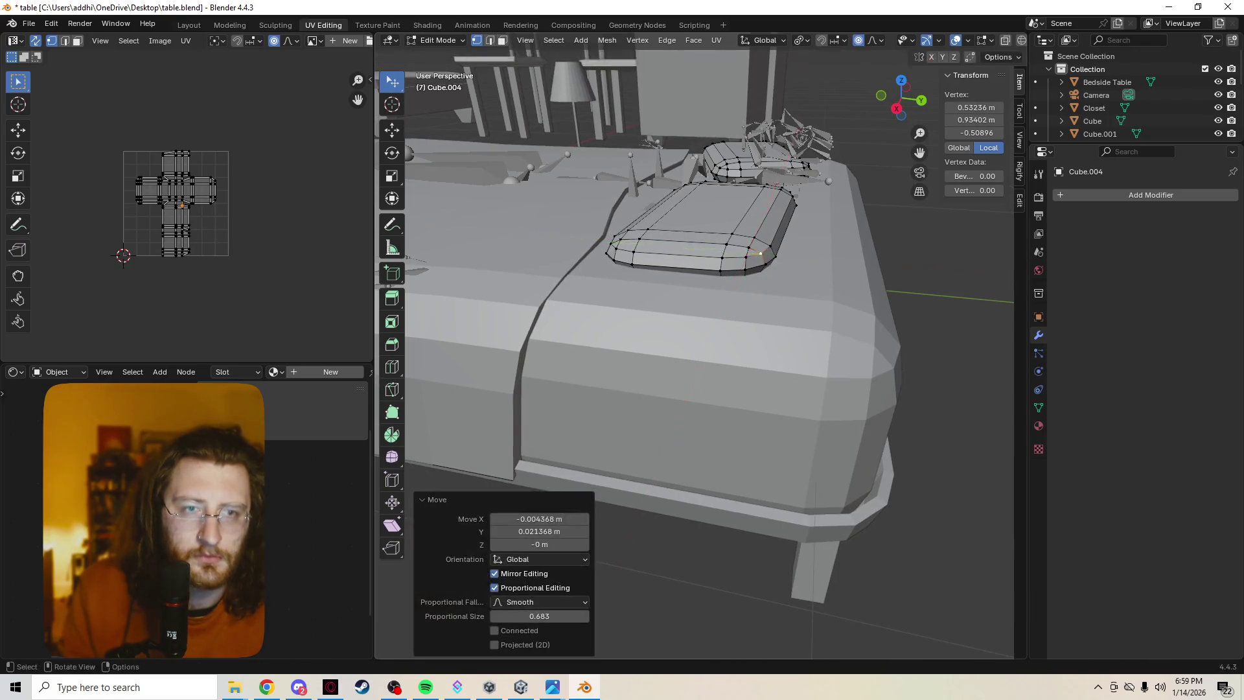
middle_drag(712, 324, 712, 363)
key(g)
key(Return)
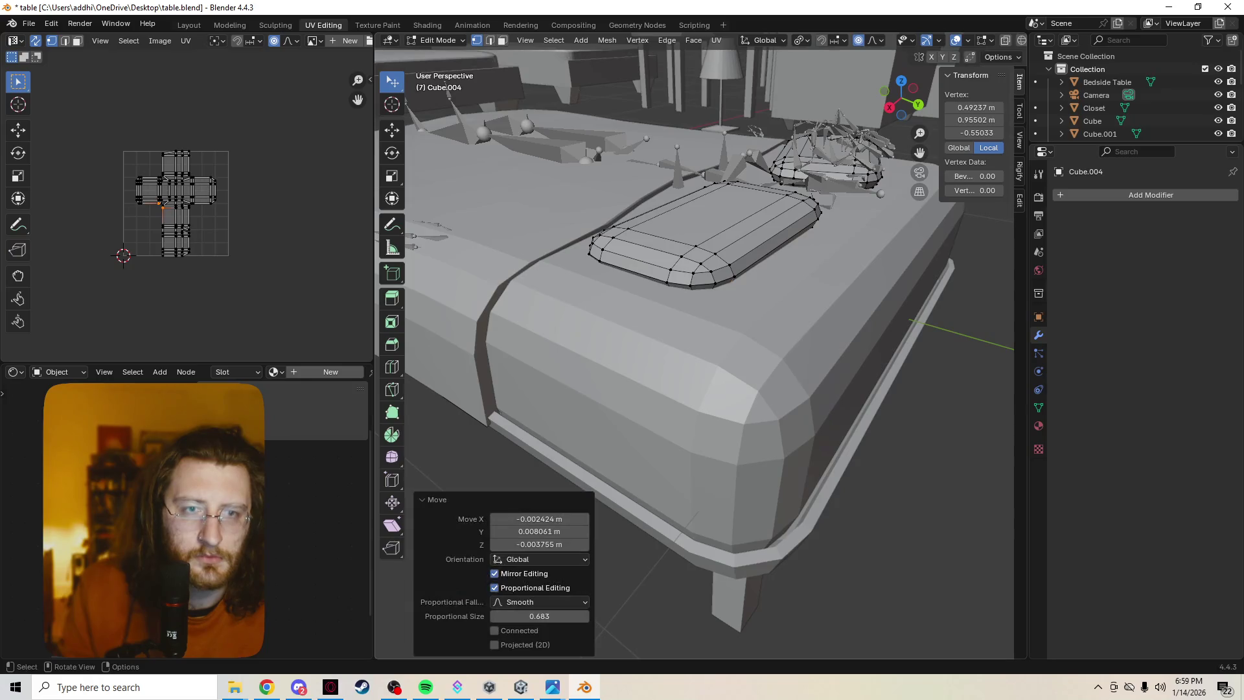
key(ctrl+z)
key(shift+z)
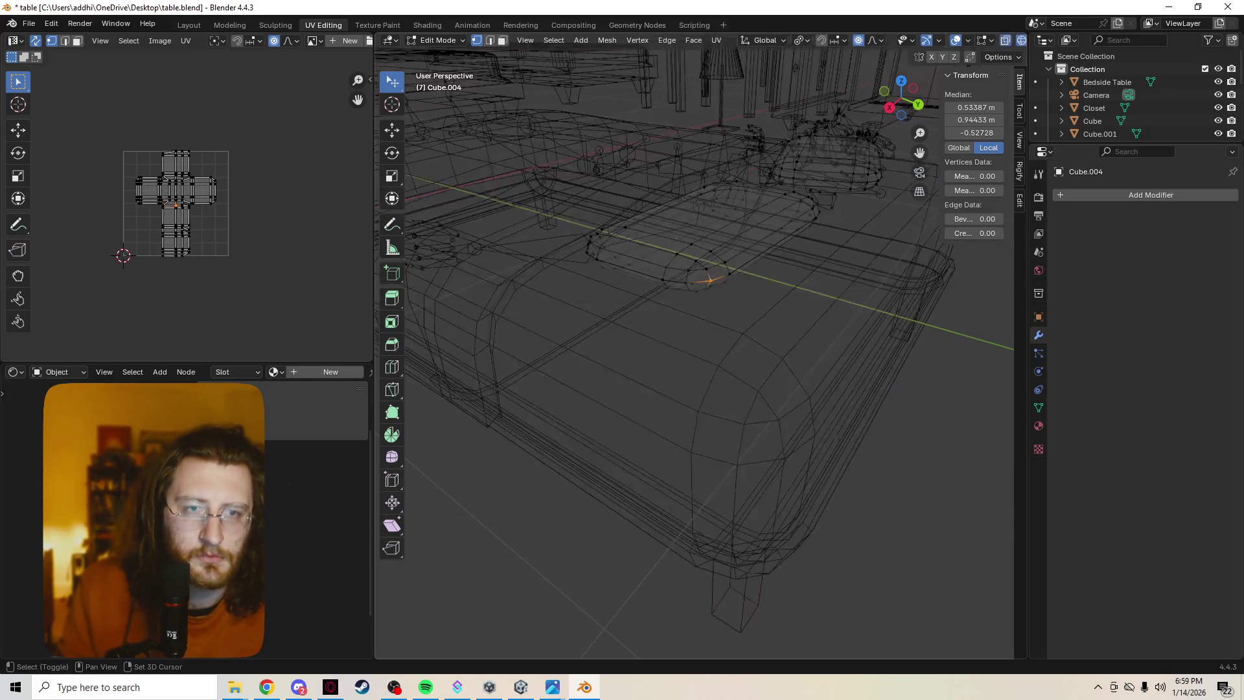
key(shift+z)
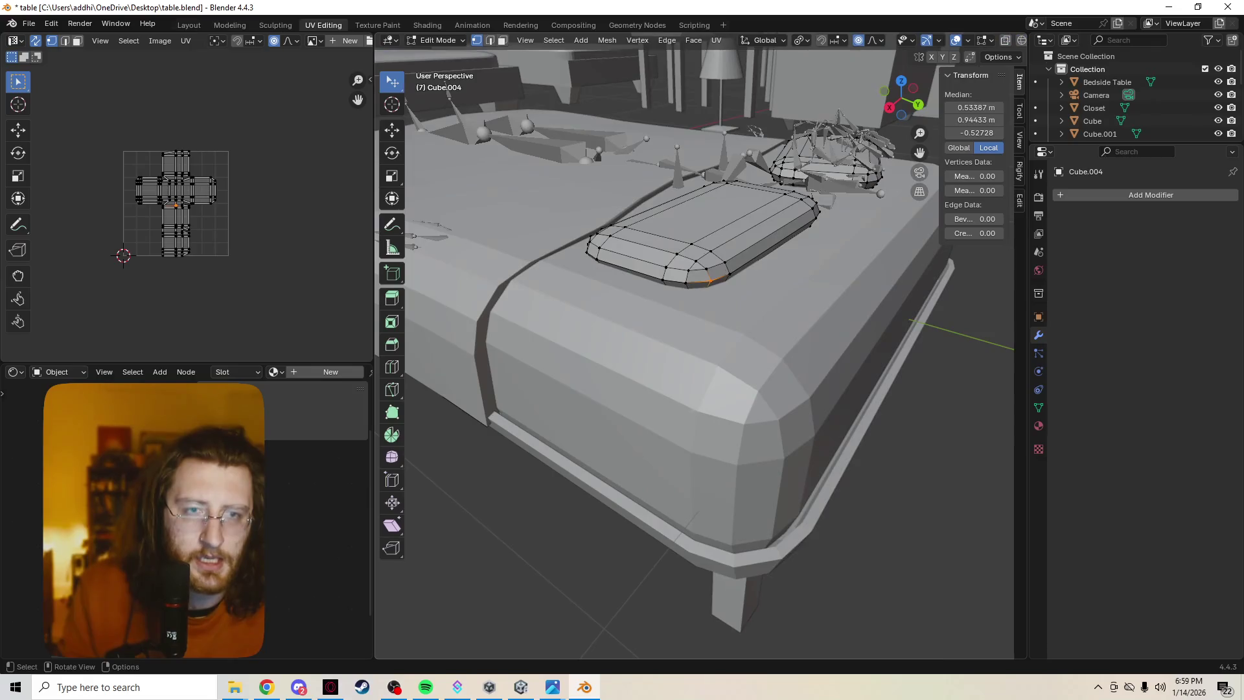
Softly adjust a pillow edge vertex, then move two vertices together in the horizontal plane.
key(g)
scroll(711, 279, up, 8)
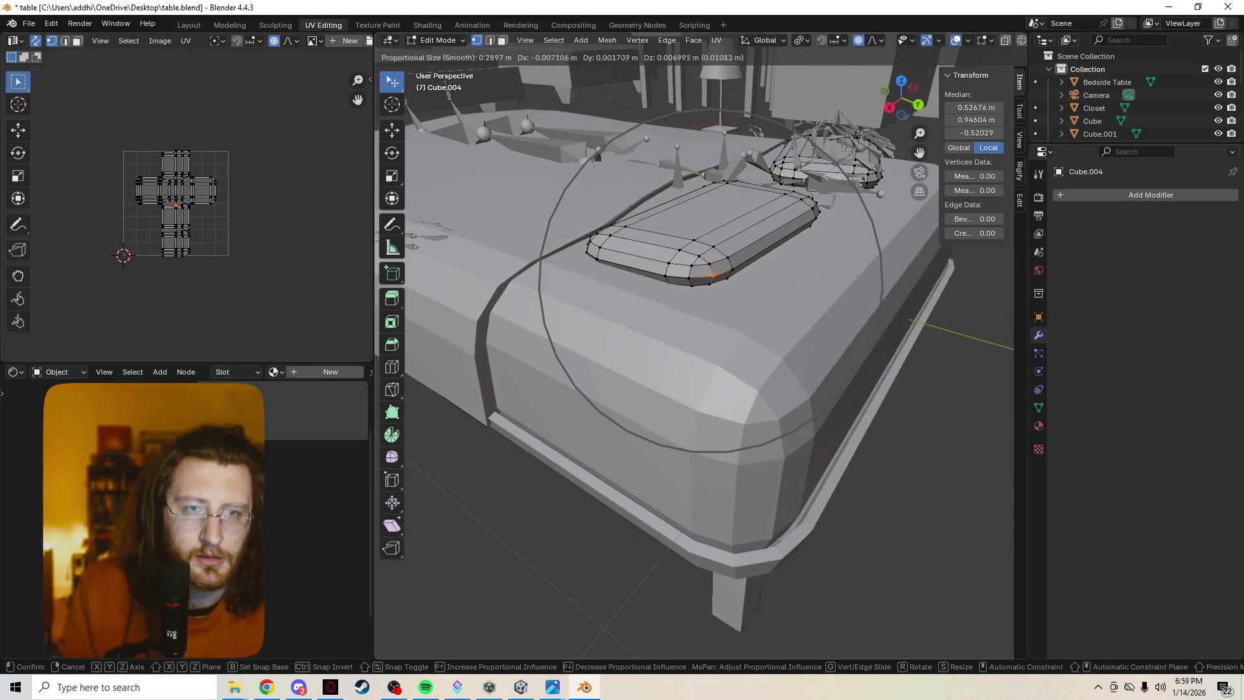
scroll(711, 280, up, 1)
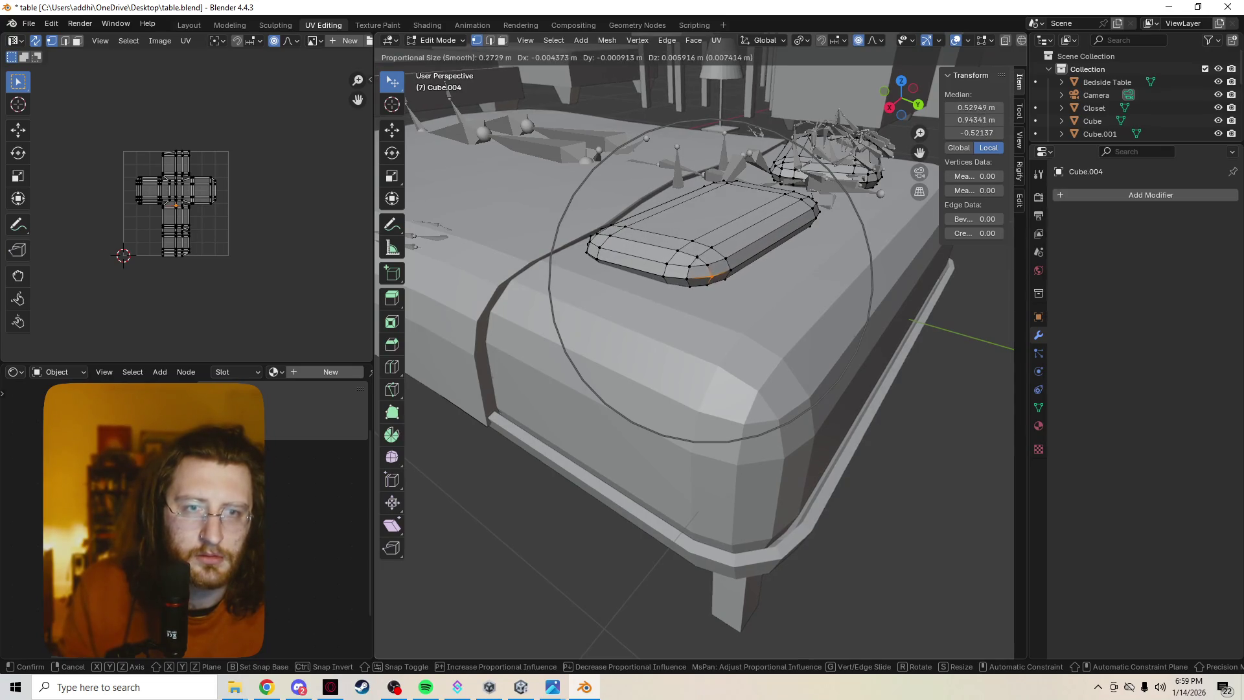
click(712, 278)
shift+click(688, 266)
key(g)
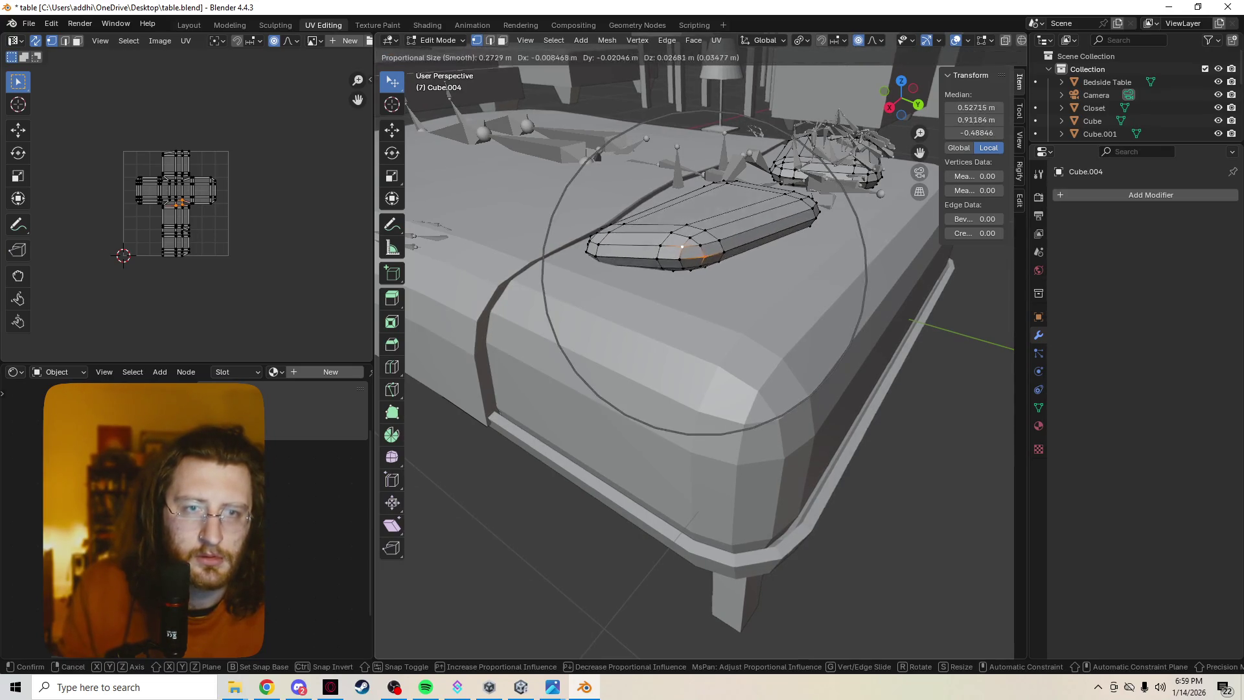
key(shift+z)
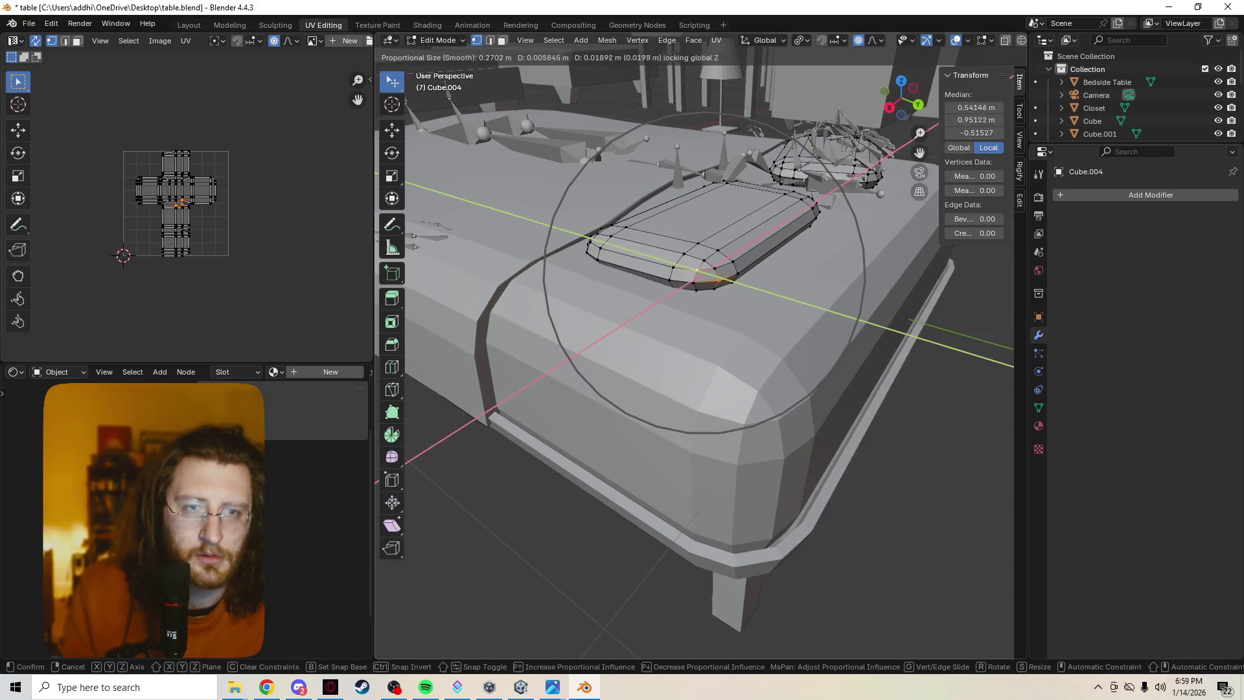
key(Return)
Nudge two more pillow vertices horizontally with soft falloff.
middle_drag(713, 323, 661, 453)
mouse_move(693, 349)
middle_down()
mouse_move(687, 375)
mouse_move(739, 402)
middle_up()
scroll(686, 376, up, 4)
click(559, 269)
key(g)
key(shift+z)
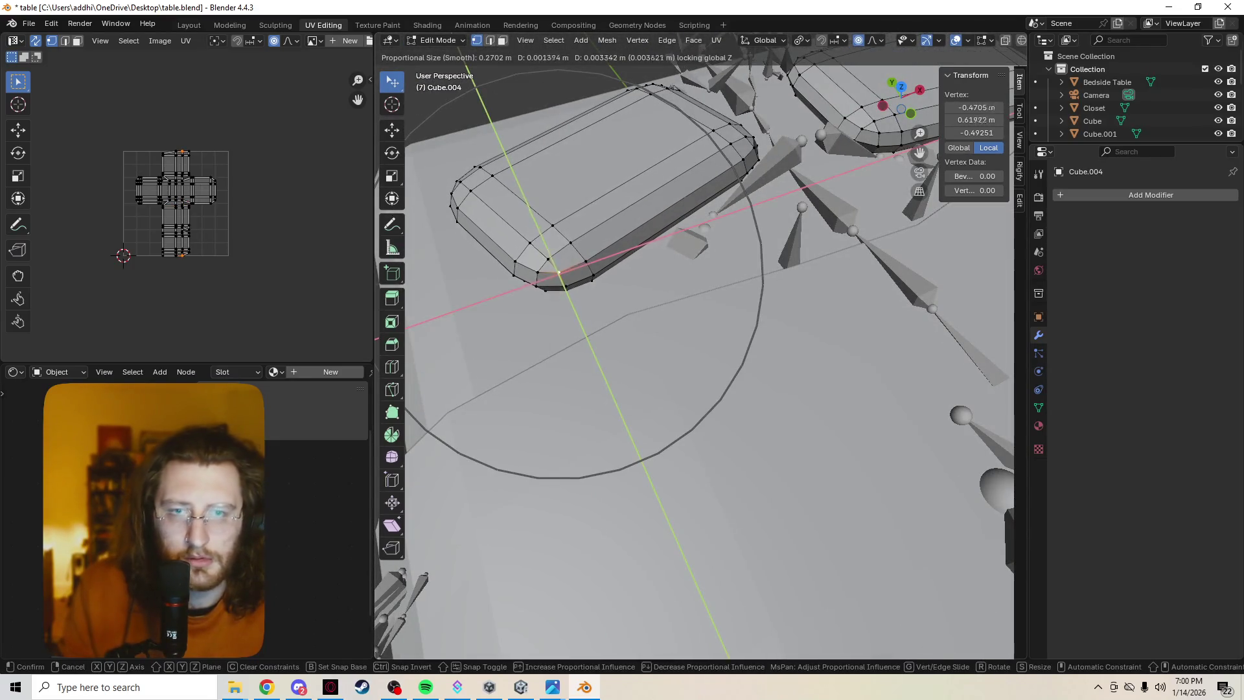
key(Return)
click(487, 170)
key(g)
key(shift+z)
key(Return)
Raise a vertex on the pillow's top edge slightly along Z.
middle_drag(693, 350, 647, 376)
key(shift+z)
click(817, 188)
key(z)
click(919, 187)
key(g)
key(z)
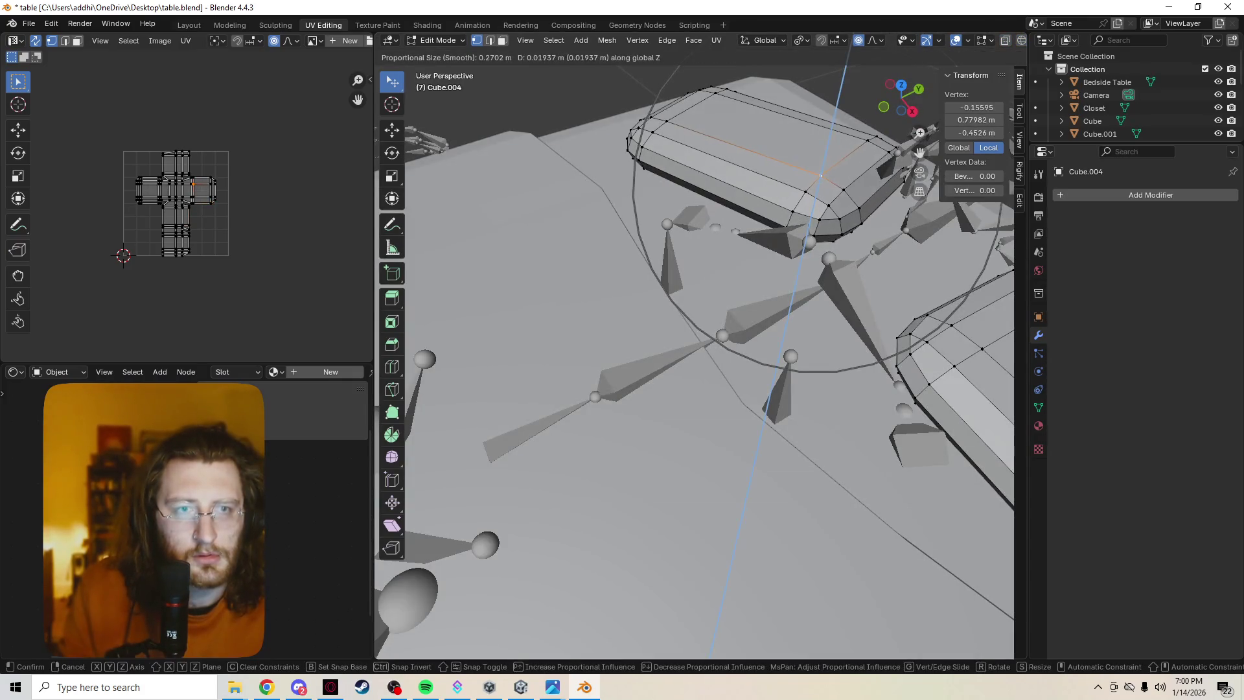
key(Return)
Undo the raise and slide that top-edge vertex horizontally instead.
key(shift+z)
key(shift+z)
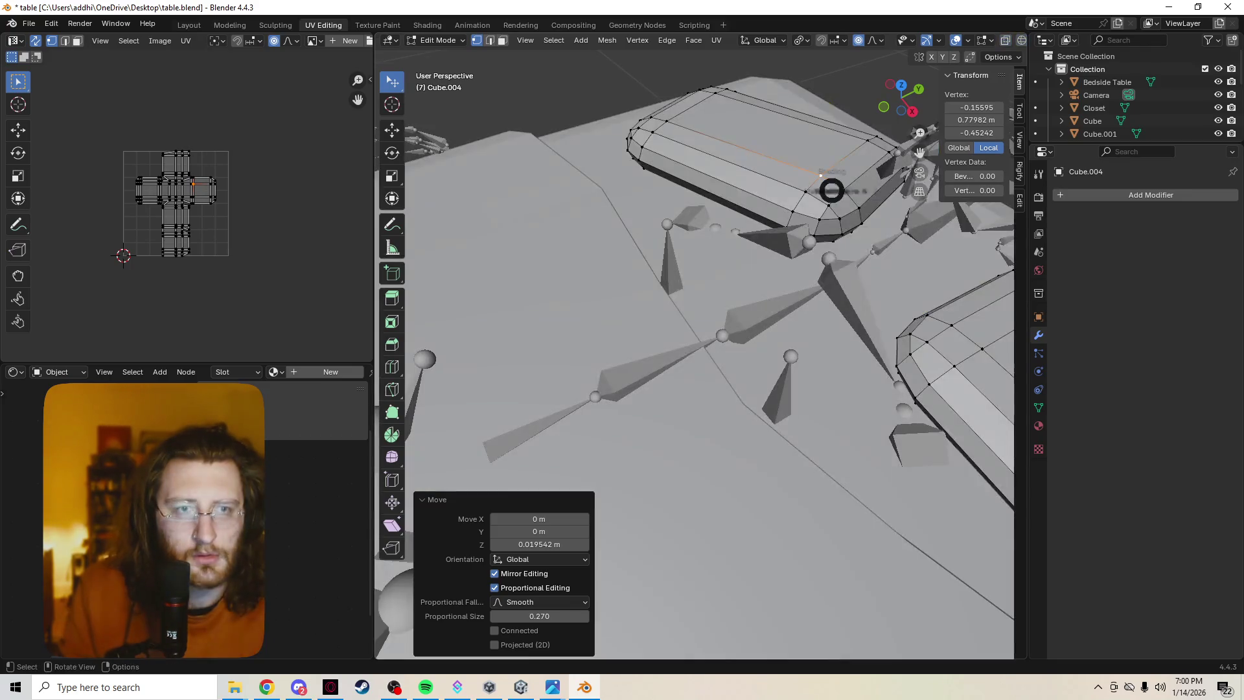
key(shift+z)
key(shift+z)
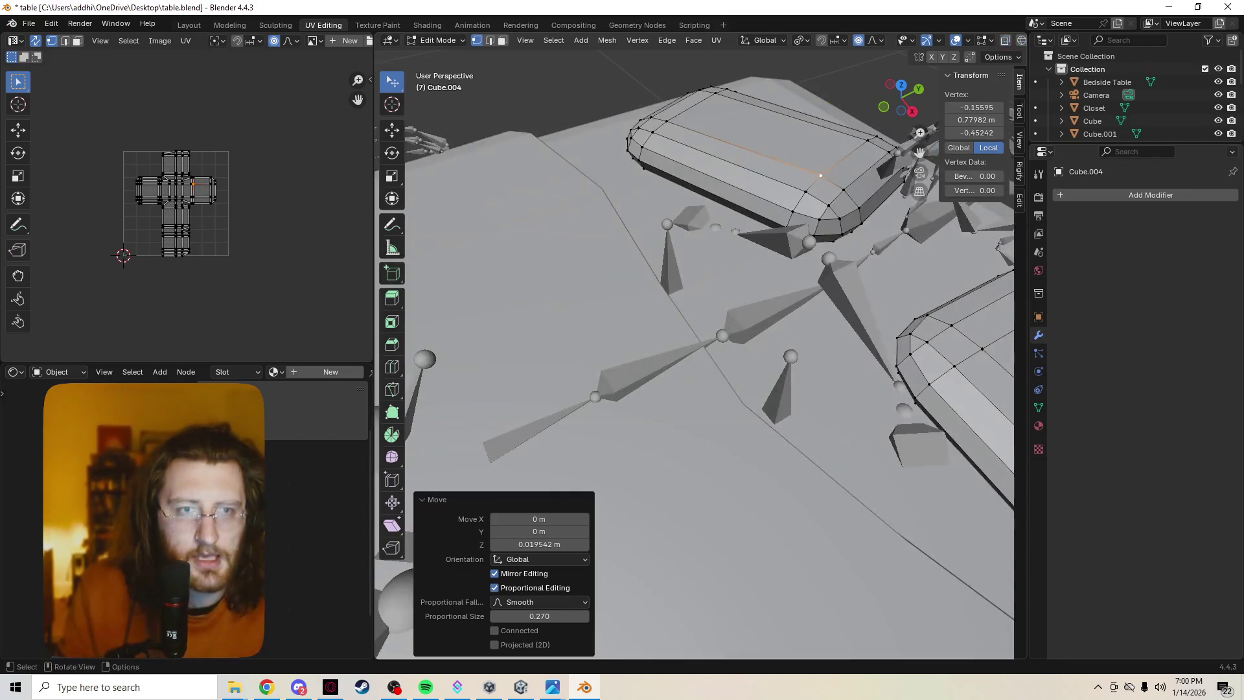
key(ctrl+z)
key(g)
key(z)
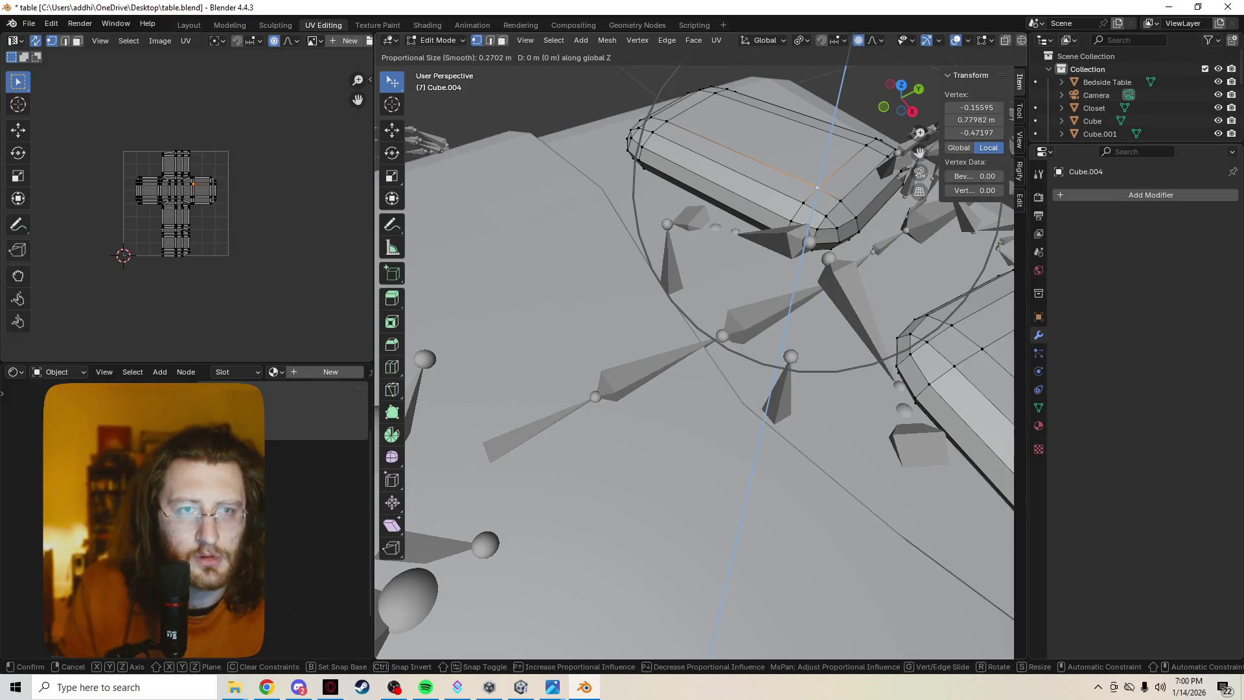
key(shift+z)
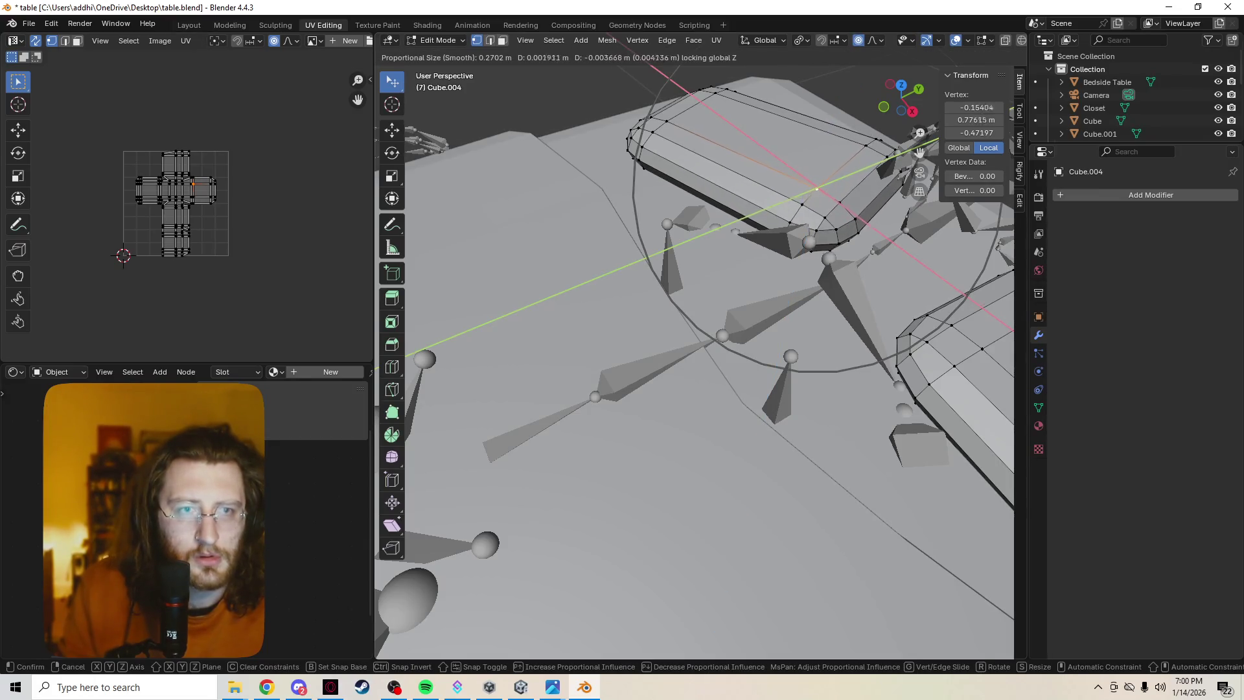
key(Return)
Softly move a vertex on the right pillow, then deselect everything.
mouse_move(817, 184)
middle_down()
mouse_move(748, 327)
mouse_move(716, 113)
middle_up()
click(904, 277)
key(g)
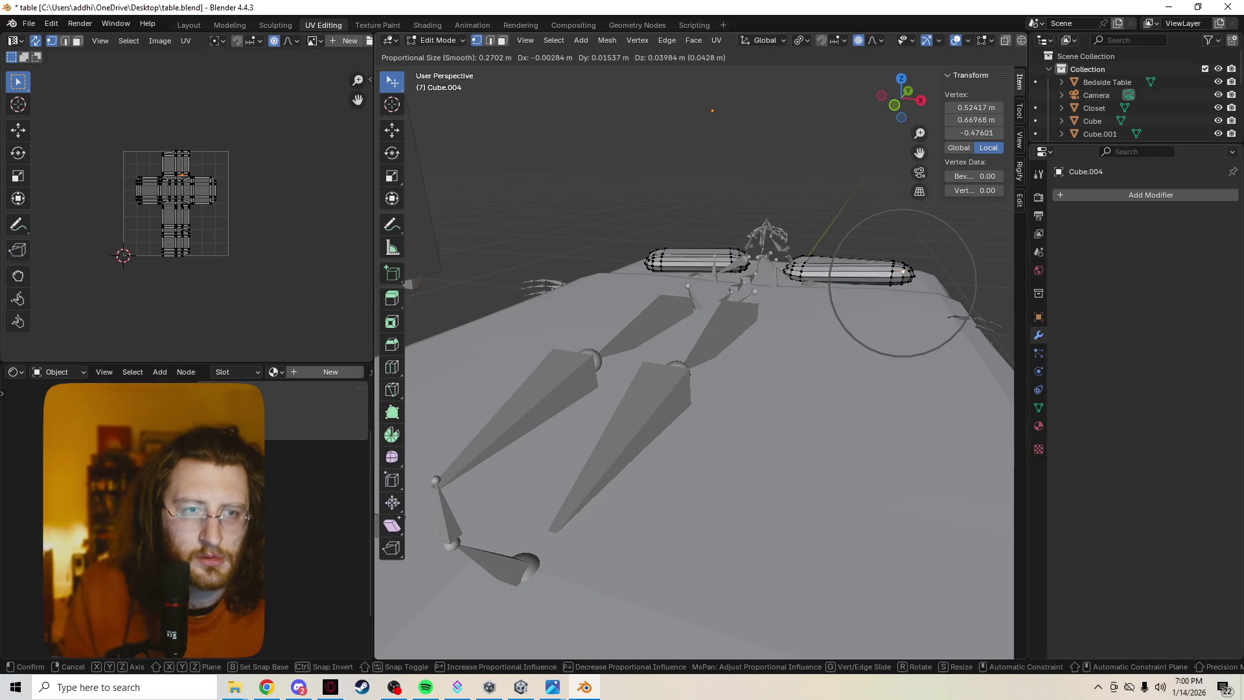
key(Return)
key(alt+a)
middle_drag(904, 278, 920, 311)
scroll(920, 311, up, 5)
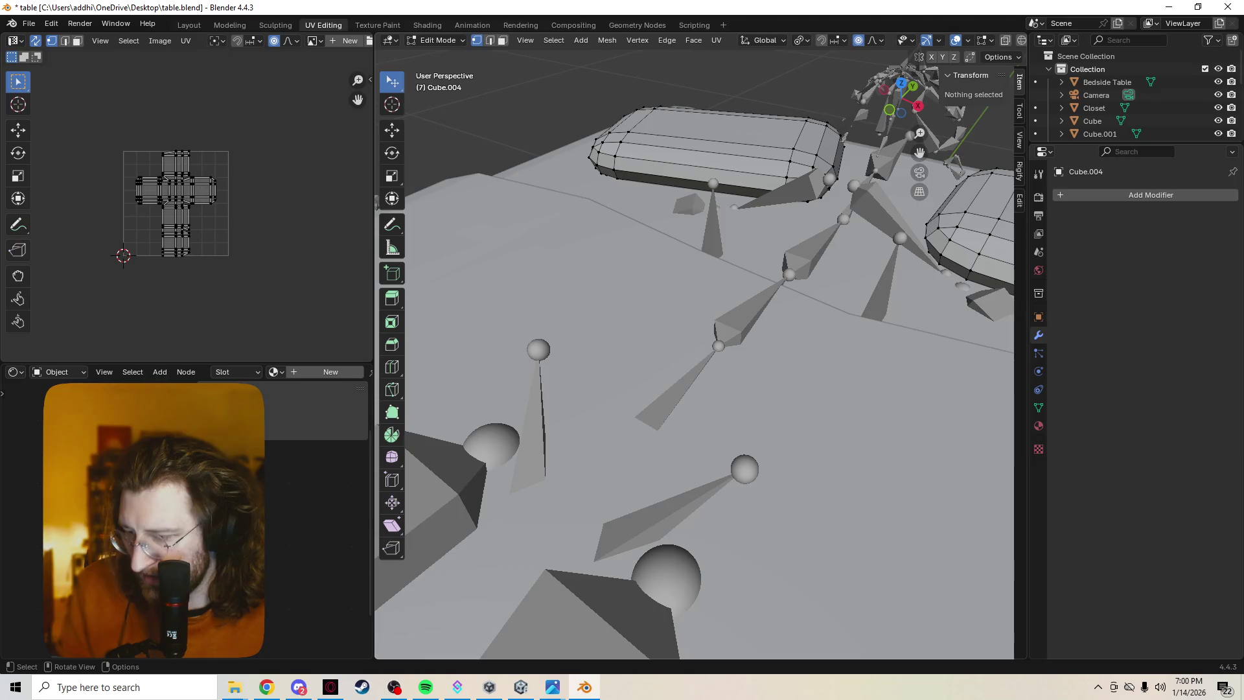
Check the reshaped pillows in wireframe from Object Mode, then return to editing with Loop Cut.
key(Tab)
mouse_move(693, 350)
middle_down()
mouse_move(621, 304)
mouse_move(611, 147)
middle_up()
key(z)
click(511, 147)
mouse_move(511, 148)
middle_down()
mouse_move(486, 167)
mouse_move(476, 255)
mouse_move(646, 246)
middle_up()
key(z)
click(742, 246)
middle_drag(742, 246, 667, 324)
key(Tab)
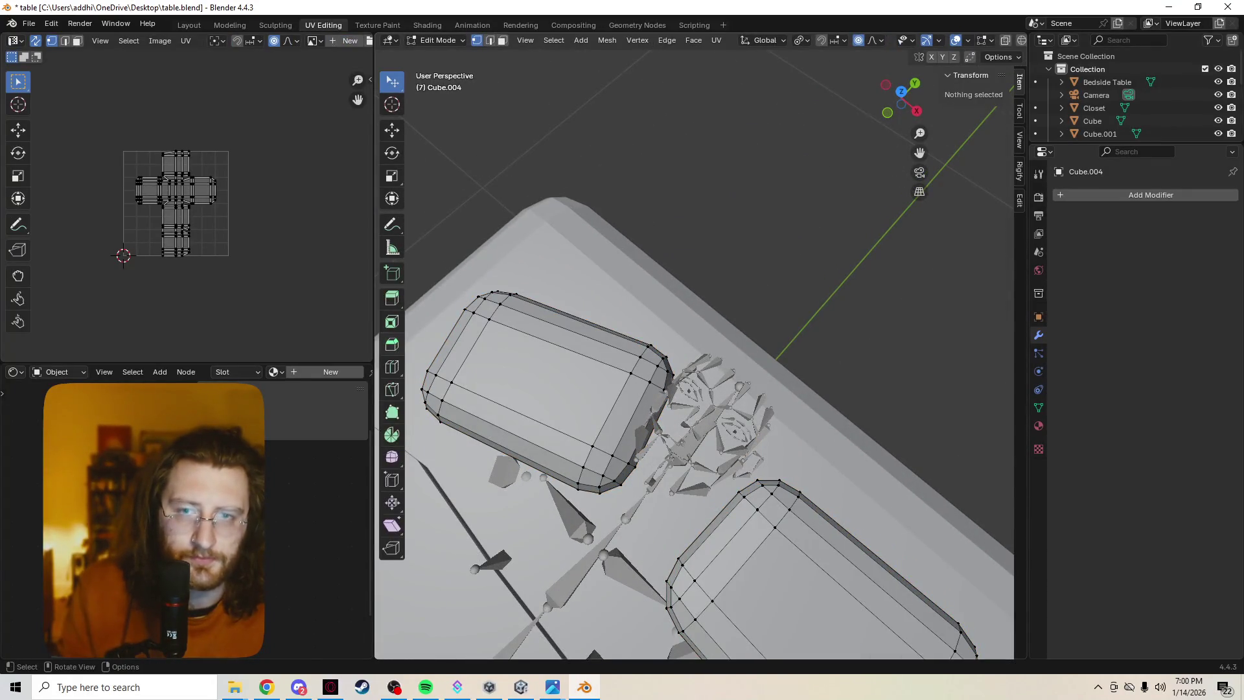
click(391, 366)
Add a lengthwise edge loop along the left pillow, centred with Factor 0.
key(ctrl+e)
key(Escape)
drag(531, 320, 538, 325)
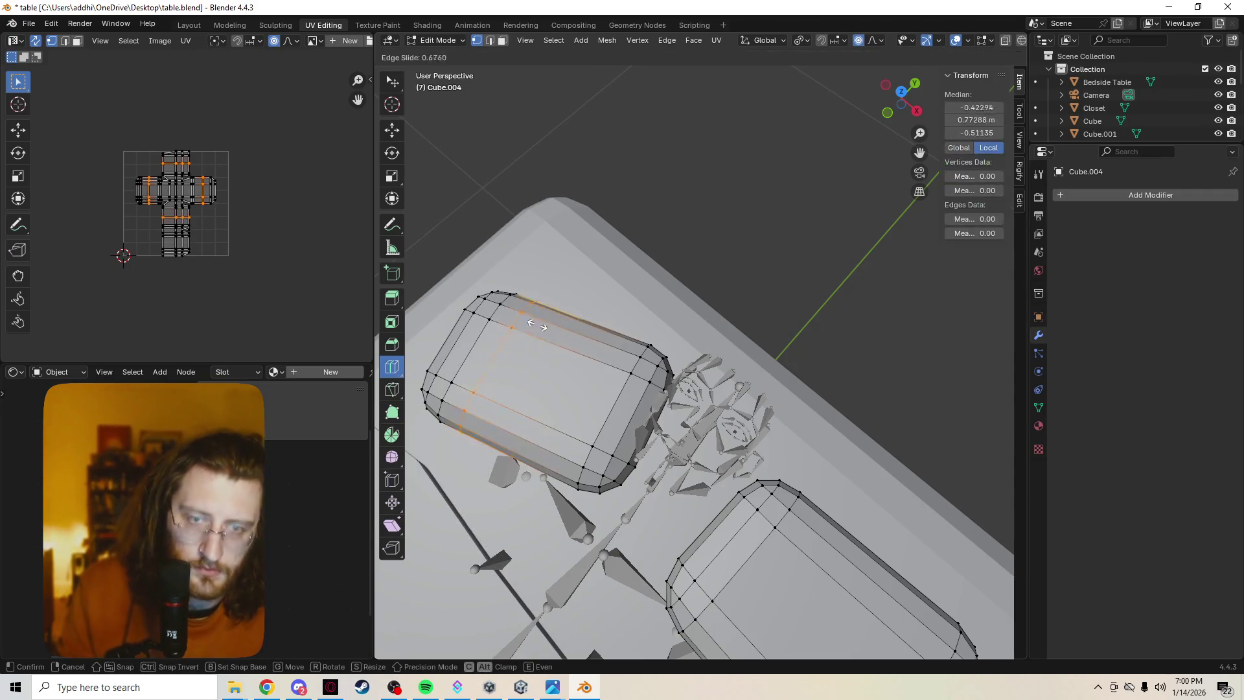
drag(524, 372, 517, 369)
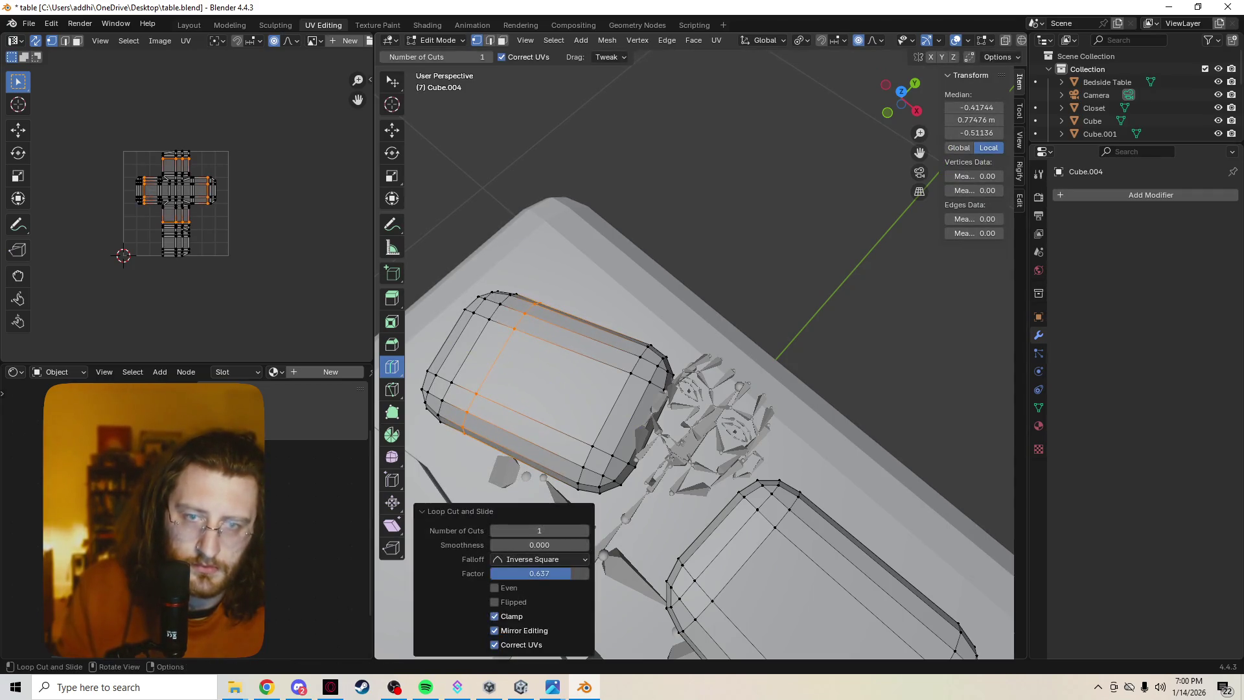
drag(539, 572, 508, 573)
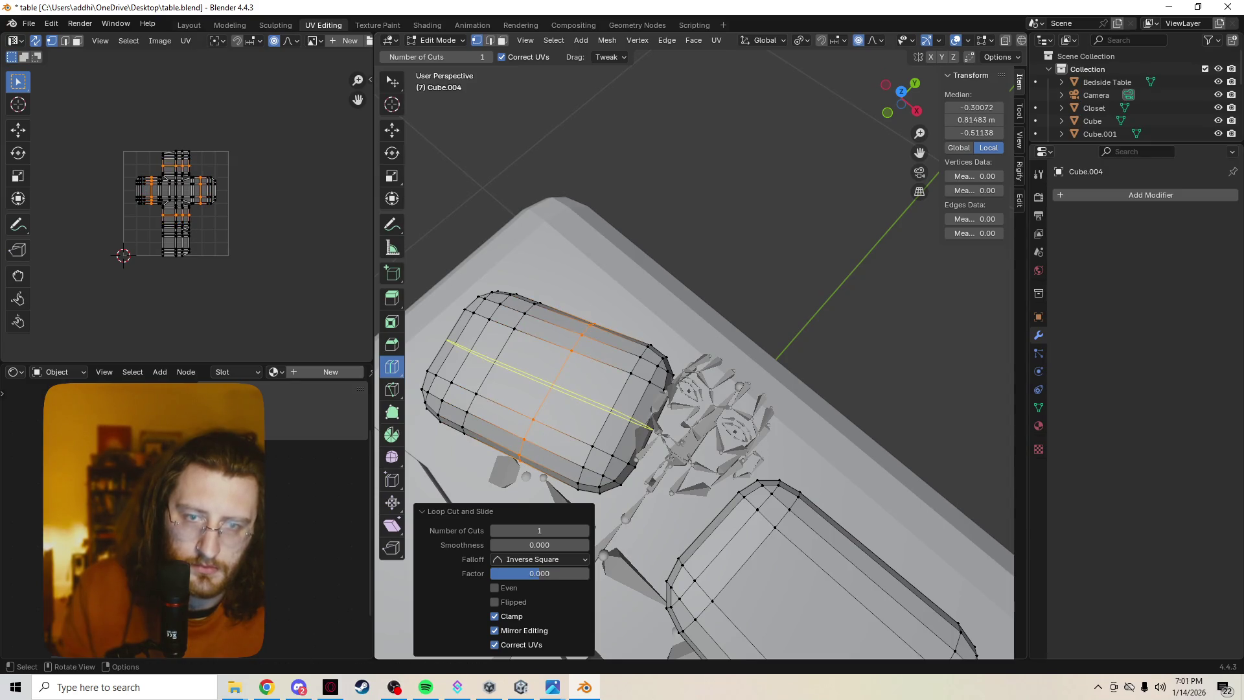
Add a centred lengthwise edge loop on the right pillow, then select a left-pillow vertex.
middle_drag(550, 383, 557, 372)
drag(557, 371, 570, 367)
click(764, 541)
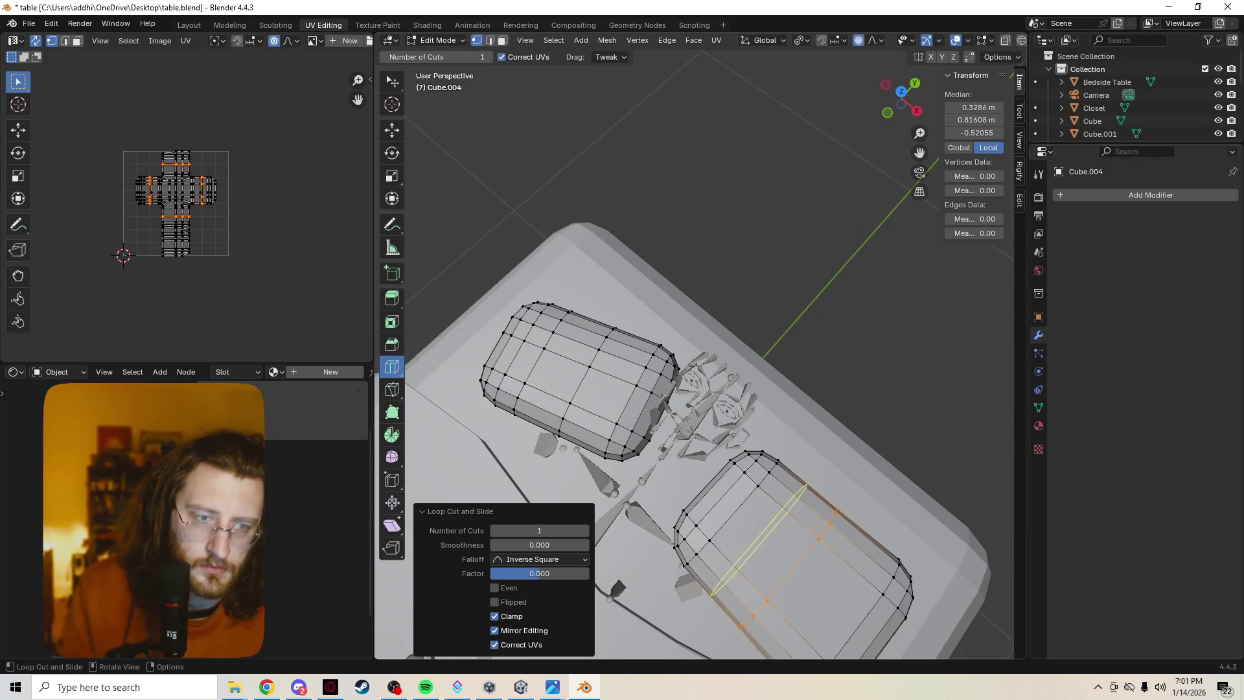
middle_drag(764, 541, 583, 389)
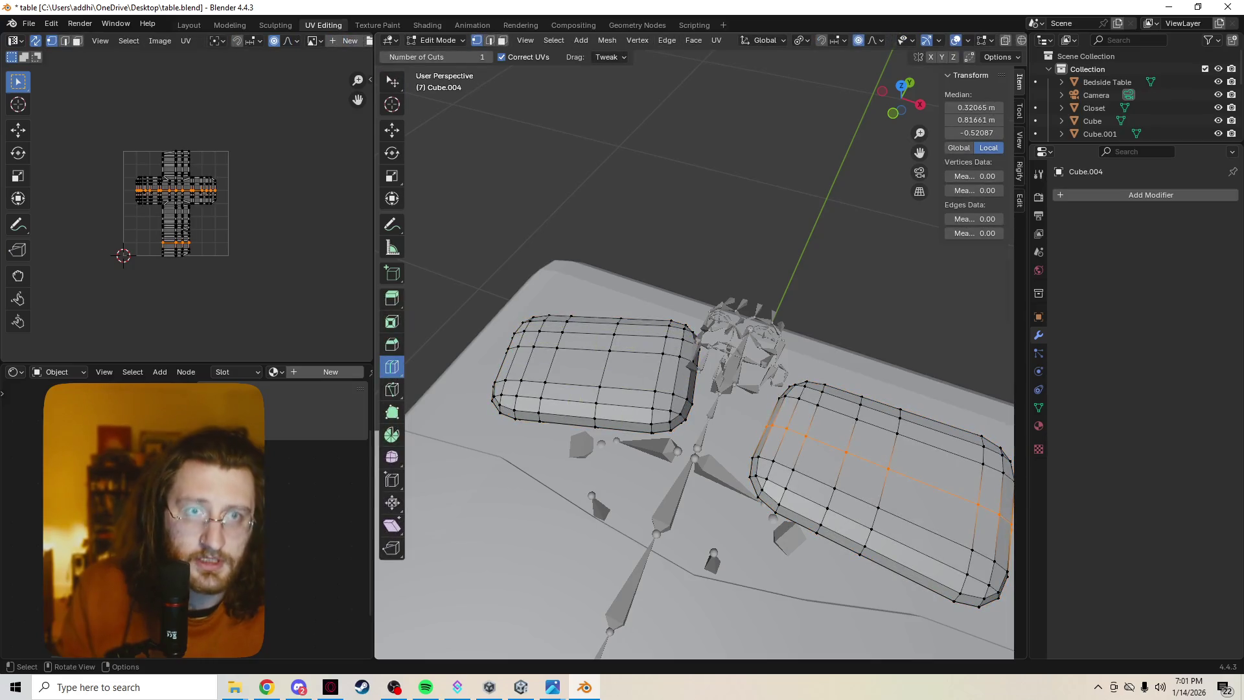
key(w)
click(611, 347)
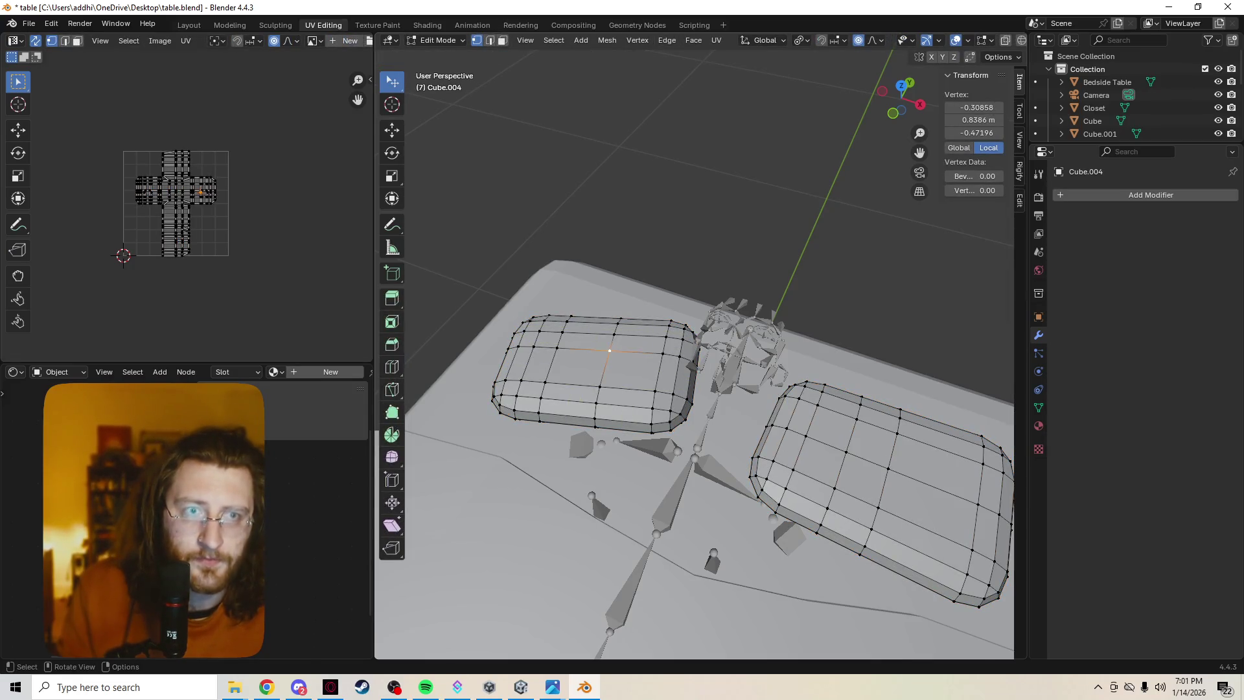
key(g)
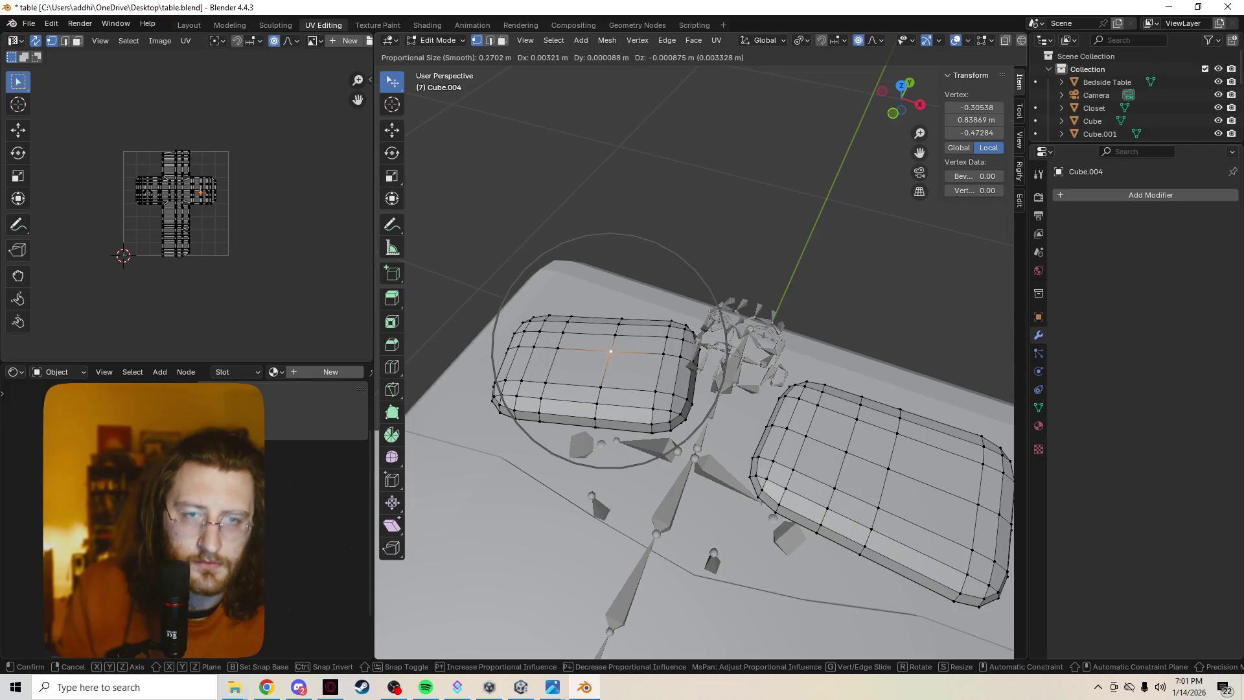
Nudge vertices on the left pillow with proportional editing to form dents.
scroll(610, 357, up, 5)
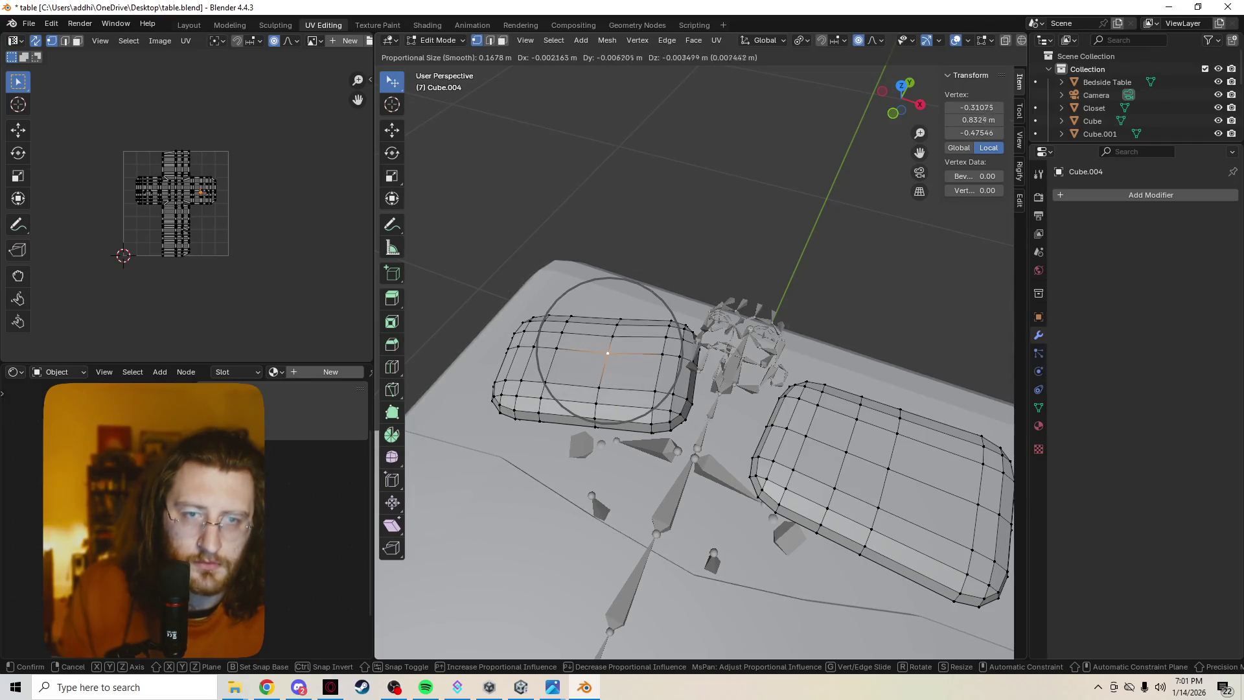
click(609, 353)
click(545, 382)
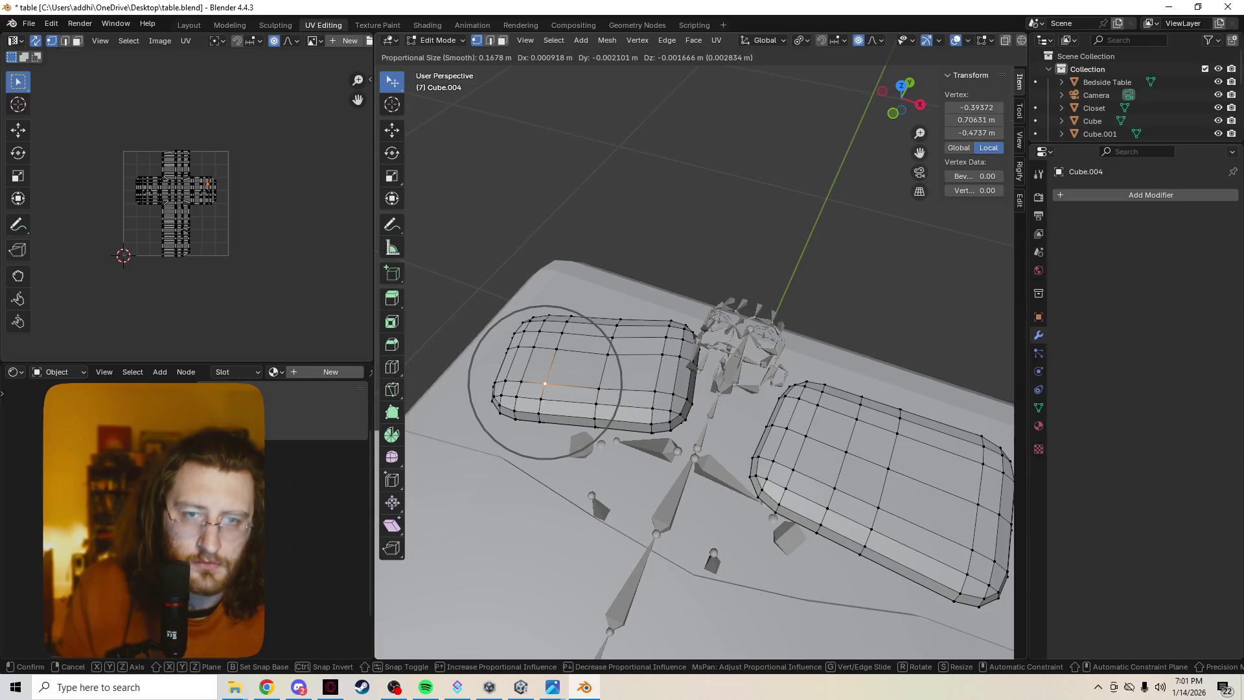
key(Return)
Push several right-pillow vertices with soft-falloff moves to create lumps.
click(846, 452)
key(Return)
click(984, 440)
key(g)
key(Return)
click(959, 466)
key(g)
key(Return)
click(855, 420)
key(g)
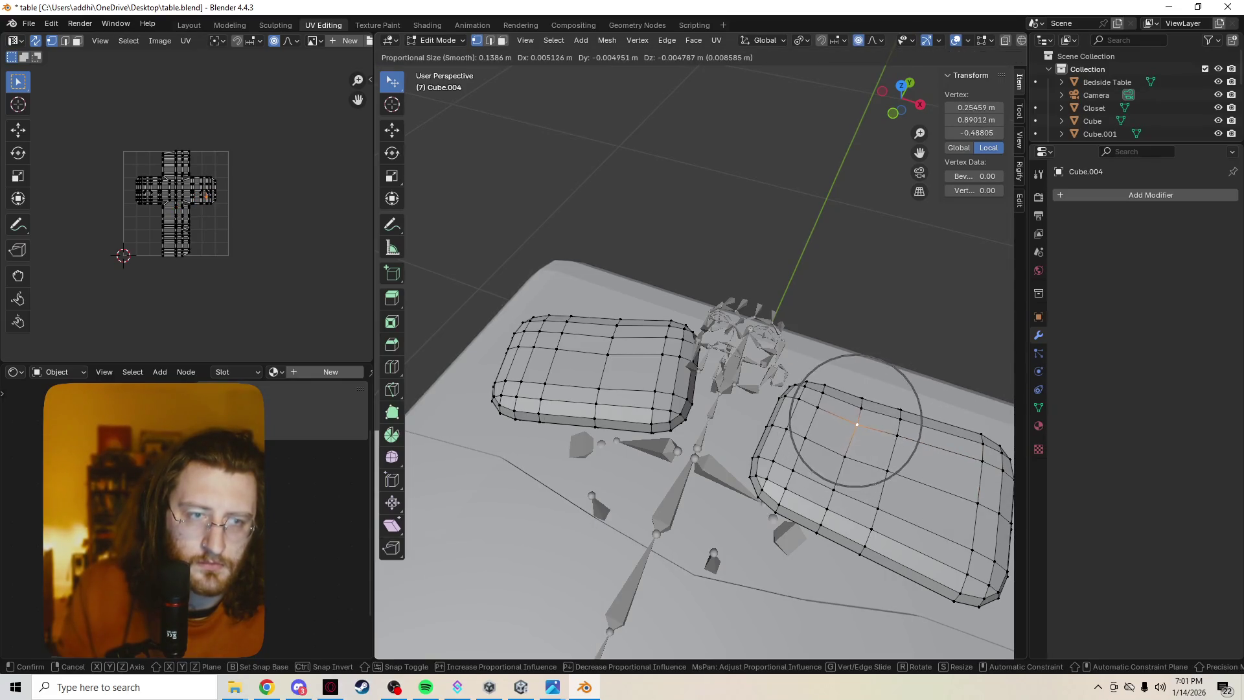
key(Return)
Add a few more soft-falloff dents from side views, then deselect everything.
mouse_move(713, 388)
middle_down()
mouse_move(557, 360)
mouse_move(648, 350)
middle_up()
click(472, 324)
key(g)
key(Return)
middle_drag(764, 380, 583, 382)
click(602, 305)
key(g)
key(Escape)
key(alt+a)
middle_drag(693, 362, 667, 479)
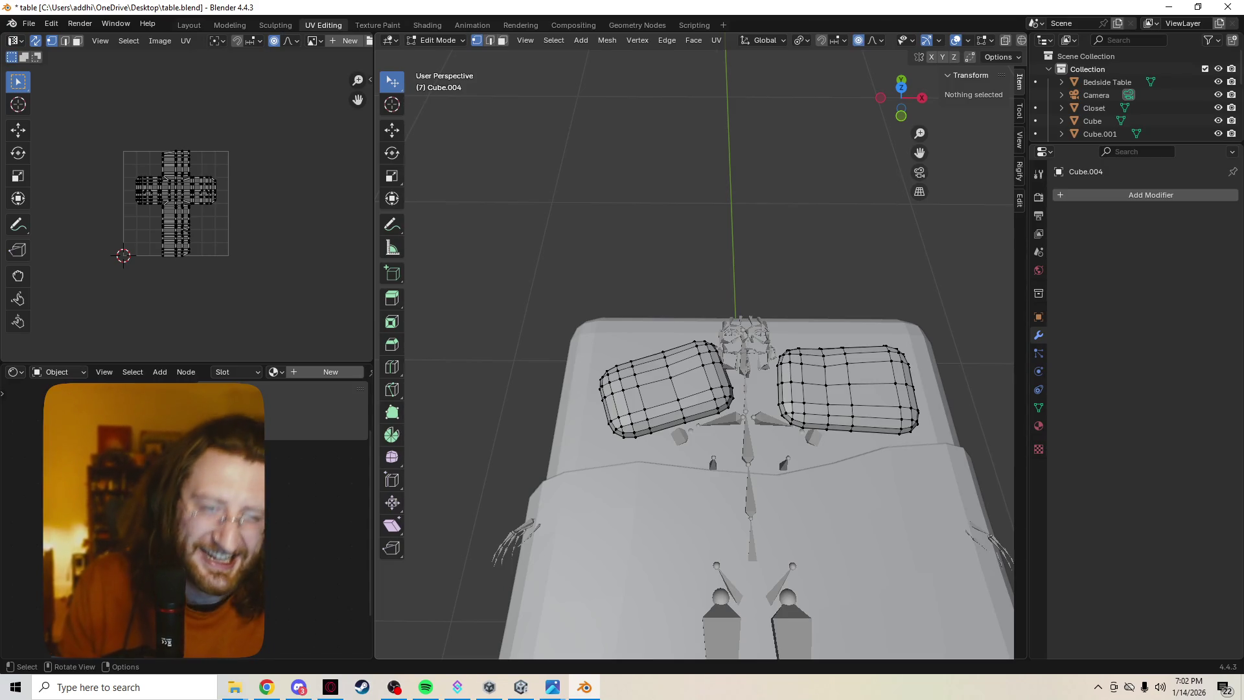
Nudge a couple of left-pillow vertices with soft falloff.
scroll(694, 354, up, 4)
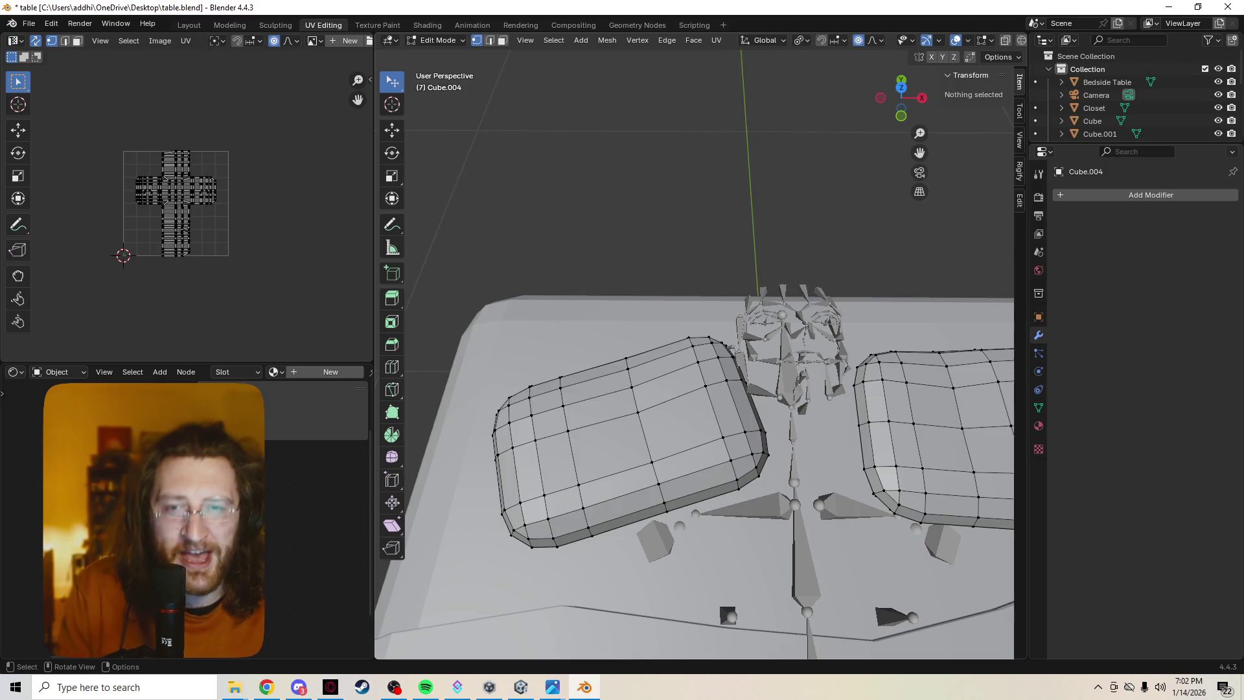
click(569, 430)
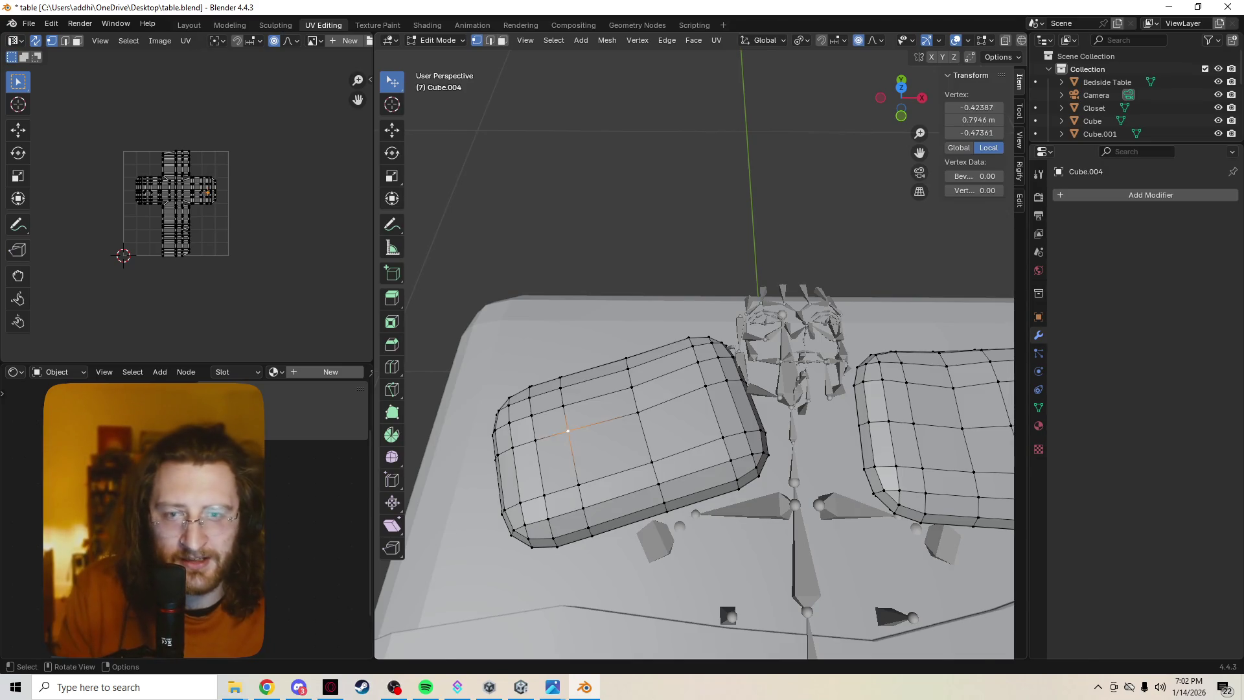
key(g)
click(580, 437)
shift+click(651, 462)
key(g)
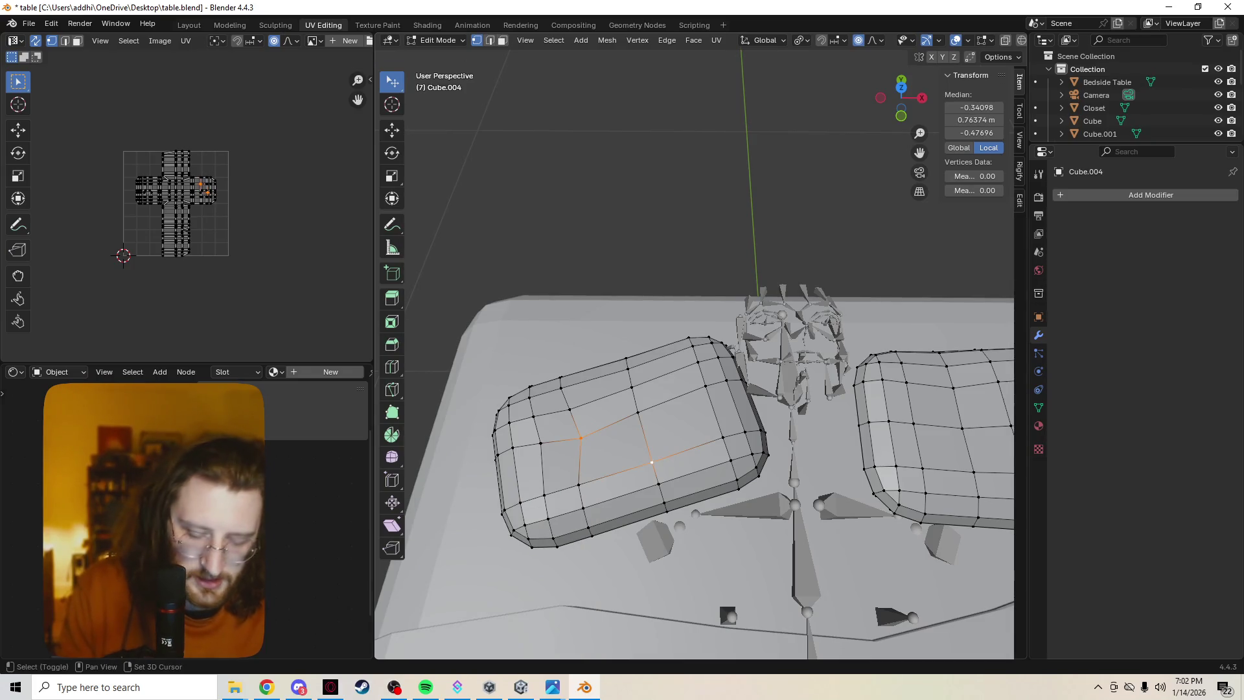
Move the vertex beside the left pillow's top corner down slightly.
click(710, 368)
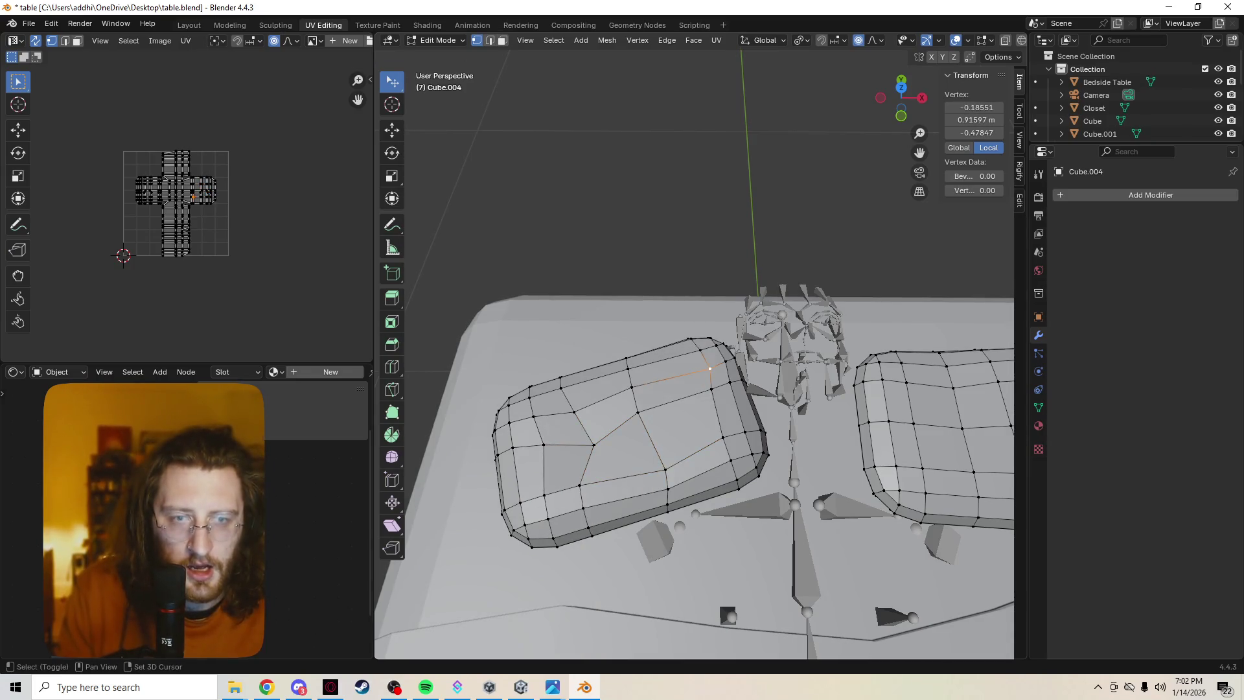
click(711, 341)
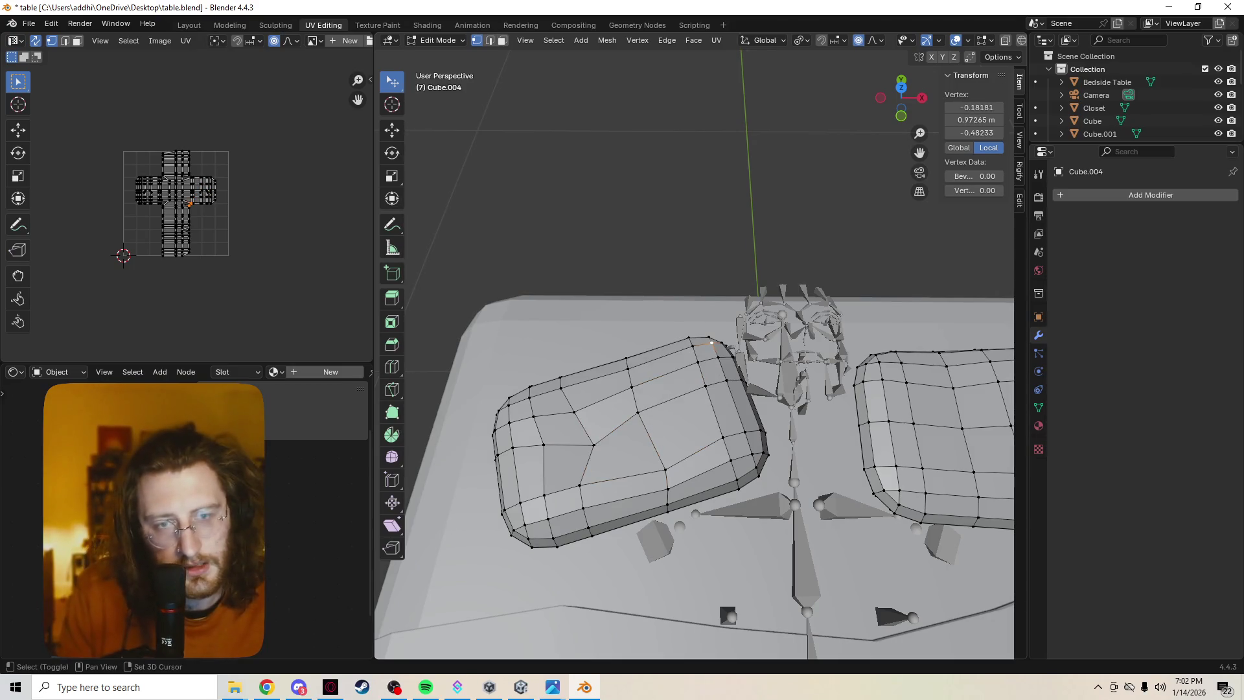
click(688, 338)
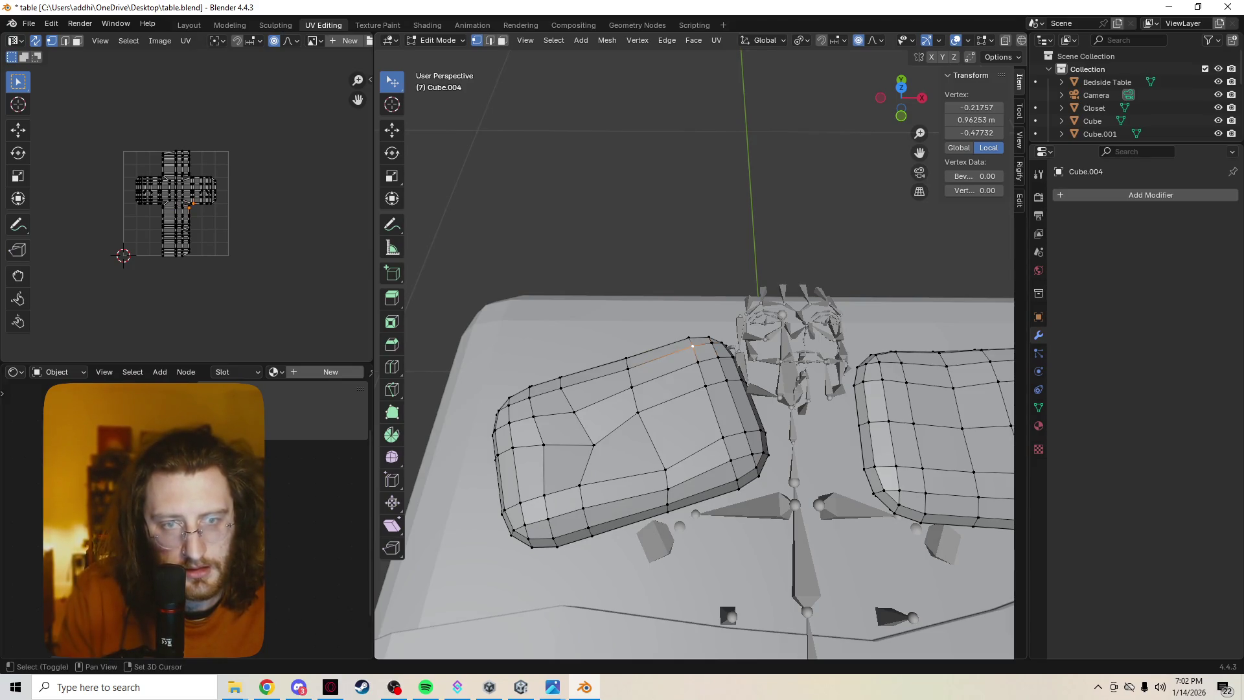
key(g)
key(Return)
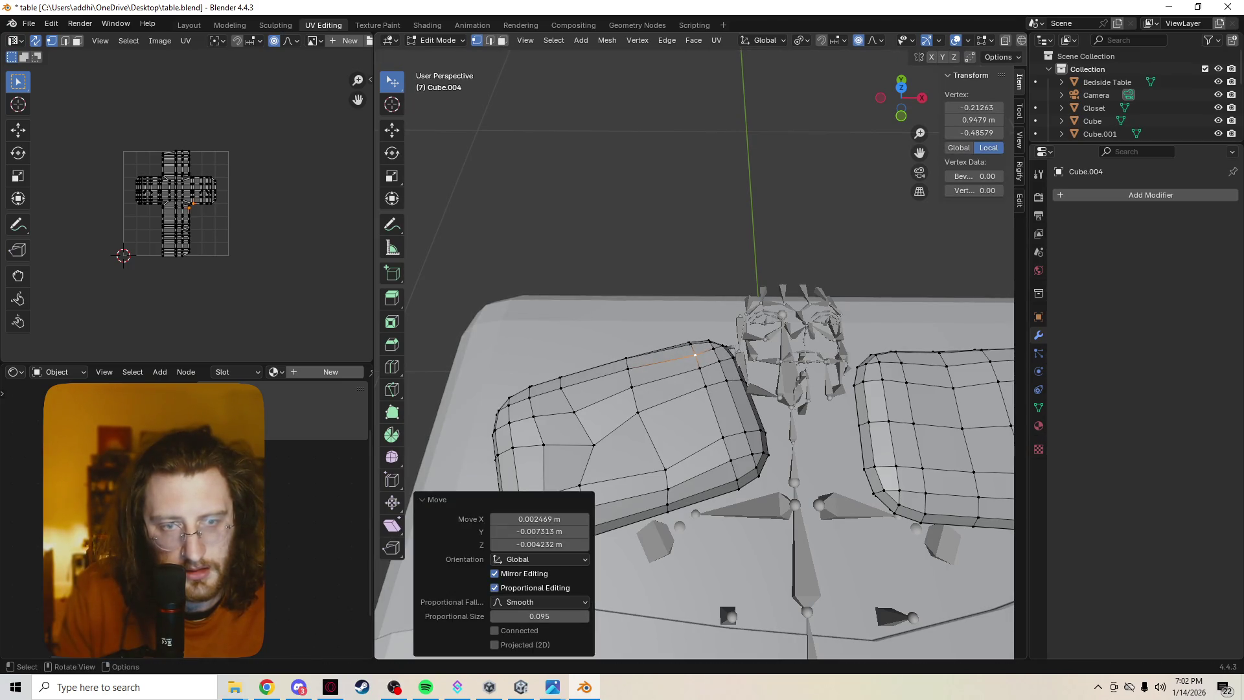
Pick vertices on the right pillow and orbit to a side view of both pillows.
click(925, 493)
click(922, 468)
middle_drag(713, 388, 608, 350)
click(851, 593)
middle_drag(851, 594, 809, 551)
middle_drag(961, 397, 907, 382)
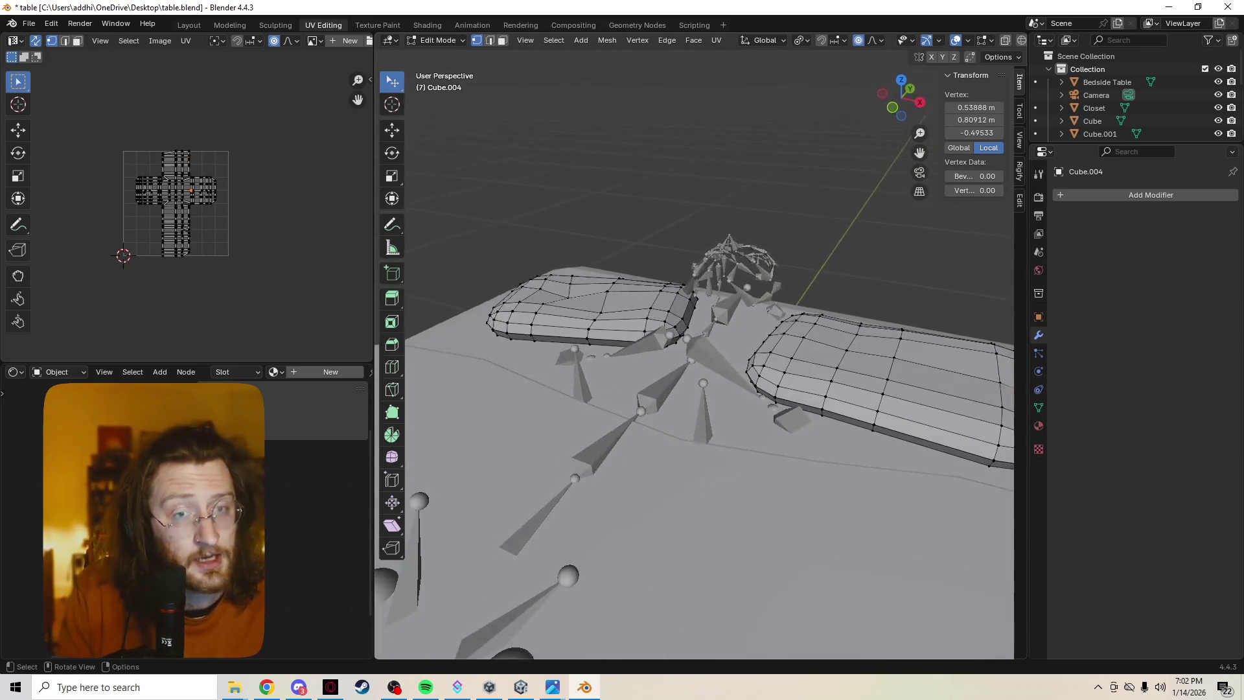
Raise the left pillow's centre 0.016 m along Z, then turn proportional editing off.
click(659, 293)
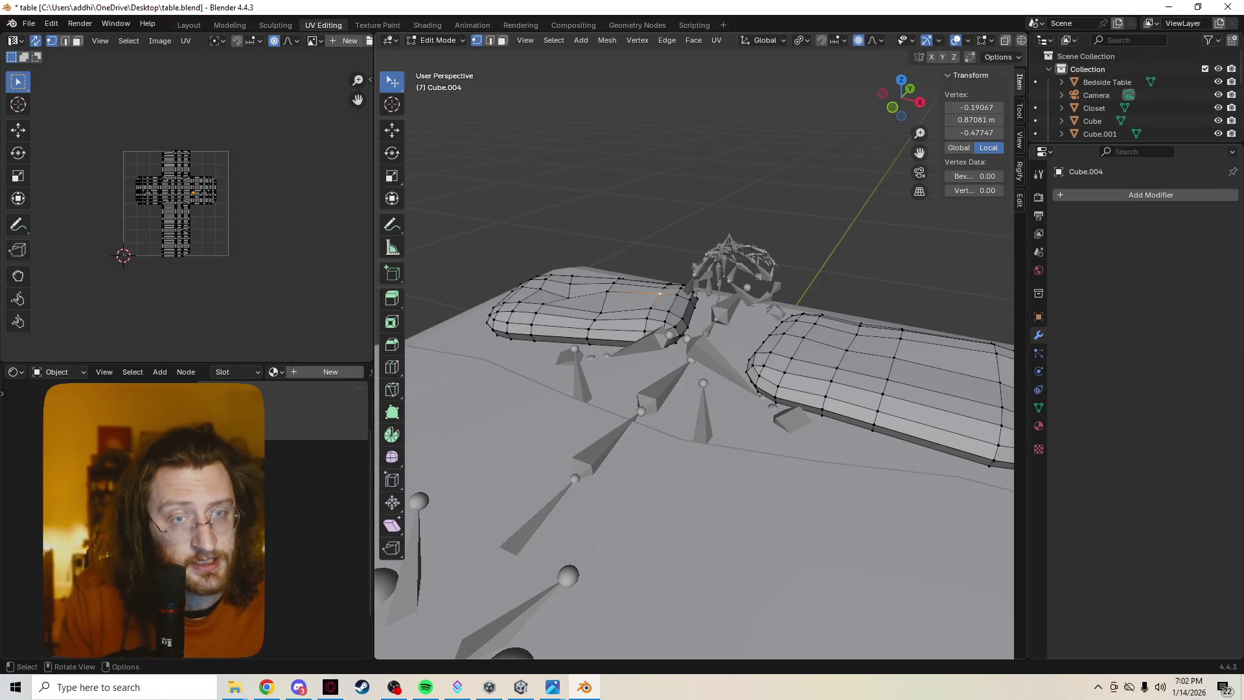
click(601, 312)
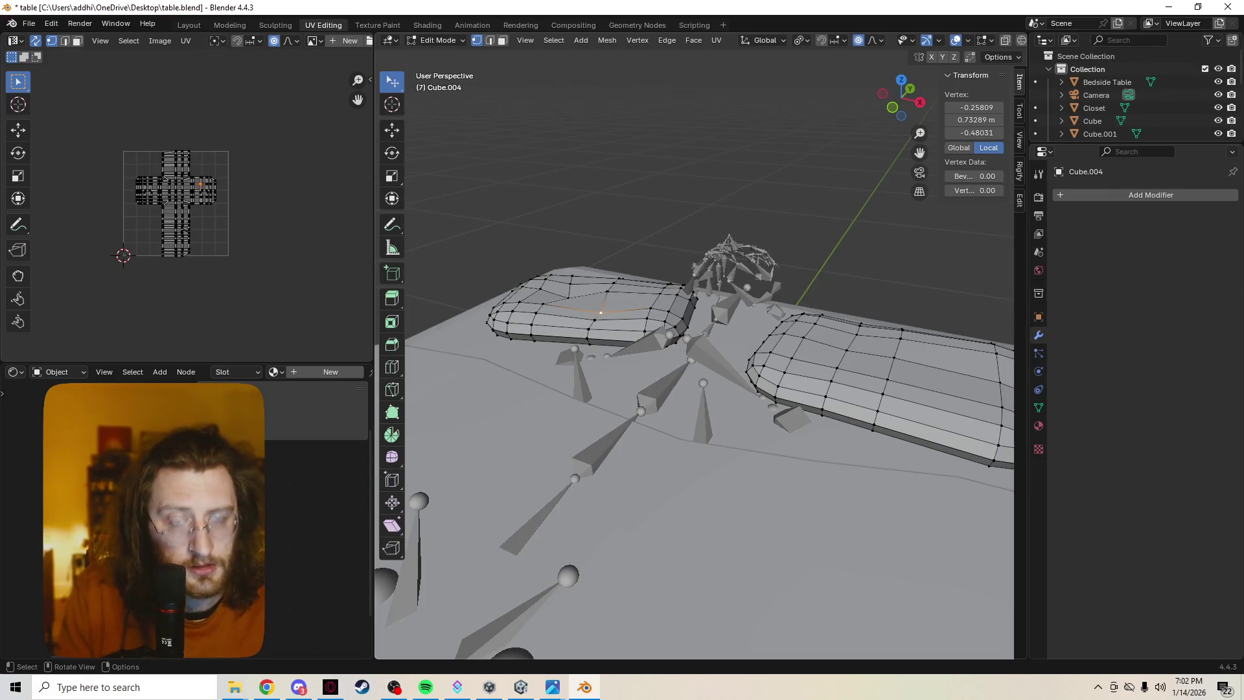
key(g)
key(z)
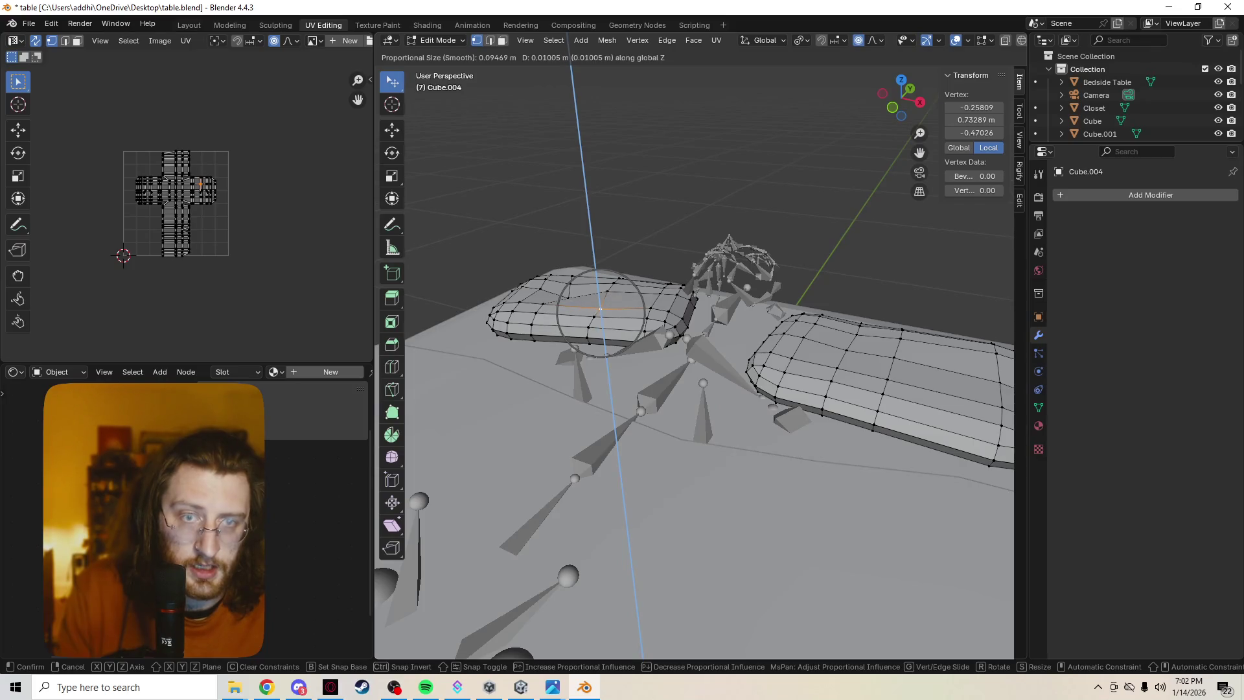
click(600, 305)
middle_drag(599, 305, 605, 343)
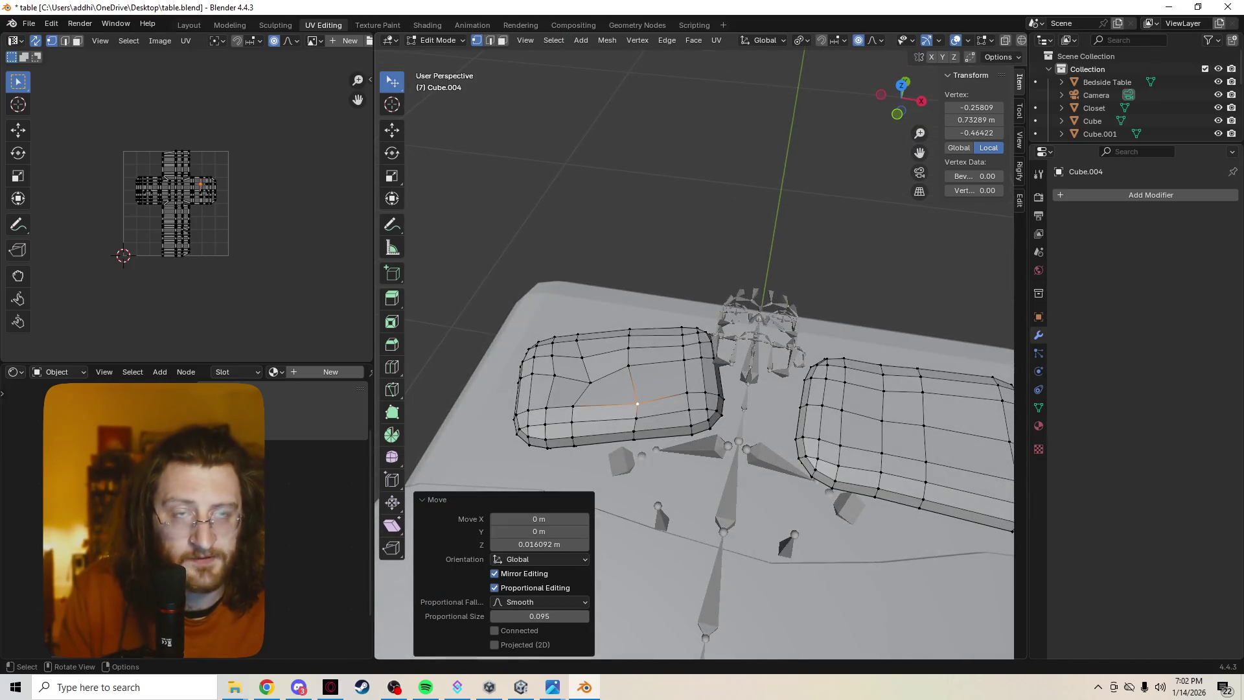
key(o)
click(425, 687)
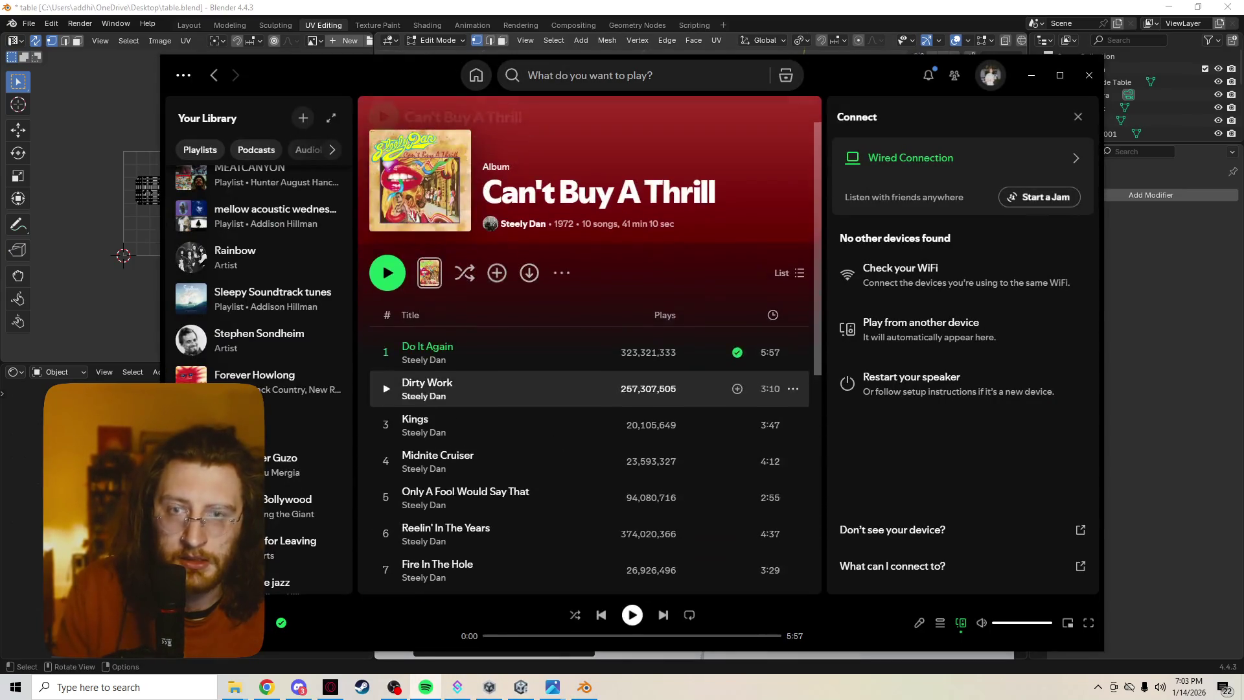
Play the first track of the Heart Food album in Spotify.
click(523, 223)
click(304, 423)
scroll(589, 389, down, 7)
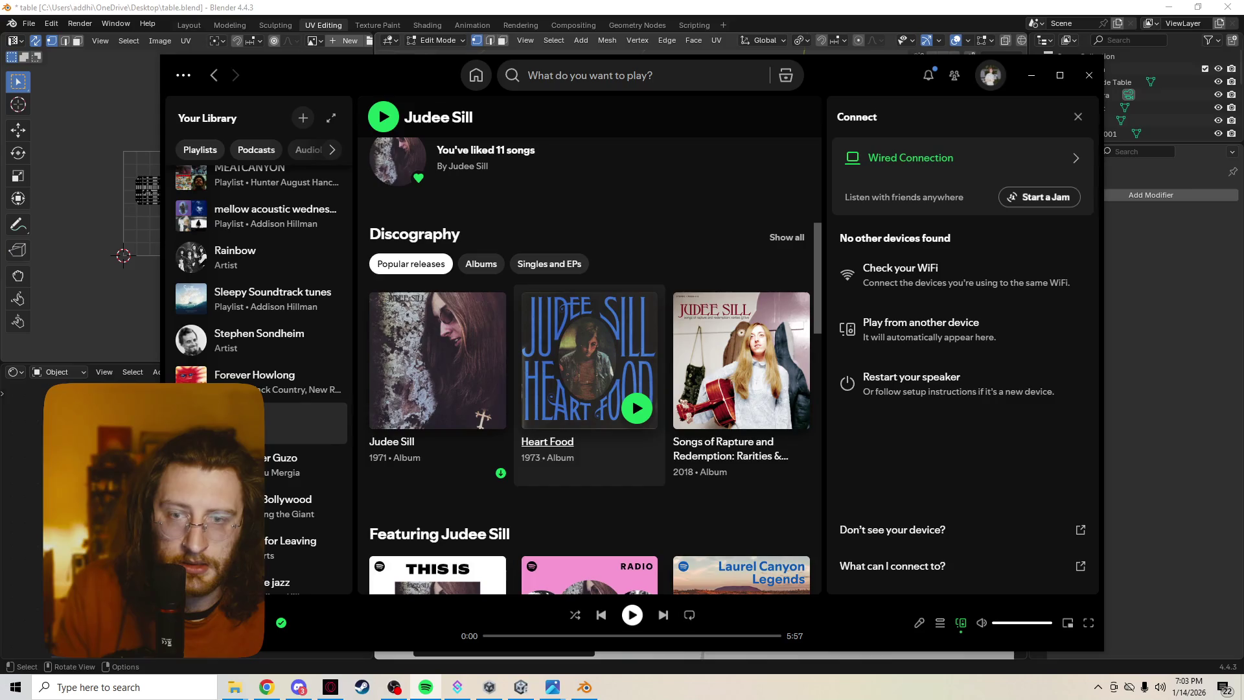
click(548, 441)
double_click(492, 353)
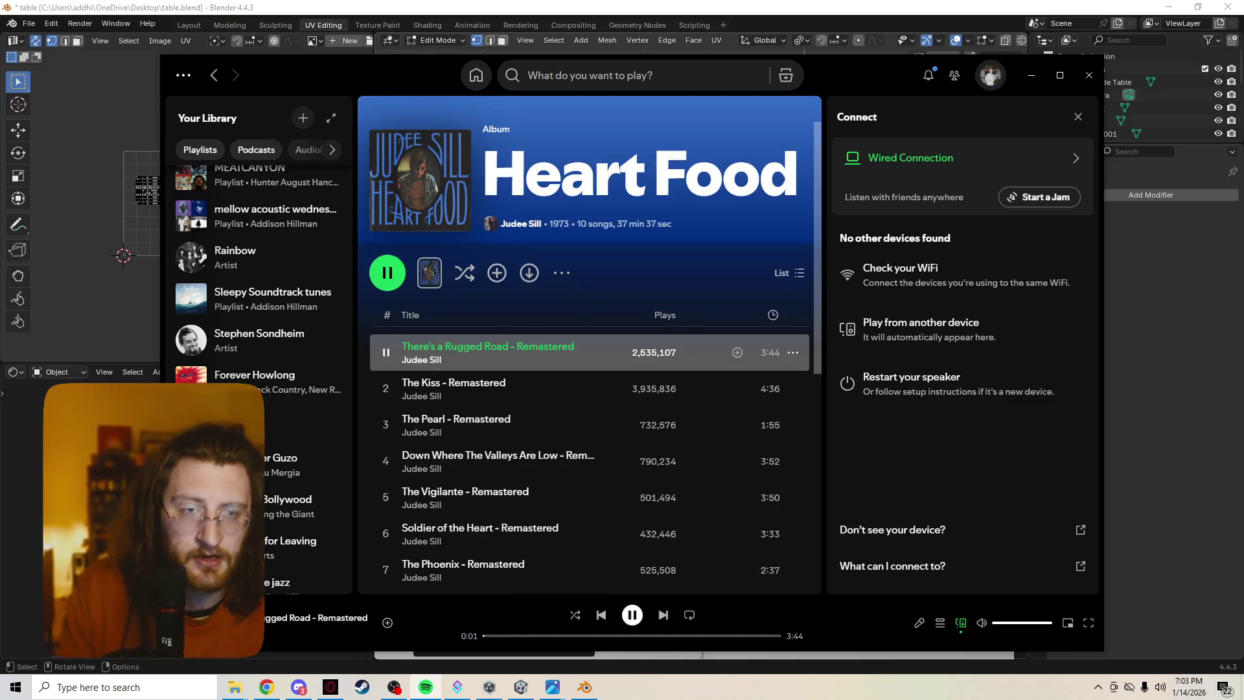
Minimize Spotify and leave Edit Mode on the pillows in Blender.
click(1031, 75)
mouse_move(662, 381)
middle_down()
mouse_move(651, 363)
mouse_move(662, 314)
mouse_move(654, 402)
middle_up()
key(Tab)
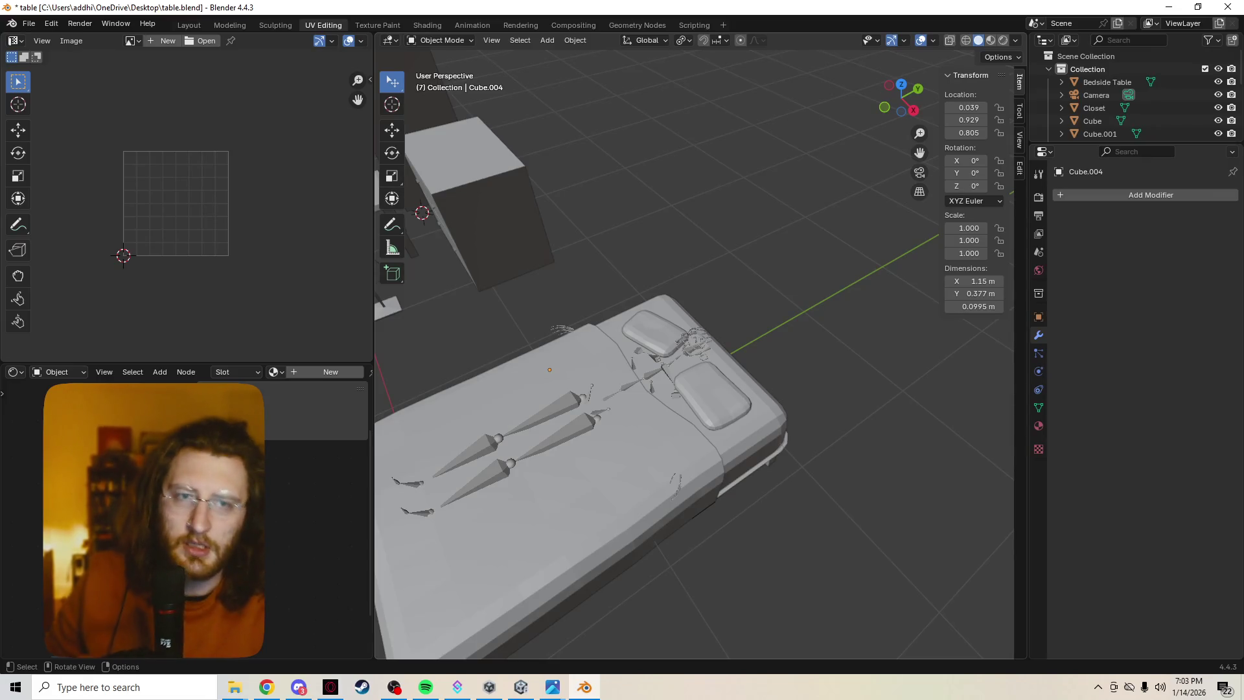
Select the pillows and mattress, toggle orthographic view, and switch to the Blender manual.
mouse_move(693, 388)
middle_down()
mouse_move(645, 265)
mouse_move(667, 383)
mouse_move(615, 395)
mouse_move(577, 382)
mouse_move(557, 285)
mouse_move(544, 362)
mouse_move(557, 428)
middle_up()
scroll(557, 428, up, 3)
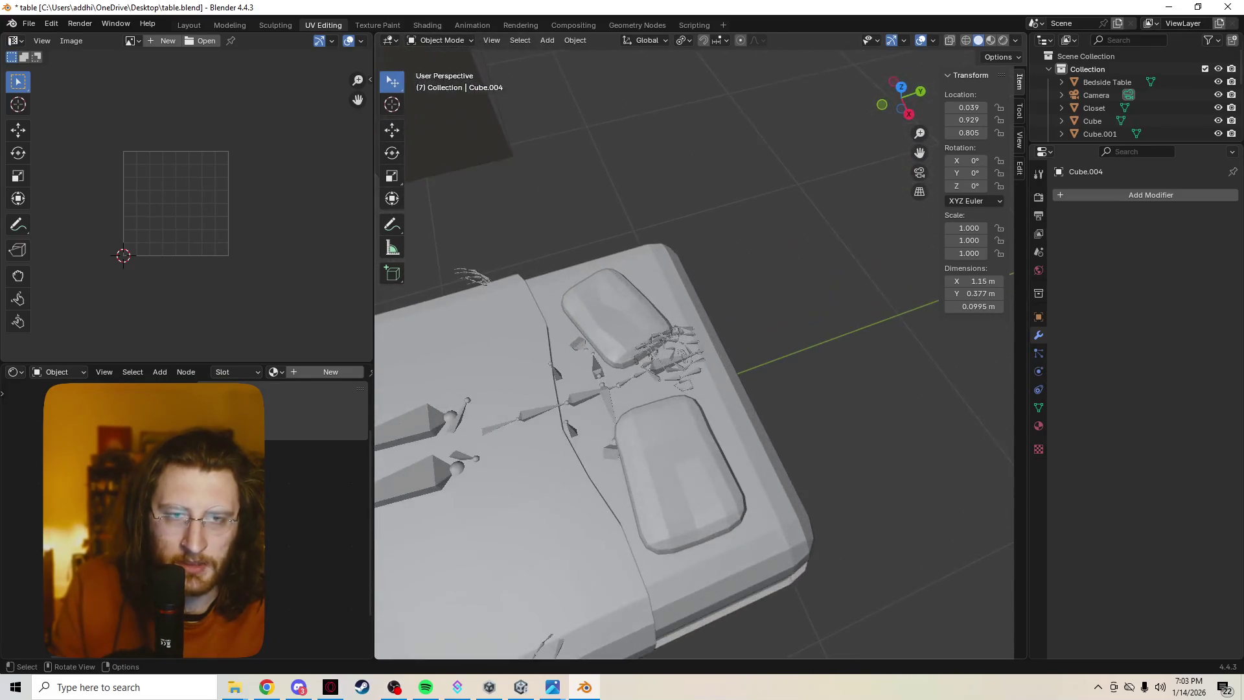
click(674, 466)
shift+click(518, 518)
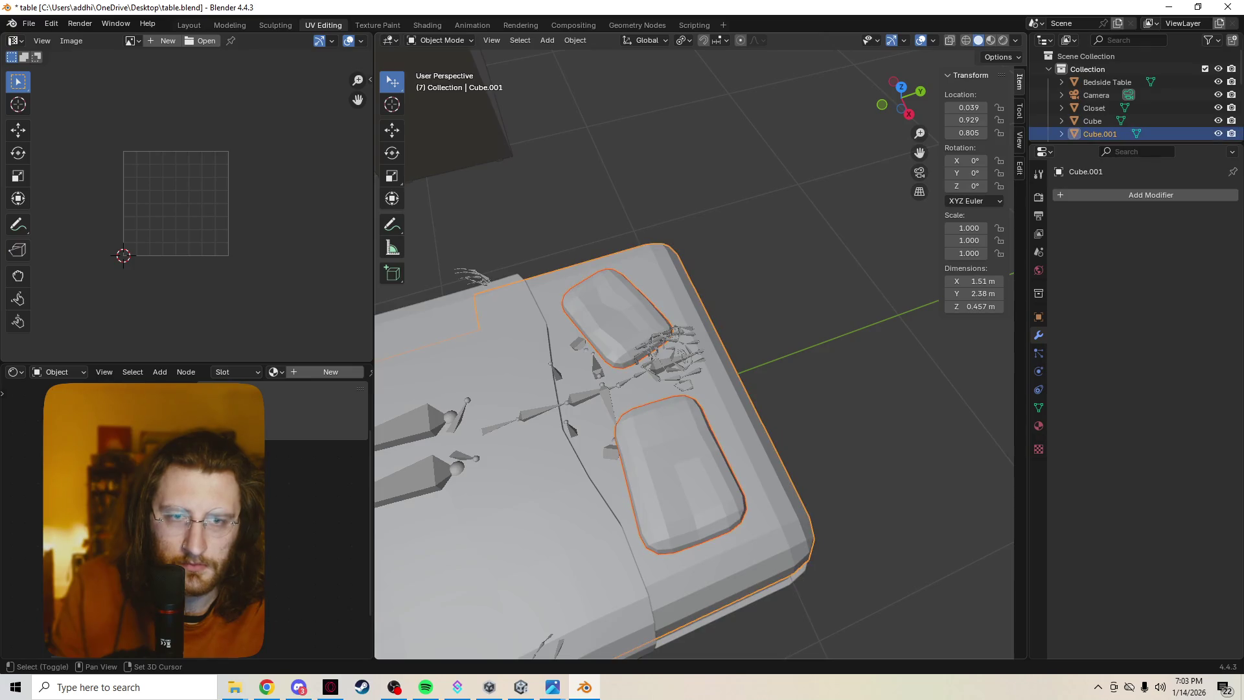
scroll(583, 421, down, 1)
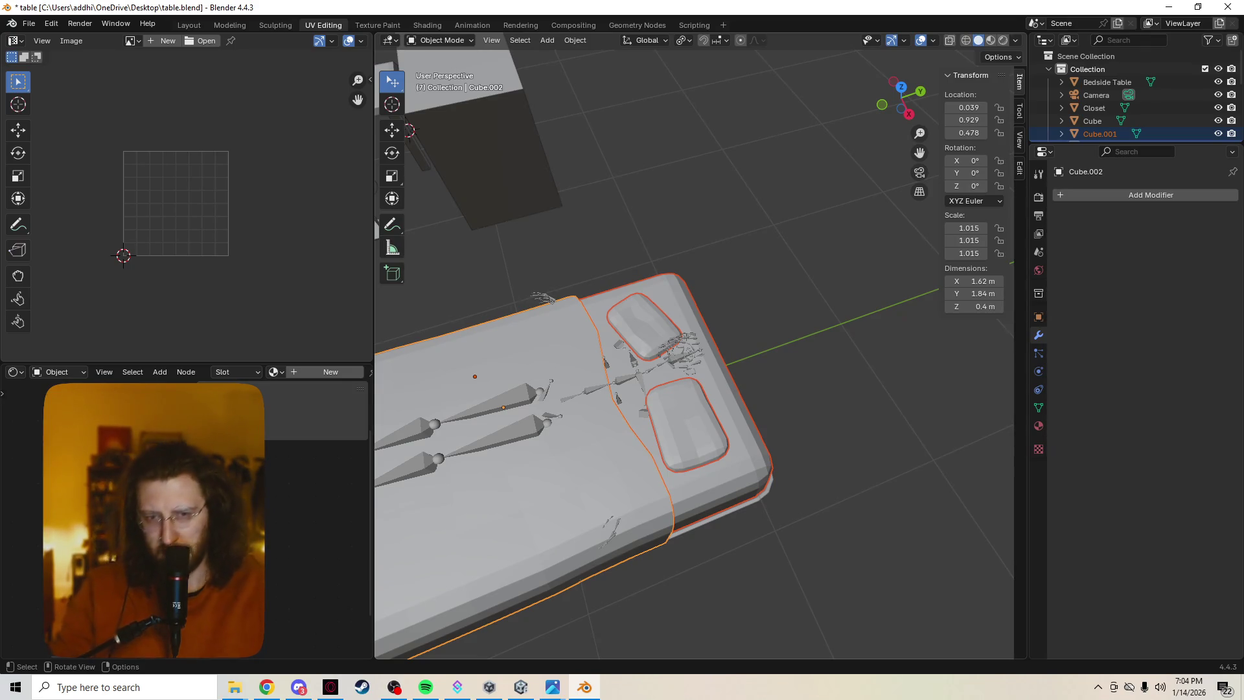
key(KP_5)
click(267, 687)
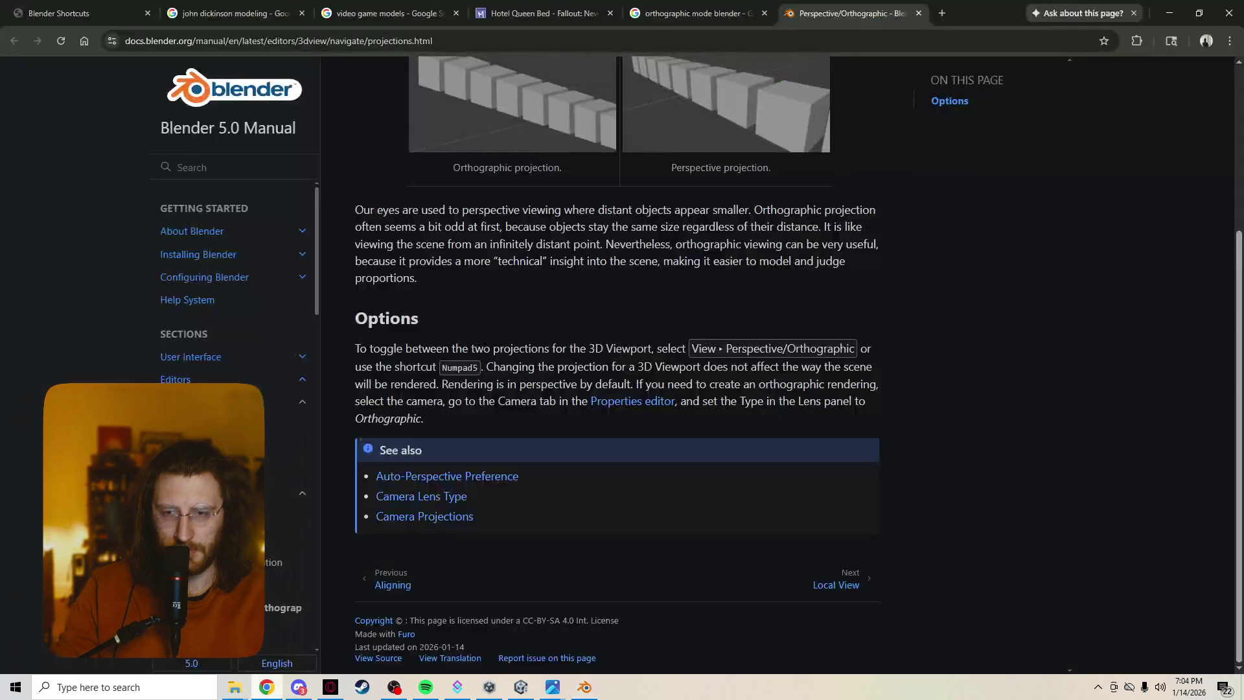
Search Google Images for 'fabric texture' and preview the red knitted Premium Pixels result.
click(493, 40)
text(fabric texture)
key(Return)
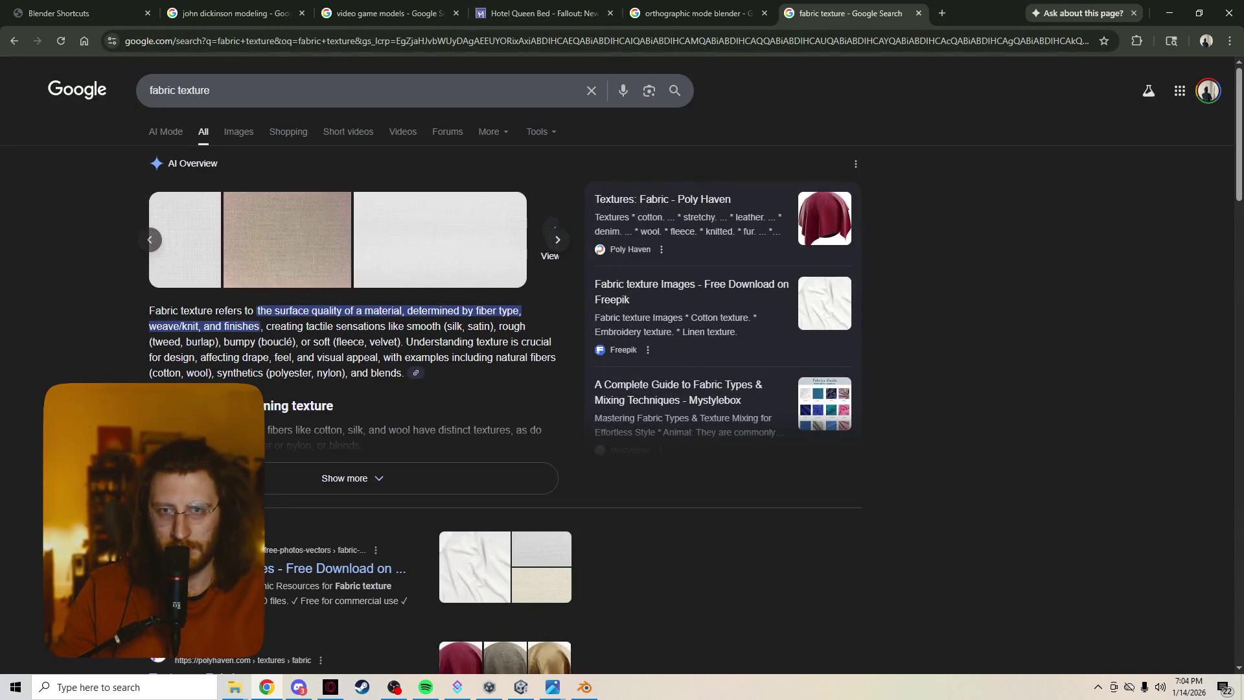
click(238, 132)
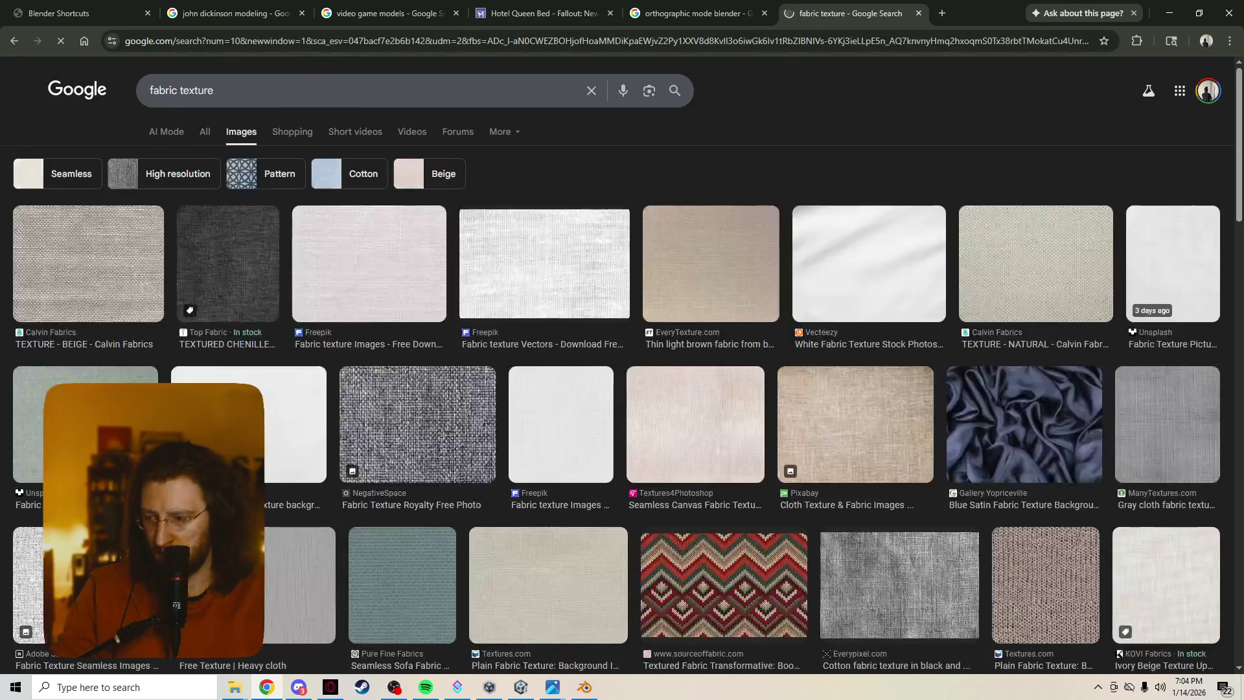
scroll(239, 132, down, 1)
scroll(688, 425, down, 5)
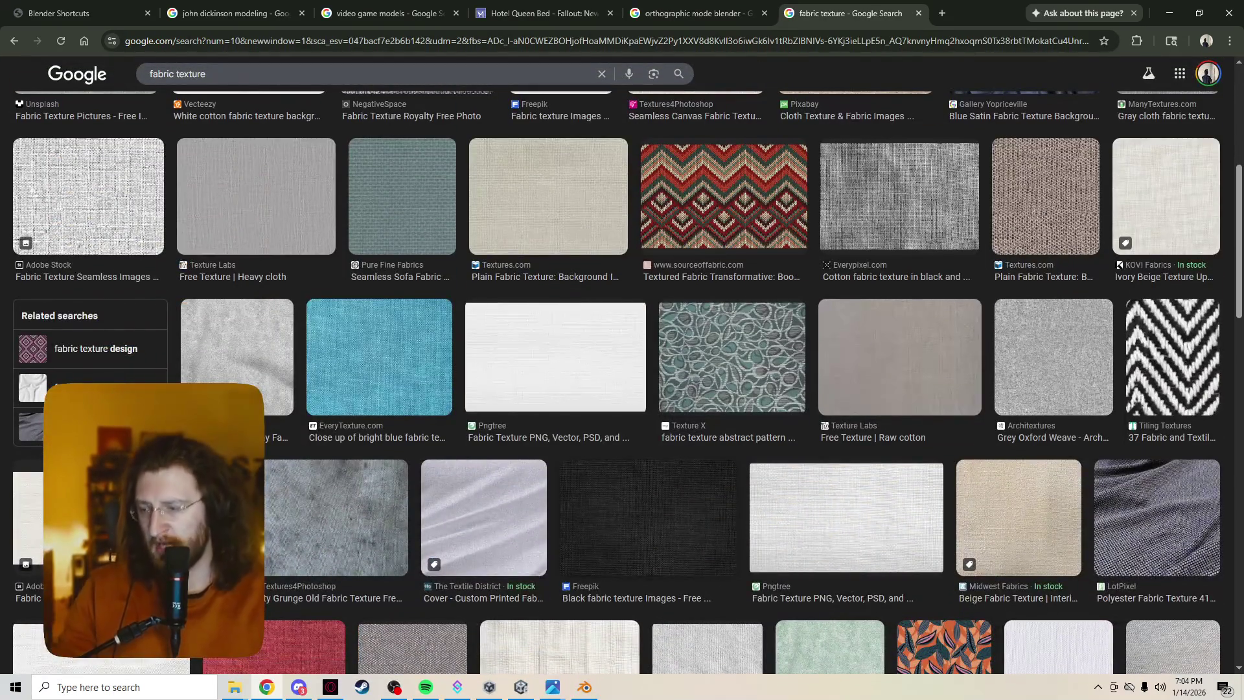
scroll(621, 382, down, 3)
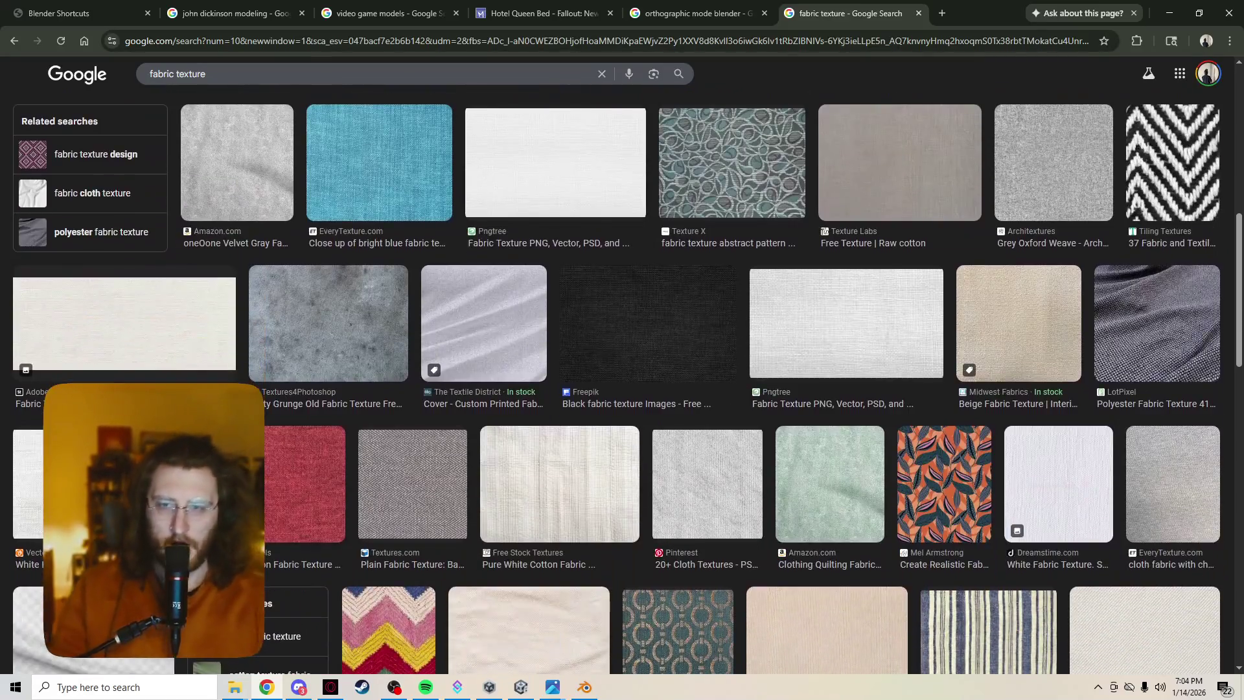
click(246, 486)
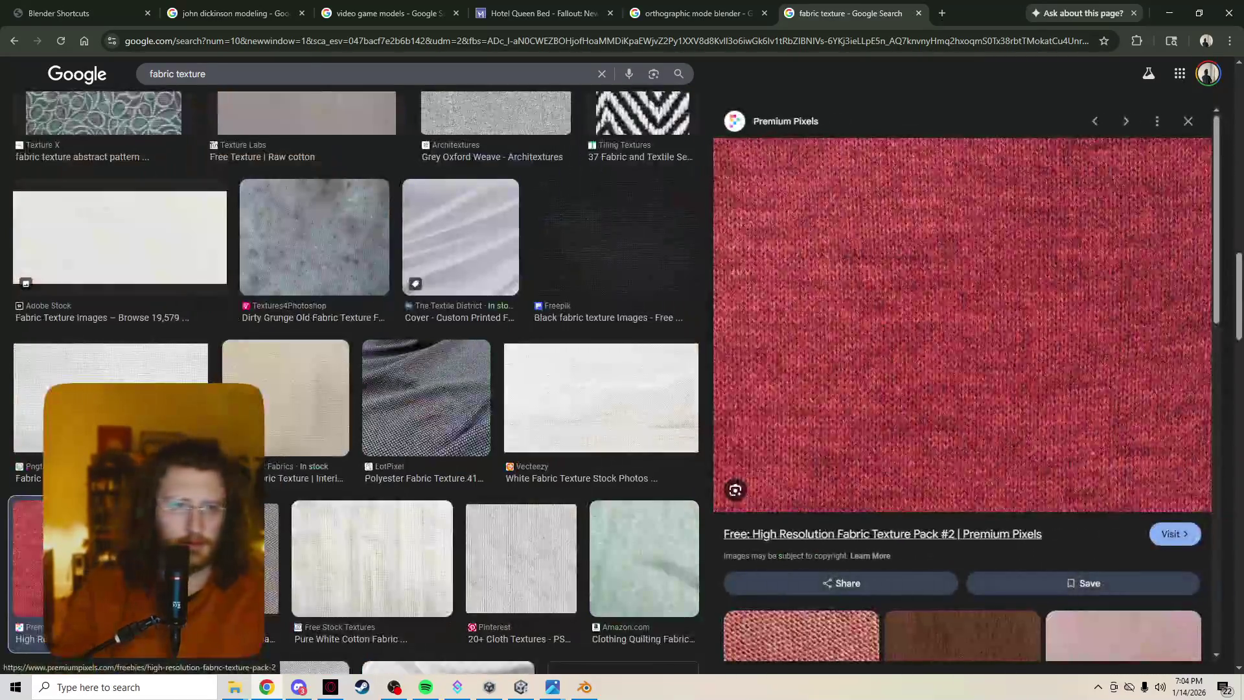
Open the Premium Pixels source page and scroll to the red fabric image.
click(98, 638)
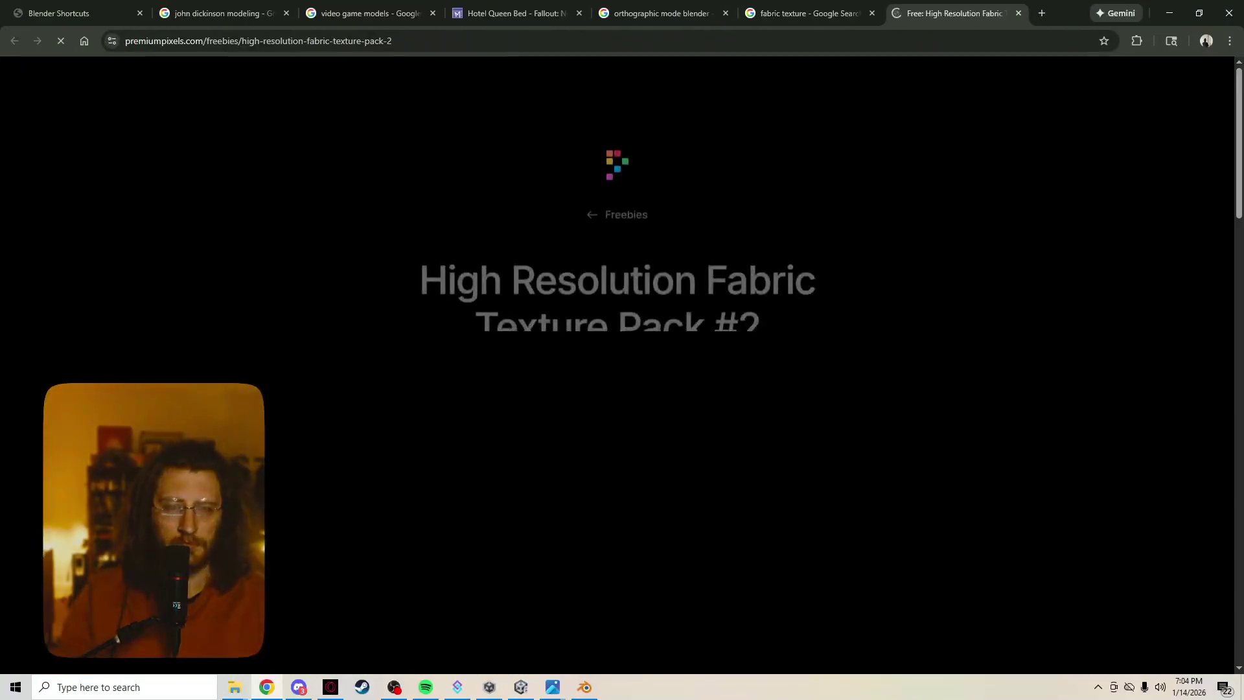
scroll(621, 388, down, 3)
scroll(616, 362, down, 8)
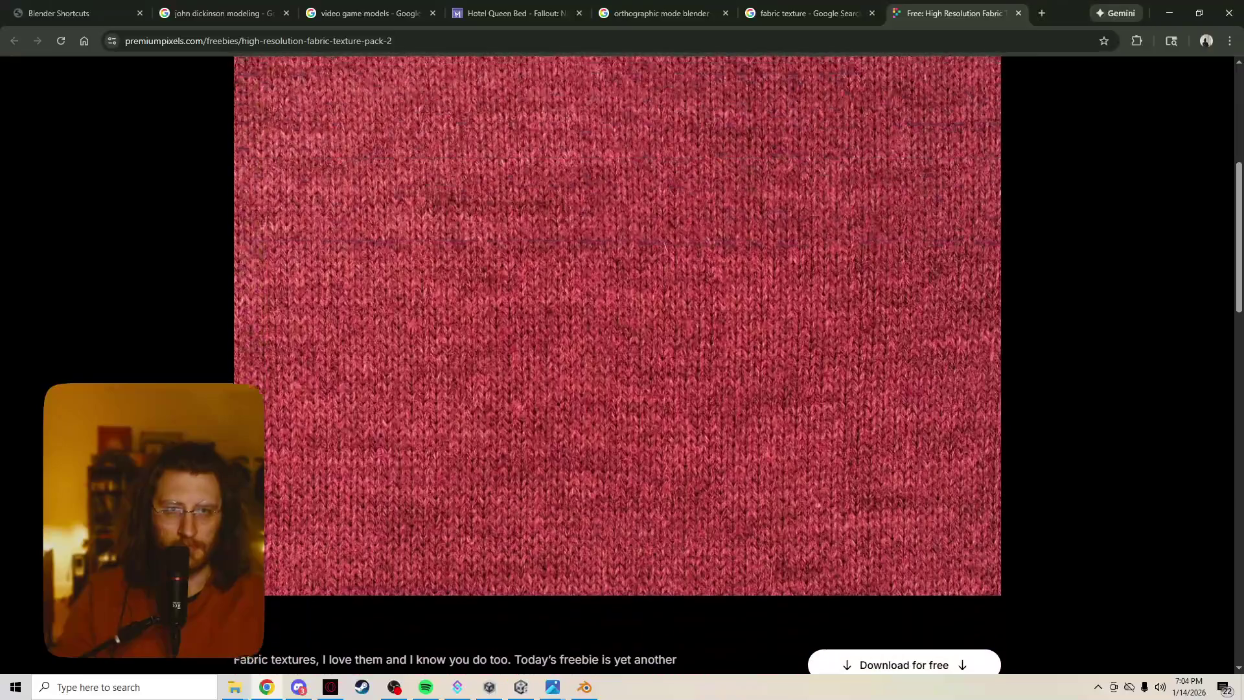
scroll(617, 363, up, 10)
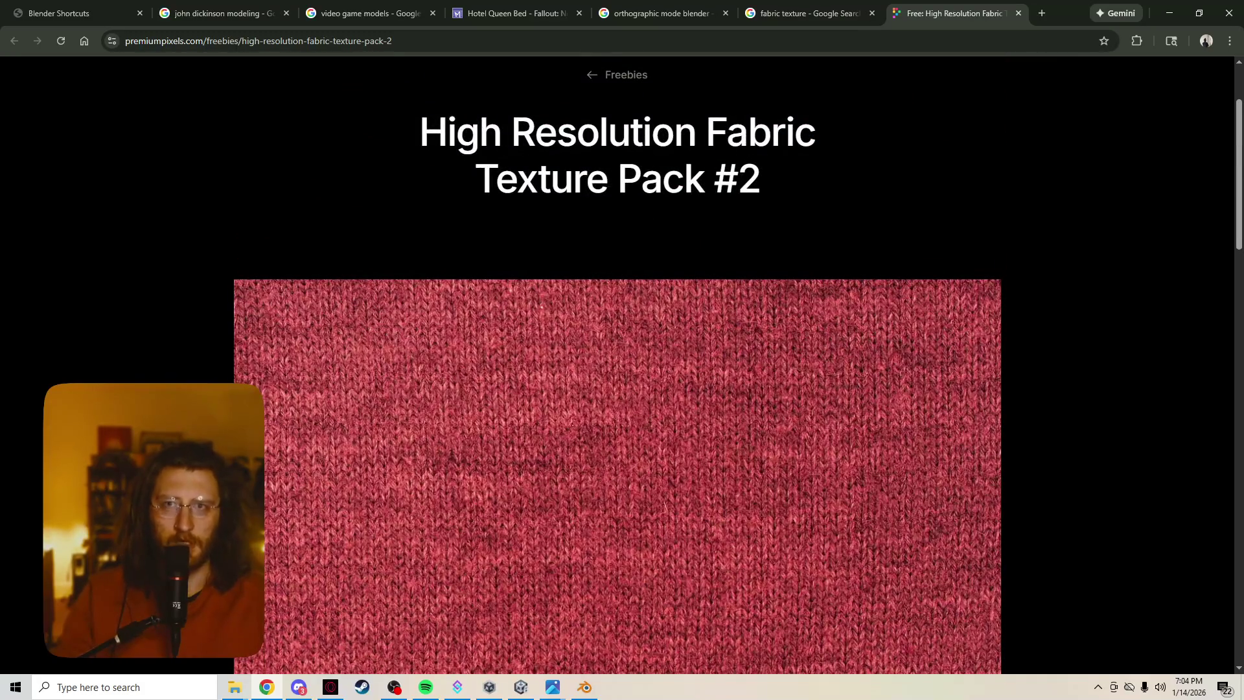
scroll(617, 363, down, 4)
scroll(617, 362, up, 1)
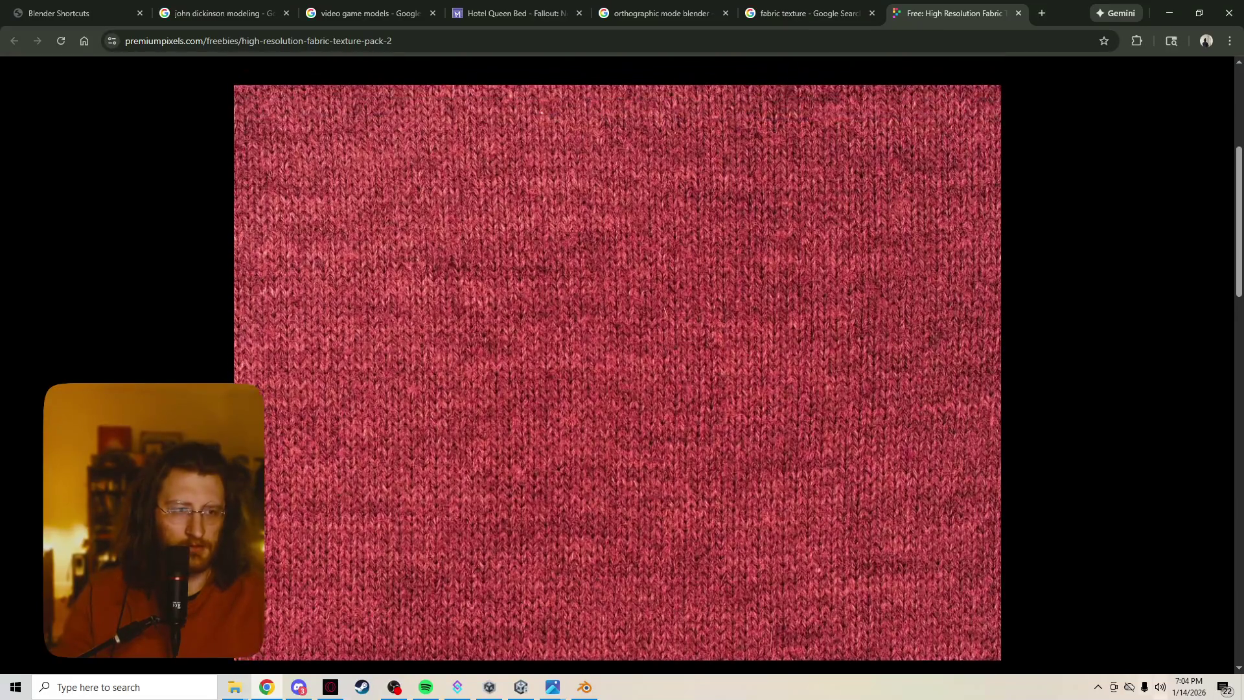
Capture the fabric image with Lightshot, copy it to the clipboard, and return to Blender.
click(1097, 686)
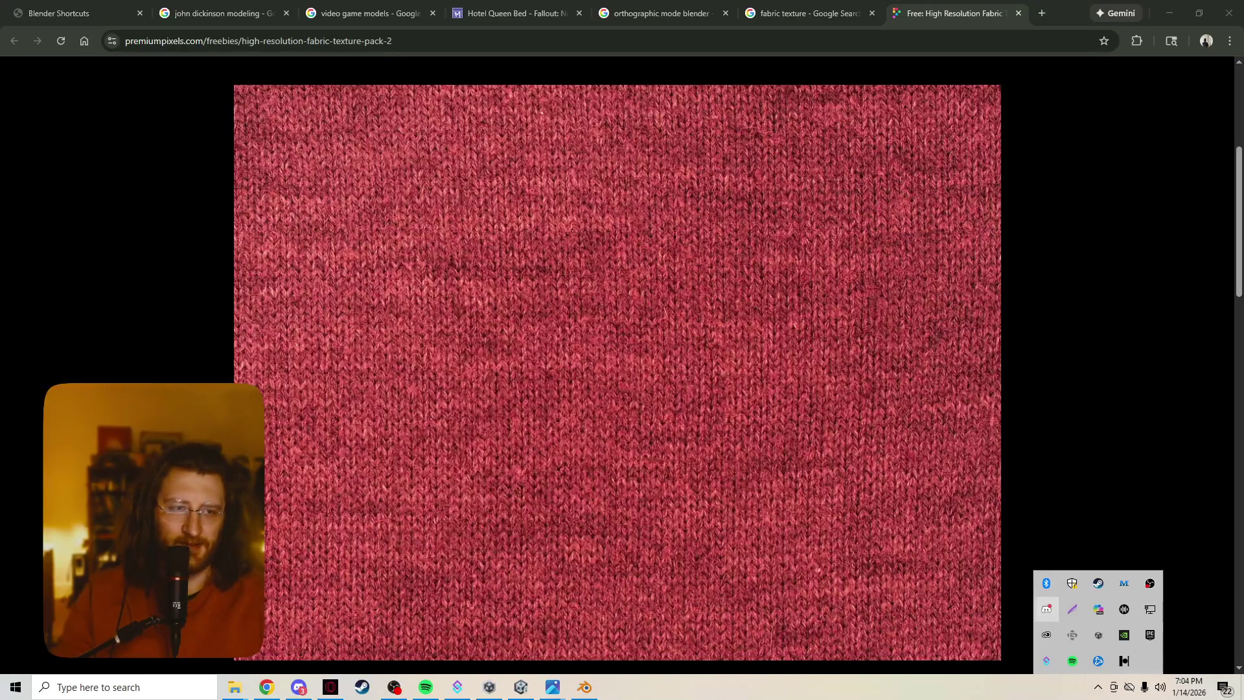
click(1072, 609)
mouse_move(996, 655)
mouse_down()
mouse_move(554, 392)
mouse_move(238, 88)
mouse_up()
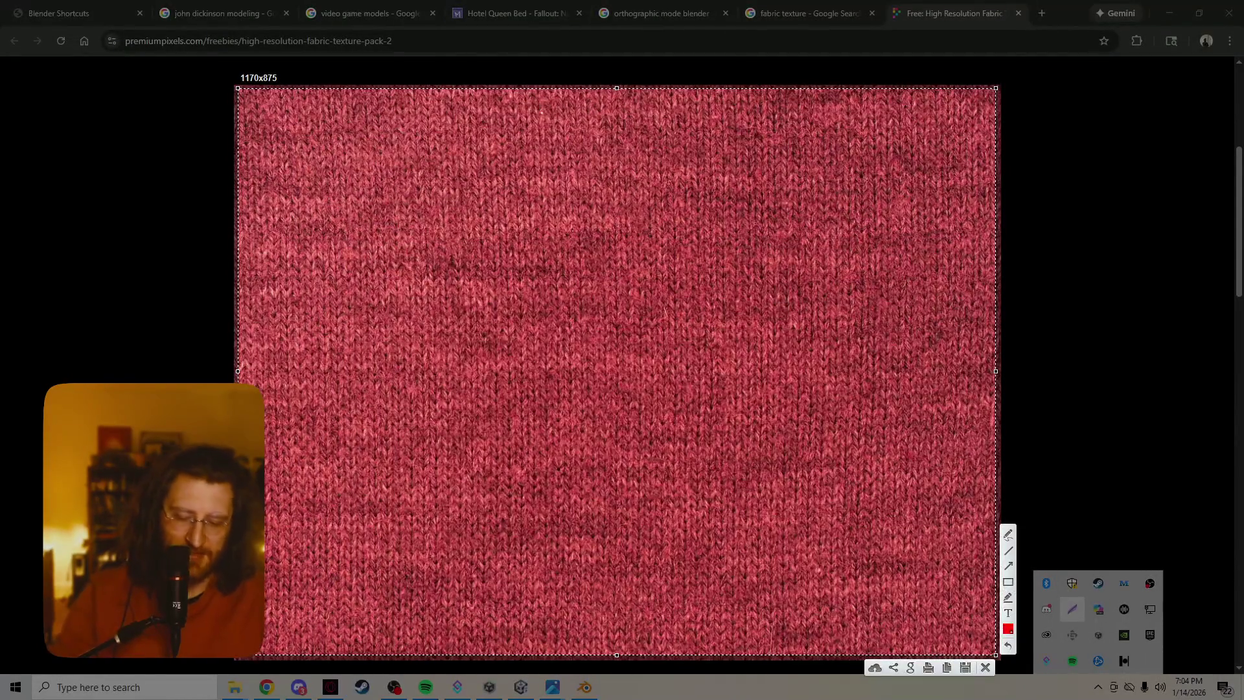
key(ctrl+c)
key(alt+Tab)
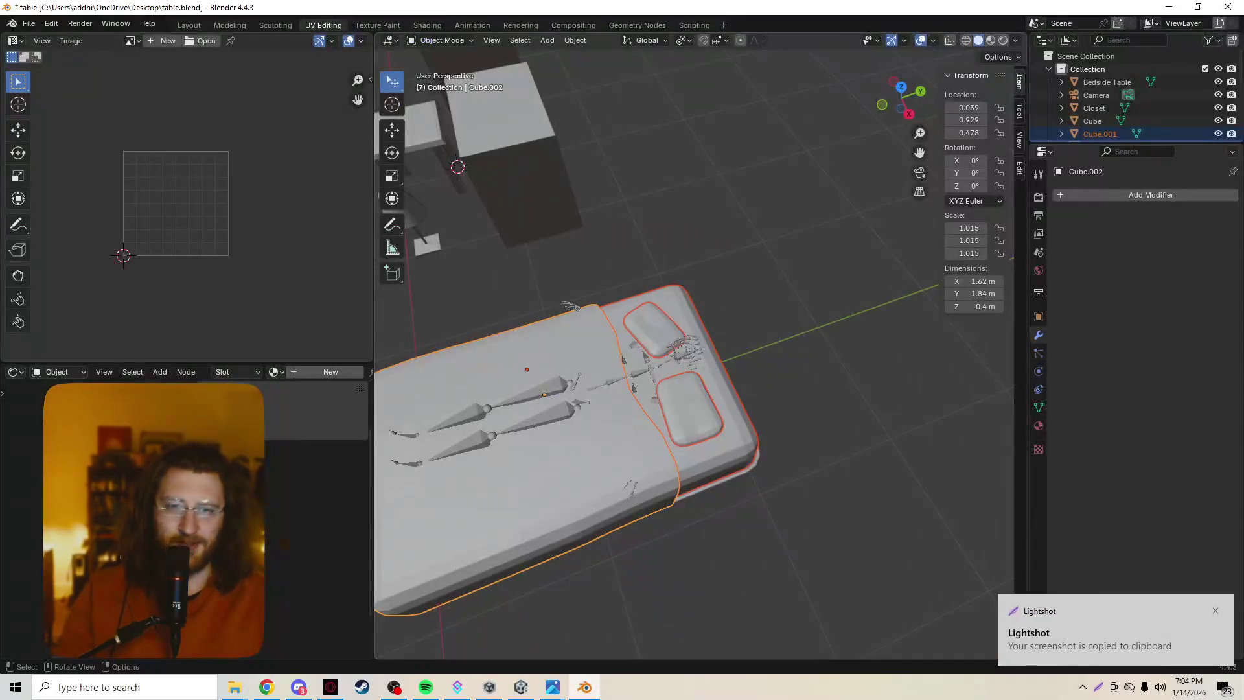
Zoom in on the bed and make the pillows the active object.
ctrl+middle_drag(648, 389, 648, 330)
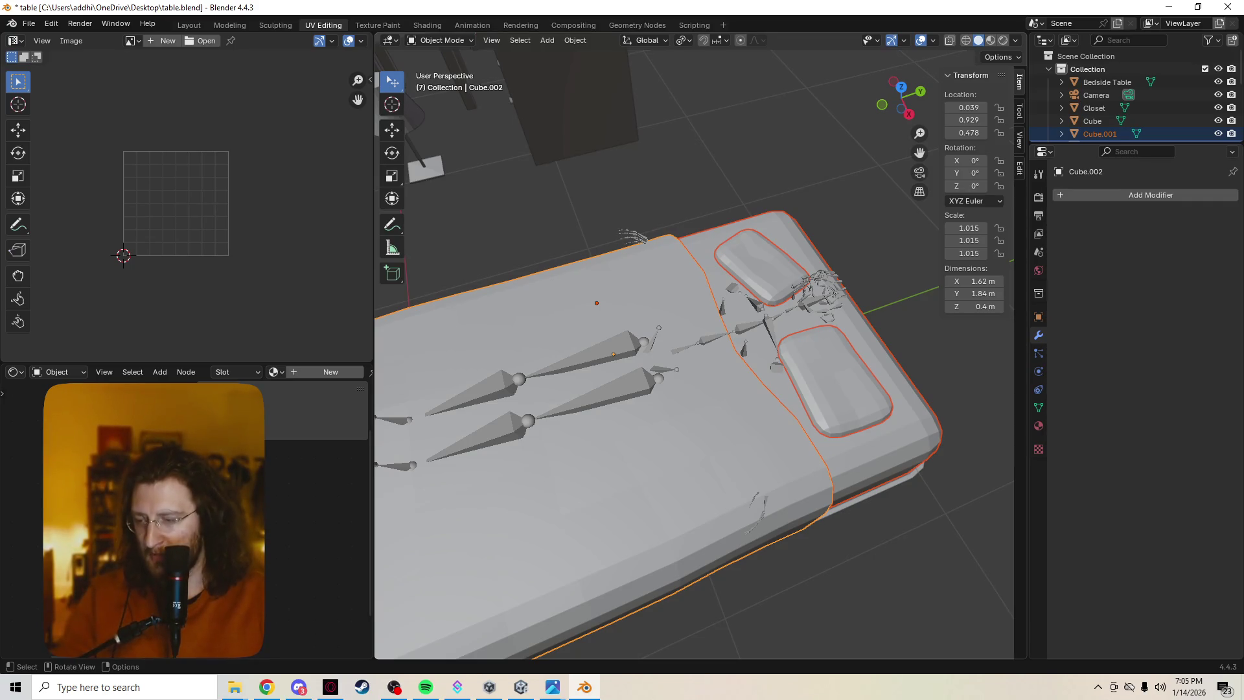
key(Tab)
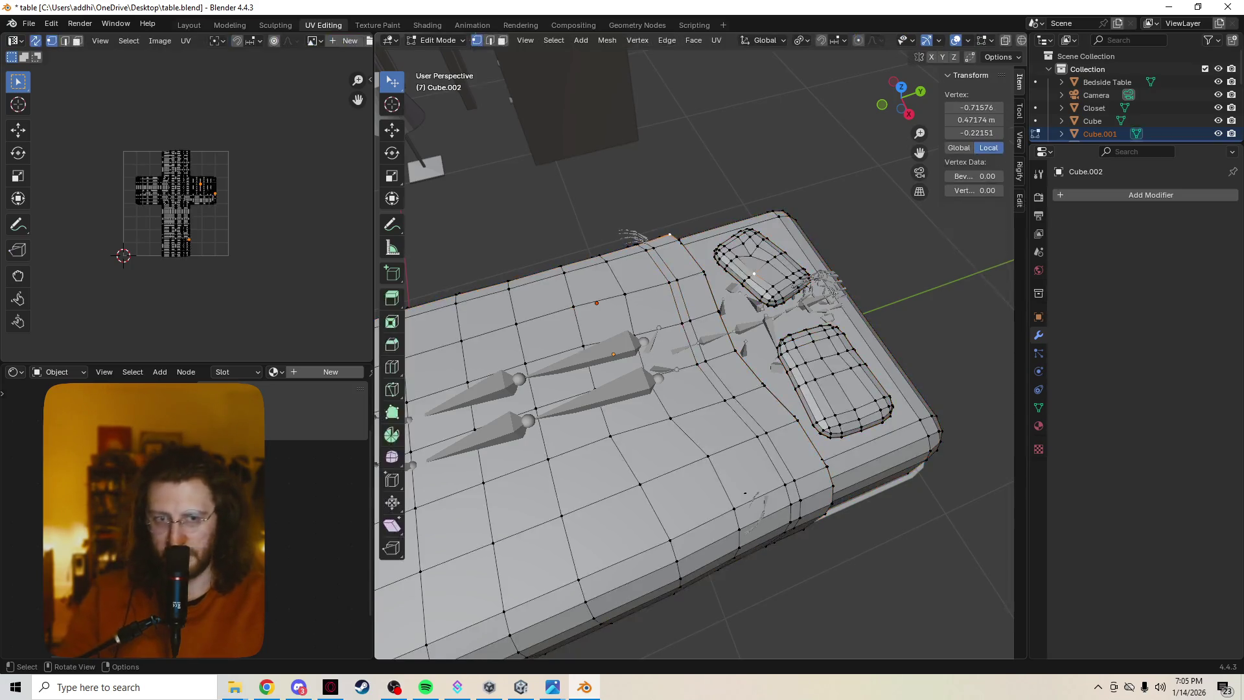
key(Tab)
click(836, 383)
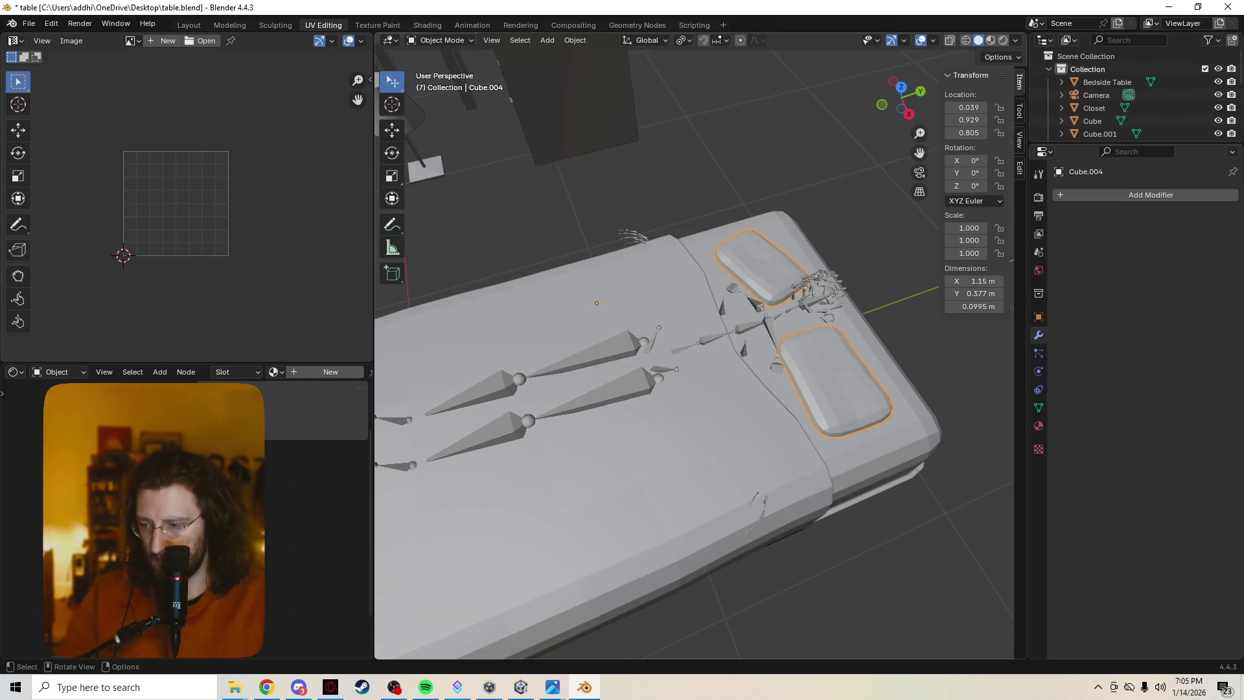
Join the mattress into the pillows object.
middle_drag(693, 388, 687, 336)
shift+click(583, 389)
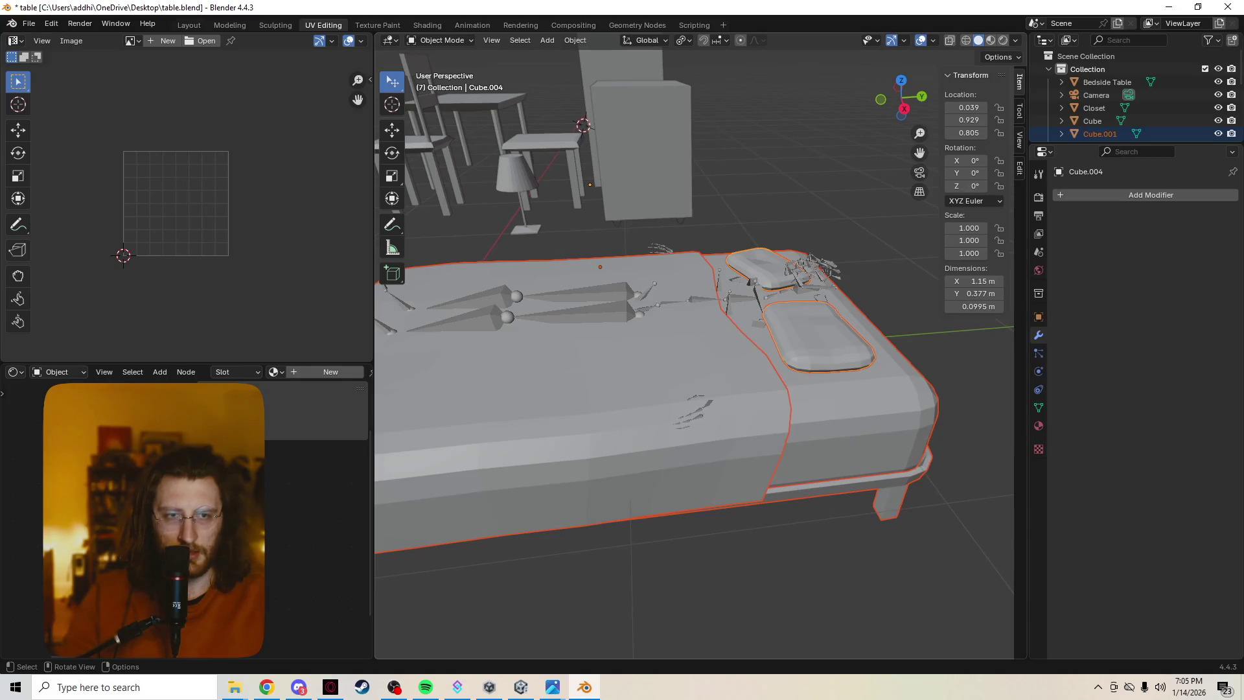
right_click(798, 364)
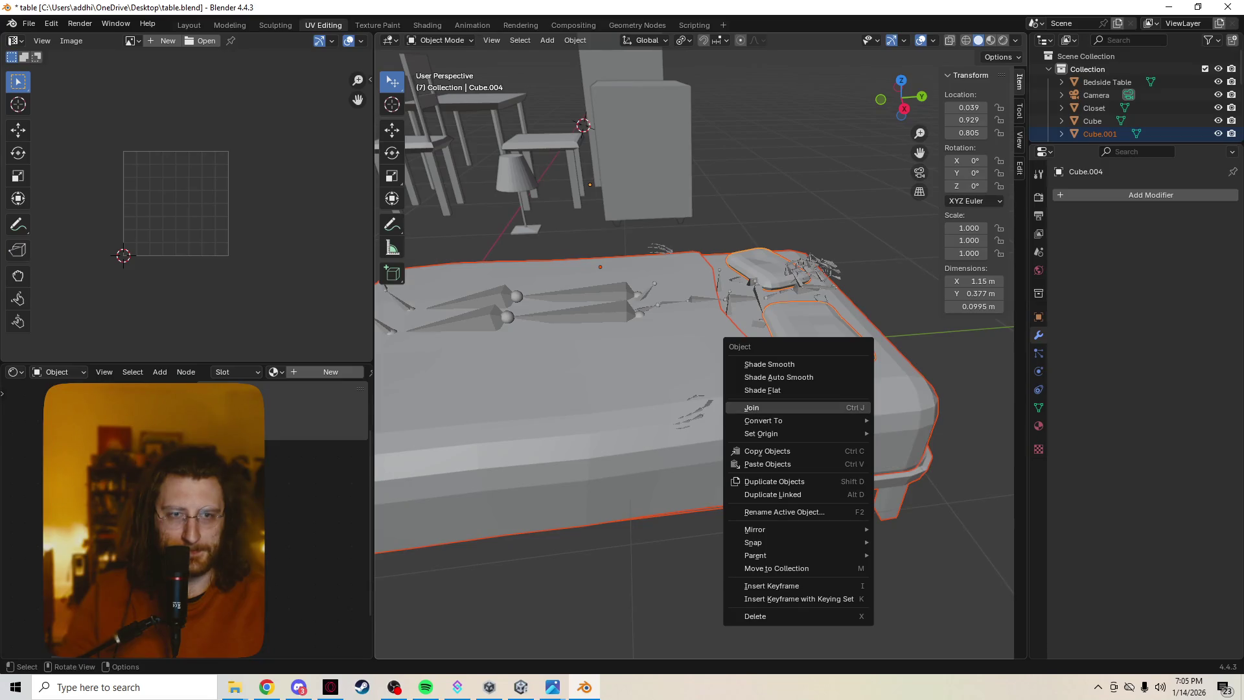
click(777, 407)
Undo the mattress join so the pillows are a separate active object again.
middle_drag(648, 389, 544, 395)
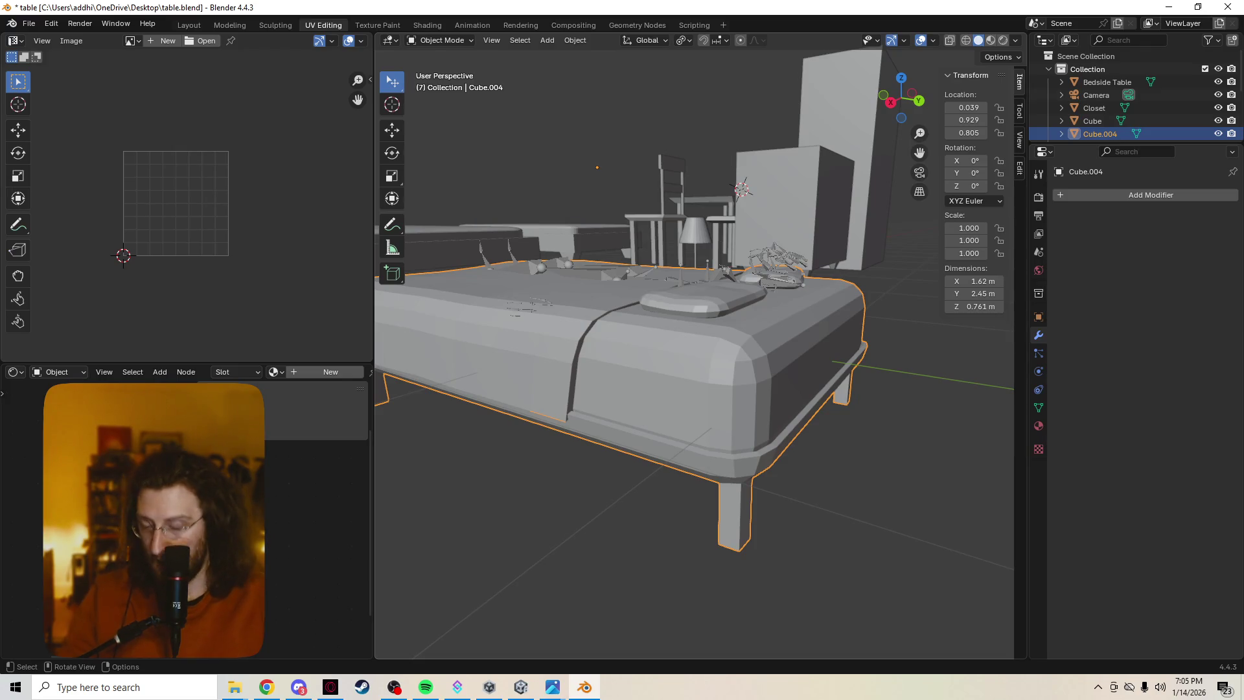
key(ctrl)
key(ctrl+z)
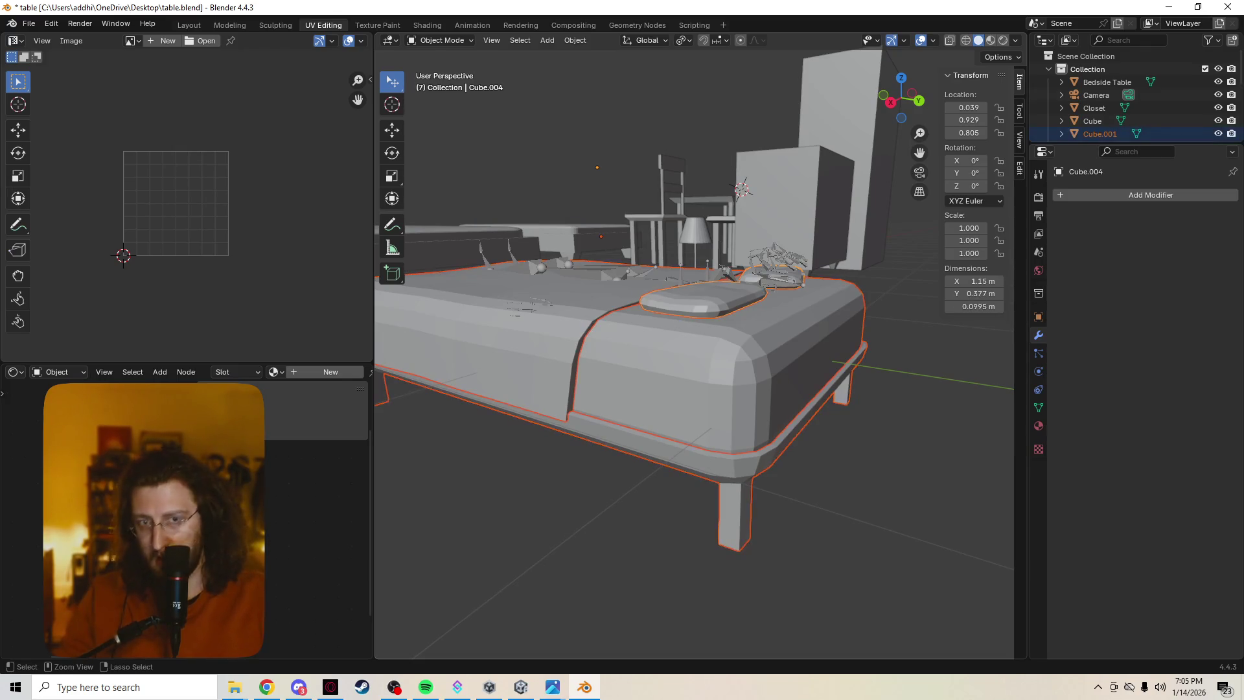
key(ctrl+z)
middle_drag(648, 389, 622, 389)
key(ctrl+shift+z)
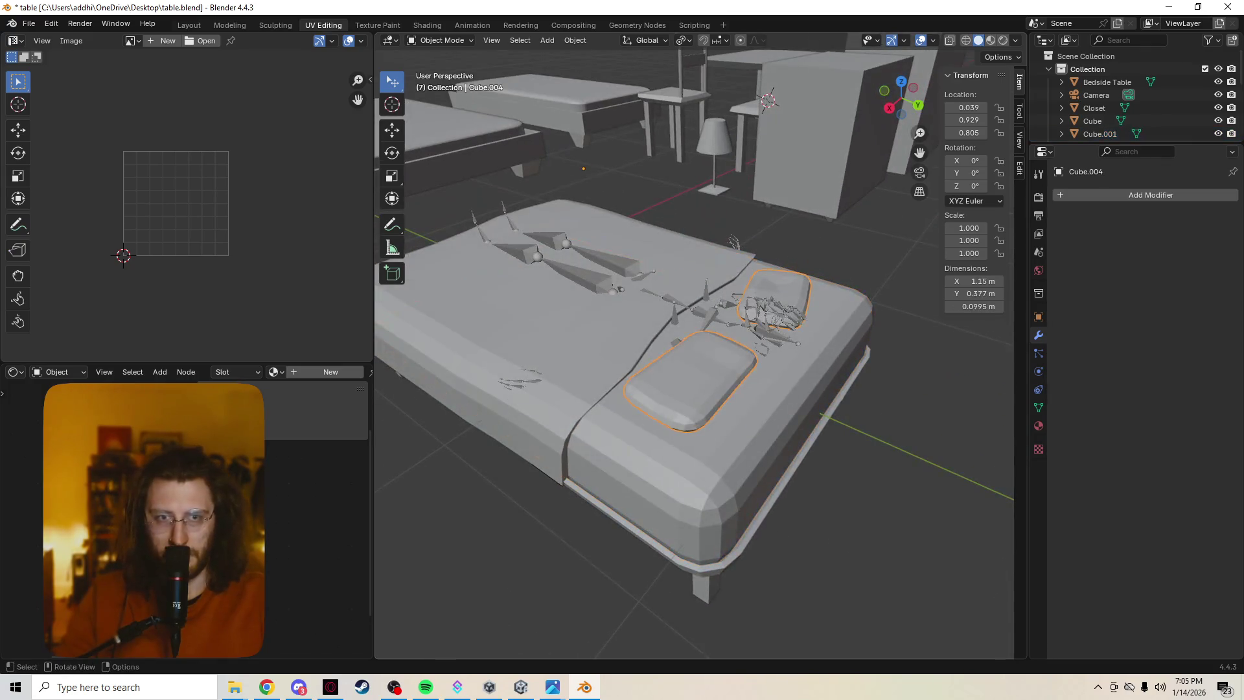
click(1038, 426)
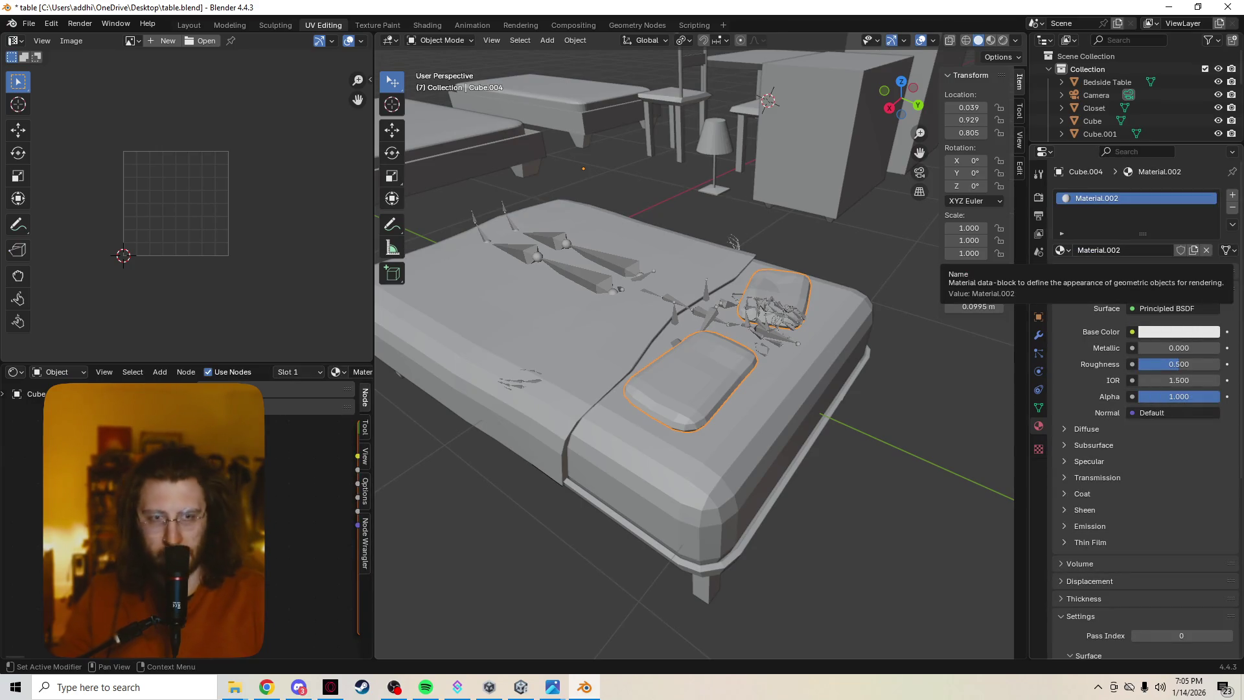
Rename Material.002 to 'Pillows'.
click(1114, 250)
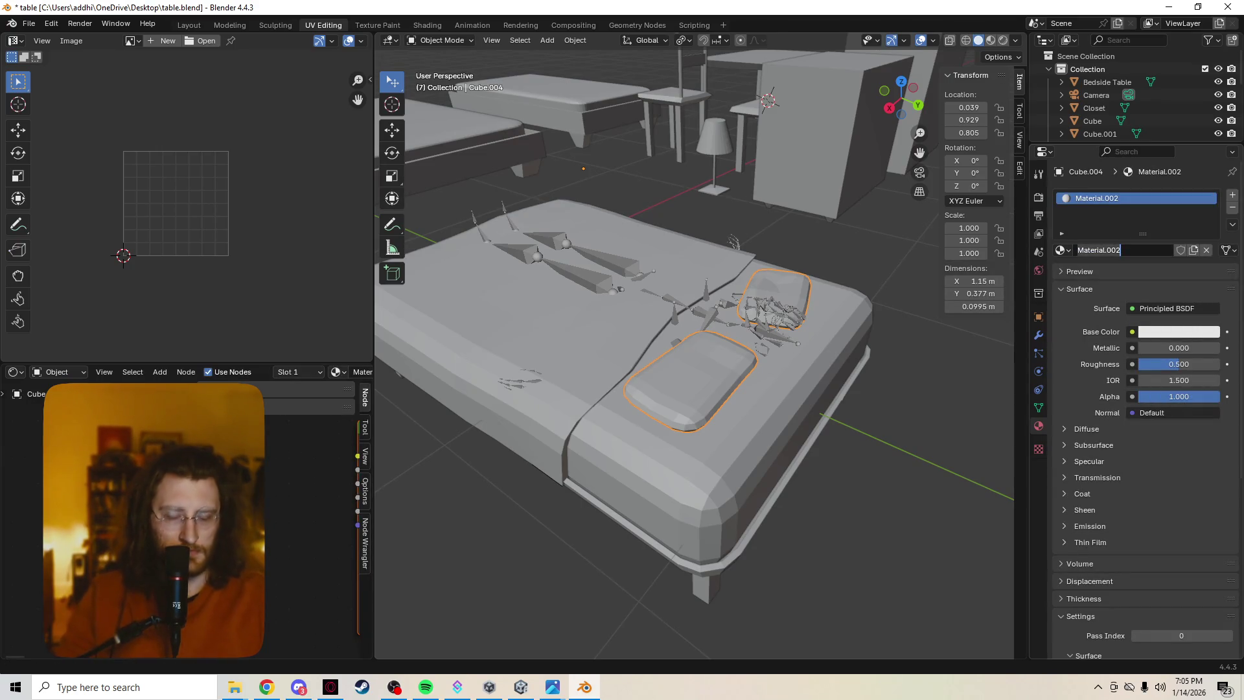
text(Pillows)
key(Return)
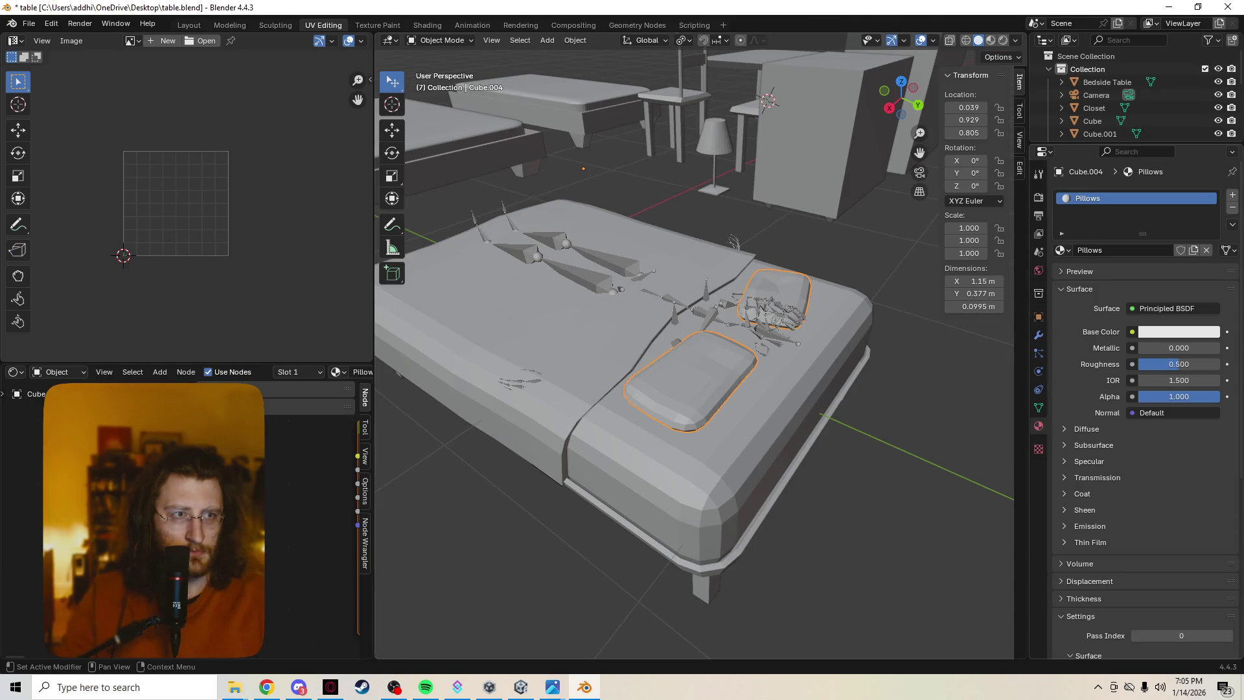
Browse the file's existing materials, then select the mattress and the bed frame.
click(1061, 250)
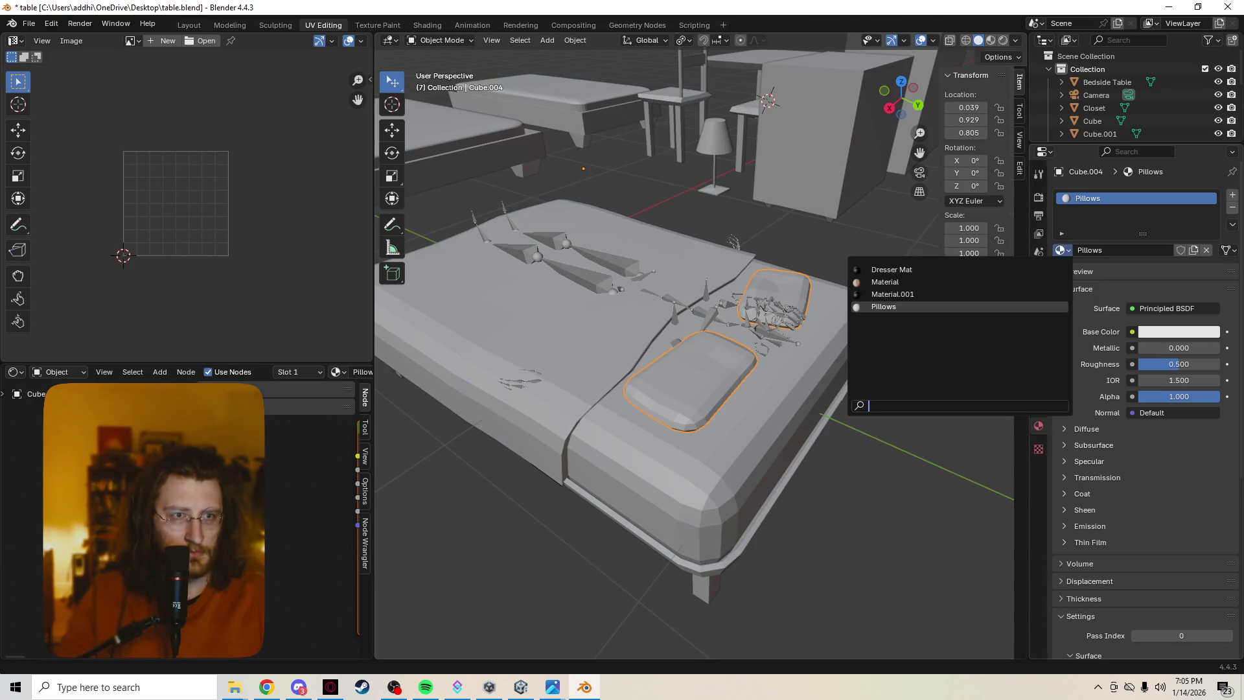
click(823, 363)
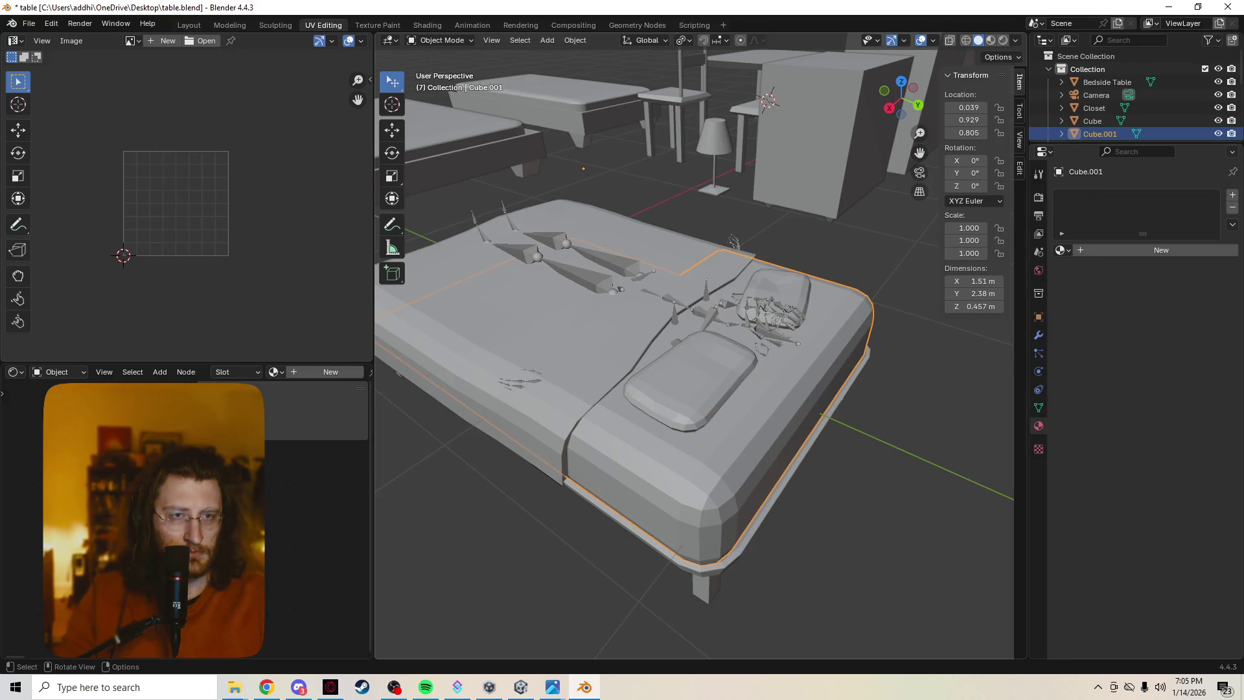
click(822, 363)
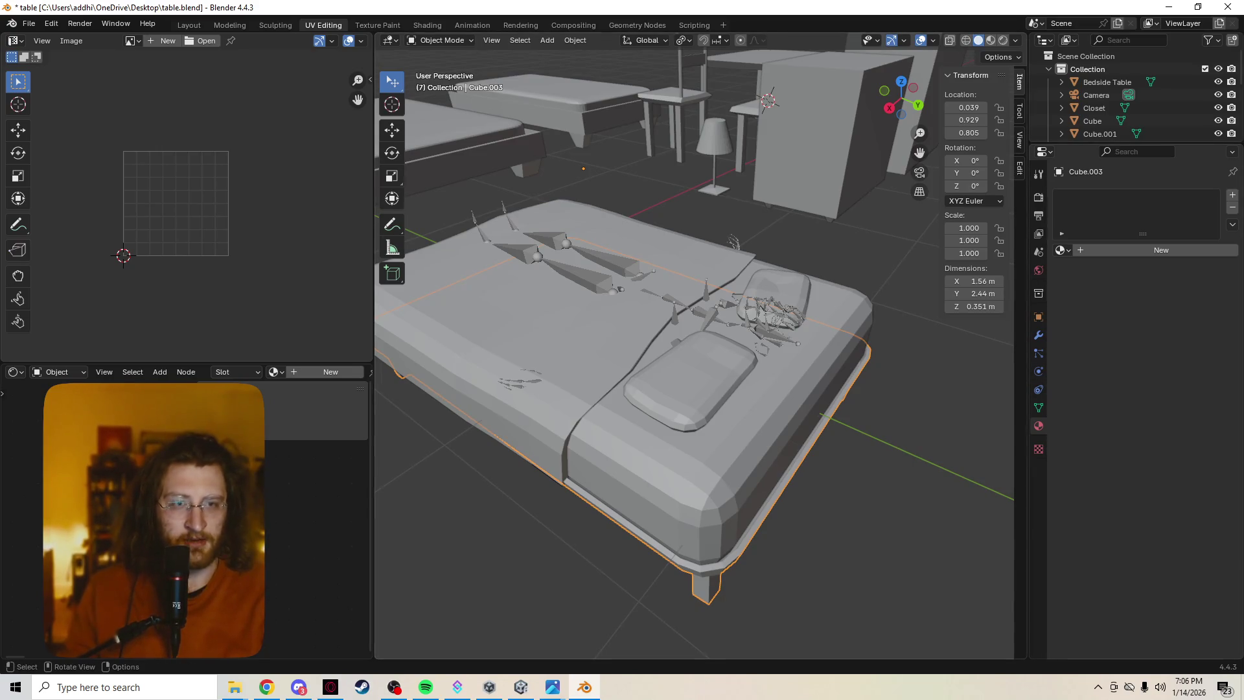
Select the pillows, blanket and bed frame and join them into one object.
click(690, 383)
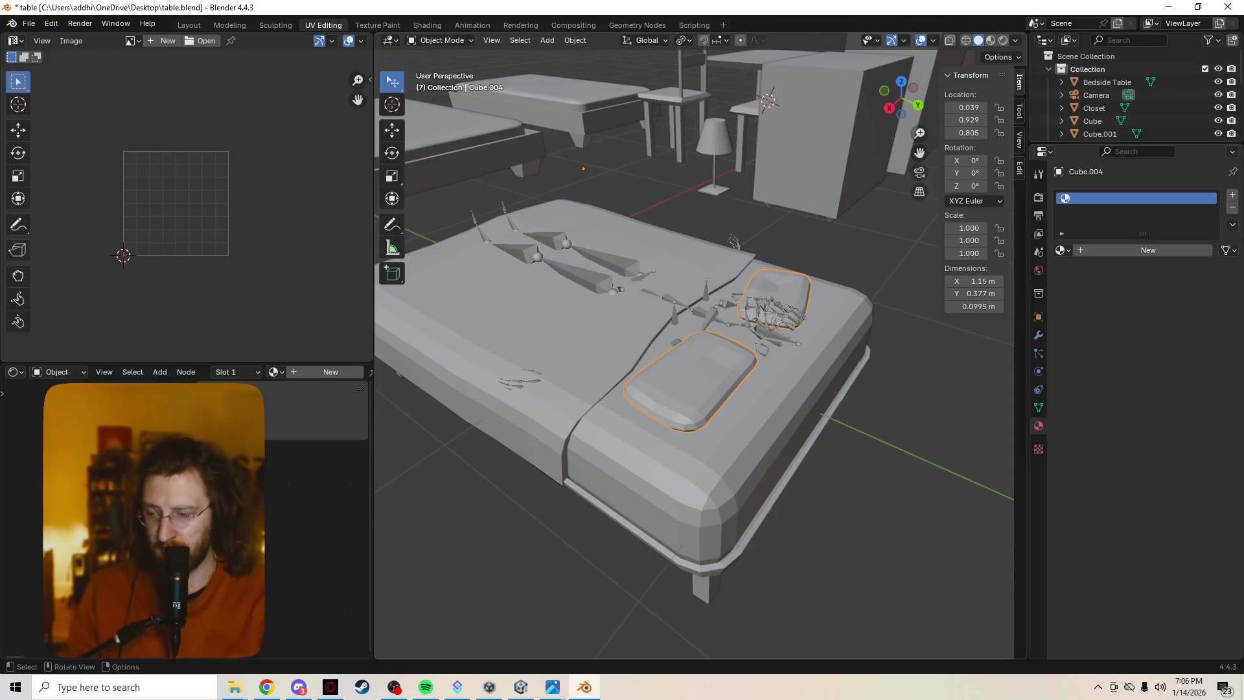
key(ctrl+z)
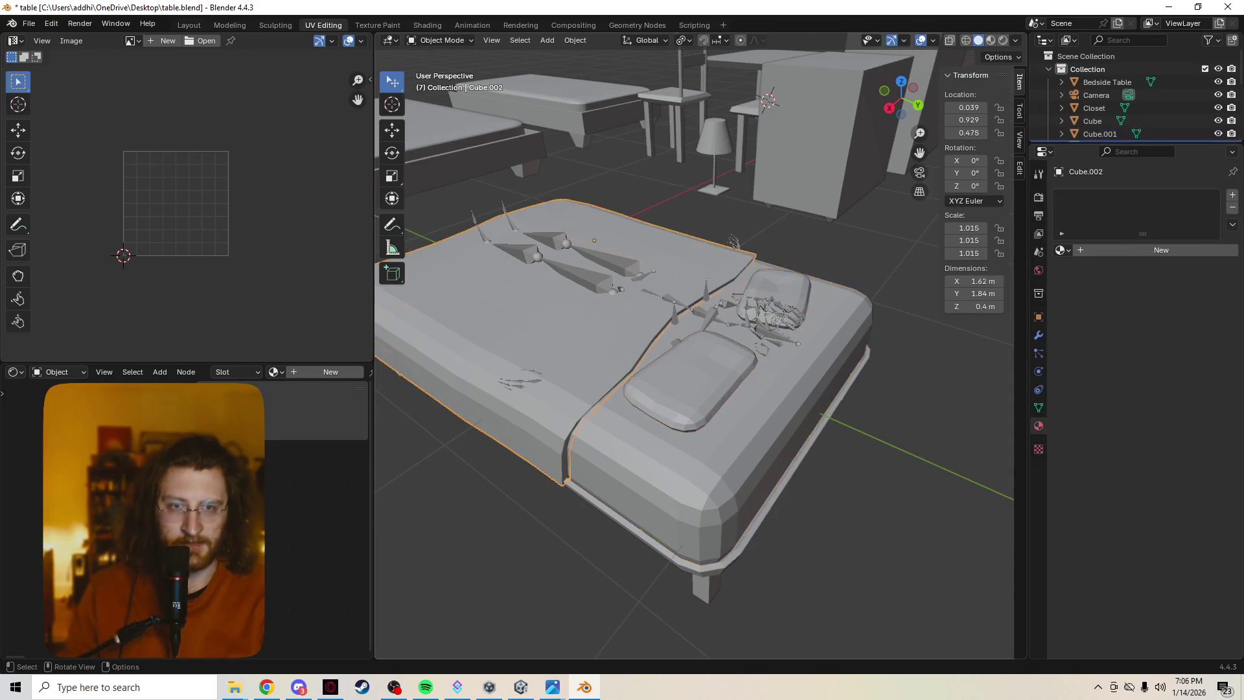
key(ctrl+shift+z)
shift+click(647, 454)
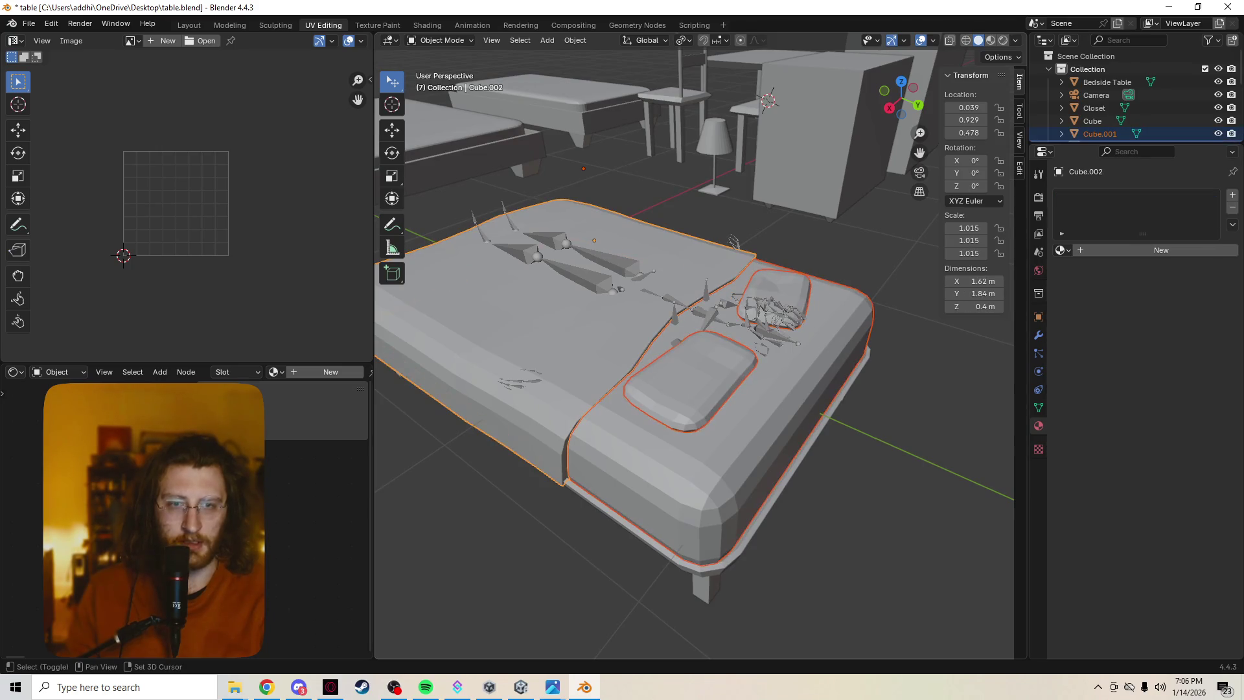
shift+click(634, 523)
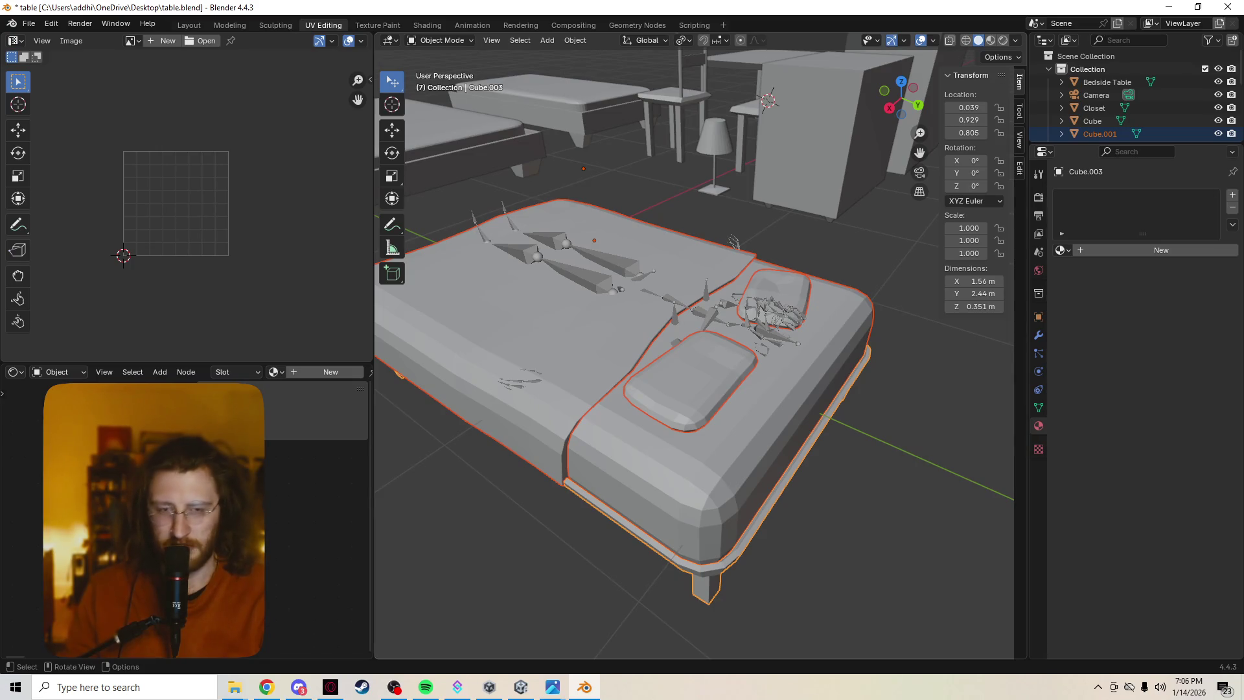
right_click(599, 503)
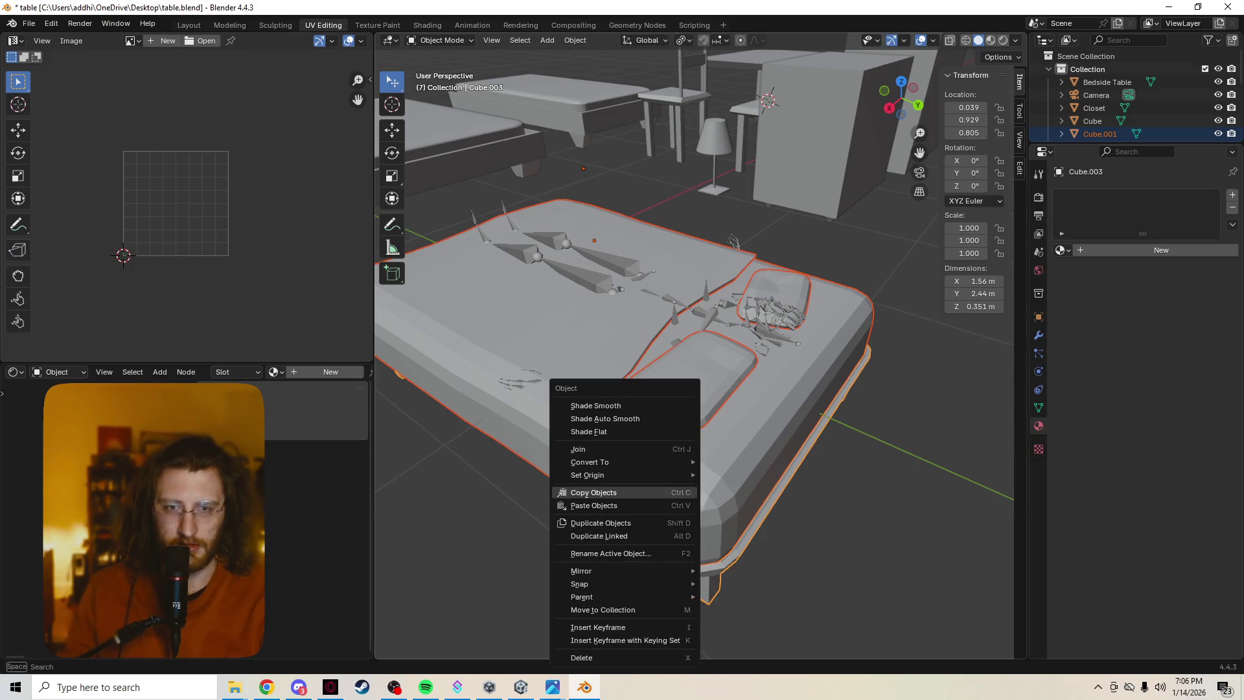
click(599, 453)
Orbit around the joined bed and enter Edit Mode on its mesh.
middle_drag(693, 349, 770, 408)
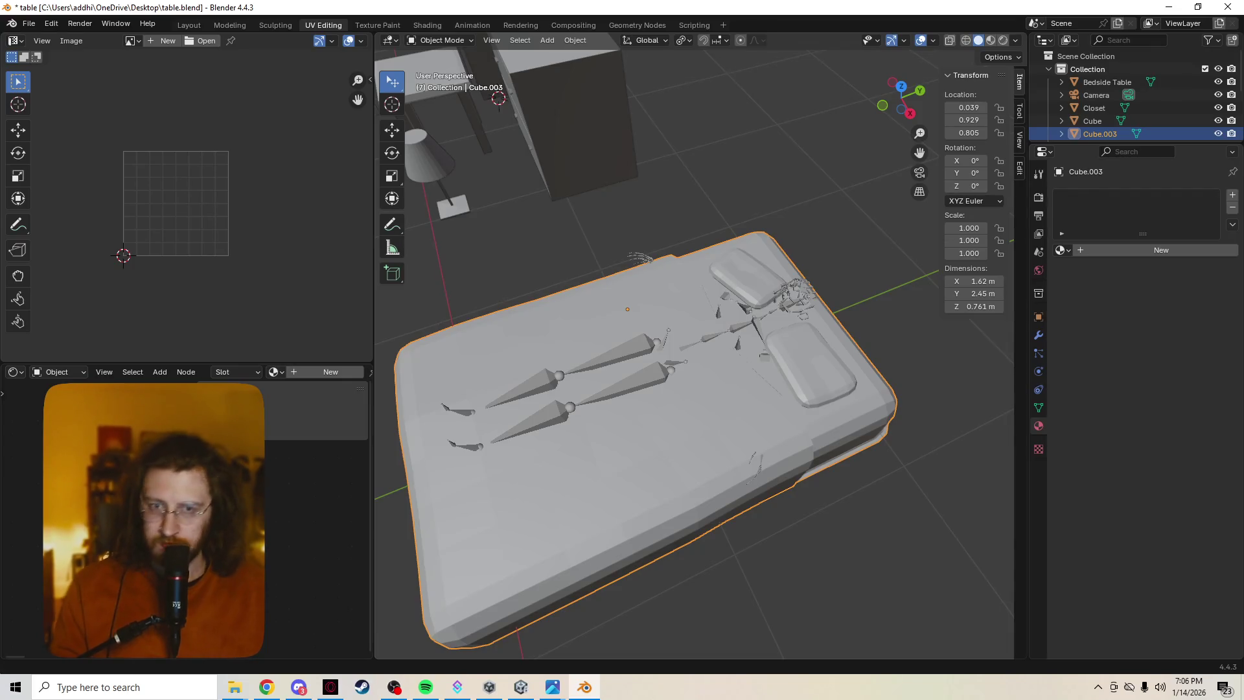
mouse_move(693, 350)
middle_down()
mouse_move(758, 337)
mouse_move(763, 373)
middle_up()
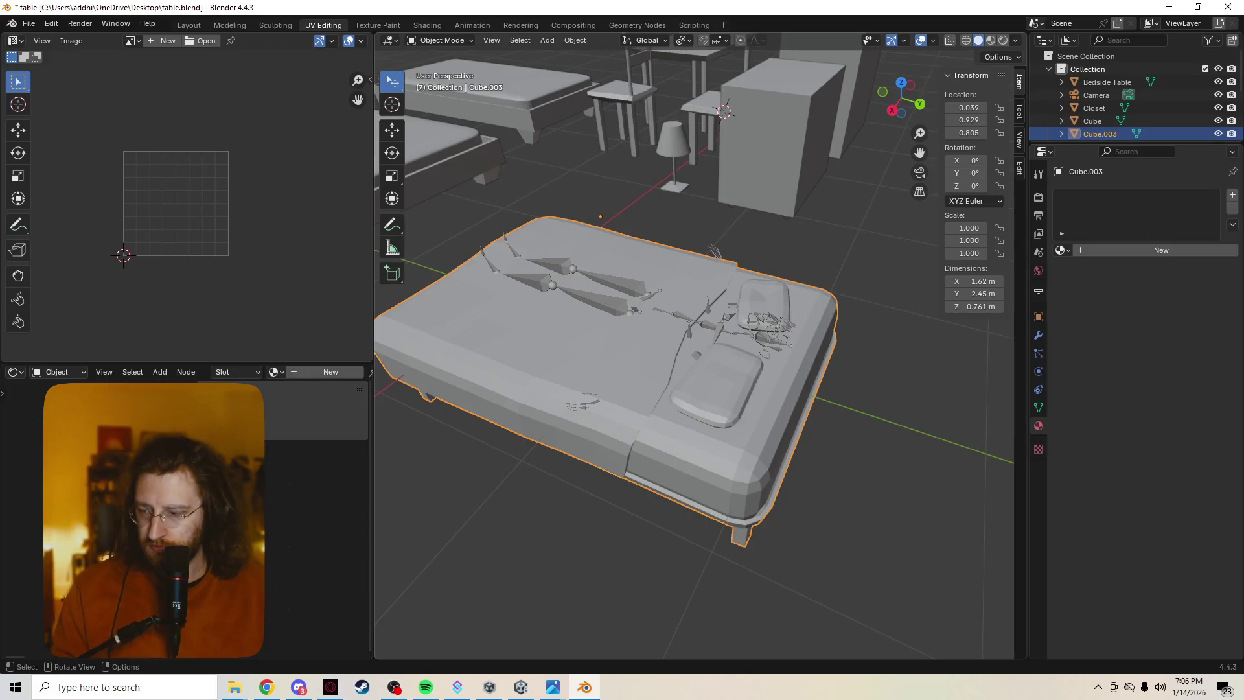
middle_drag(763, 373, 770, 289)
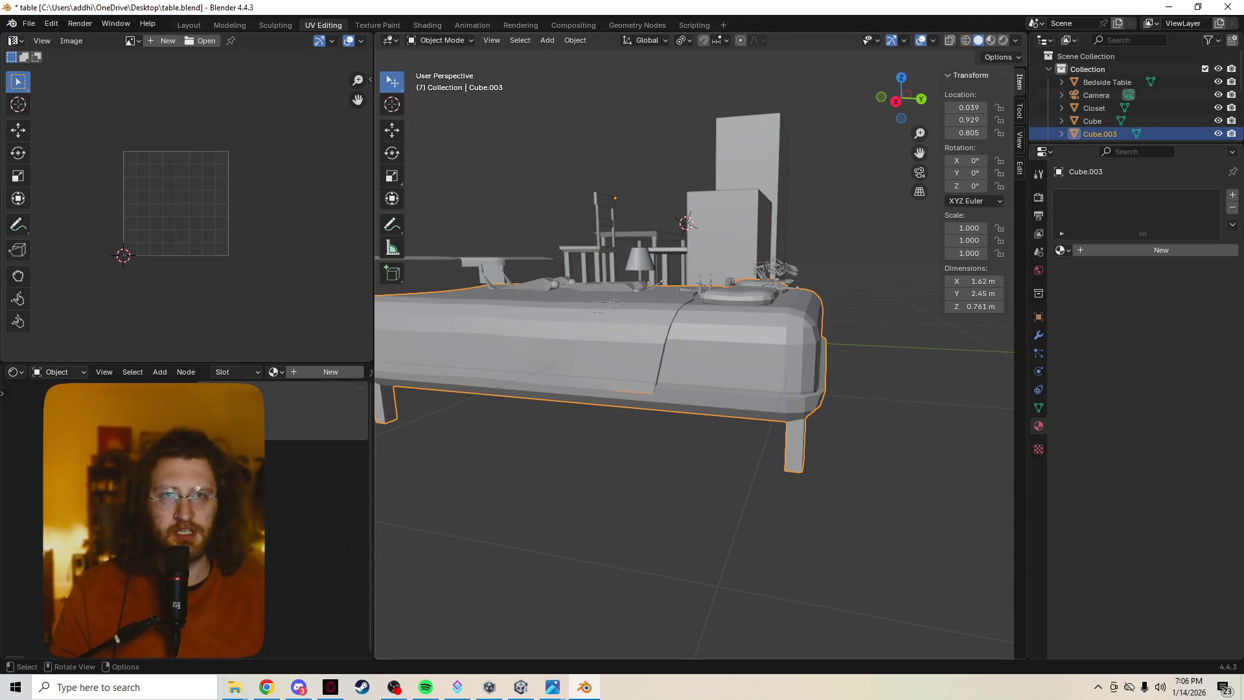
key(Tab)
middle_drag(770, 288, 772, 337)
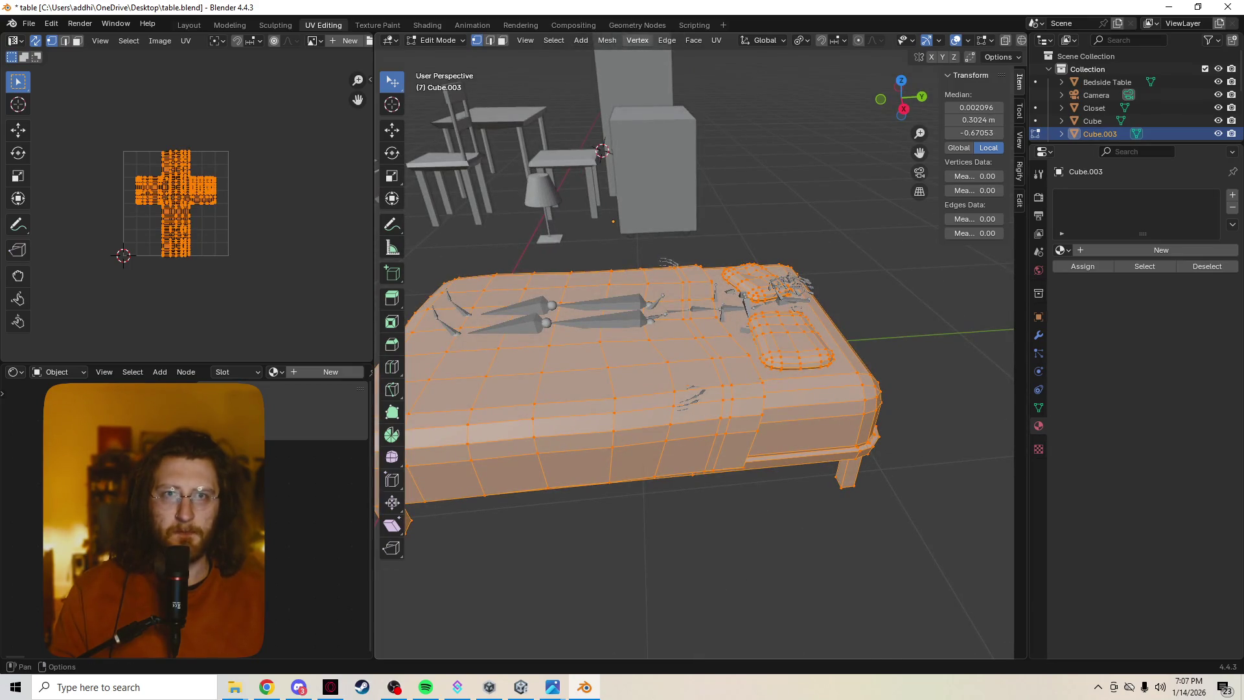
Unwrap the mesh with Smart UV Project at defaults (66° angle, 0.010 margin).
click(716, 40)
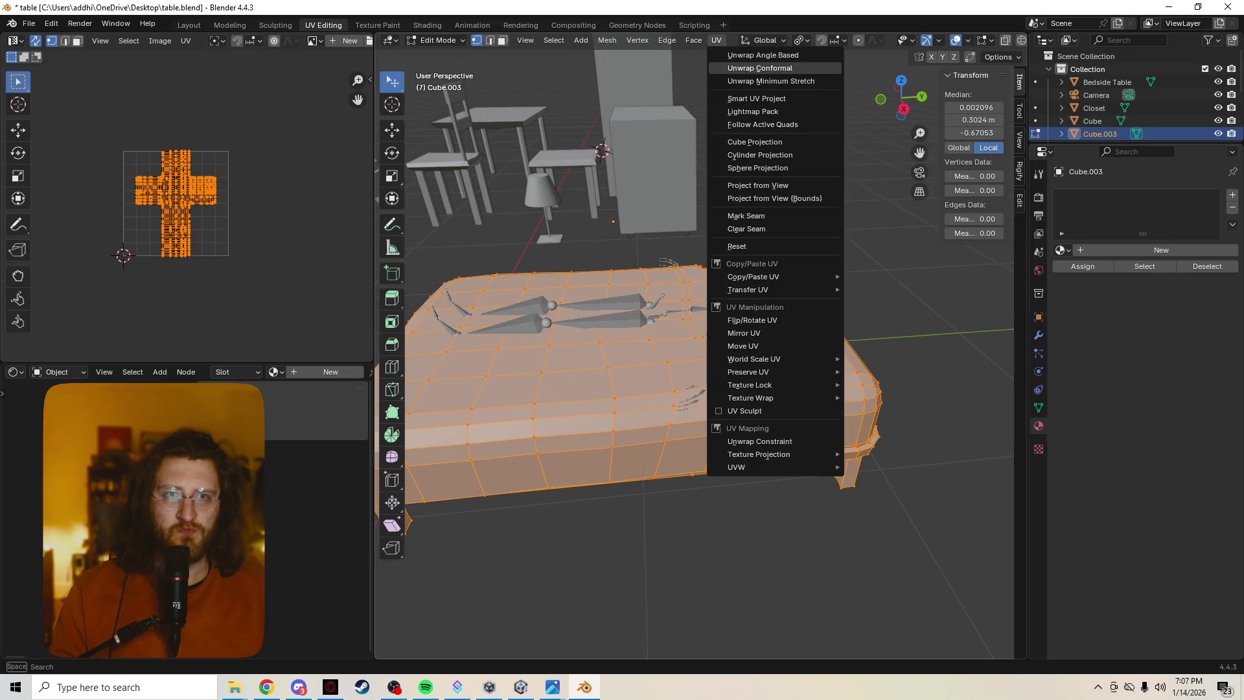
click(745, 98)
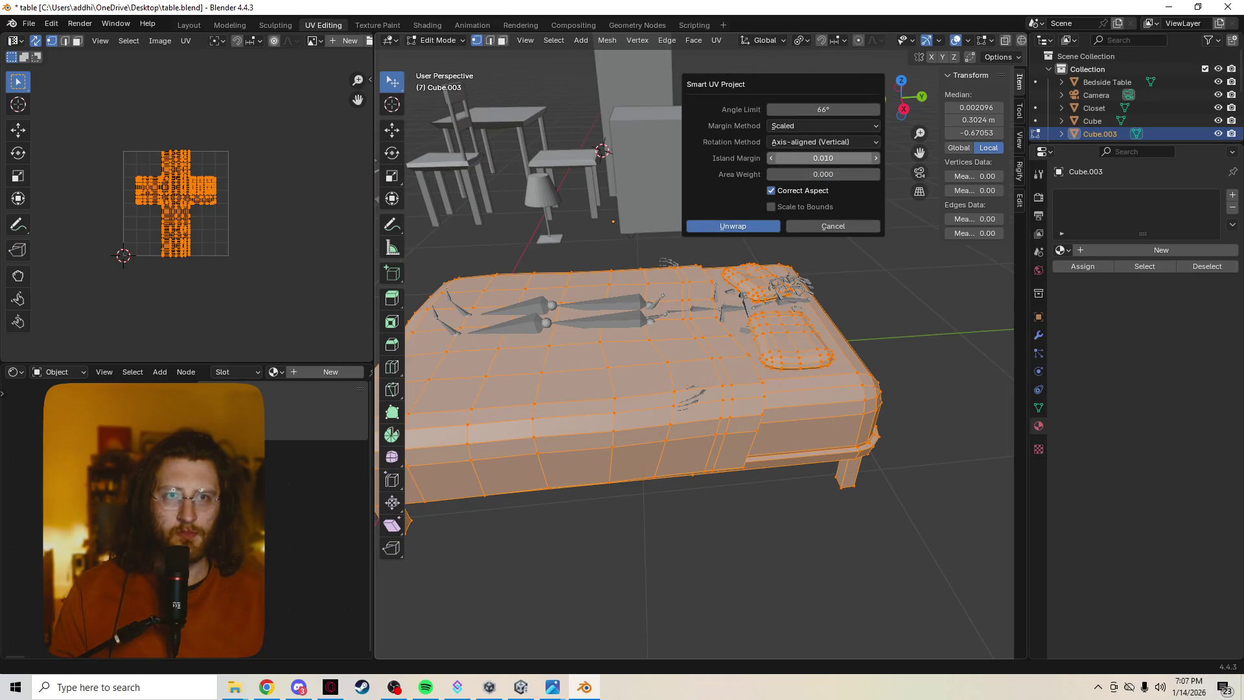
click(732, 226)
Enlarge the UV Editor area and pan the UV islands into view.
scroll(186, 192, up, 8)
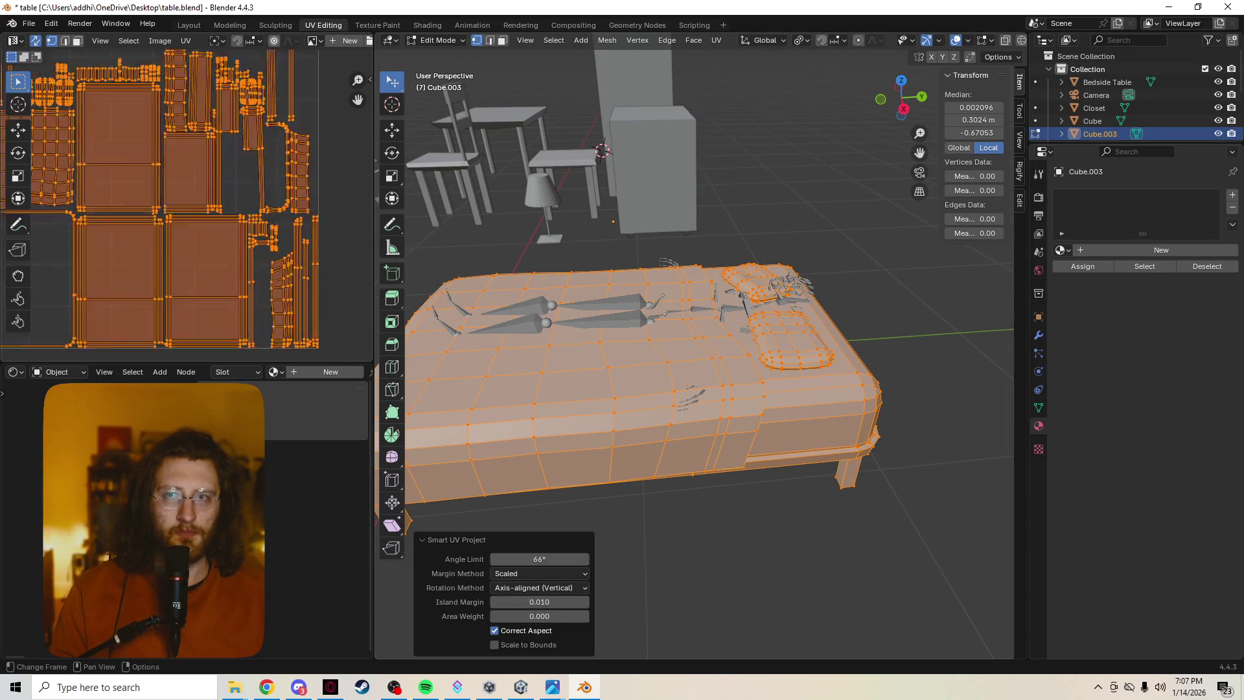
mouse_move(186, 191)
middle_down()
mouse_move(217, 208)
mouse_move(261, 269)
middle_up()
drag(375, 269, 603, 268)
drag(305, 363, 305, 642)
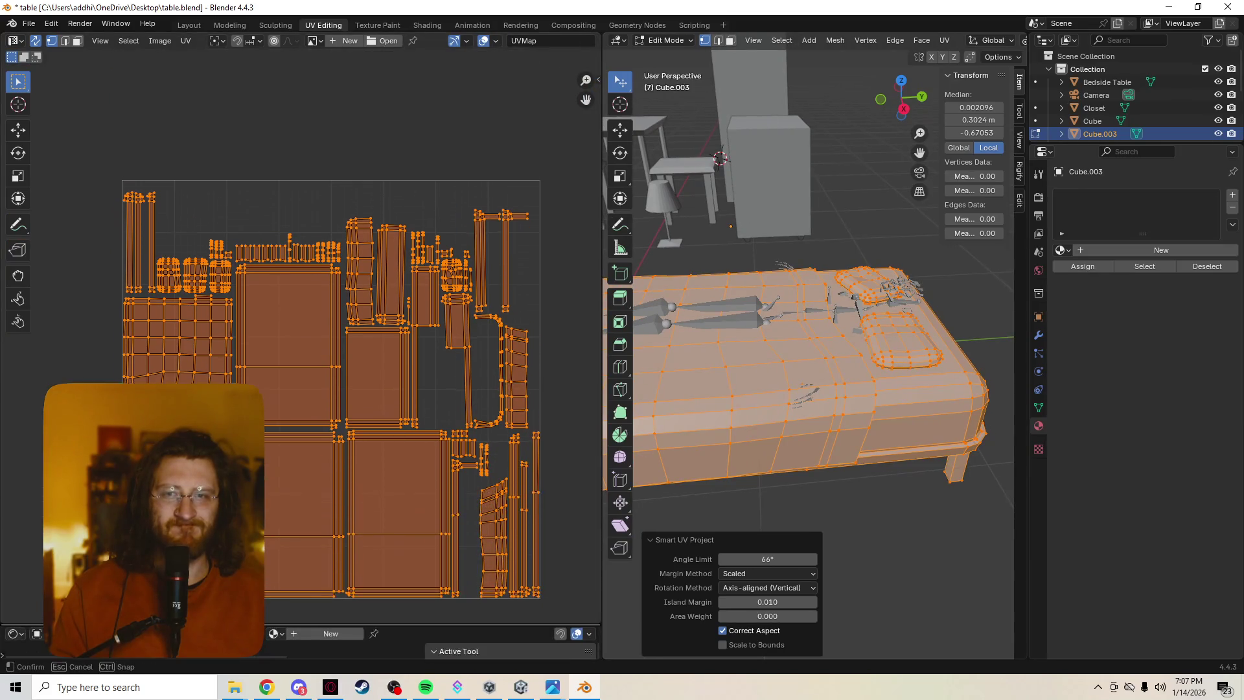
scroll(305, 389, up, 2)
scroll(303, 347, up, 2)
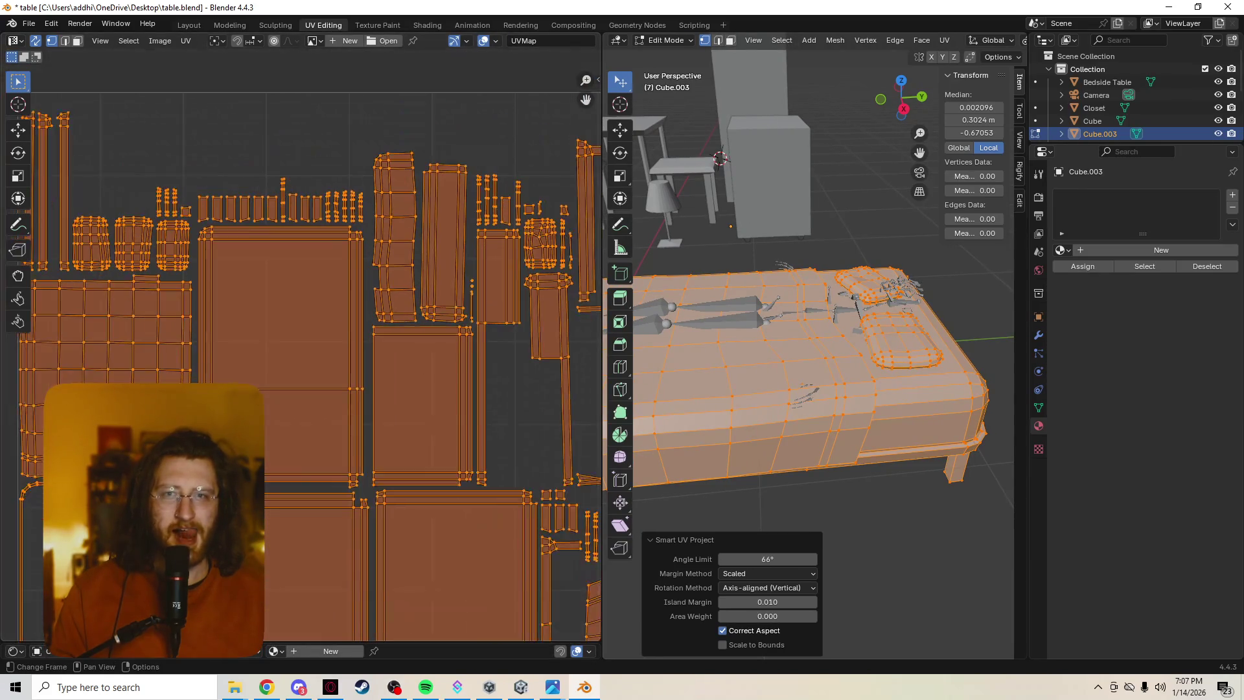
key(alt+a)
key(a)
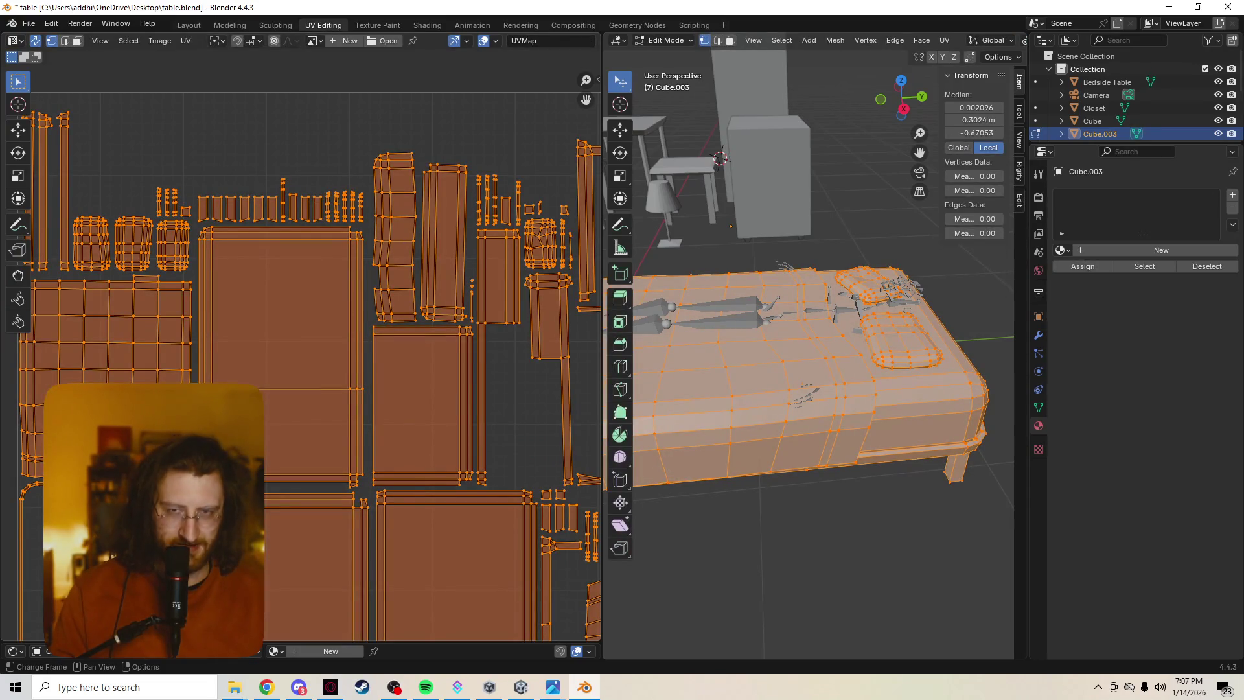
scroll(300, 354, down, 1)
middle_drag(168, 550, 141, 507)
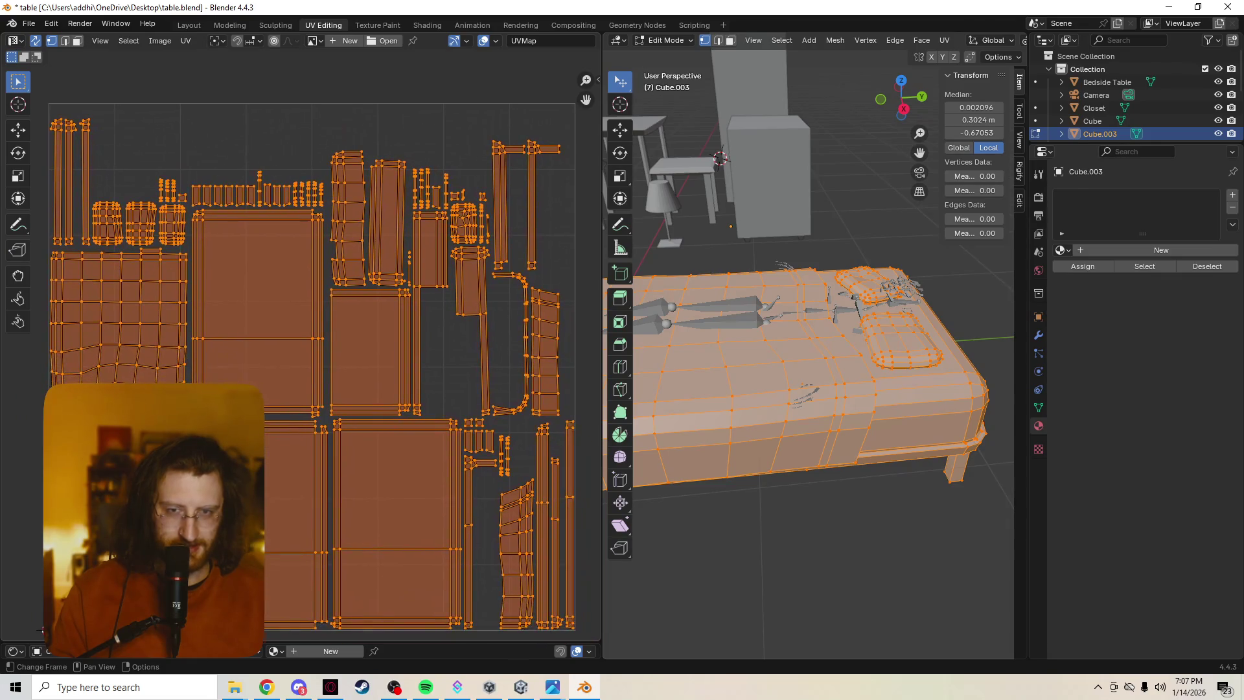
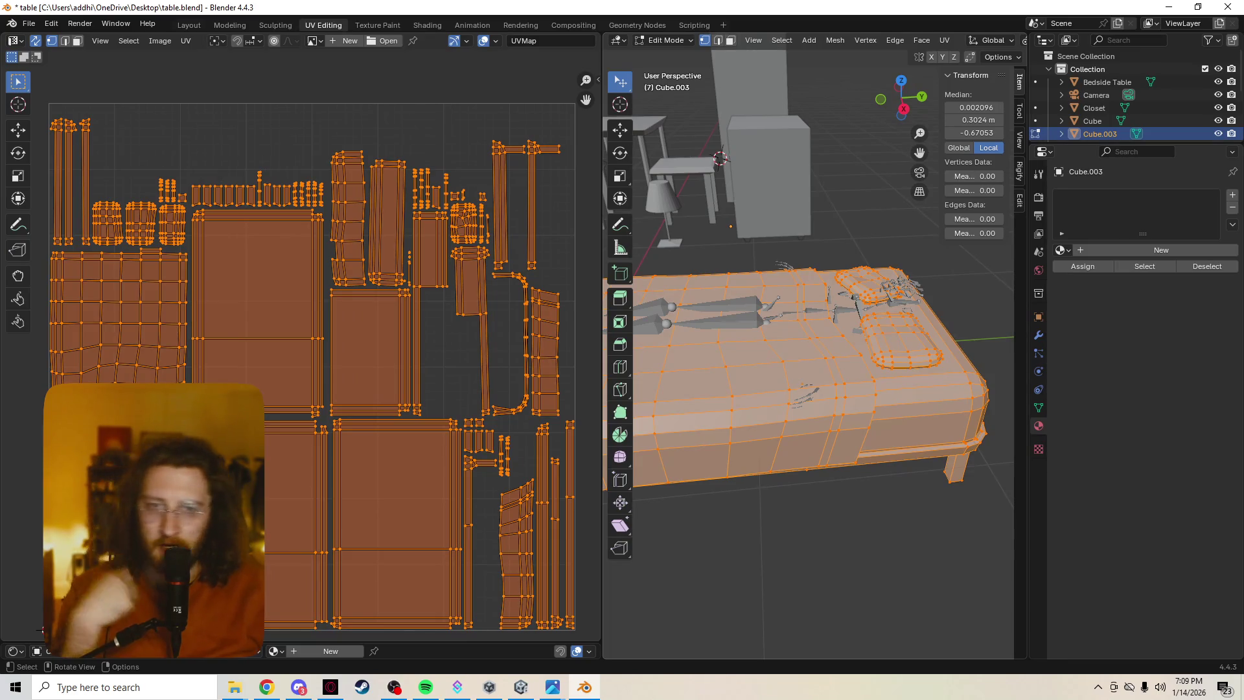
Orbit and pan across the room to survey the furniture around the bed.
middle_drag(842, 194, 816, 214)
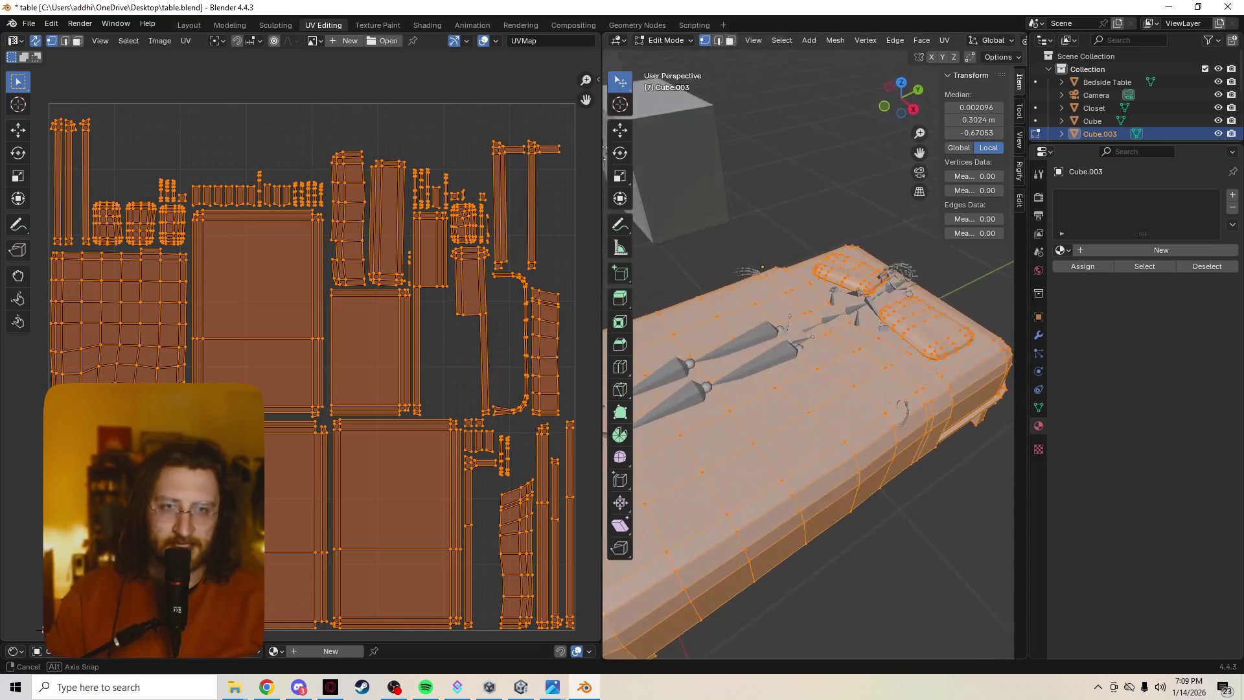
shift+middle_drag(809, 292, 1004, 616)
mouse_move(810, 388)
shift+middle_down()
mouse_move(901, 428)
mouse_move(893, 415)
shift+middle_up()
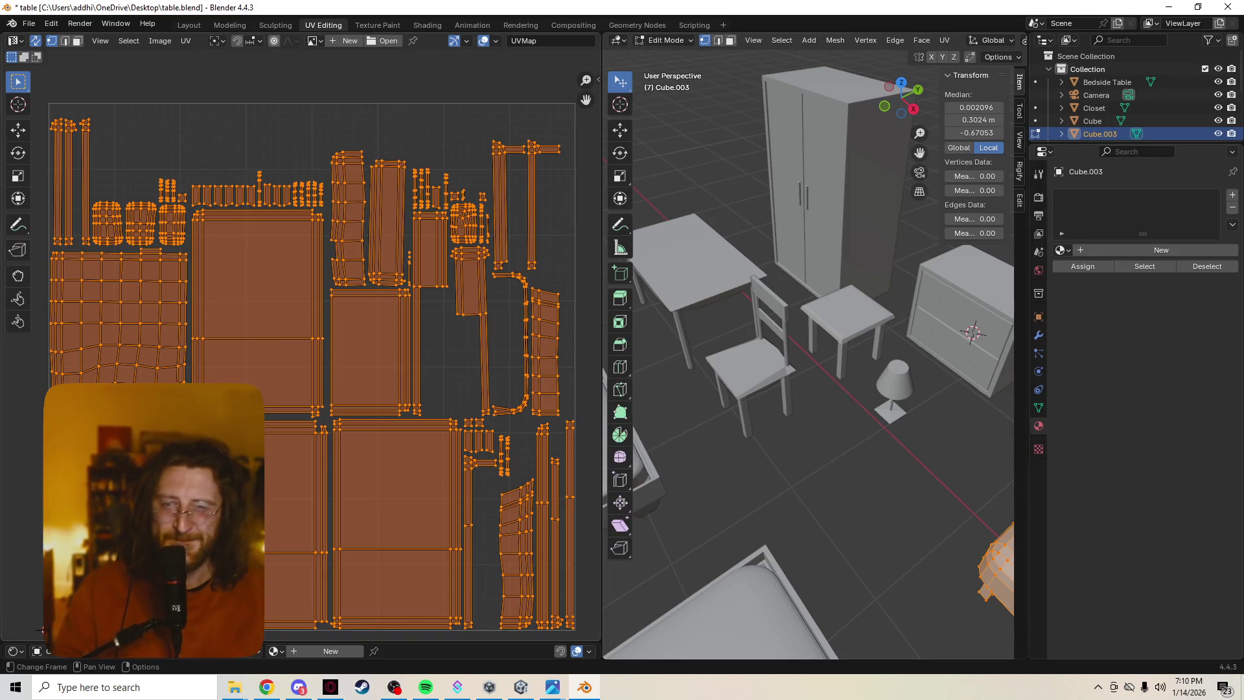
Zoom back onto the bed and deselect all of its vertices and UVs.
mouse_move(810, 356)
middle_down()
mouse_move(777, 324)
mouse_move(816, 362)
mouse_move(842, 350)
middle_up()
scroll(810, 356, down, 2)
scroll(810, 356, up, 5)
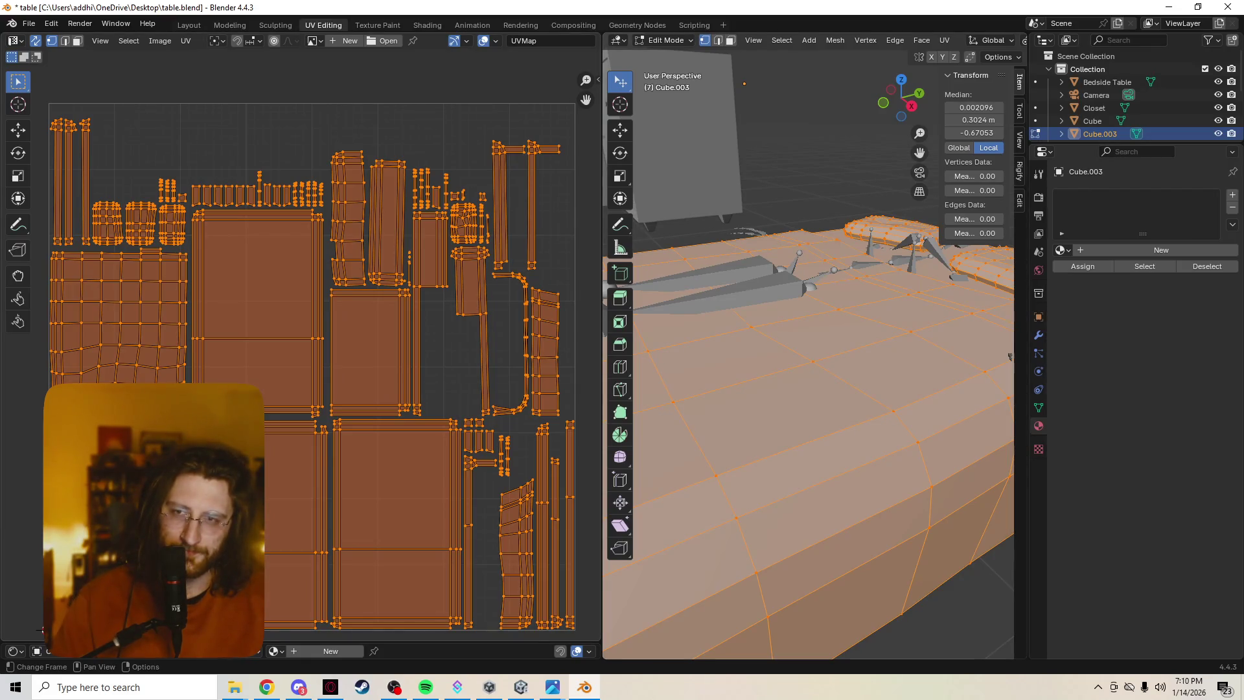
key(alt+a)
key(Tab)
key(Tab)
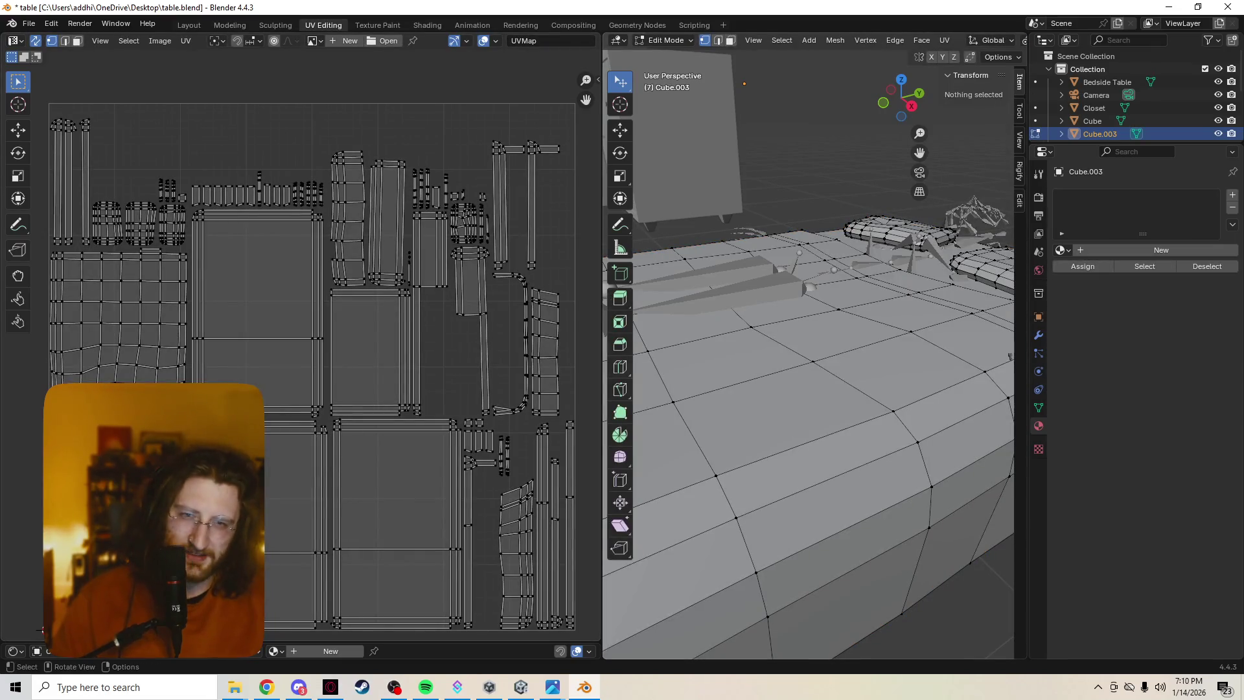
Return the bed to Object Mode and add a new material, Material.002, to it.
scroll(40, 629, up, 3)
scroll(299, 344, down, 2)
mouse_move(810, 357)
middle_down()
mouse_move(810, 291)
mouse_move(839, 434)
middle_up()
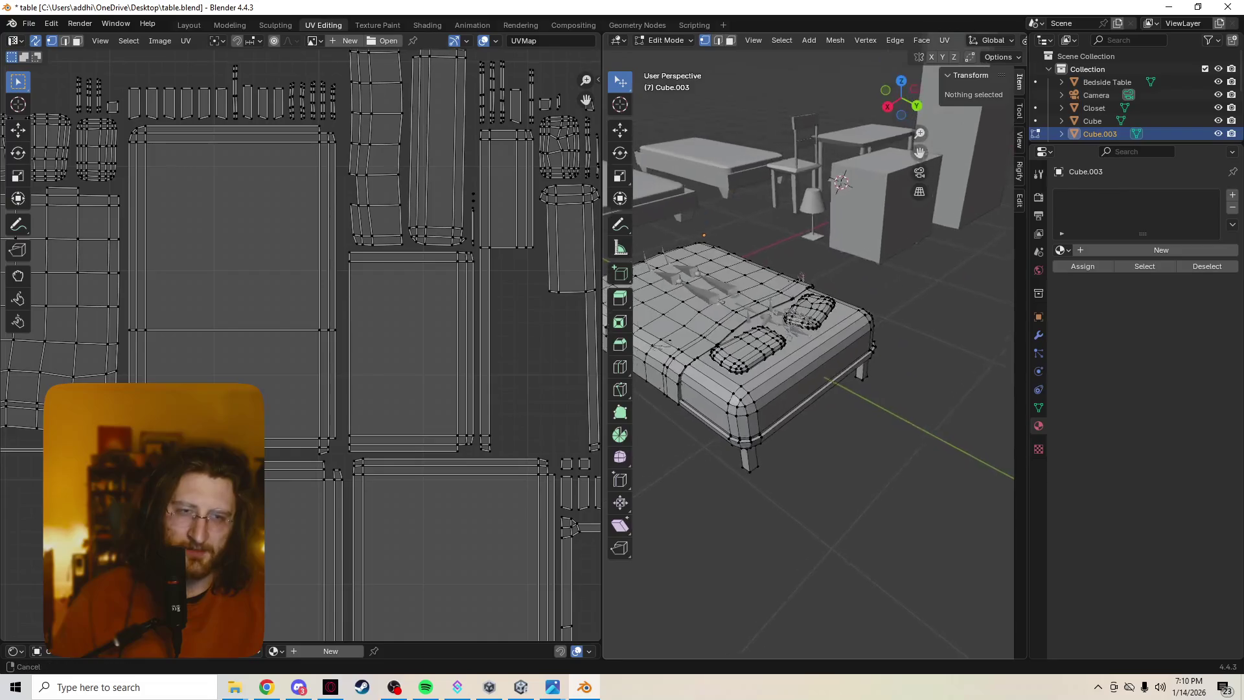
scroll(839, 434, up, 4)
middle_drag(801, 353, 851, 347)
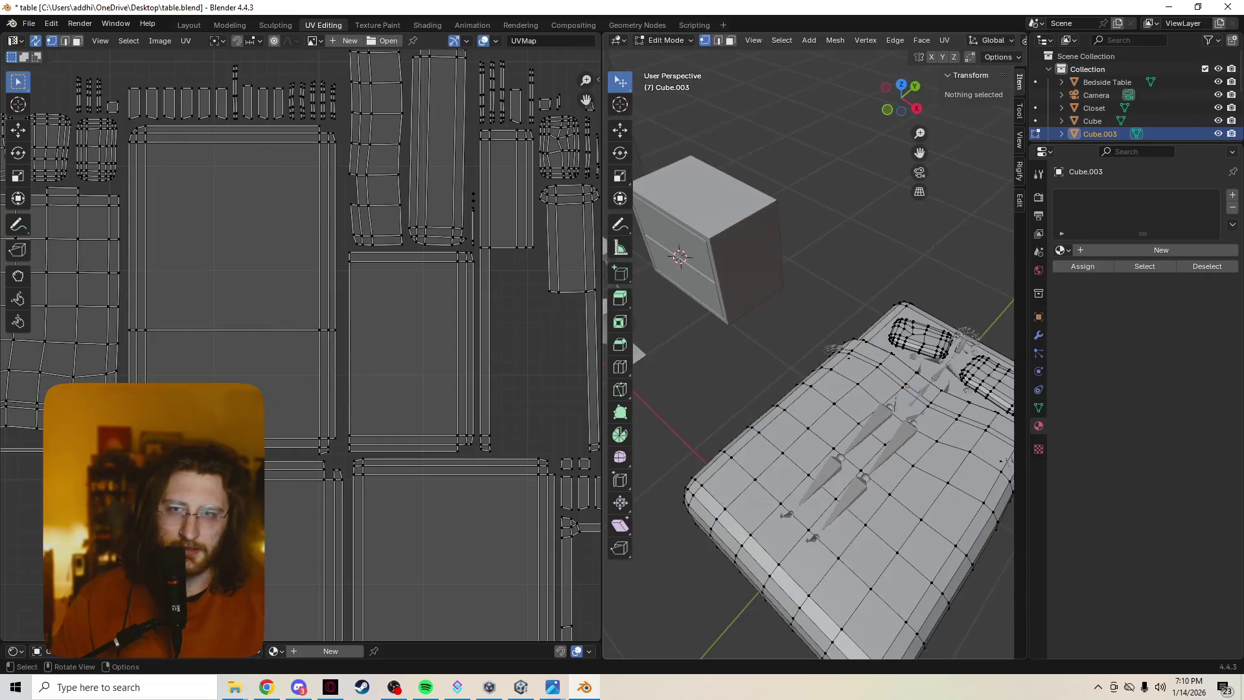
scroll(40, 630, down, 2)
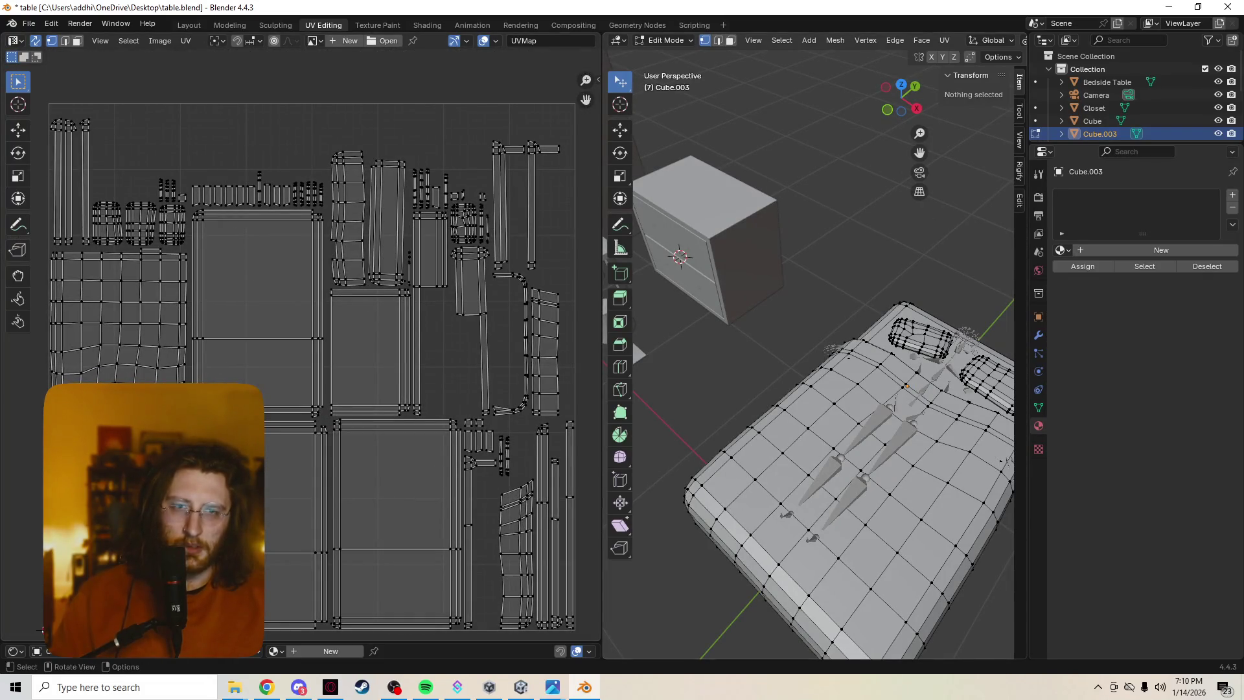
key(Tab)
click(1161, 250)
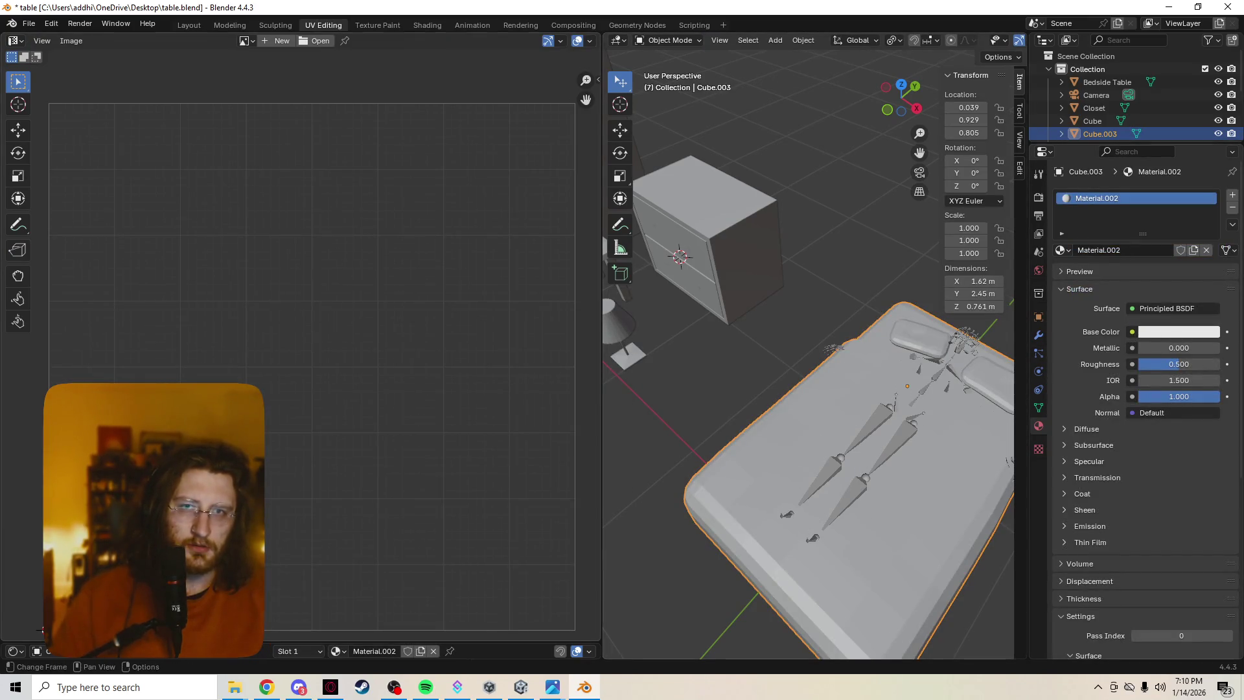
Wire a new 1024 × 1024 image texture named Bed into the Principled BSDF's Base Color.
drag(41, 642, 41, 381)
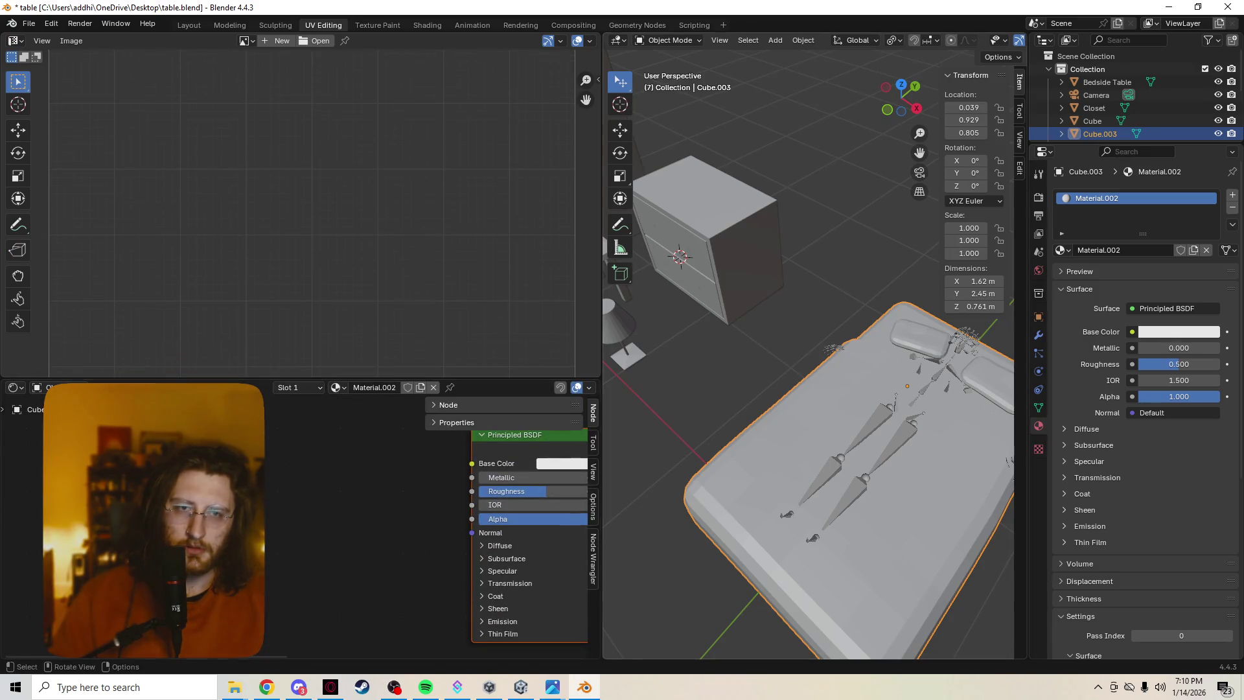
key(Tab)
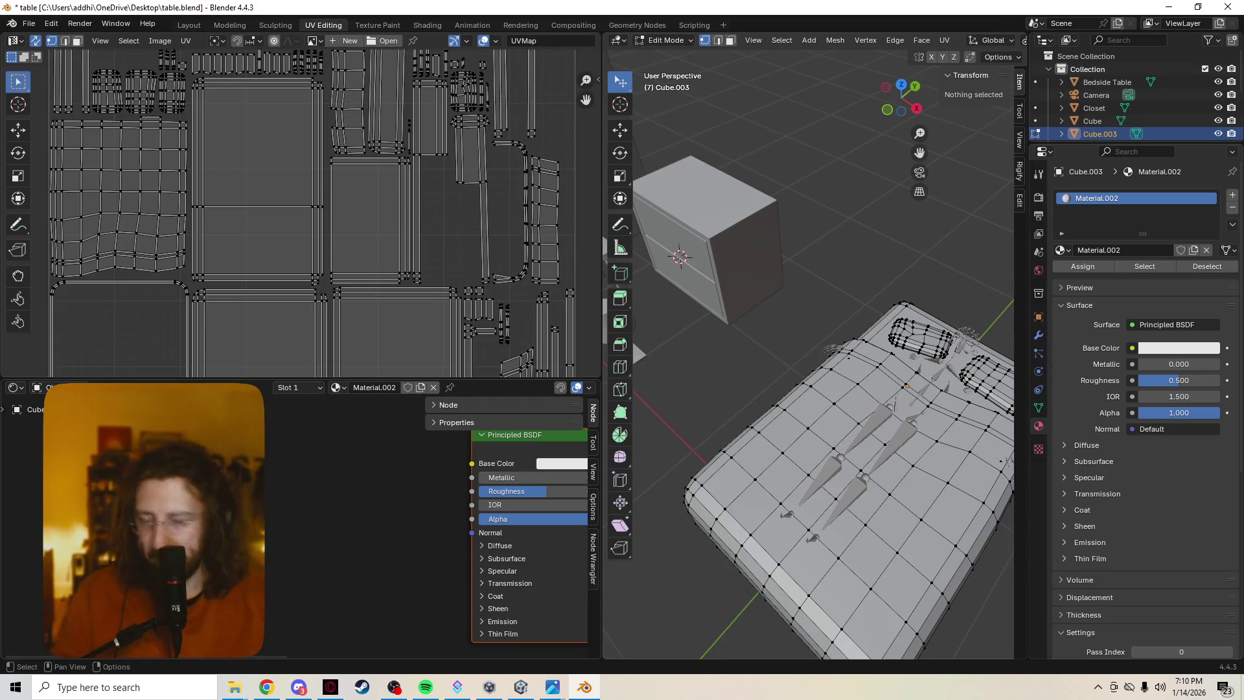
drag(356, 380, 357, 330)
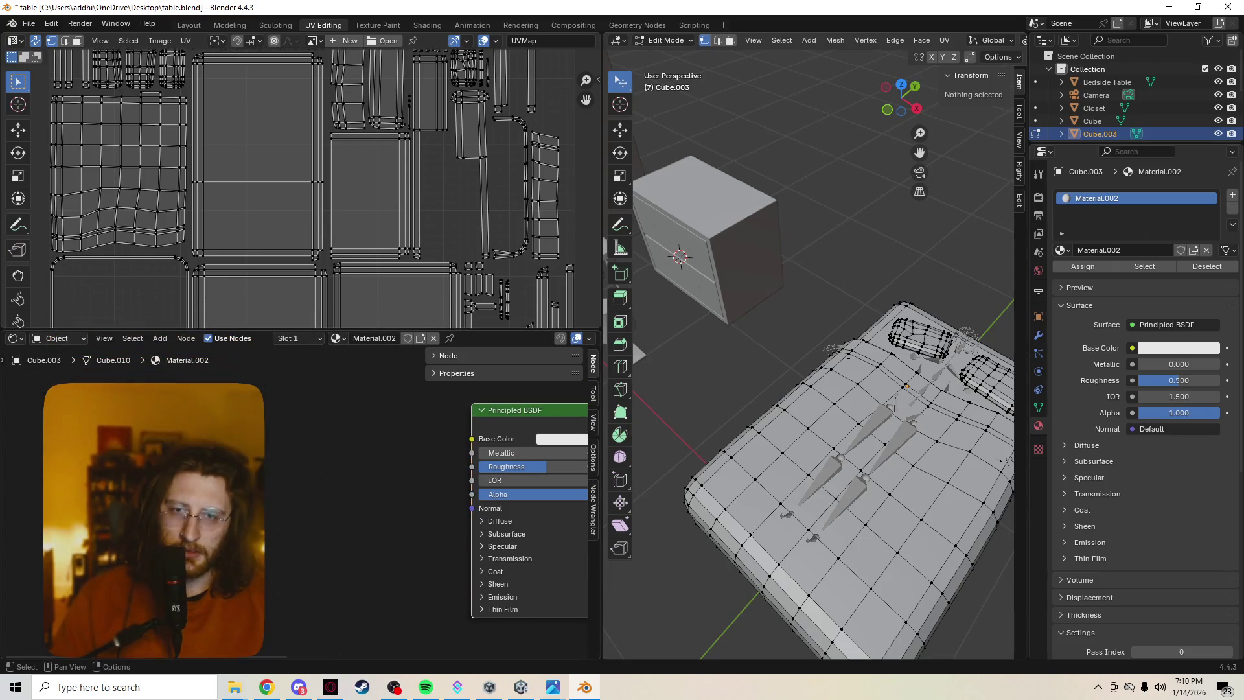
key(ctrl+t)
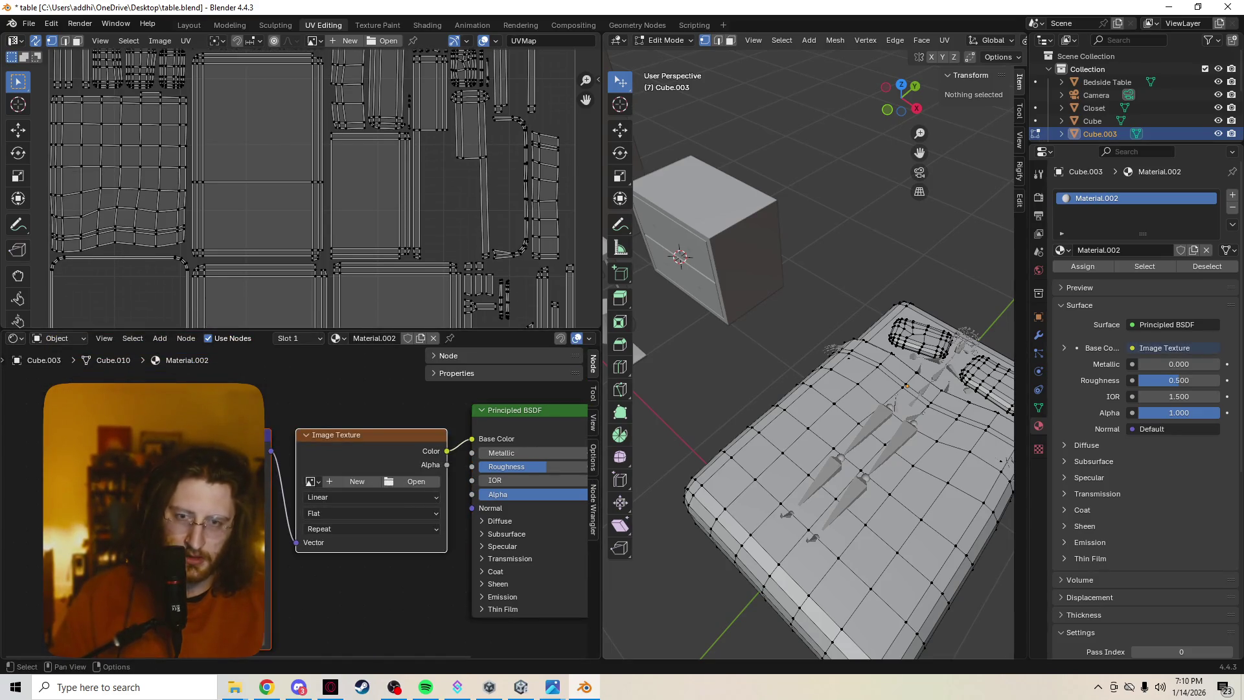
click(357, 481)
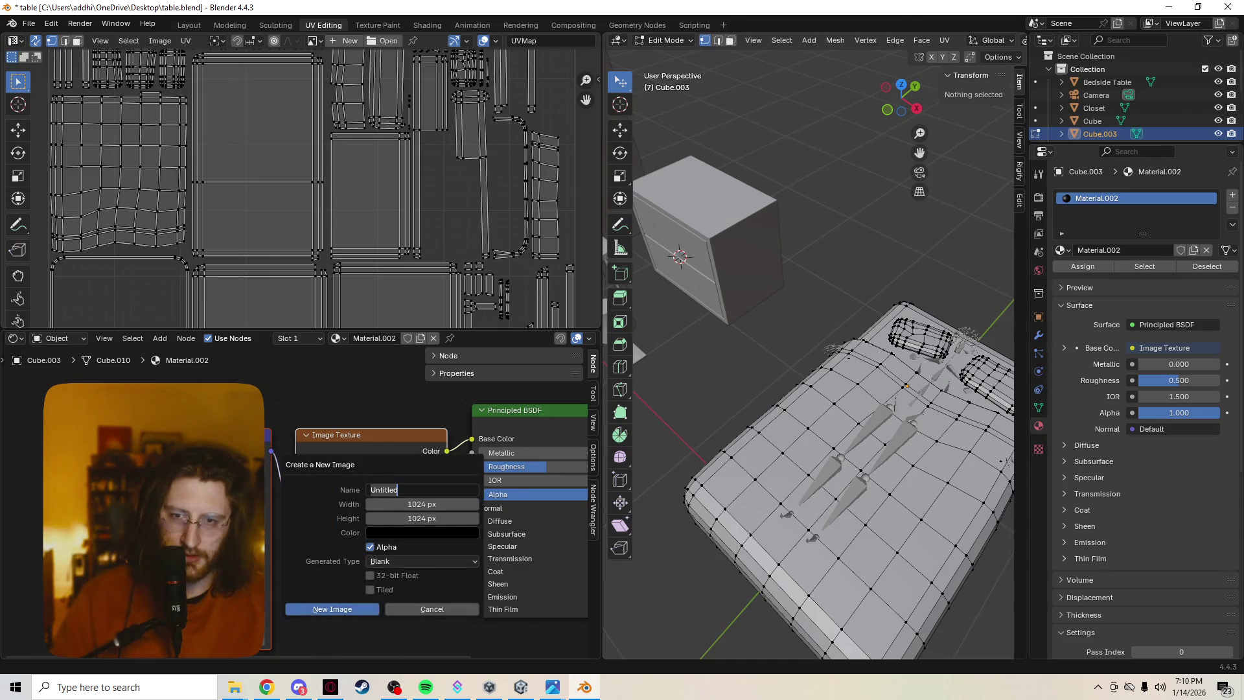
text(Bed)
key(Return)
key(Return)
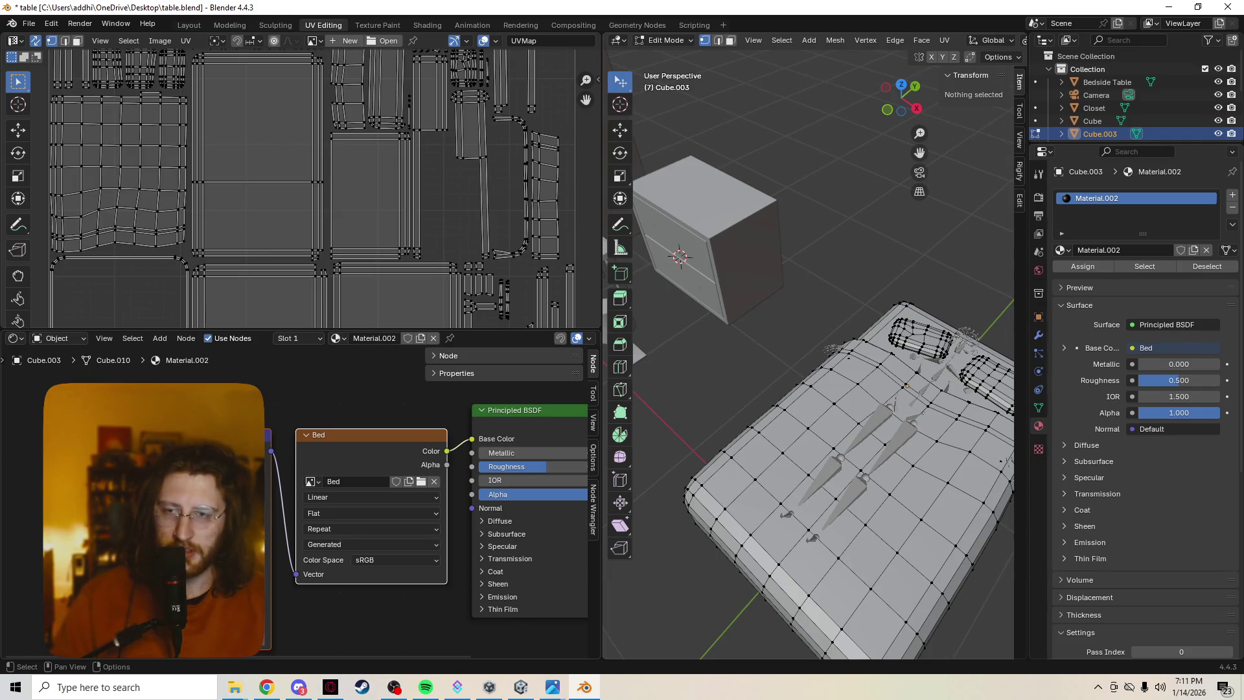
Orbit around the bed and shrink the node area back down.
middle_drag(810, 388, 784, 402)
scroll(809, 356, up, 5)
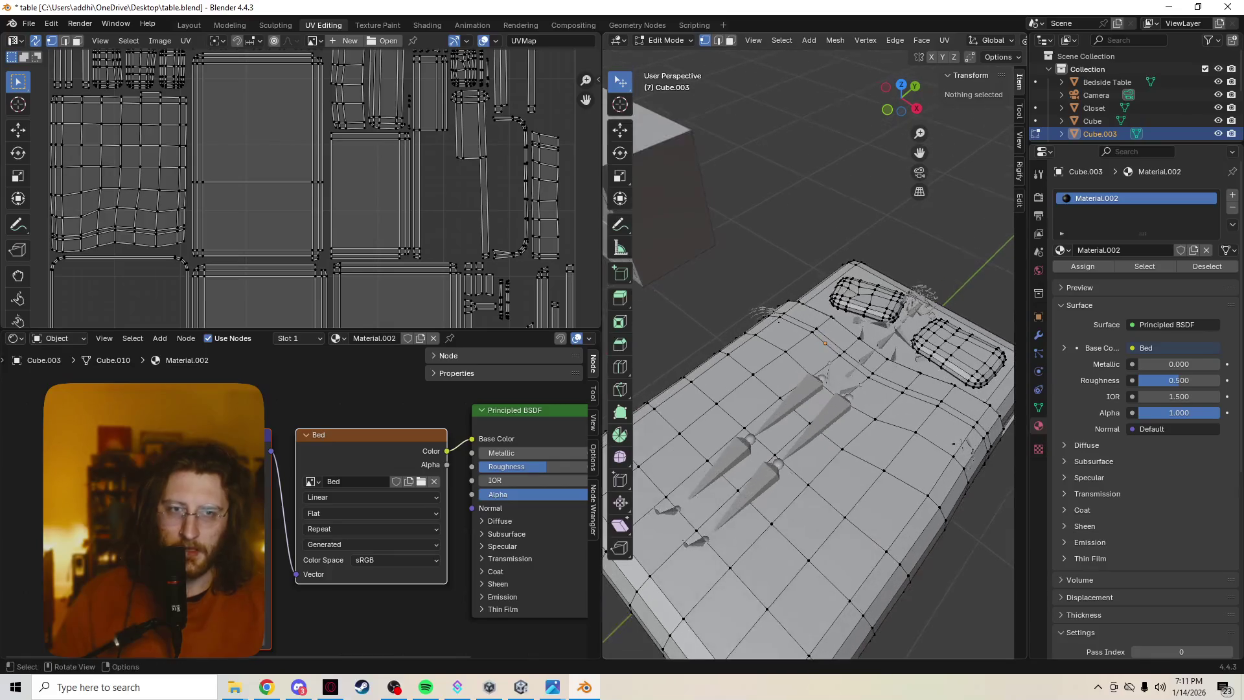
drag(291, 330, 291, 423)
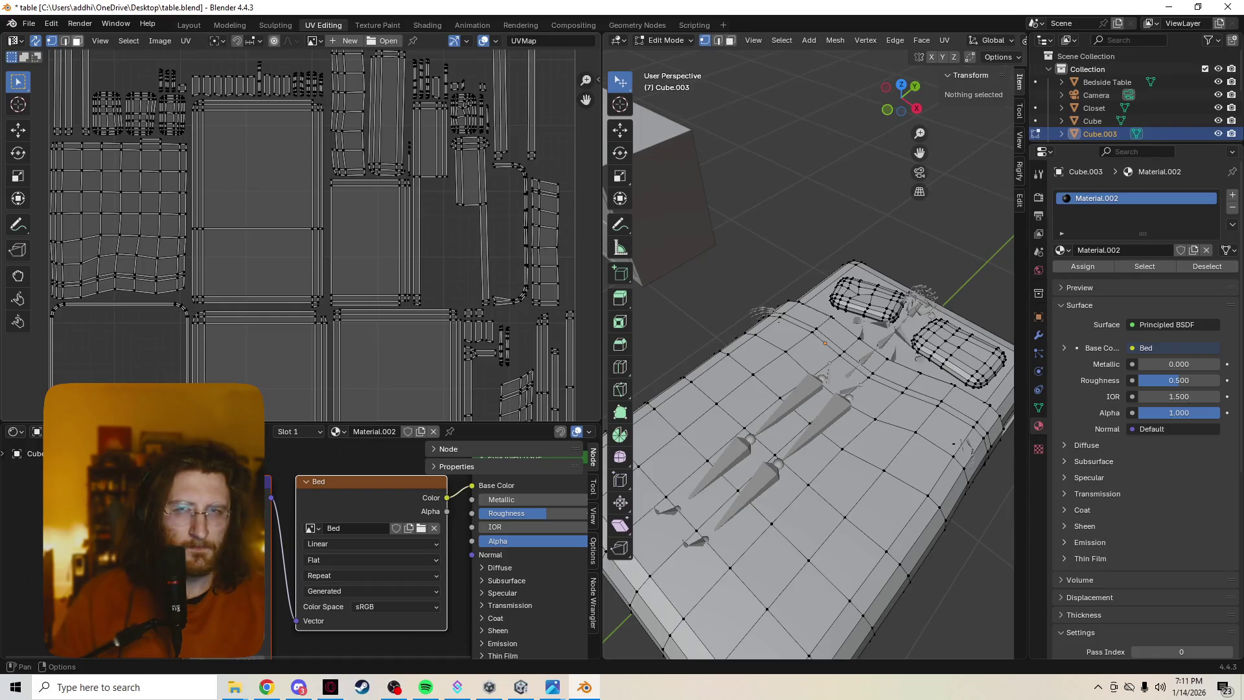
click(15, 40)
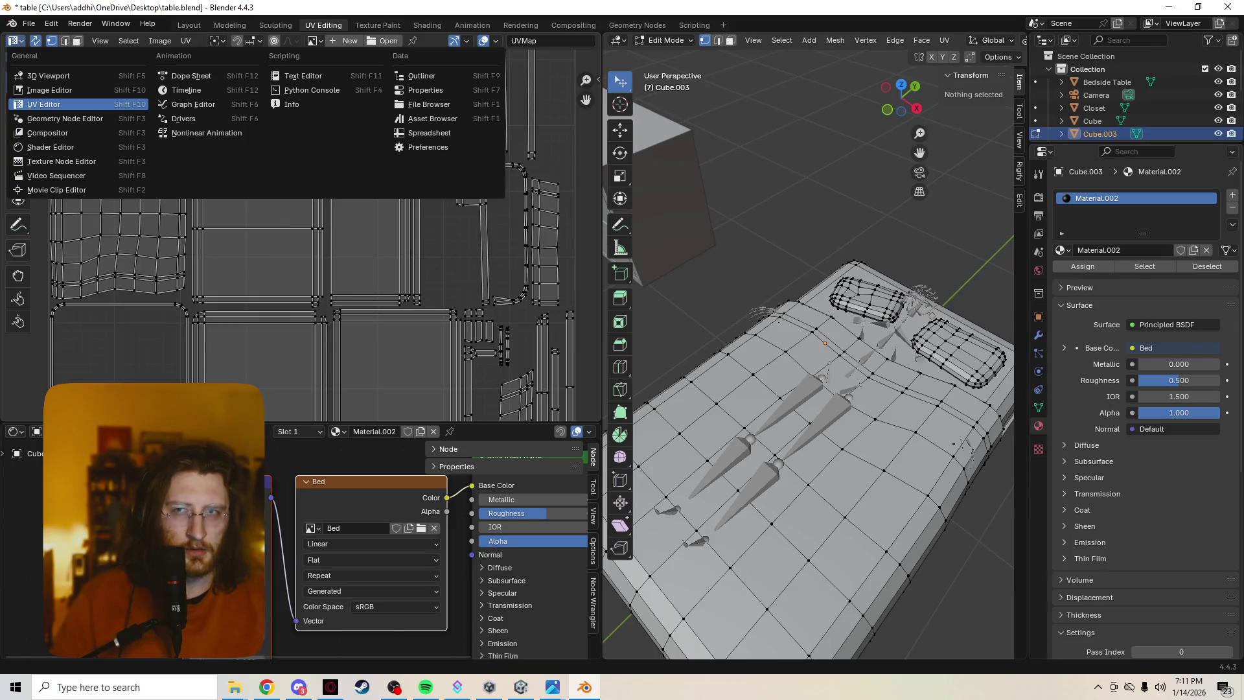
Turn the left UV area into an Image Editor showing the black Bed image.
click(49, 90)
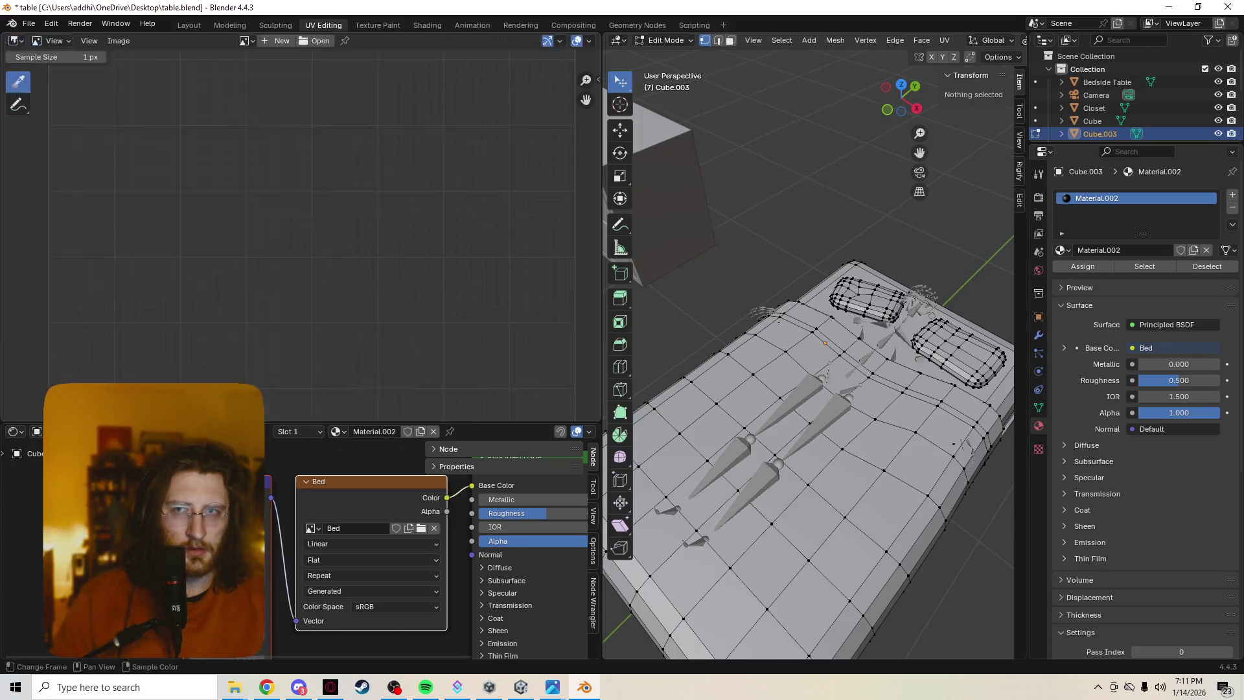
click(315, 40)
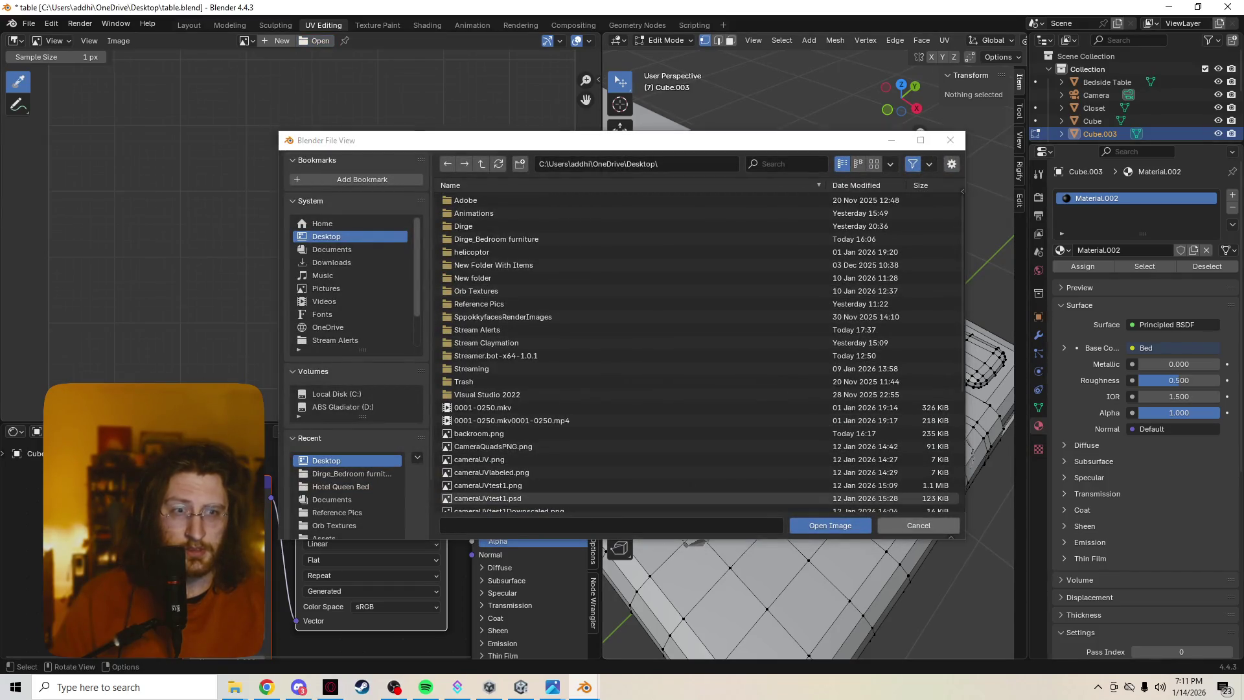
click(918, 525)
click(247, 41)
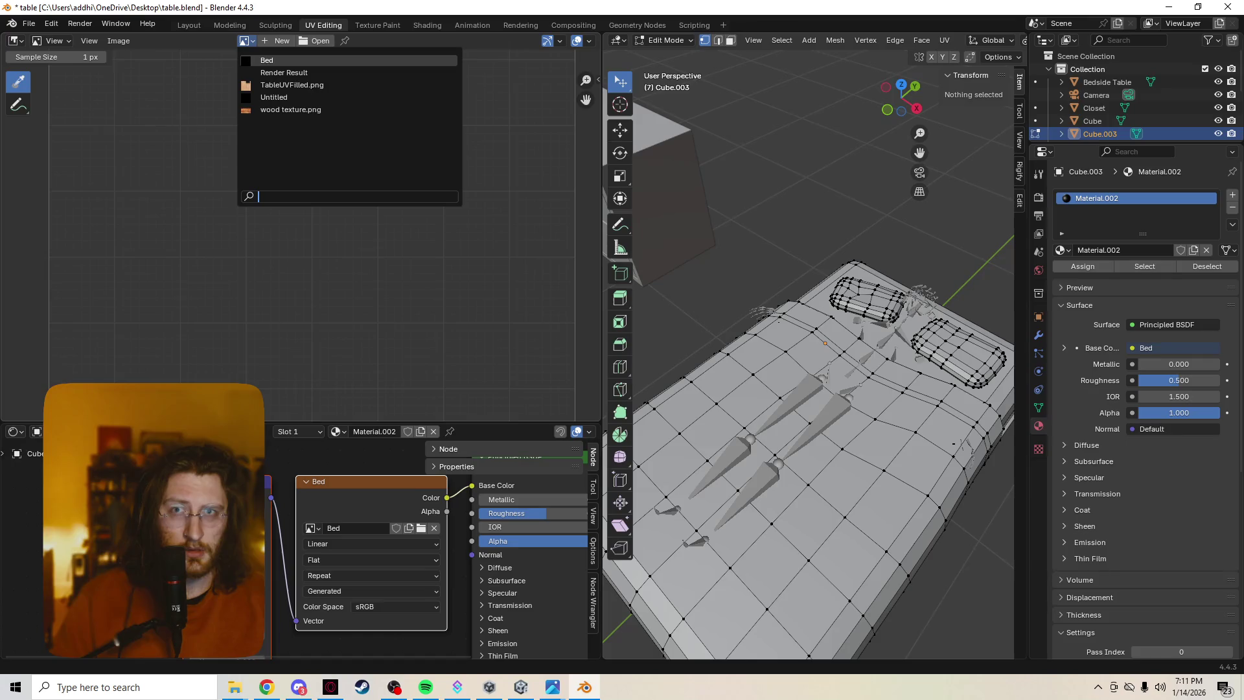
click(266, 60)
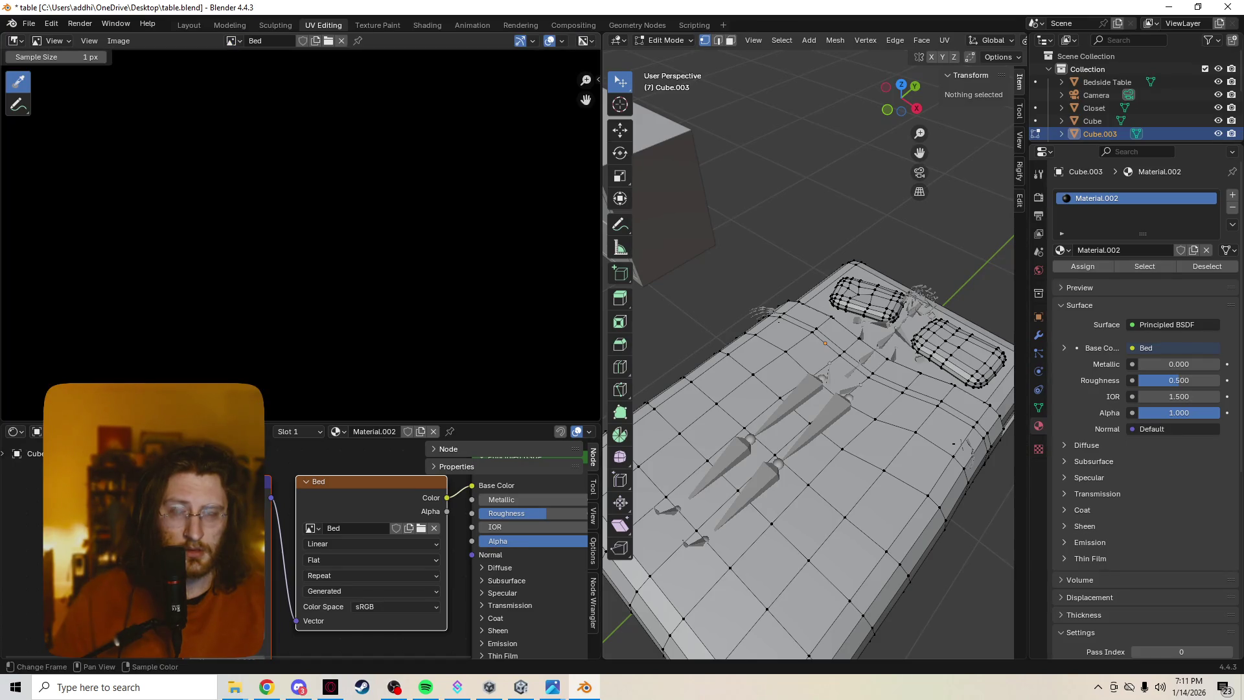
scroll(302, 244, down, 6)
scroll(301, 244, up, 3)
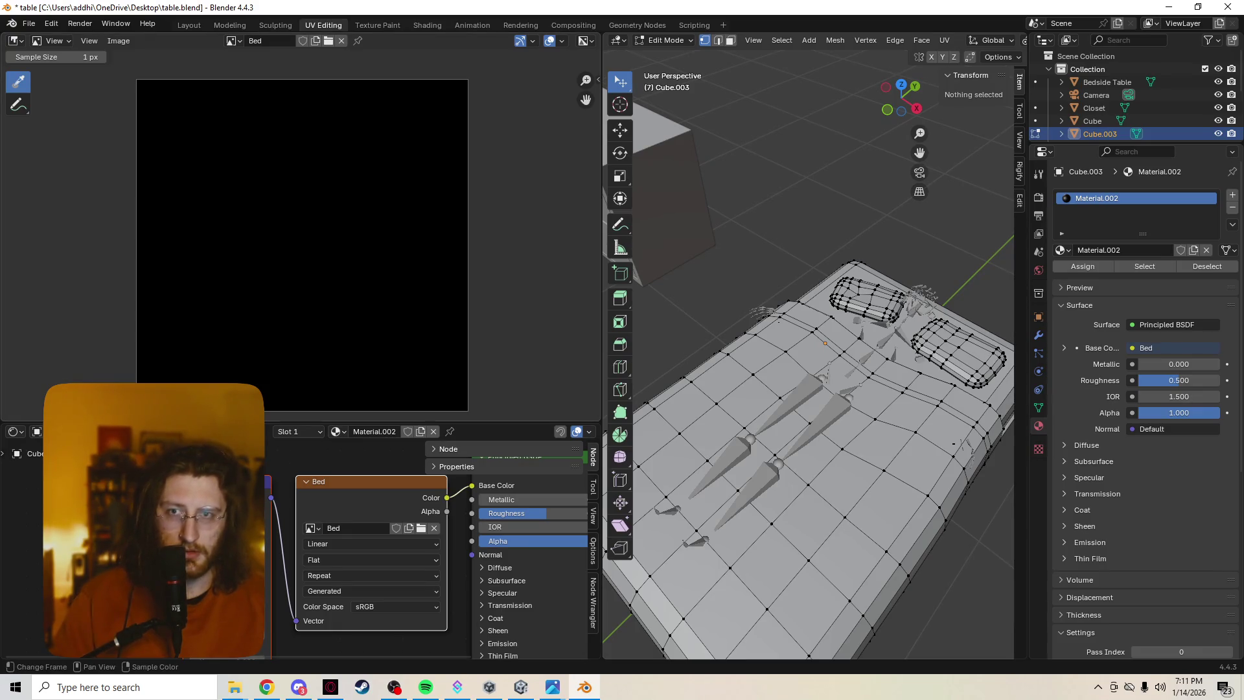
key(Tab)
key(Tab)
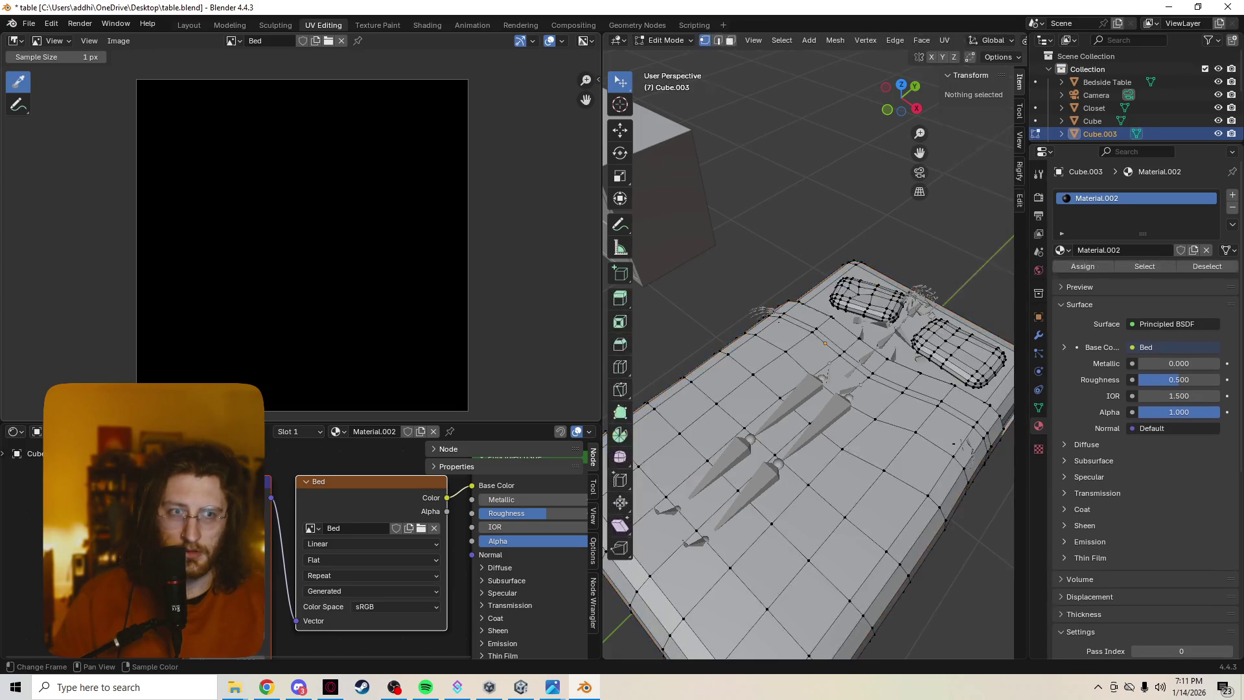
click(51, 40)
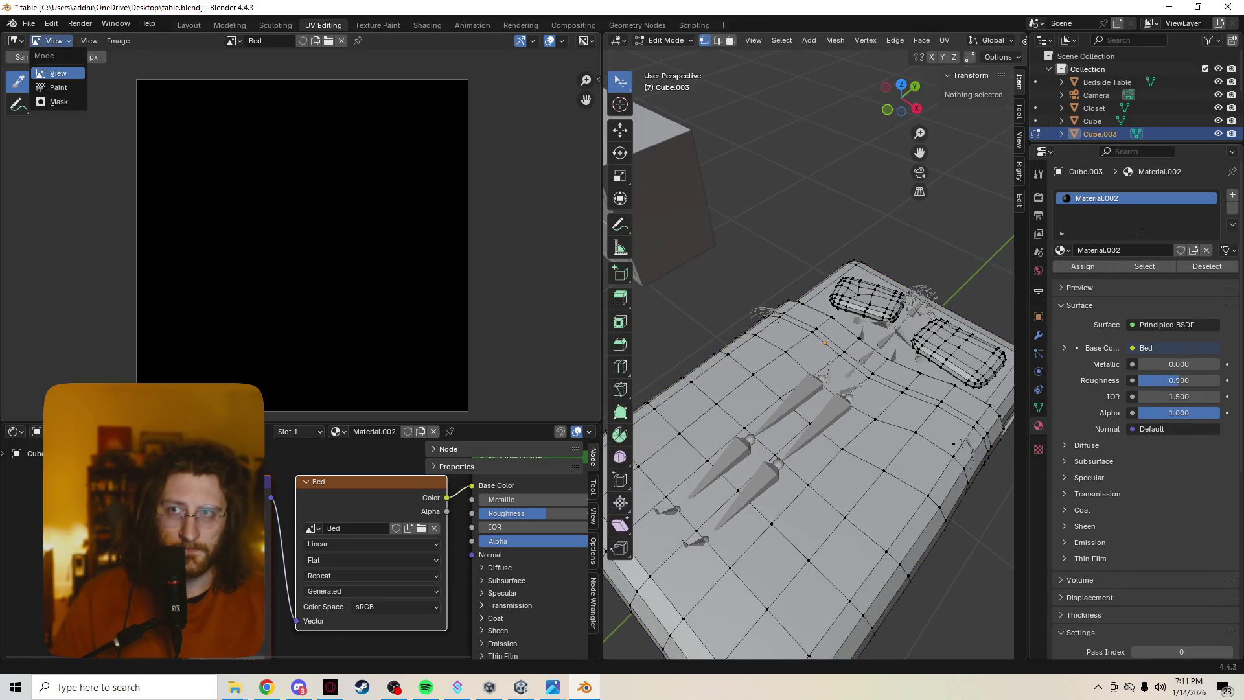
Set the Image Editor's mode to Paint.
click(59, 88)
click(54, 41)
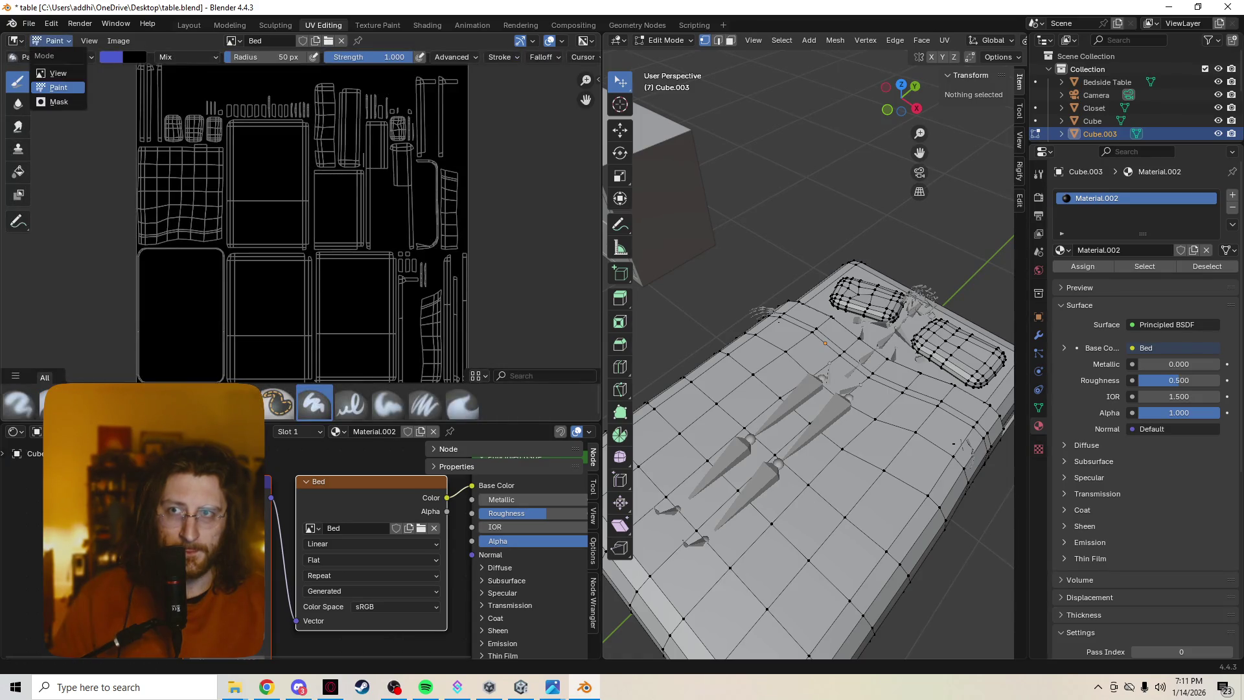
click(58, 101)
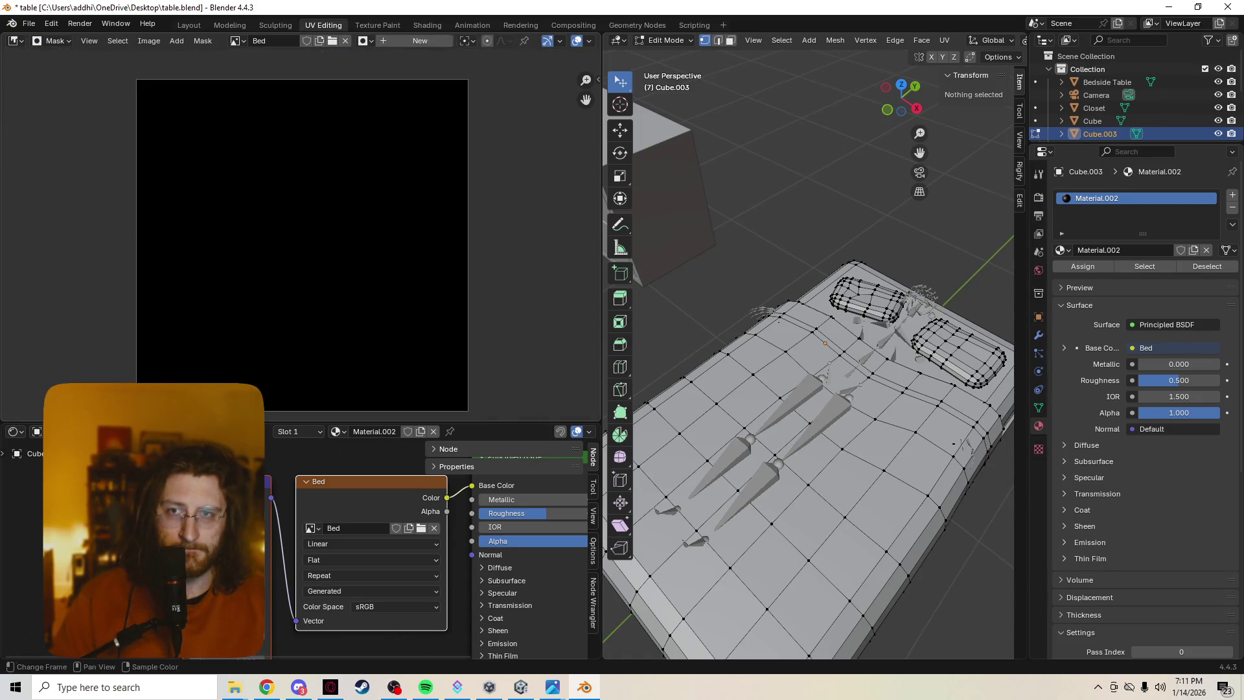
click(54, 40)
click(58, 87)
Brush test blue strokes on the Bed texture, preview the material, then undo the strokes.
mouse_move(275, 208)
mouse_down()
mouse_move(294, 235)
mouse_move(276, 184)
mouse_up()
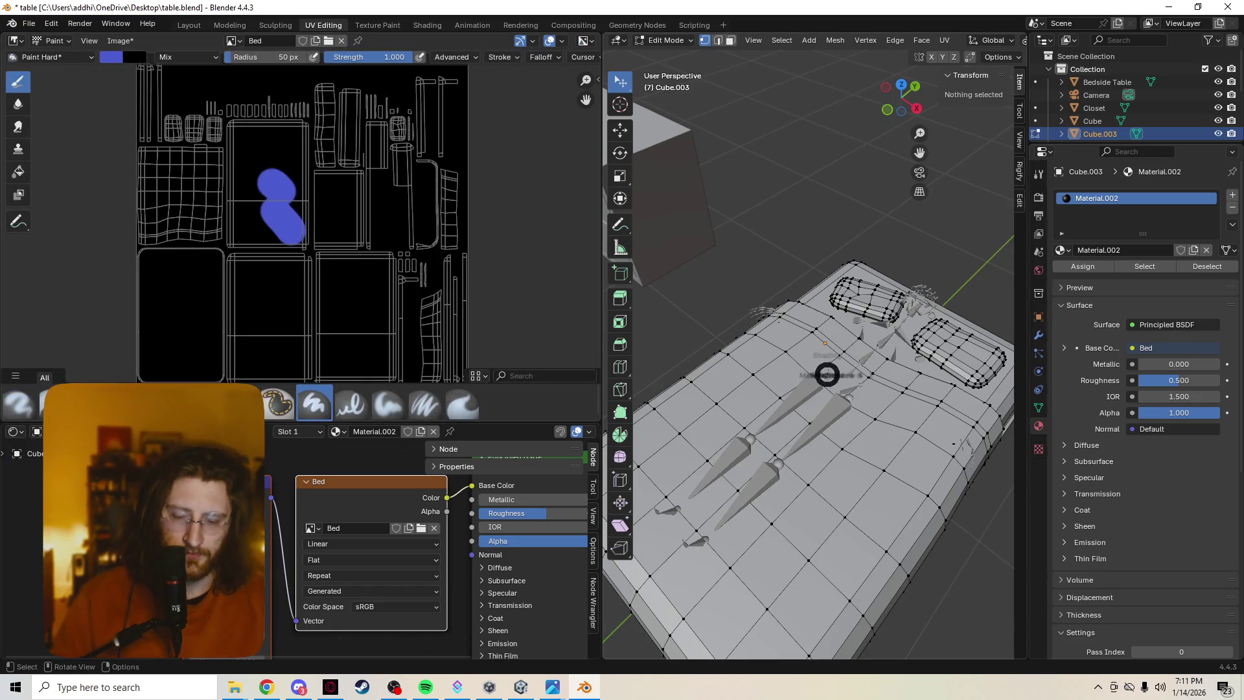
key(z)
click(825, 449)
middle_drag(825, 449, 745, 269)
mouse_move(362, 162)
mouse_down()
mouse_move(246, 285)
mouse_move(211, 298)
mouse_up()
middle_drag(810, 388, 768, 402)
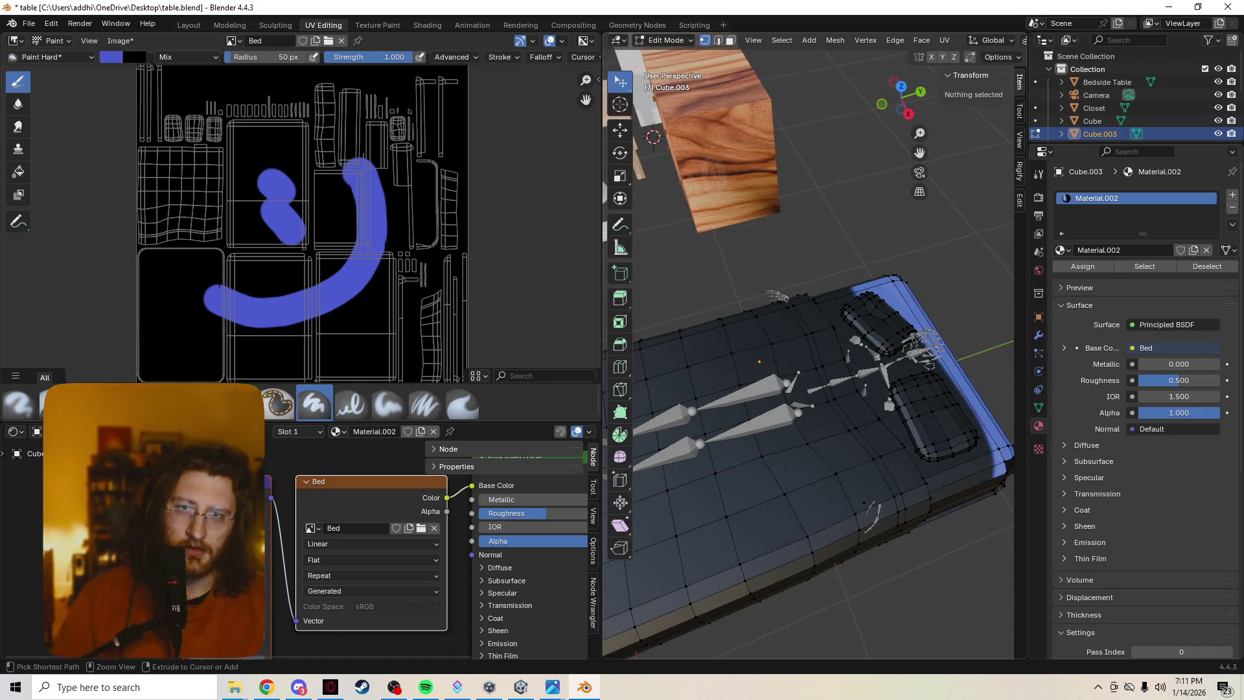
key(ctrl+z)
key(ctrl+z)
key(ctrl+z)
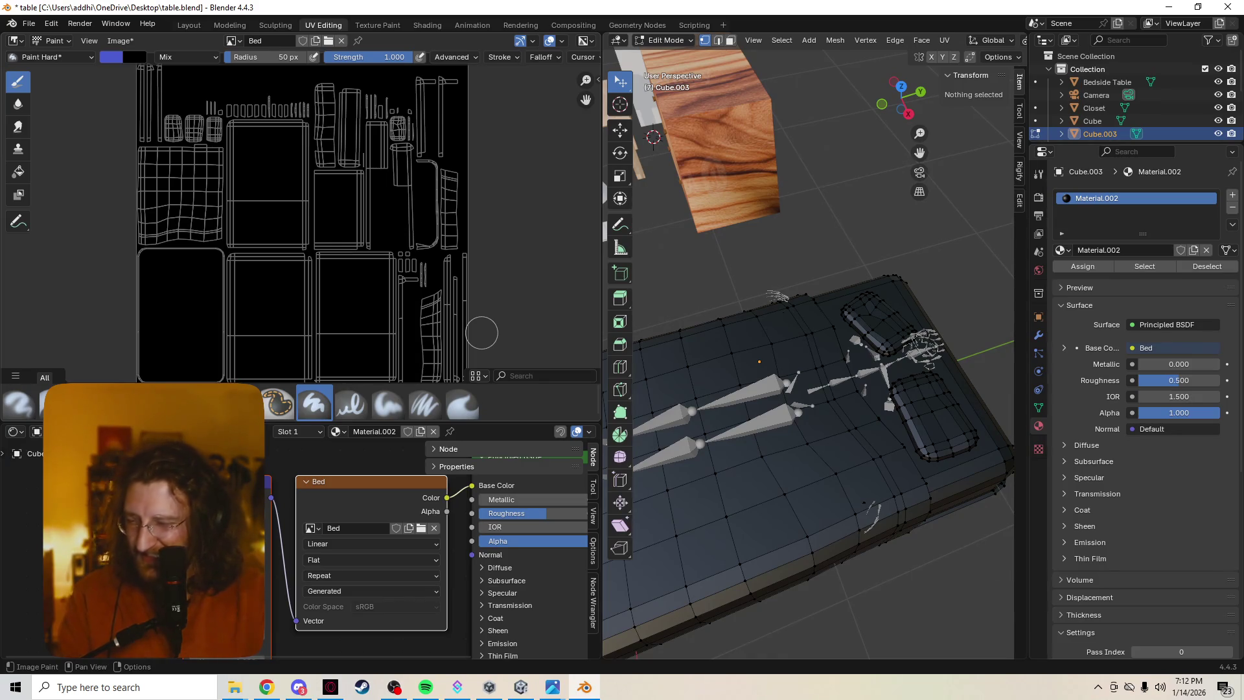
Put the bed back in Edit Mode and undo a blue test stroke on the texture.
scroll(465, 249, up, 1)
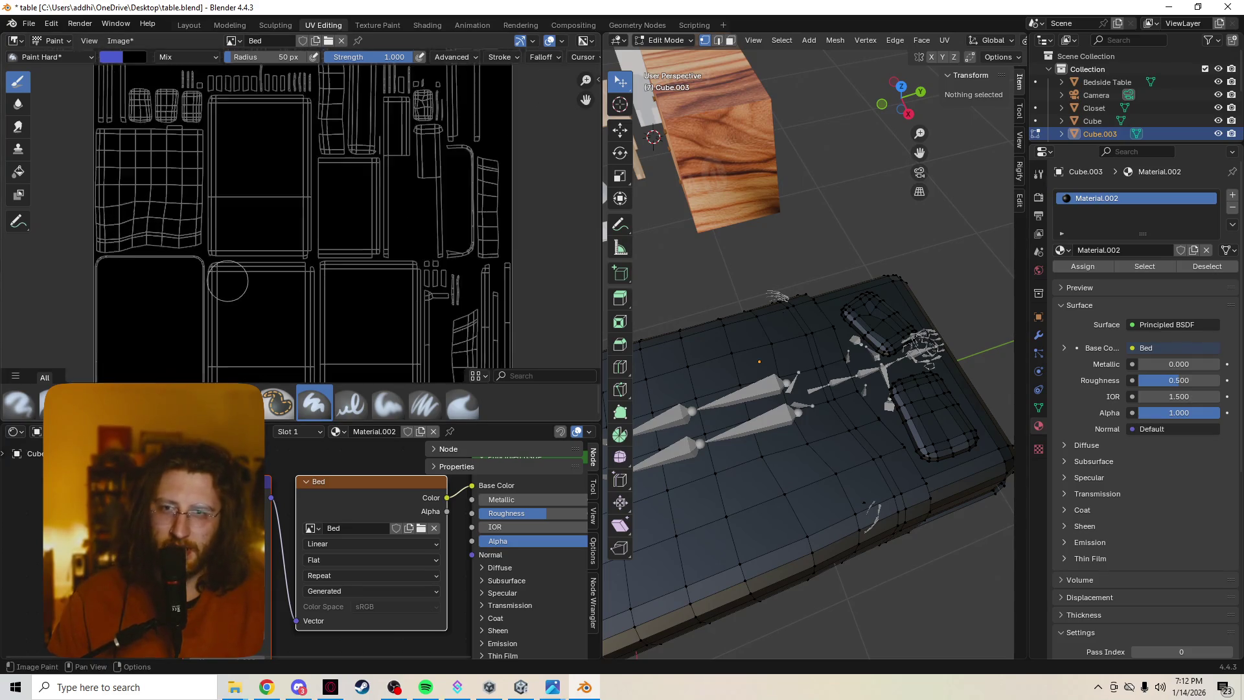
scroll(286, 305, down, 2)
middle_drag(810, 421, 810, 340)
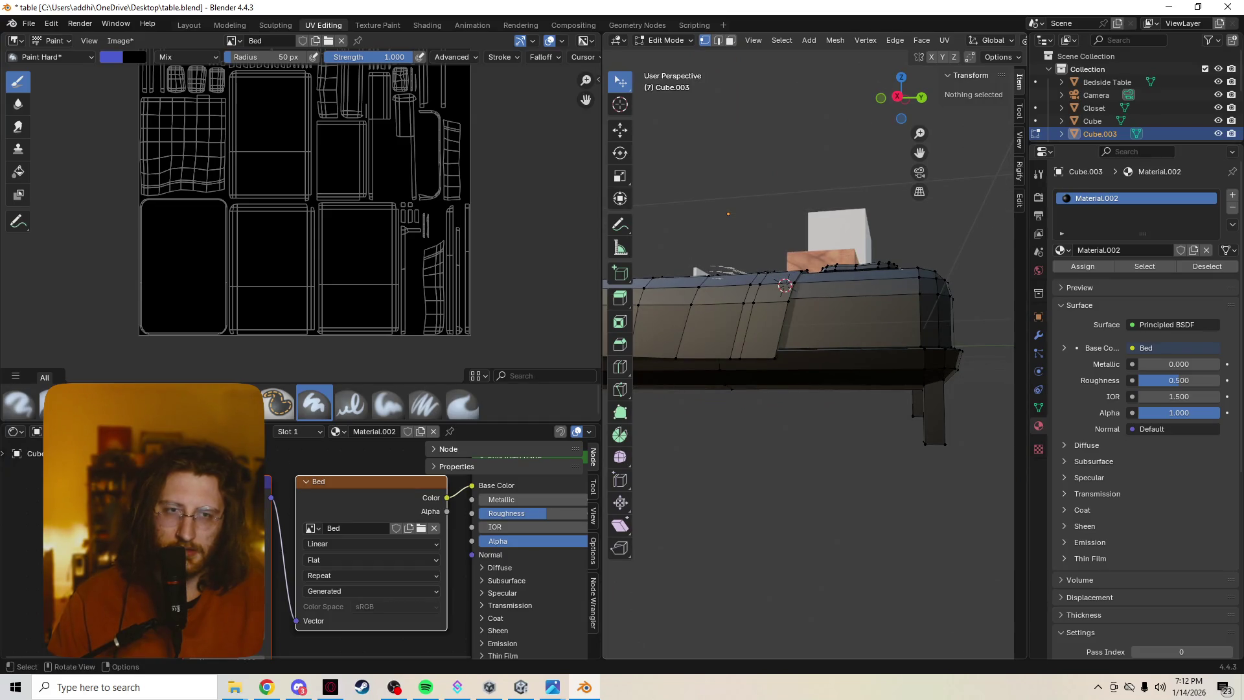
key(Tab)
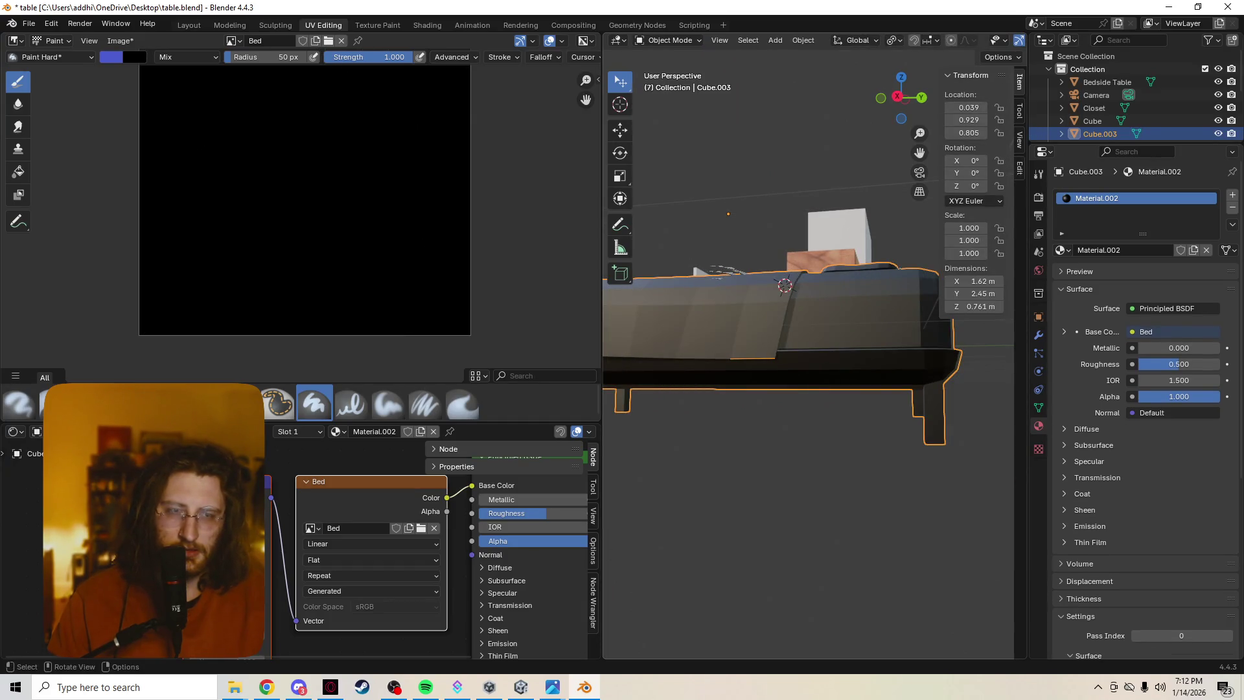
key(Tab)
drag(349, 235, 361, 286)
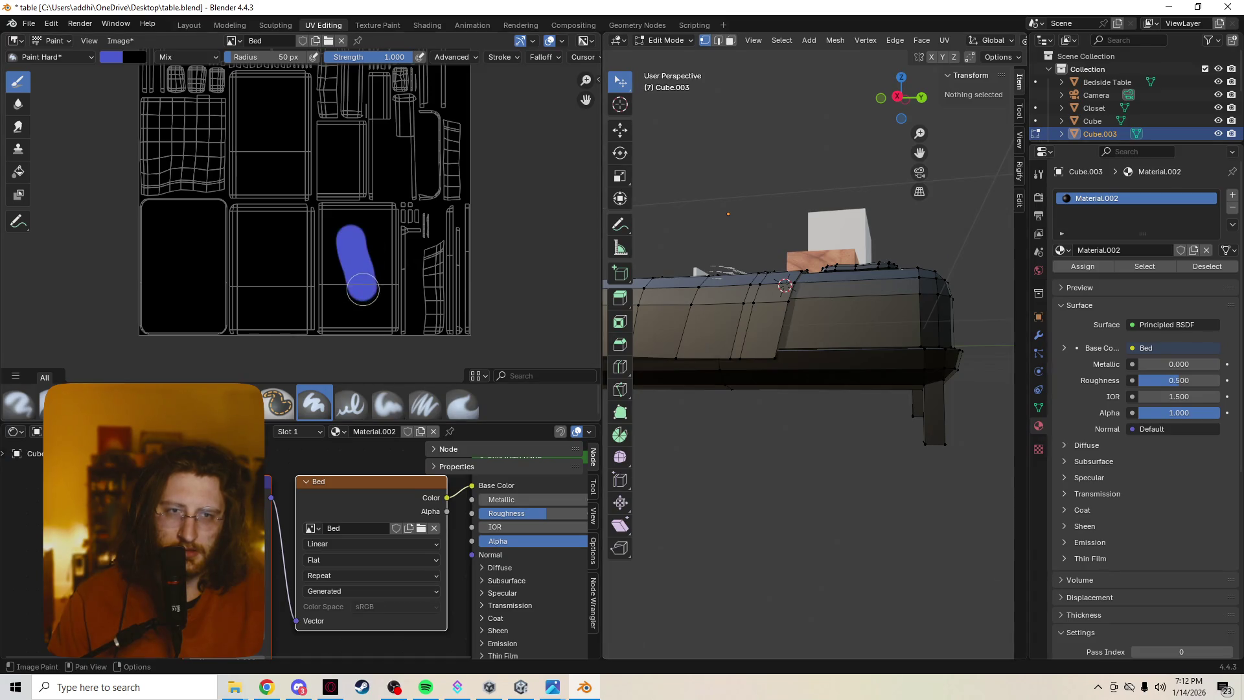
key(ctrl+z)
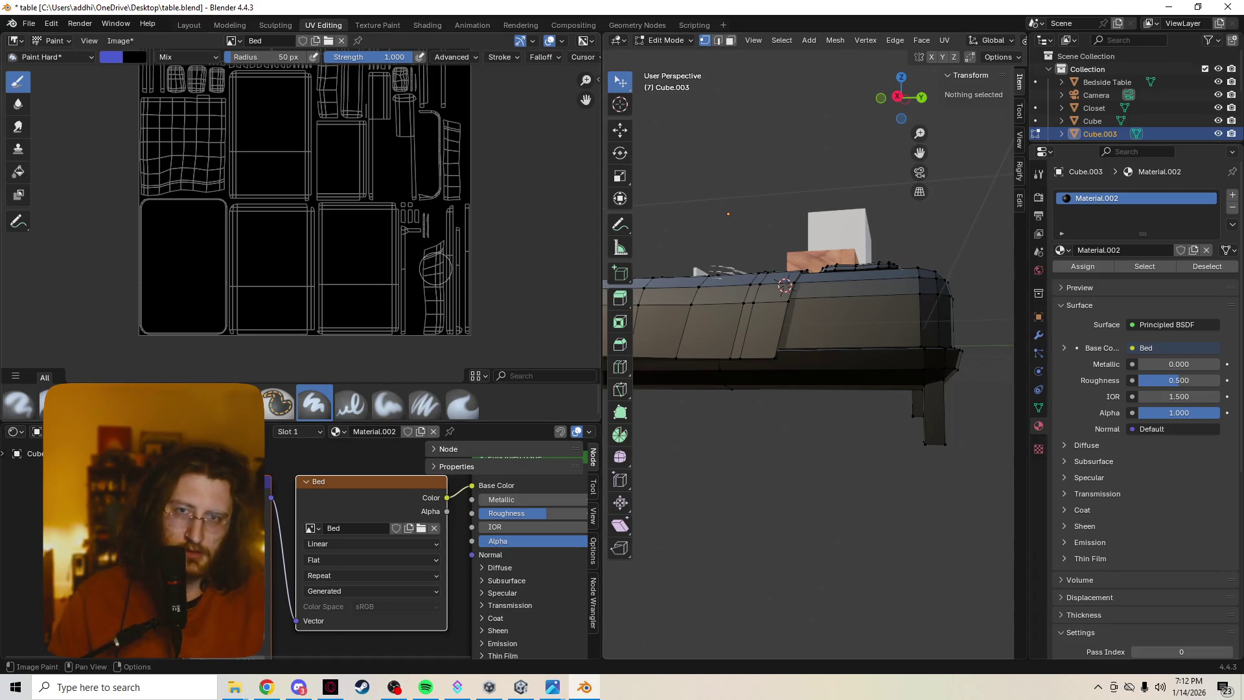
Paint blue over the bed top's UV island, then undo it.
scroll(420, 171, up, 1)
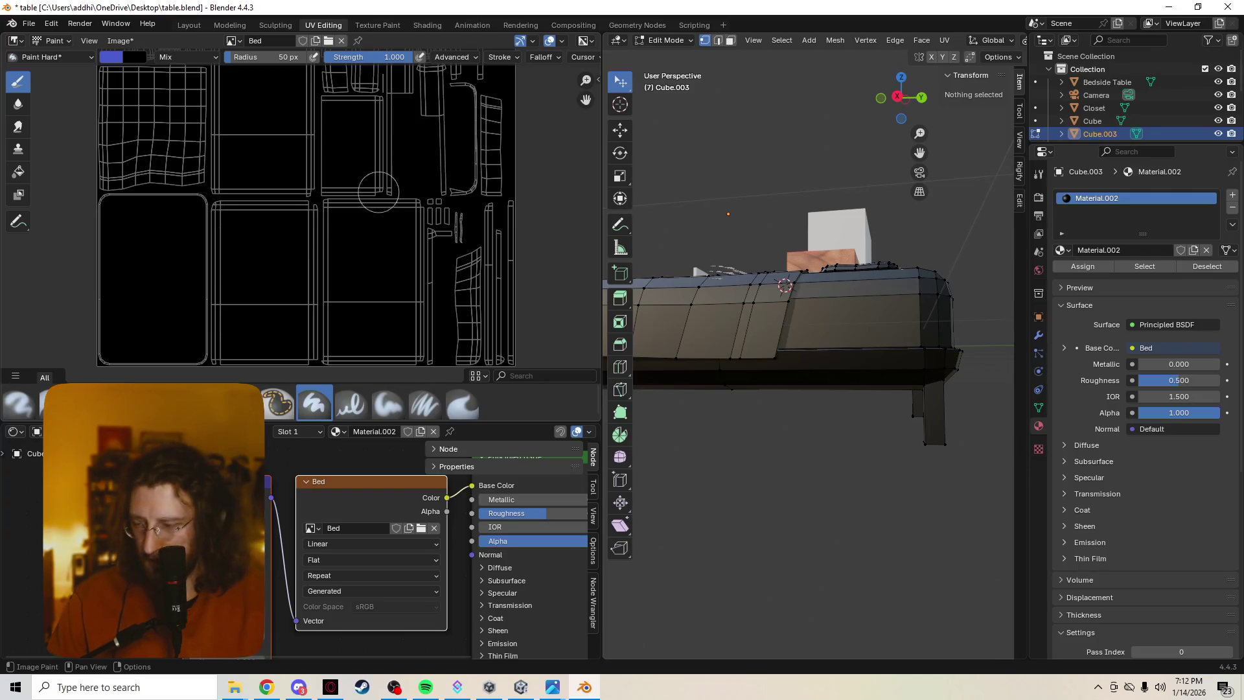
scroll(266, 217, up, 2)
scroll(249, 214, down, 1)
mouse_move(777, 259)
middle_down()
mouse_move(797, 350)
mouse_move(765, 272)
middle_up()
mouse_move(310, 206)
middle_down()
mouse_move(279, 220)
mouse_move(176, 213)
mouse_move(252, 147)
middle_up()
mouse_move(251, 148)
mouse_down()
mouse_move(78, 150)
mouse_move(65, 236)
mouse_move(91, 331)
mouse_move(264, 331)
mouse_move(263, 195)
mouse_up()
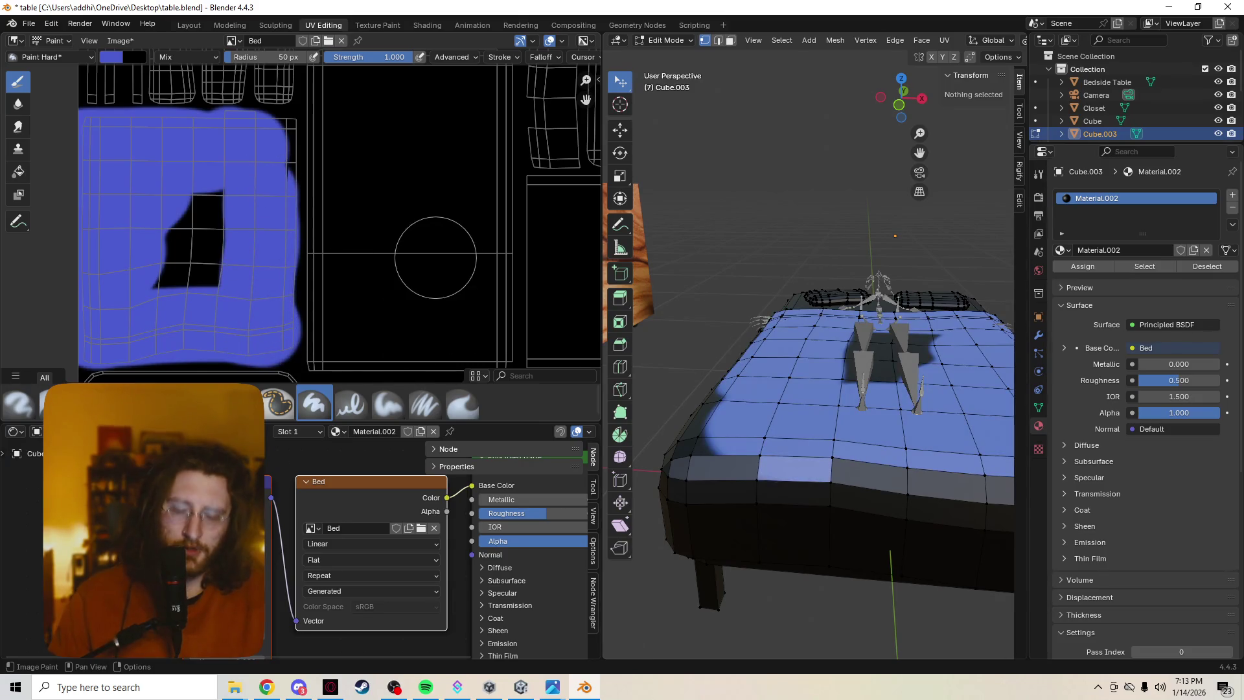
key(ctrl+z)
Switch the Image Editor mode from Paint to Mask.
click(49, 57)
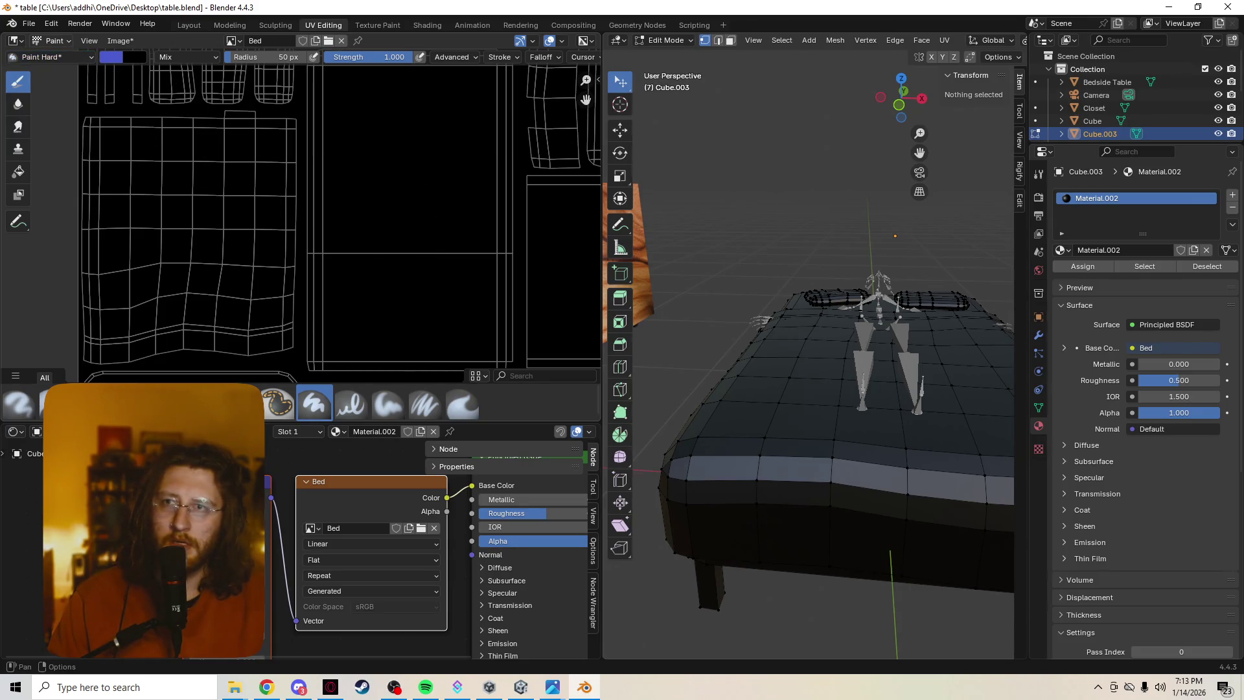
click(54, 40)
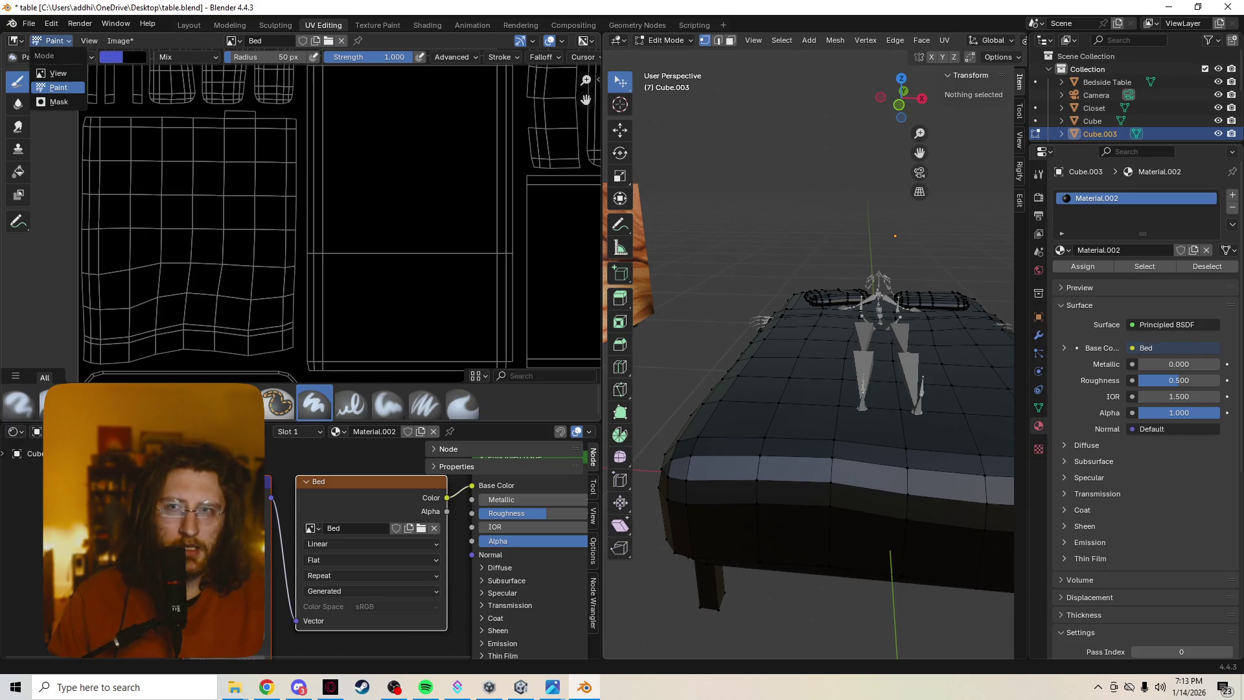
click(57, 102)
click(55, 40)
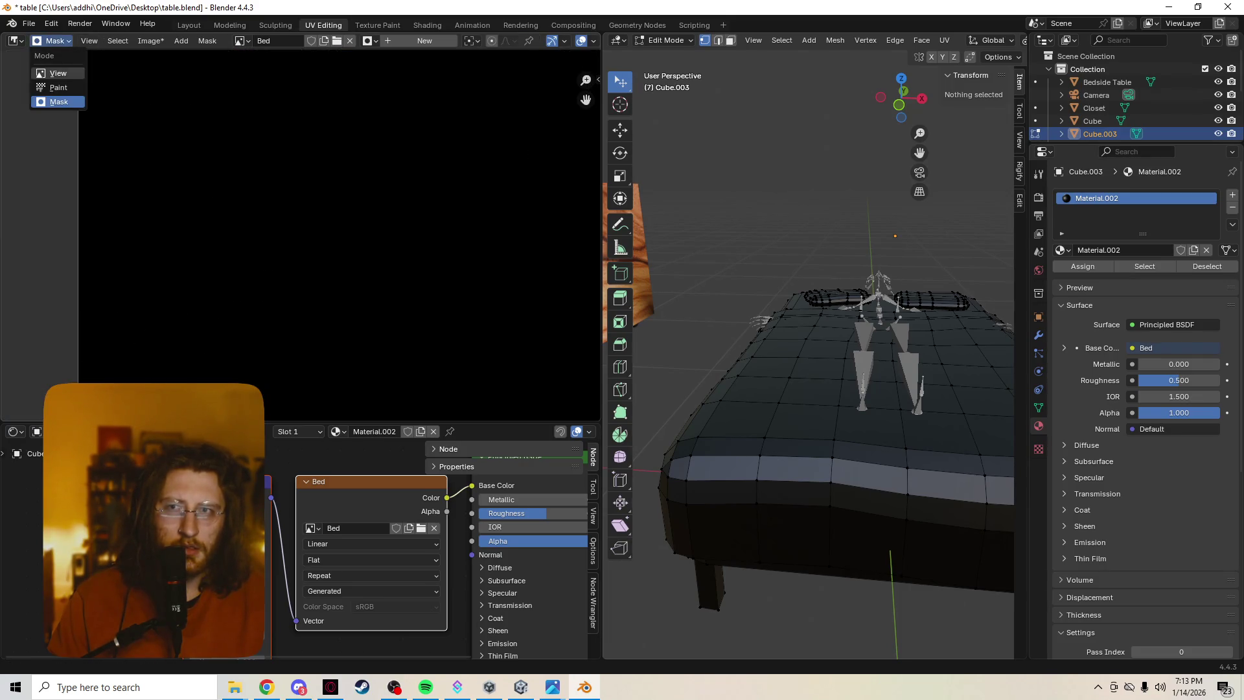
Return the Image Editor to Paint mode and undo a trial blue fill.
click(57, 88)
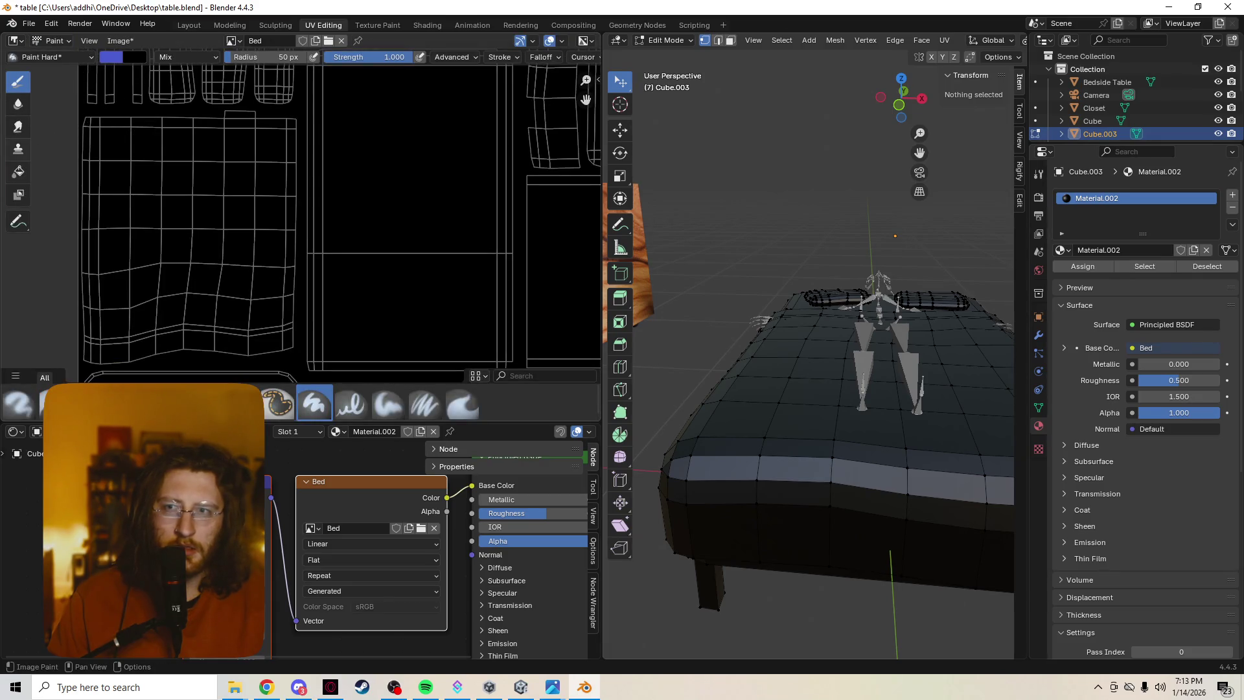
click(18, 171)
click(162, 194)
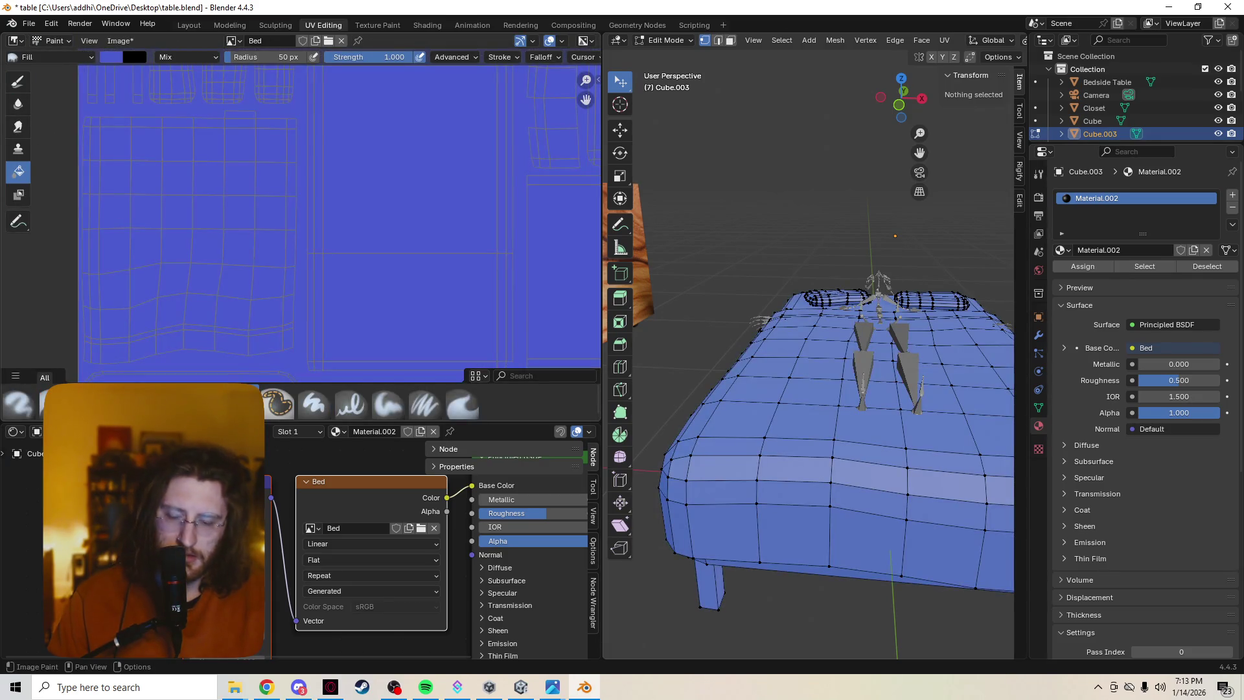
key(ctrl+z)
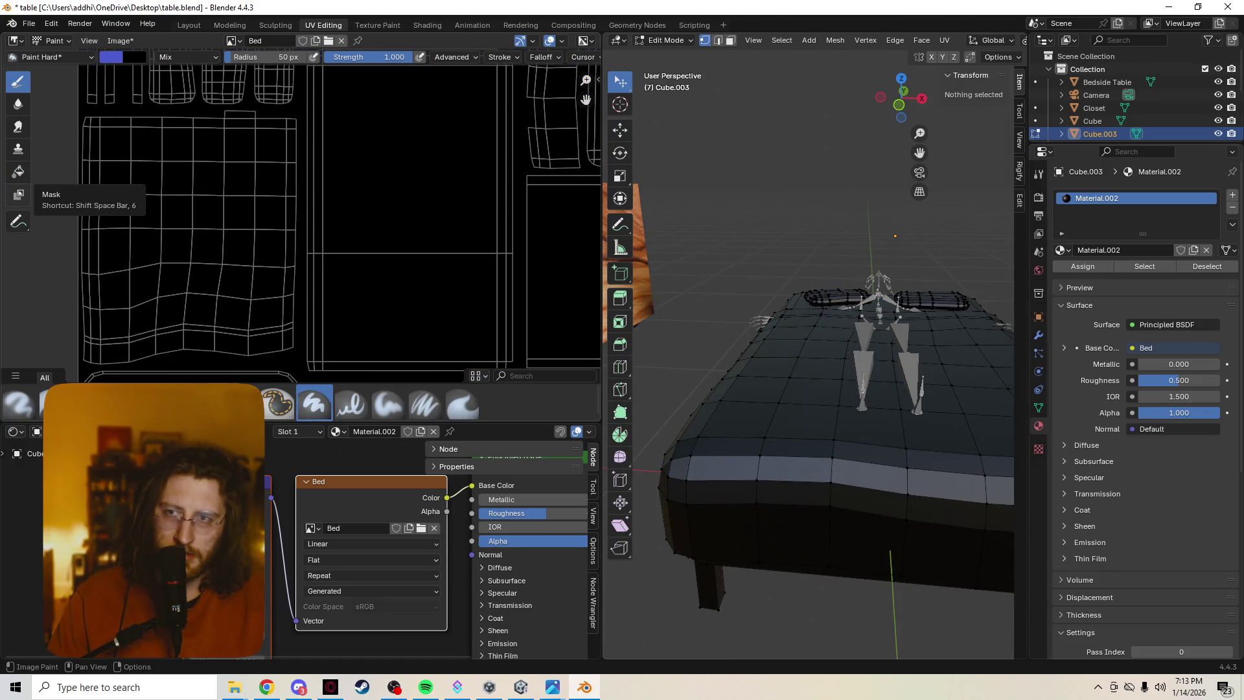
Dab mask strokes onto the texture with the Mask tool and undo them.
click(18, 194)
click(123, 193)
click(171, 226)
drag(175, 227, 252, 239)
key(ctrl+z)
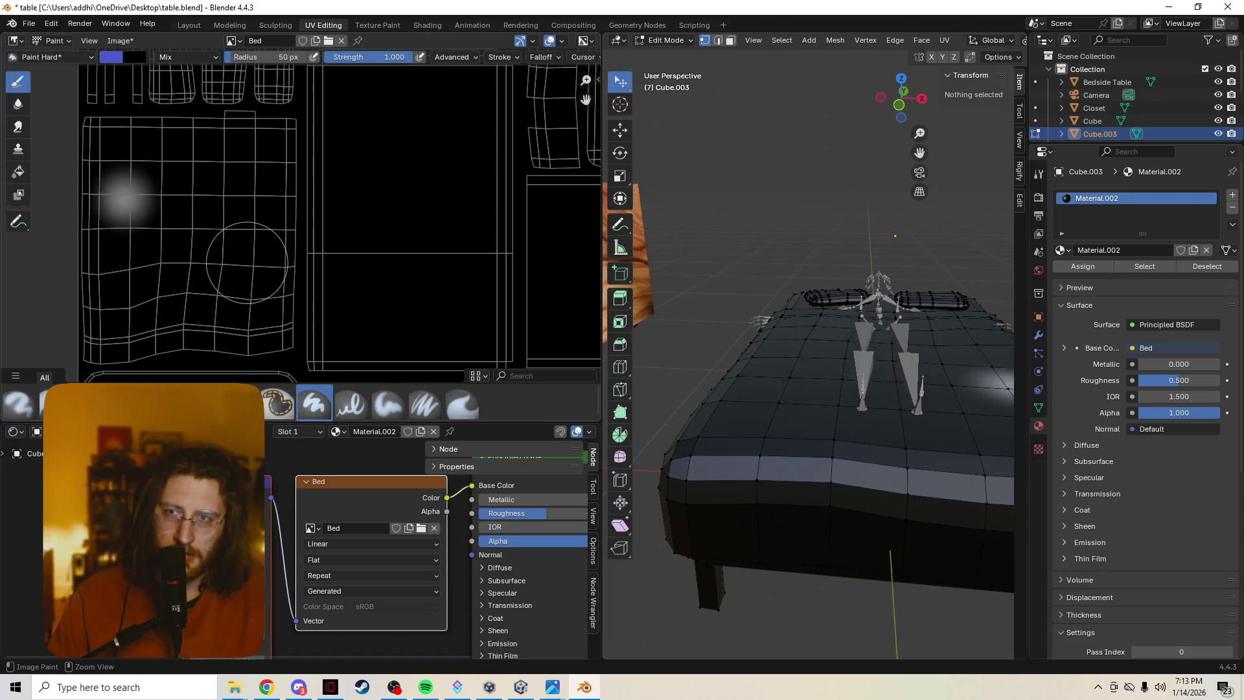
Try another blue fill and a blue test stroke, undoing both so the texture stays black.
click(18, 171)
click(194, 227)
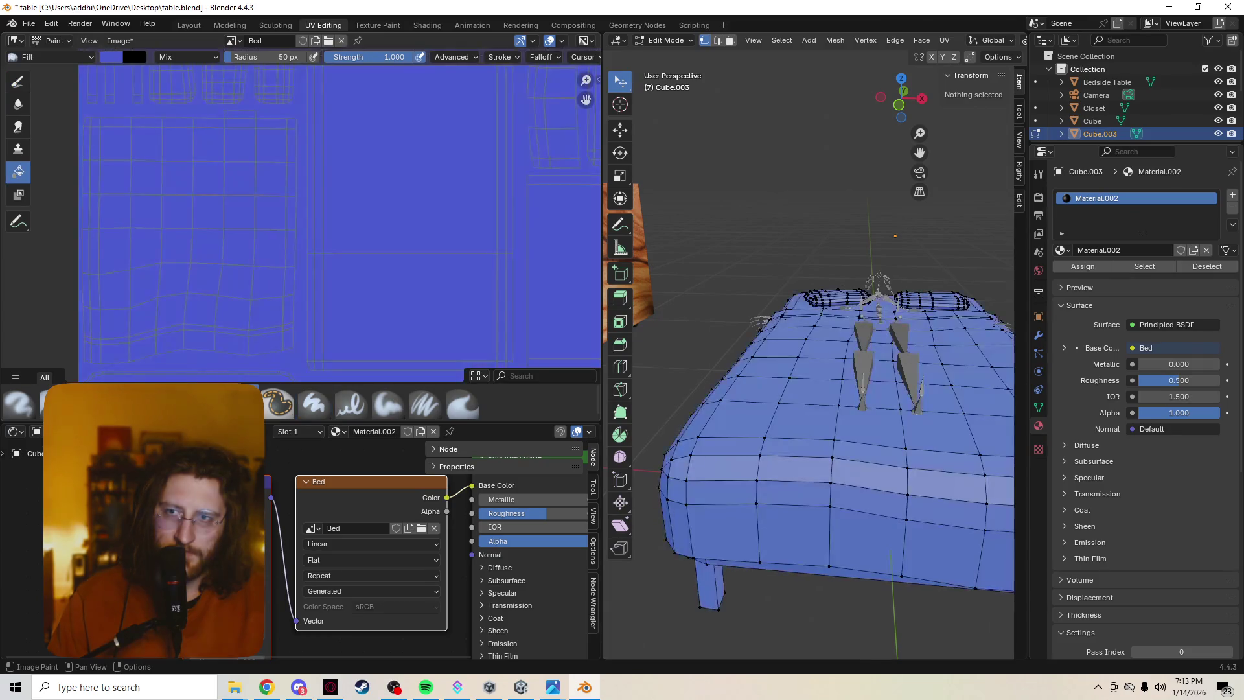
key(ctrl+z)
scroll(255, 221, down, 2)
middle_drag(254, 220, 176, 258)
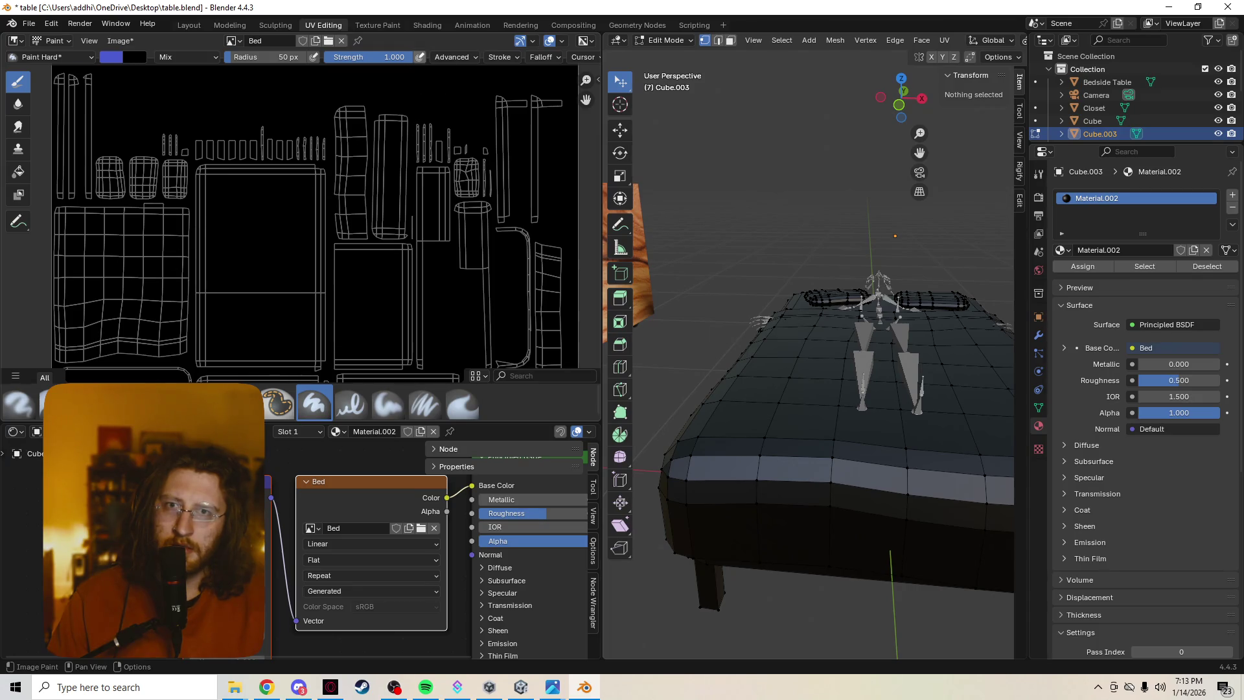
click(120, 41)
mouse_move(117, 259)
mouse_down()
mouse_move(132, 288)
mouse_move(167, 237)
mouse_up()
key(ctrl+z)
key(ctrl+z)
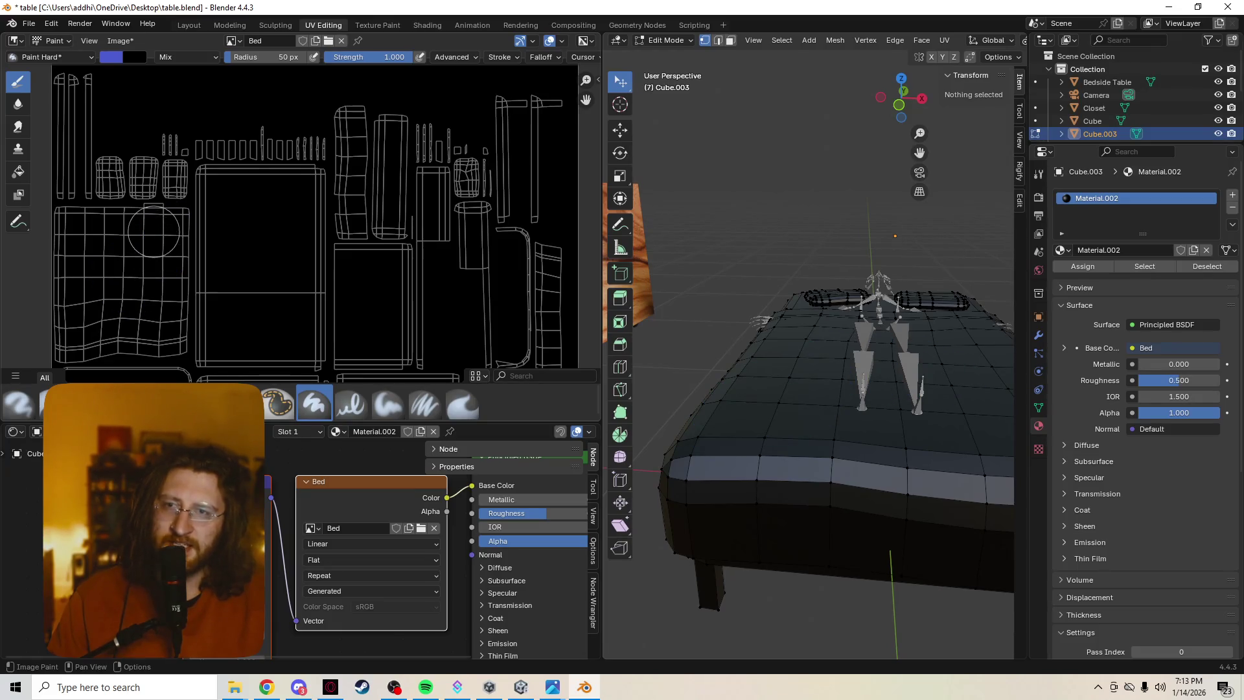
scroll(208, 253, up, 2)
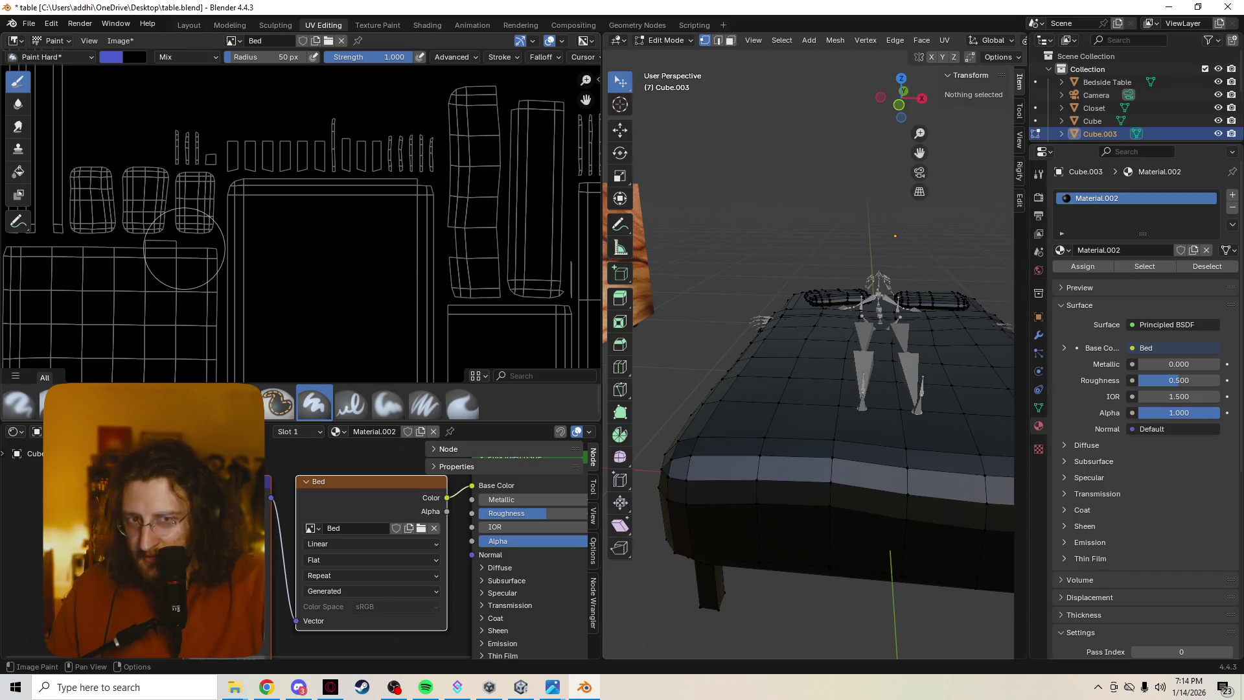
Switch the bed mesh Cube.003 back to Object Mode.
key(Tab)
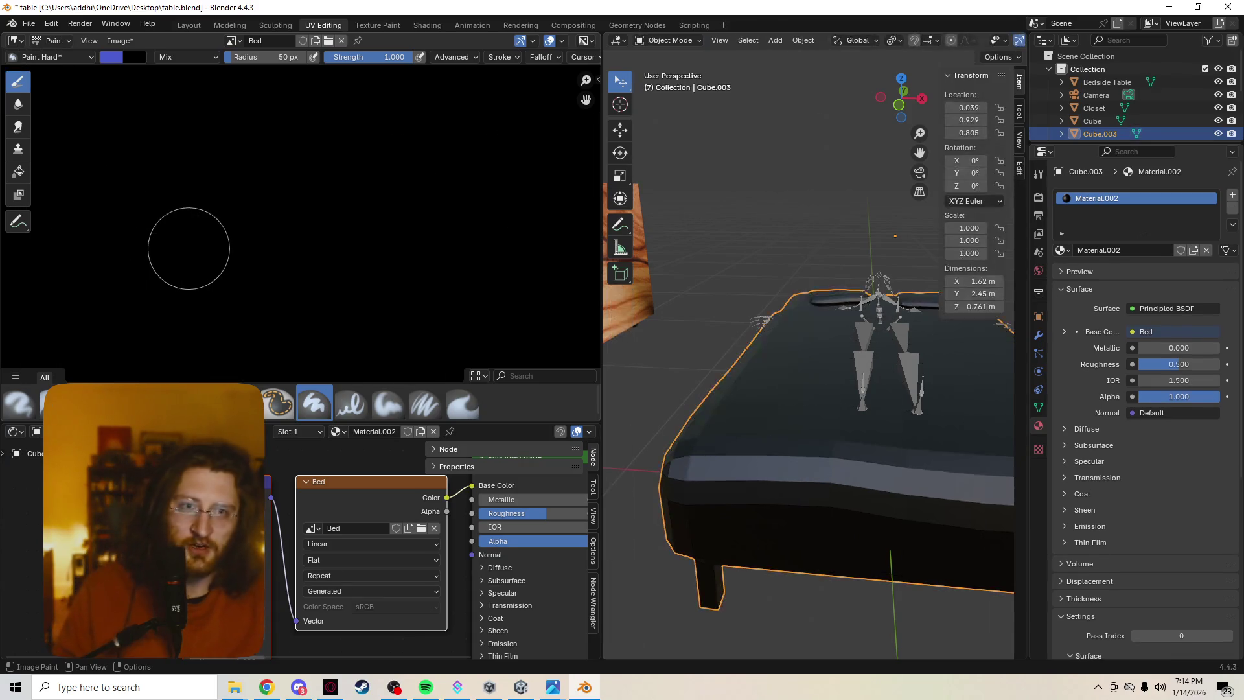
Re-enter Edit Mode in face select and pick individual faces on the bed's side.
key(Tab)
middle_drag(1004, 325, 980, 295)
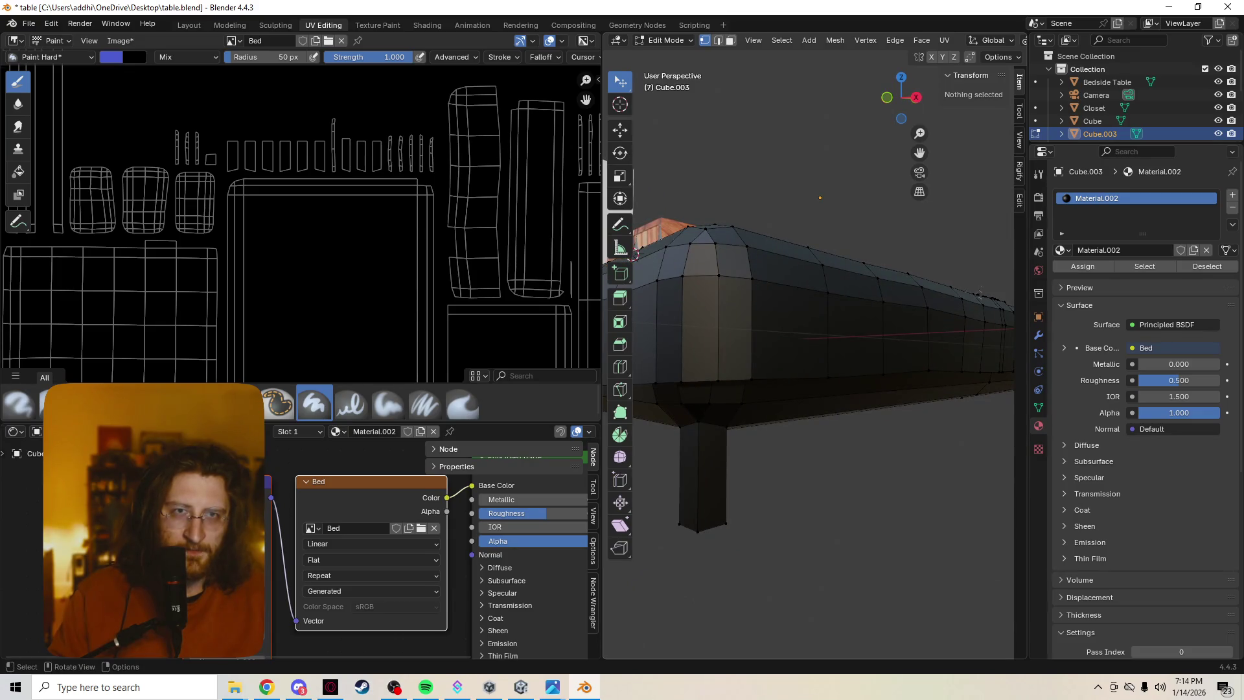
mouse_move(979, 294)
middle_down()
mouse_move(751, 337)
mouse_move(855, 330)
middle_up()
key(3)
click(732, 343)
click(751, 344)
click(885, 392)
shift+click(913, 388)
click(857, 389)
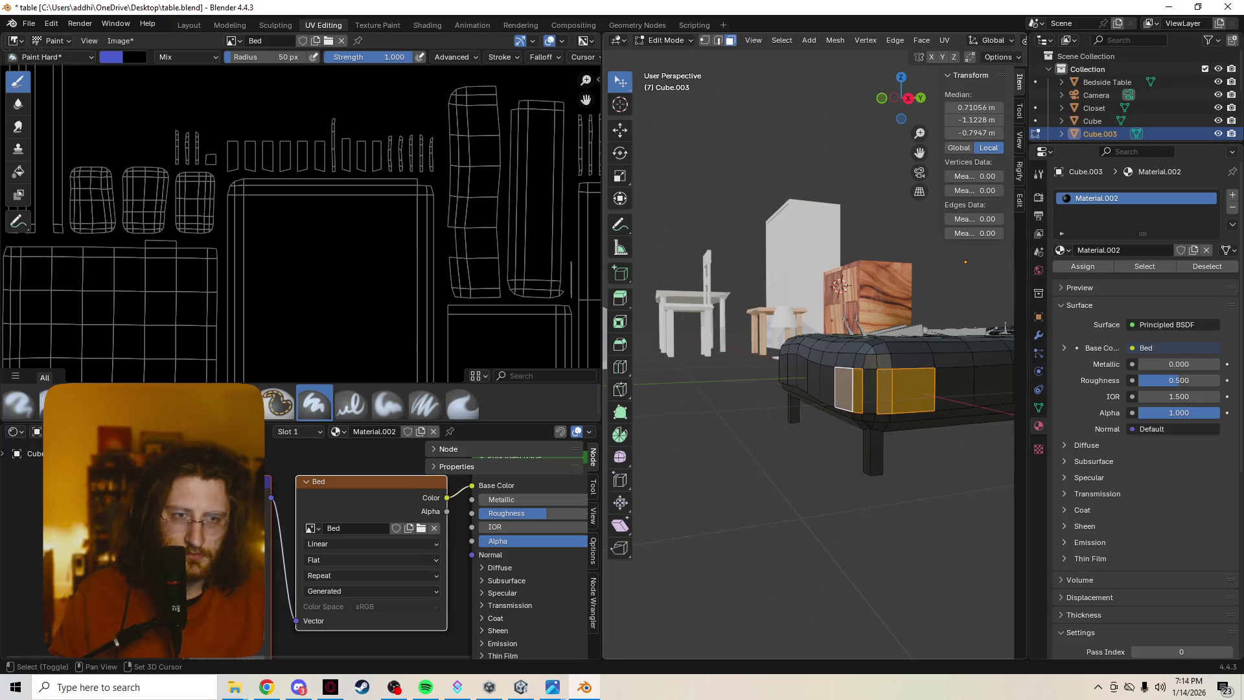
click(869, 389)
Select more side and front faces of the bed, undoing an accidental move.
middle_drag(869, 390, 687, 396)
click(797, 434)
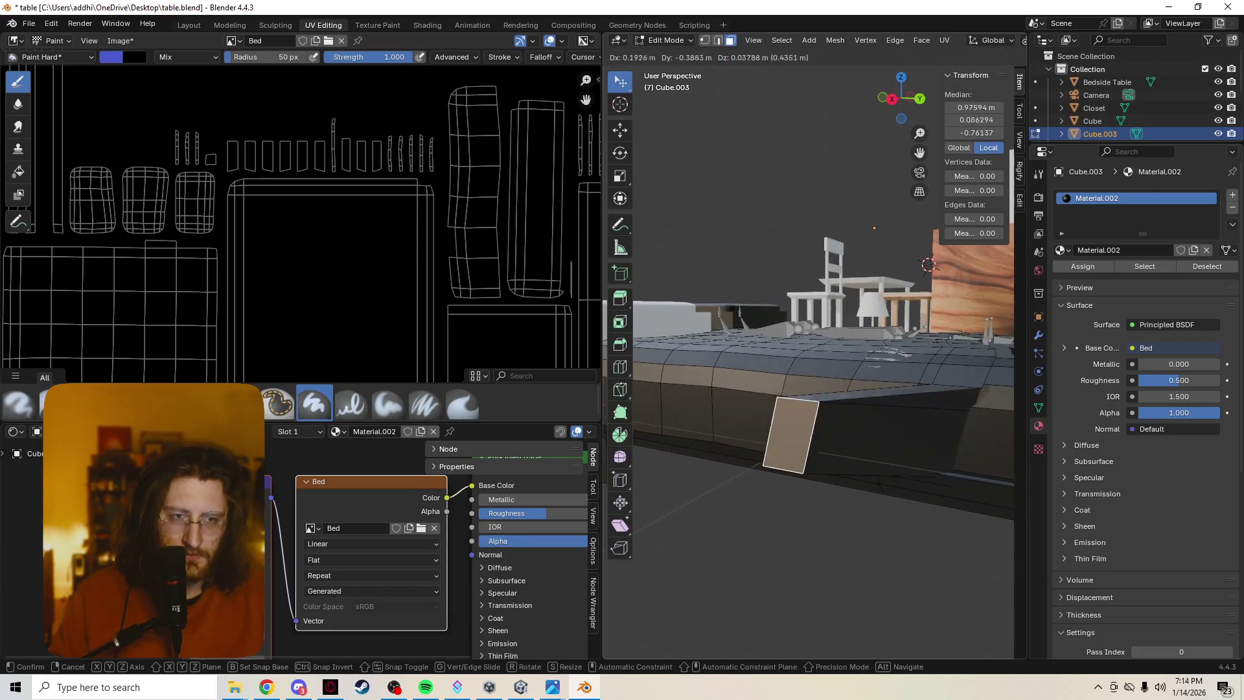
click(940, 446)
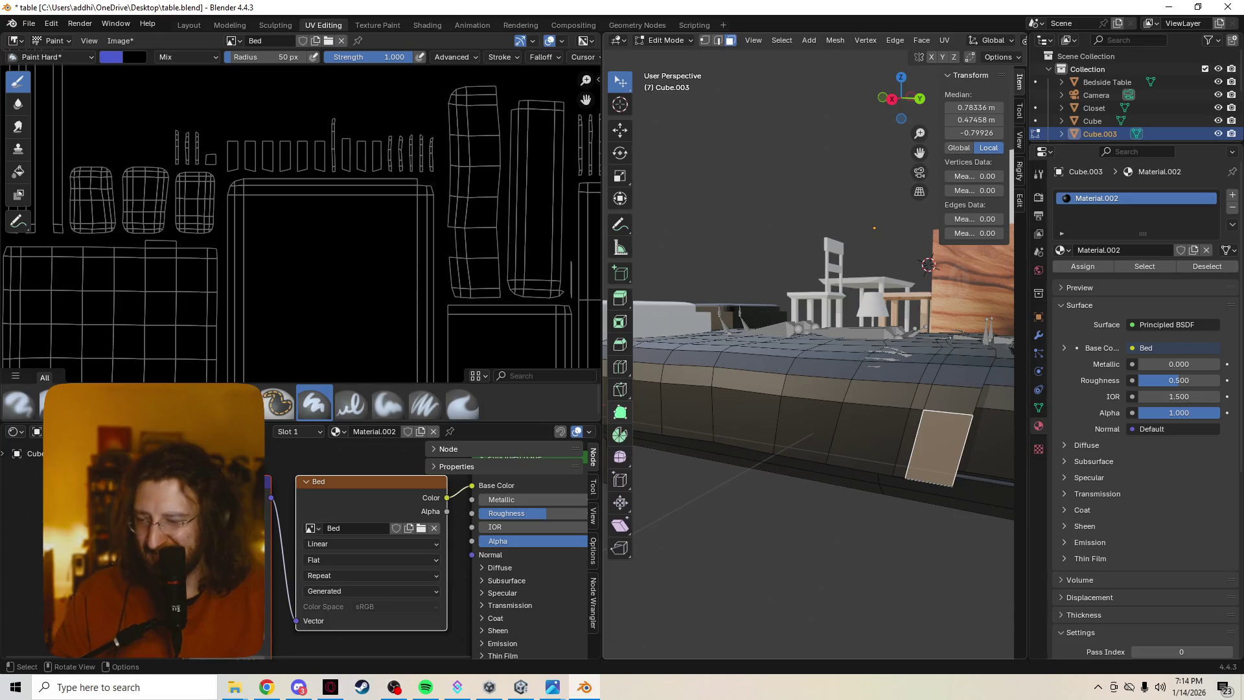
middle_drag(810, 356, 738, 340)
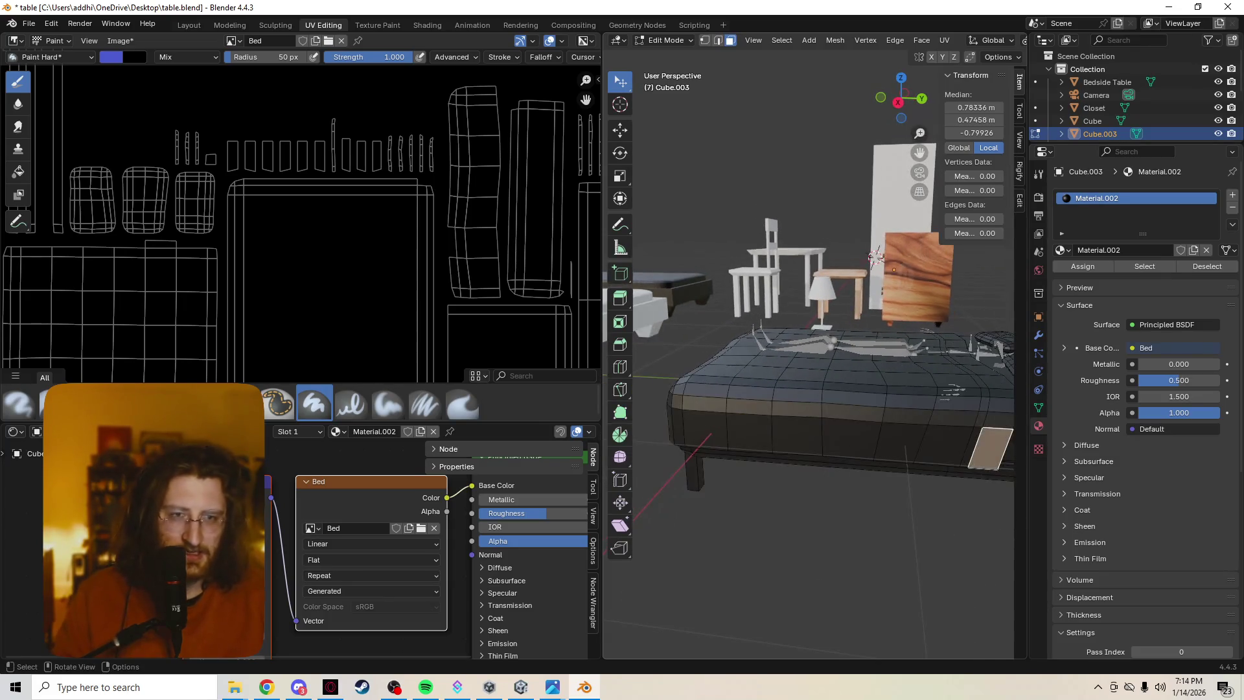
mouse_move(979, 446)
ctrl+right_down()
mouse_move(916, 359)
mouse_move(712, 383)
mouse_move(920, 456)
mouse_move(980, 445)
ctrl+right_up()
middle_drag(810, 388, 738, 379)
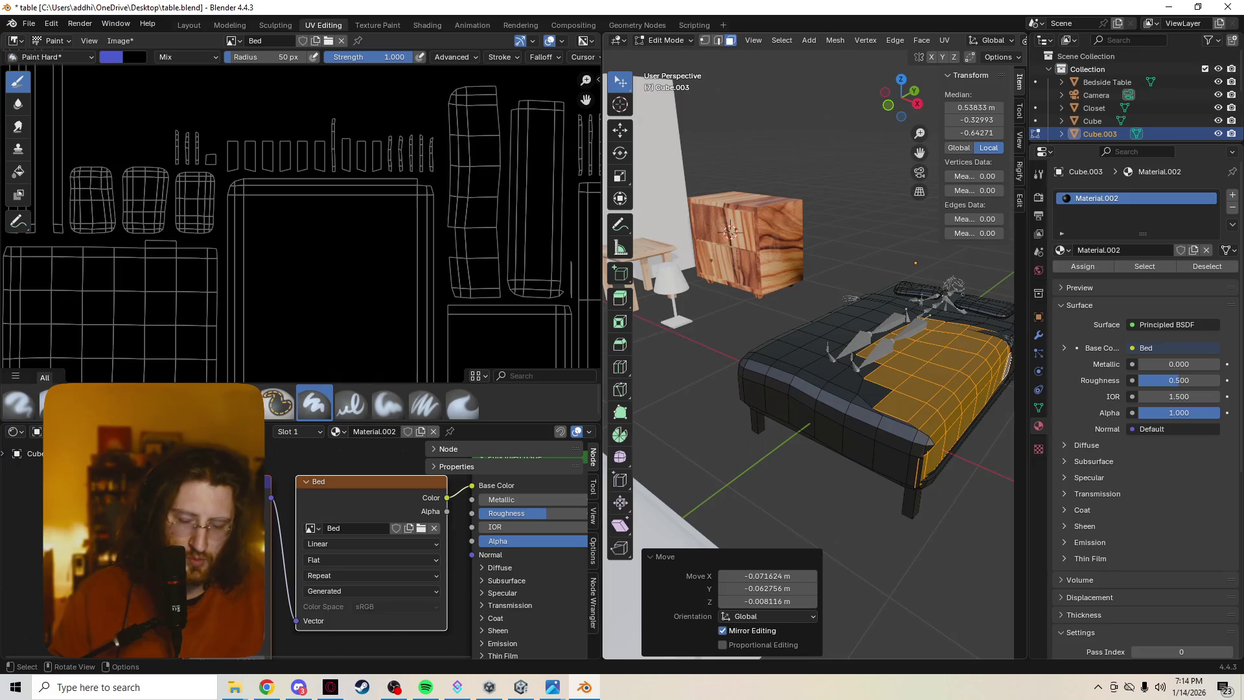
key(ctrl+z)
Lasso the bed's top and foot-end faces and grow the selection to linked faces.
ctrl+right_drag(895, 456, 896, 457)
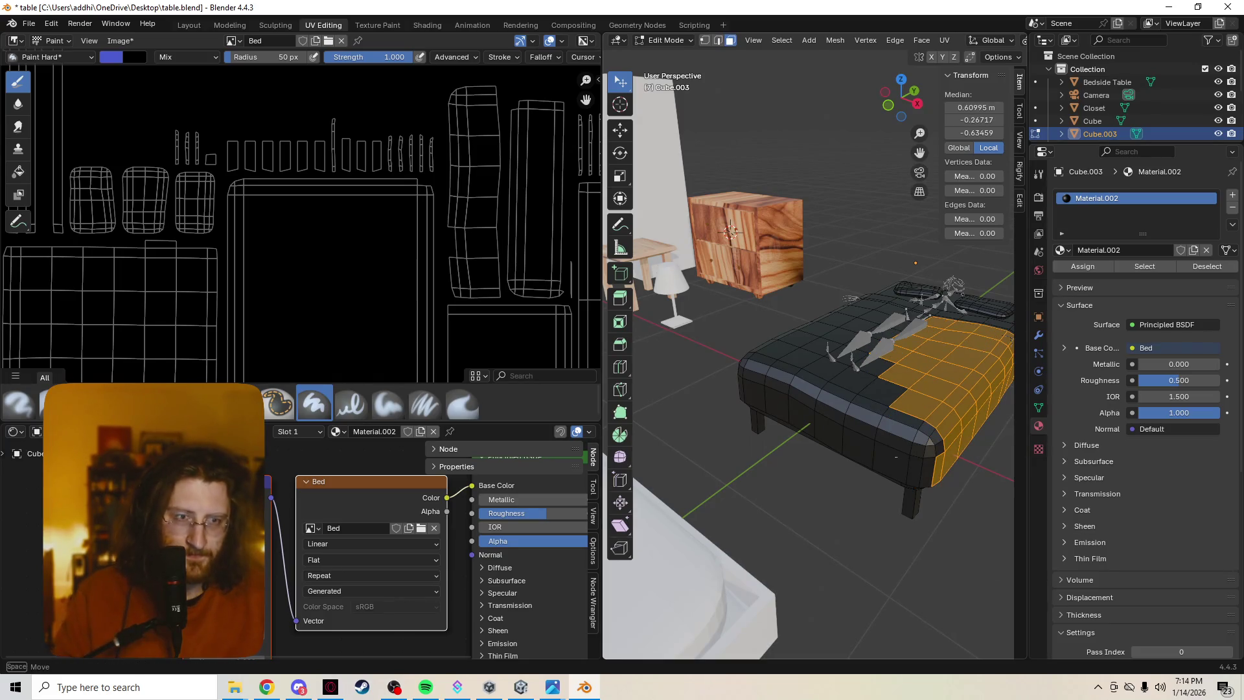
mouse_move(803, 424)
ctrl+right_down()
mouse_move(751, 393)
mouse_move(810, 343)
mouse_move(897, 319)
mouse_move(906, 446)
ctrl+right_up()
mouse_move(959, 373)
ctrl+right_down()
mouse_move(958, 444)
mouse_move(925, 470)
mouse_move(894, 461)
ctrl+right_up()
mouse_move(893, 461)
shift+middle_down()
mouse_move(777, 440)
mouse_move(754, 411)
shift+middle_up()
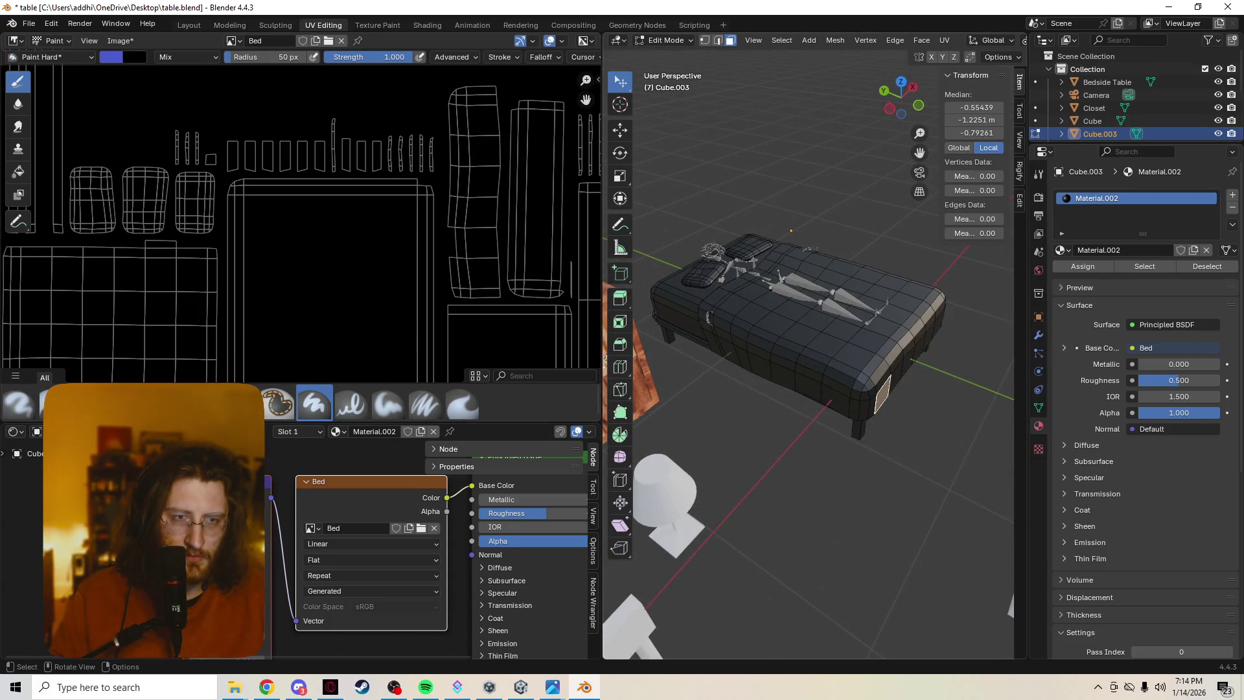
key(ctrl+l)
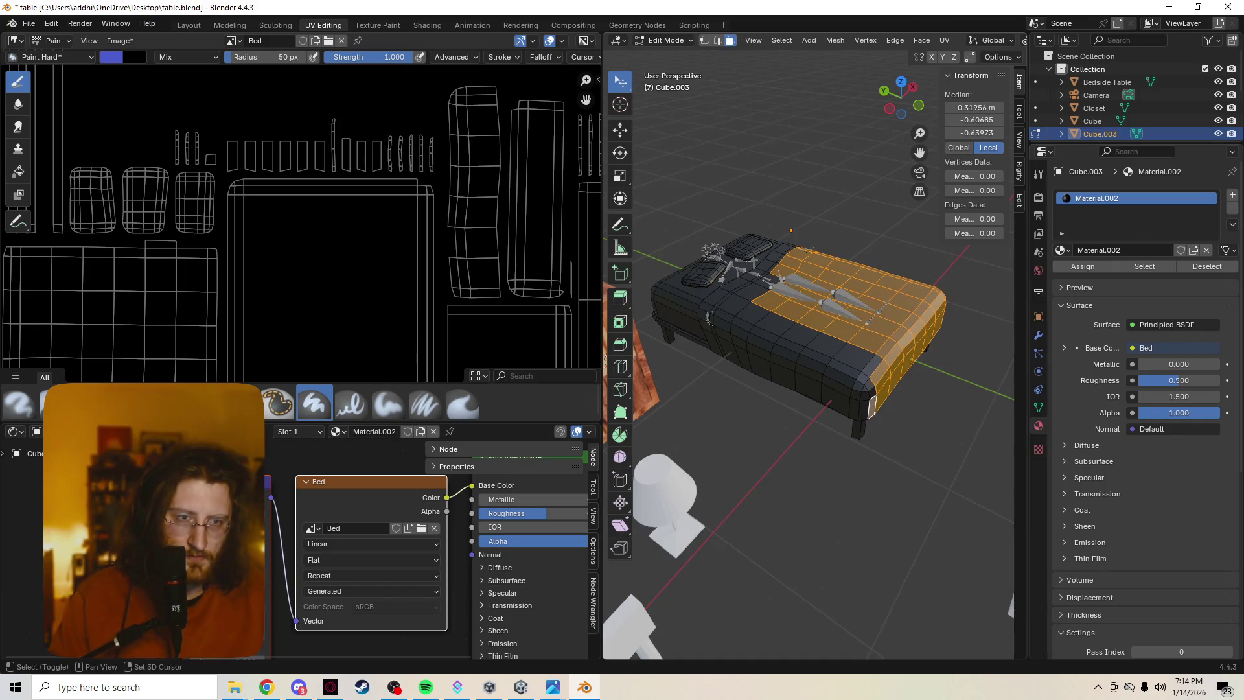
Lasso more top faces, deselect all, and cancel an accidental single-face move.
mouse_move(842, 399)
ctrl+shift+right_down()
mouse_move(876, 406)
mouse_move(877, 369)
mouse_move(800, 302)
mouse_move(754, 309)
mouse_move(730, 350)
mouse_move(778, 387)
mouse_move(840, 399)
ctrl+shift+right_up()
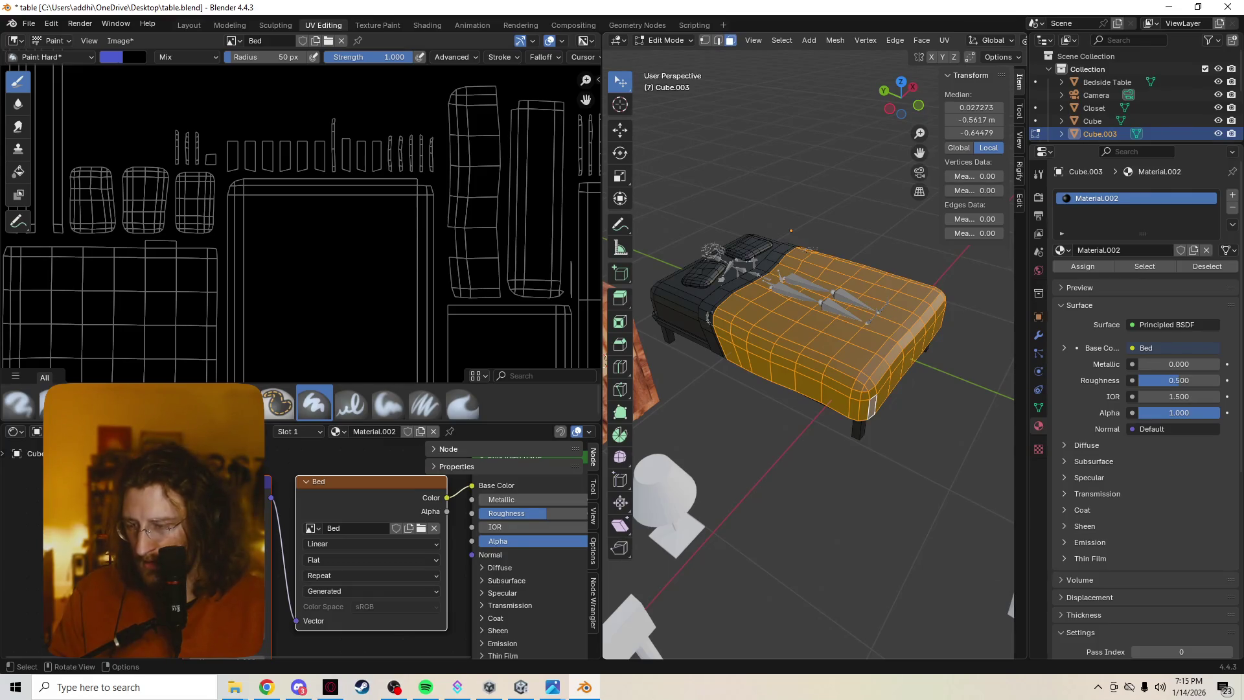
key(alt+a)
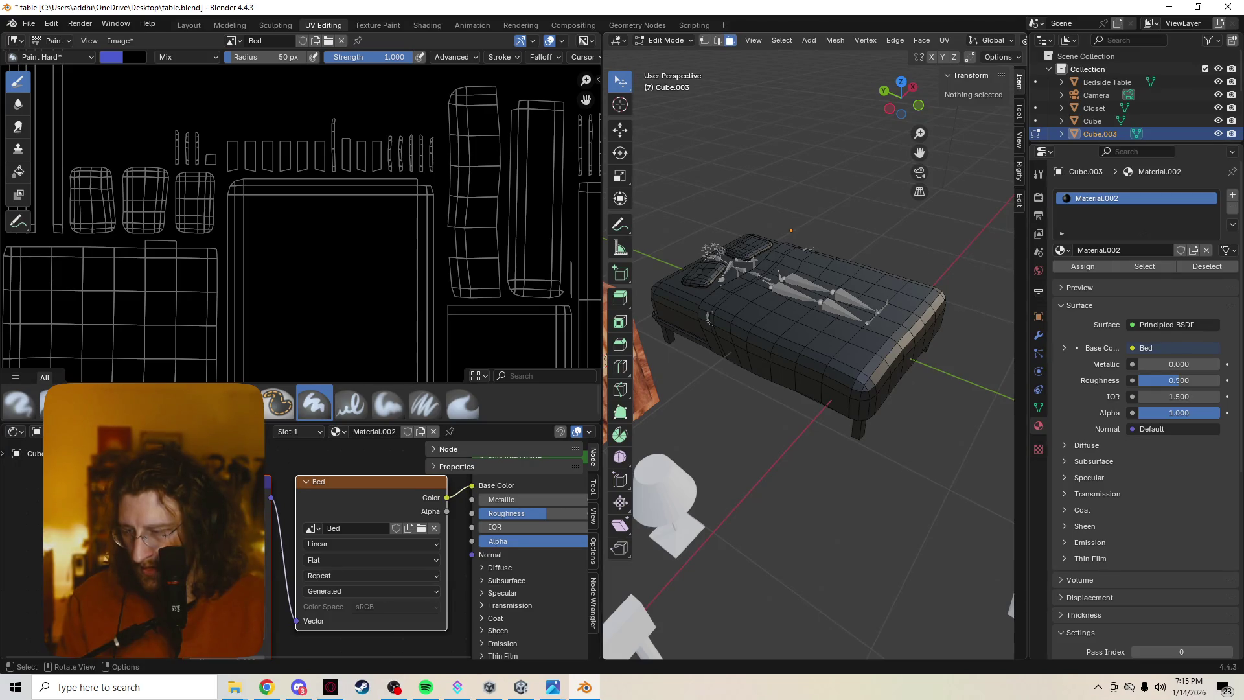
key(z)
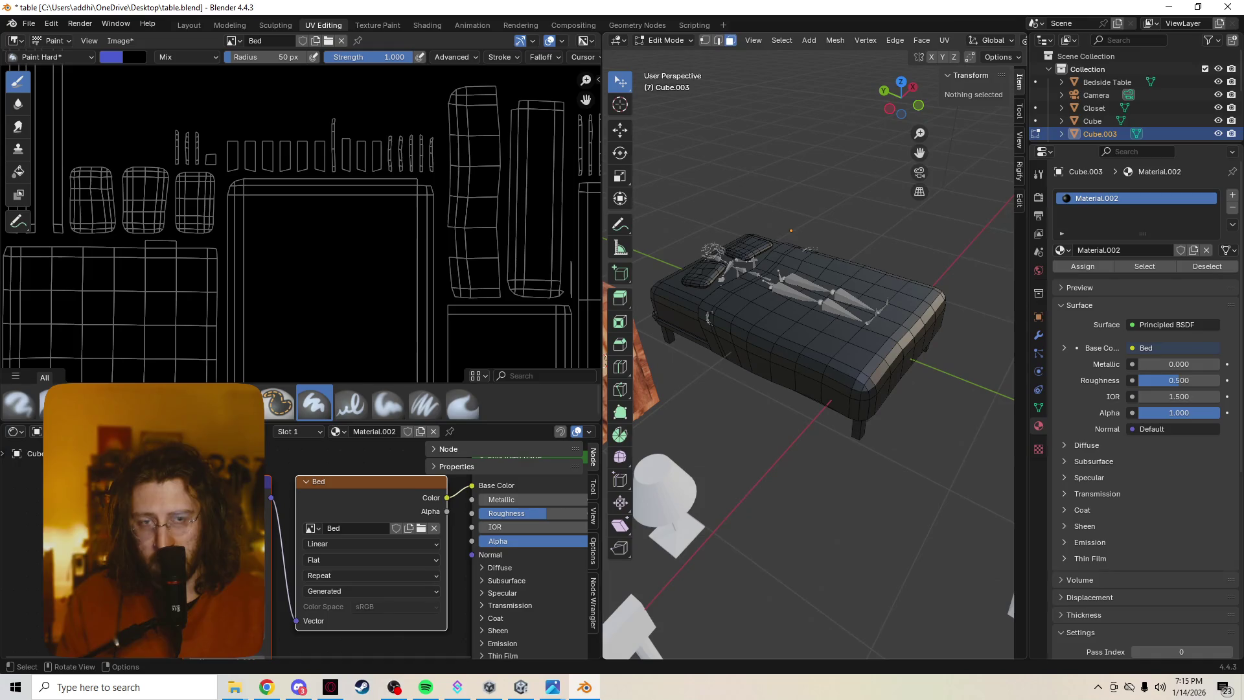
click(868, 340)
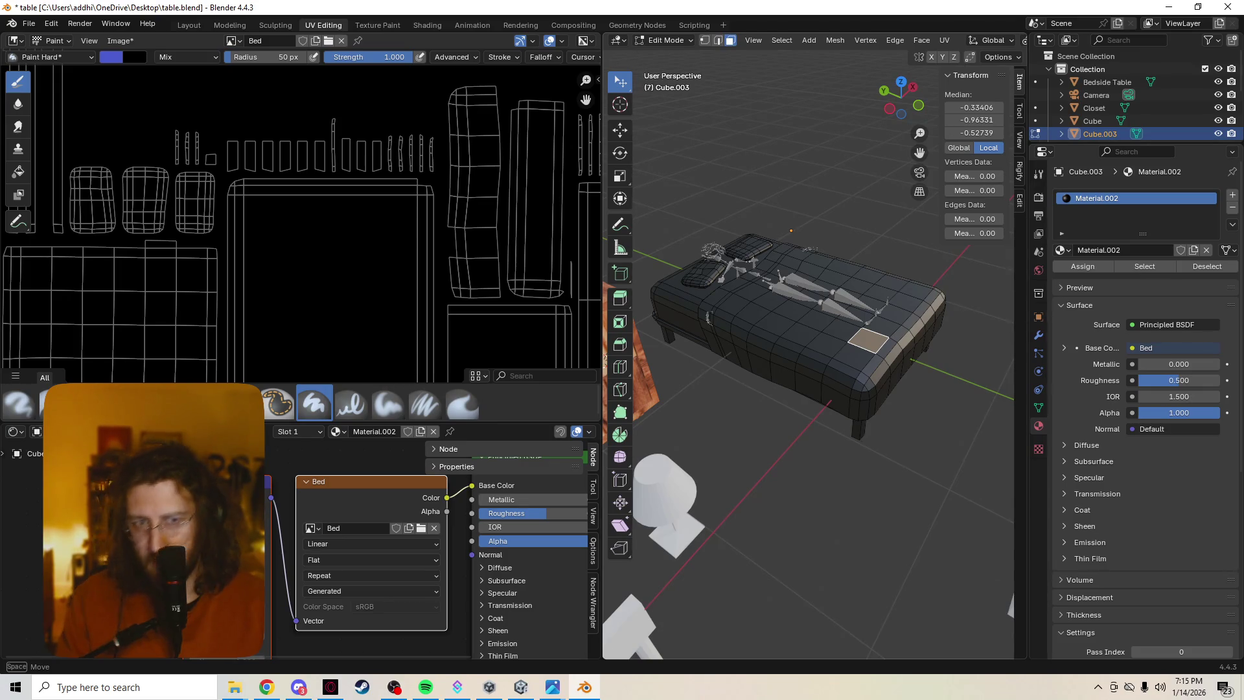
key(Escape)
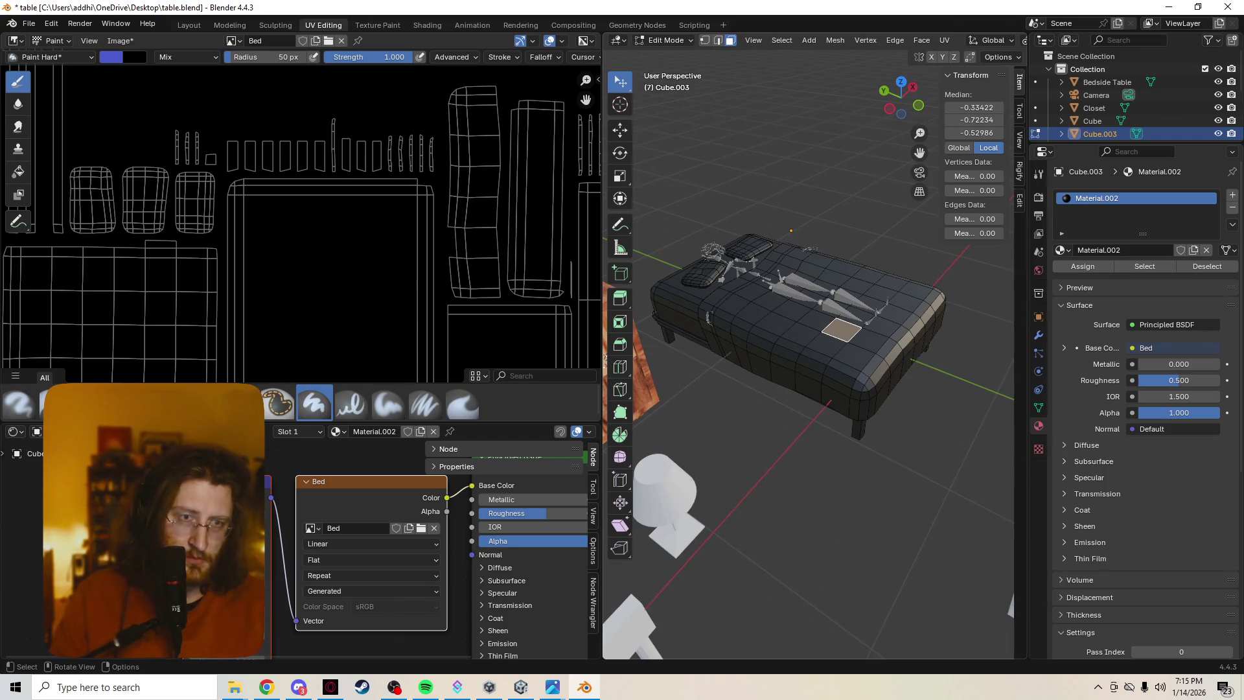
key(alt+a)
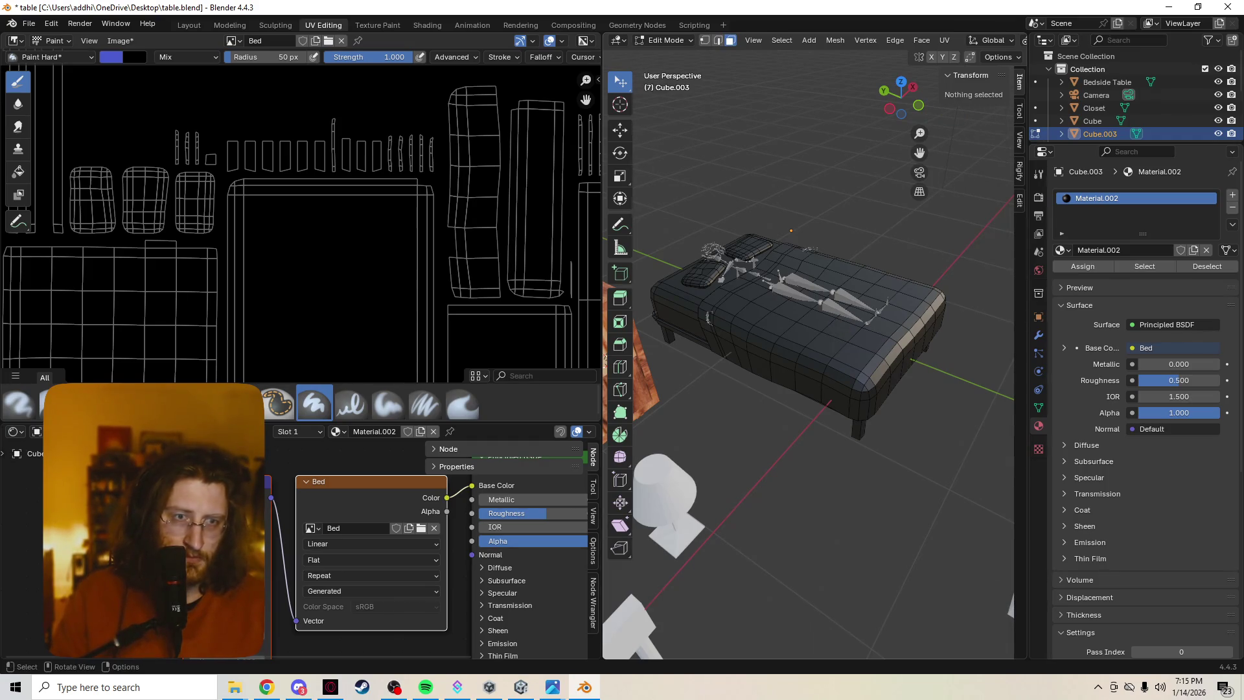
Select a patch of faces on the bed's upper area, then clear the selection.
mouse_move(842, 329)
mouse_down()
mouse_move(874, 343)
mouse_move(835, 357)
mouse_up()
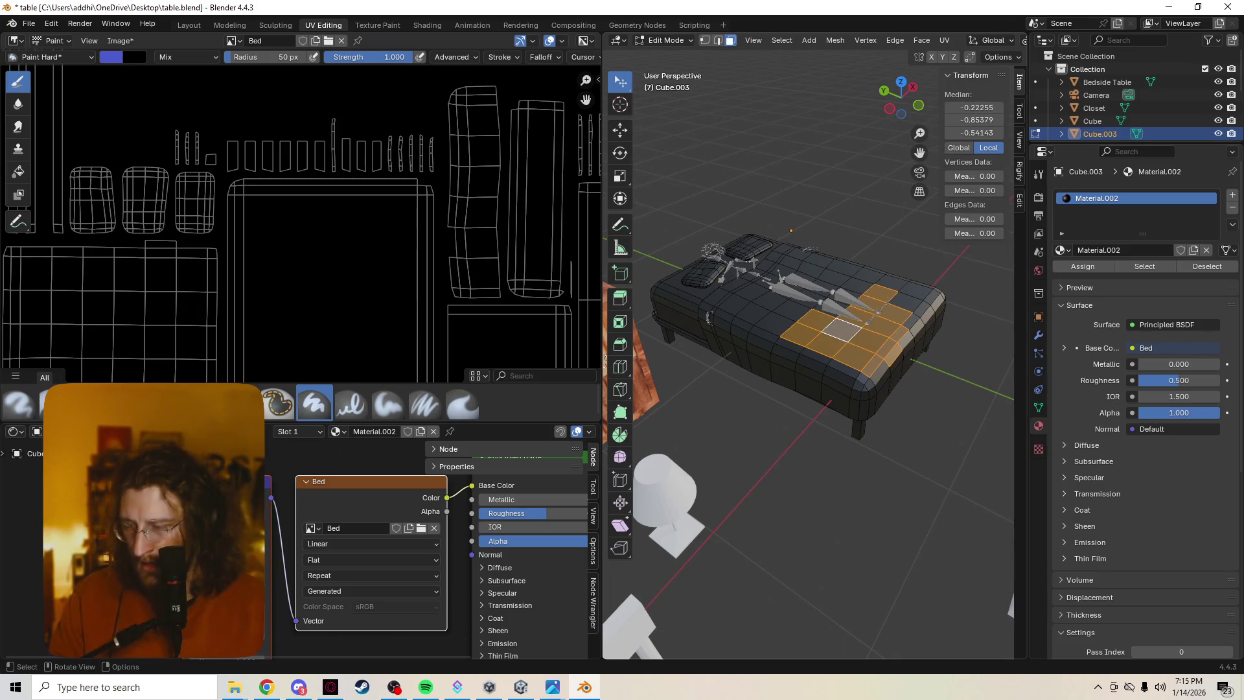
shift+drag(829, 263, 907, 323)
key(alt+a)
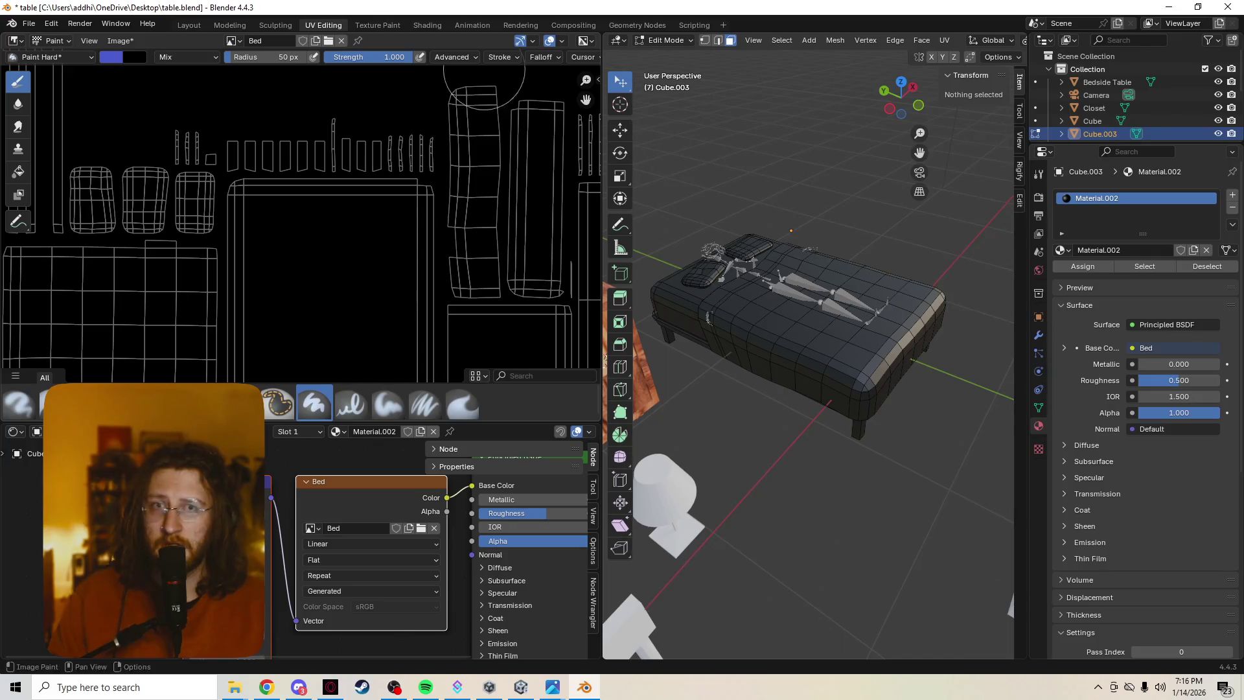
click(666, 40)
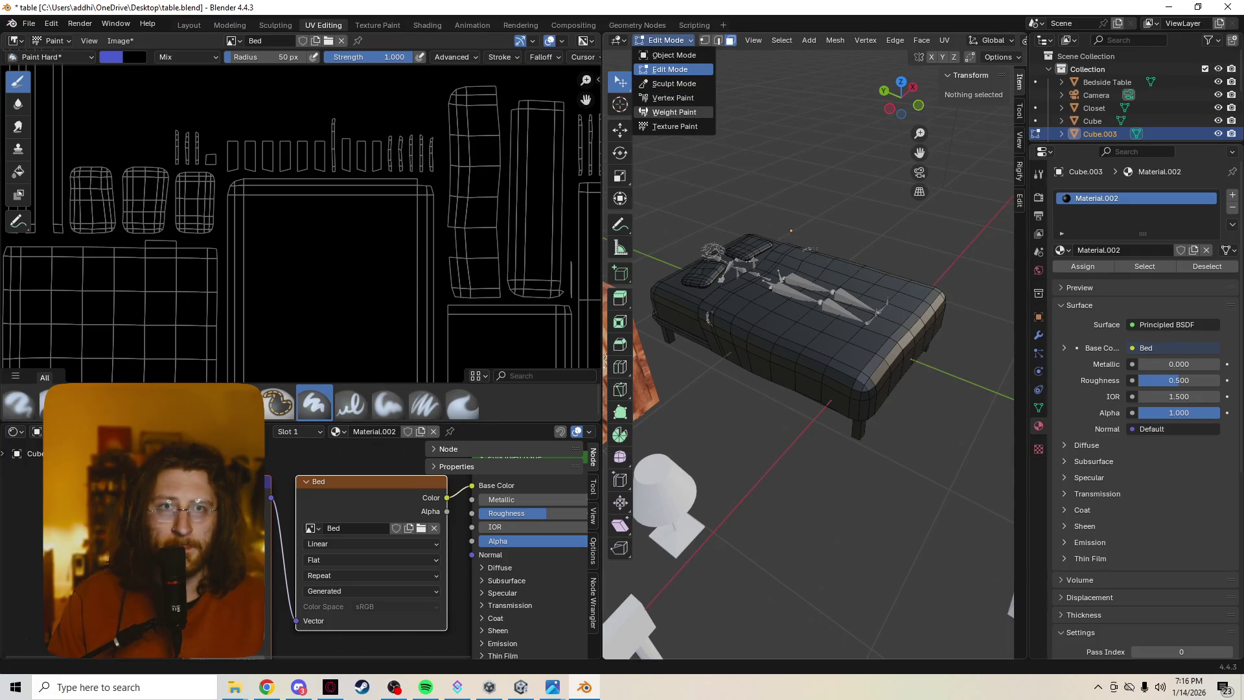
Switch the bed to Texture Paint and turn on the face-selection Paint Mask.
click(675, 126)
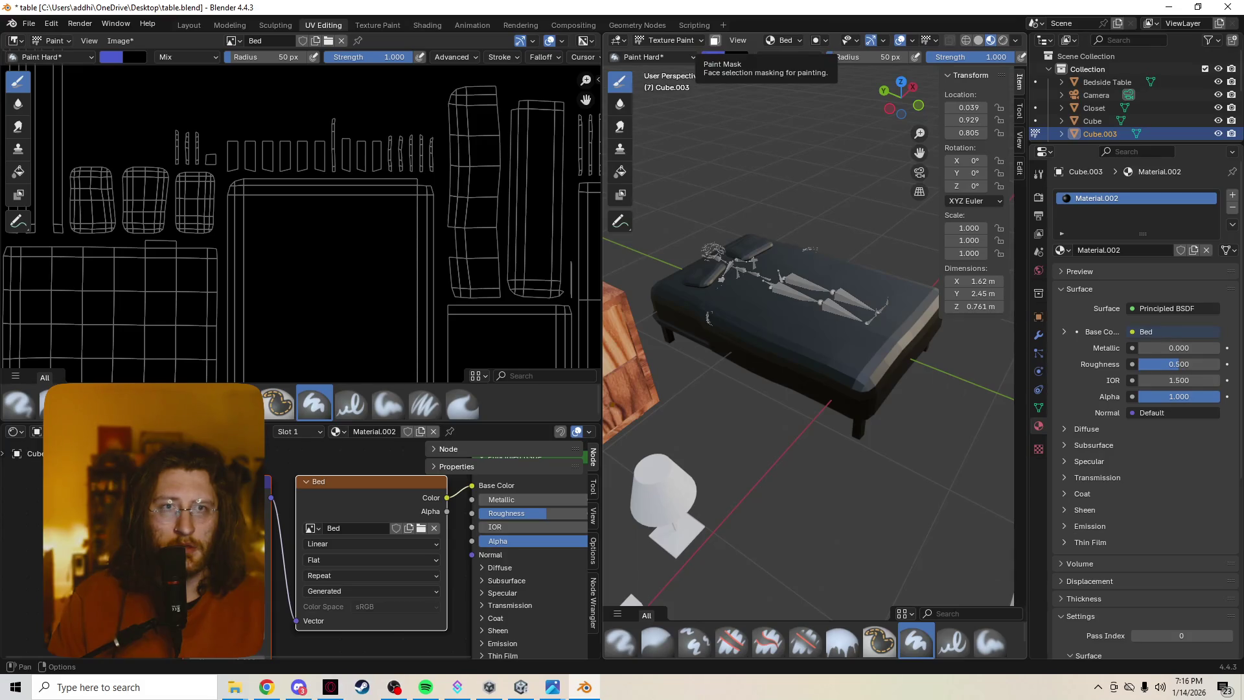
click(715, 41)
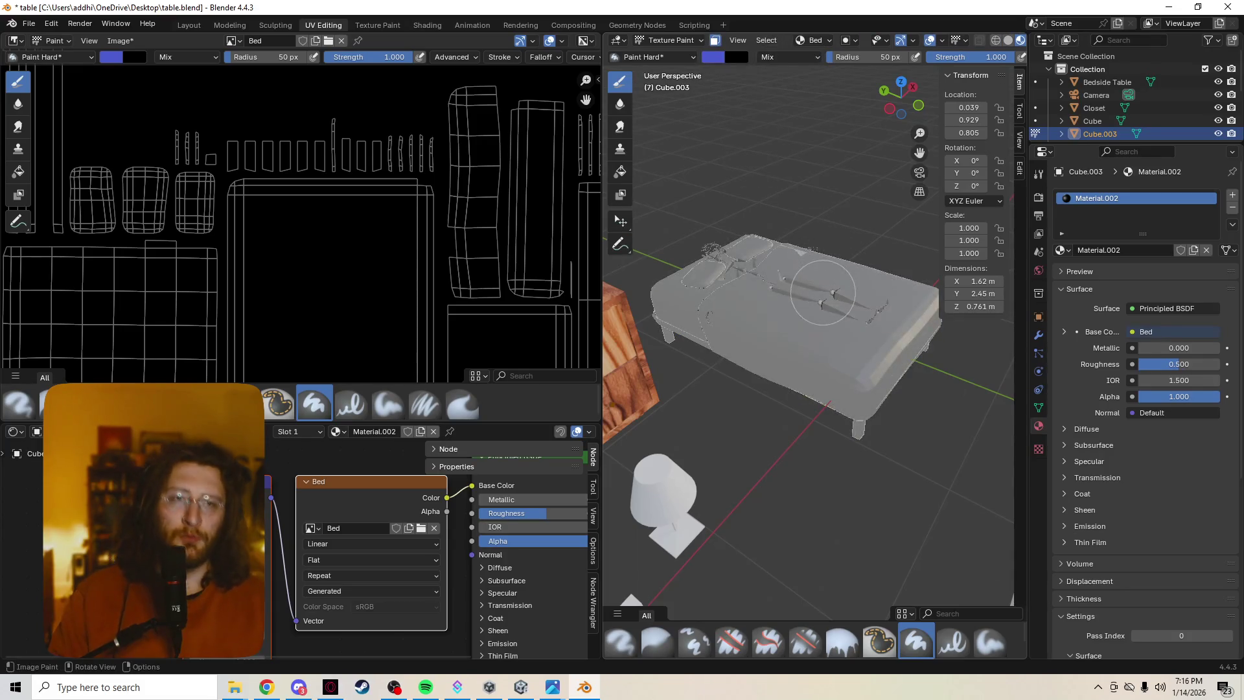
scroll(834, 305, up, 5)
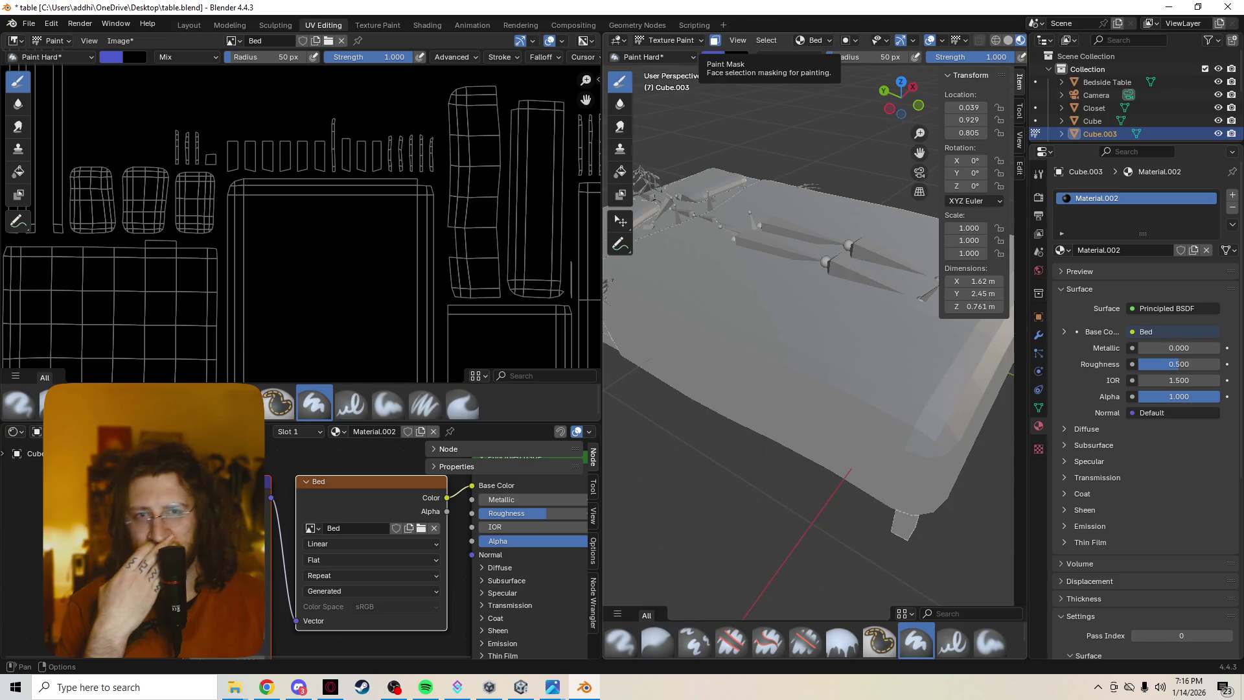
Paint a blue test stroke on the bed, undo it, and return to Edit Mode.
mouse_move(916, 500)
middle_down()
mouse_move(906, 532)
mouse_move(872, 517)
middle_up()
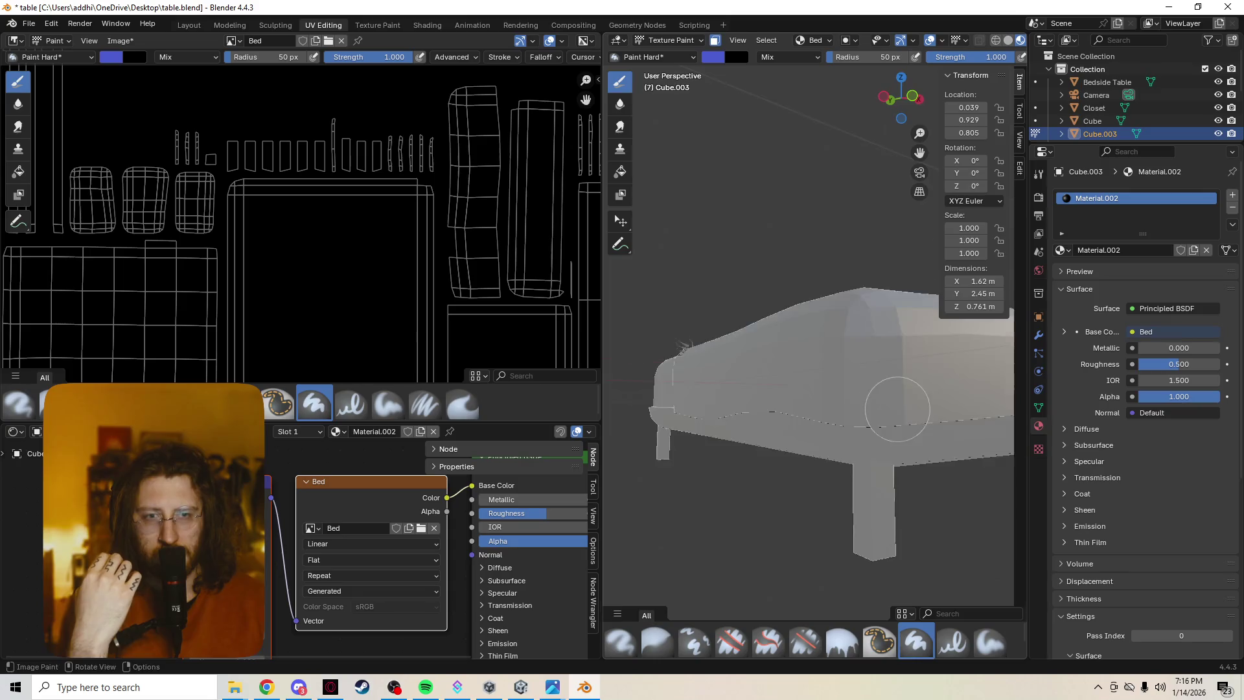
middle_drag(891, 415, 855, 321)
drag(879, 315, 888, 413)
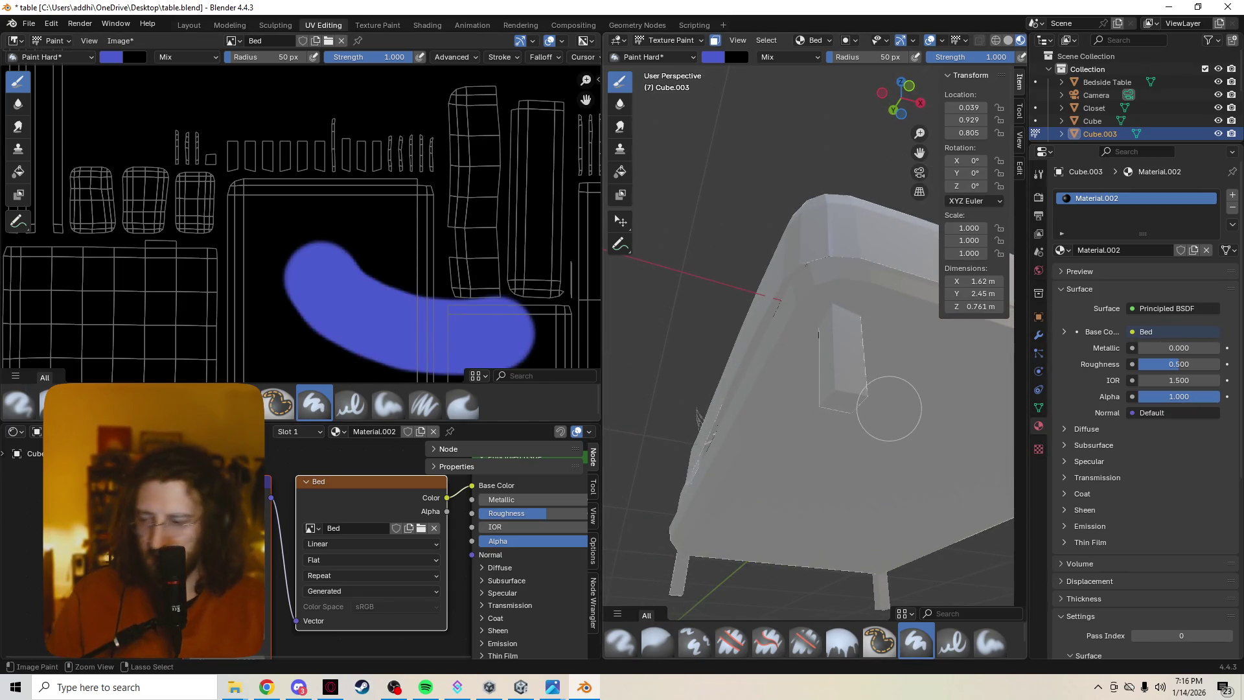
key(ctrl+z)
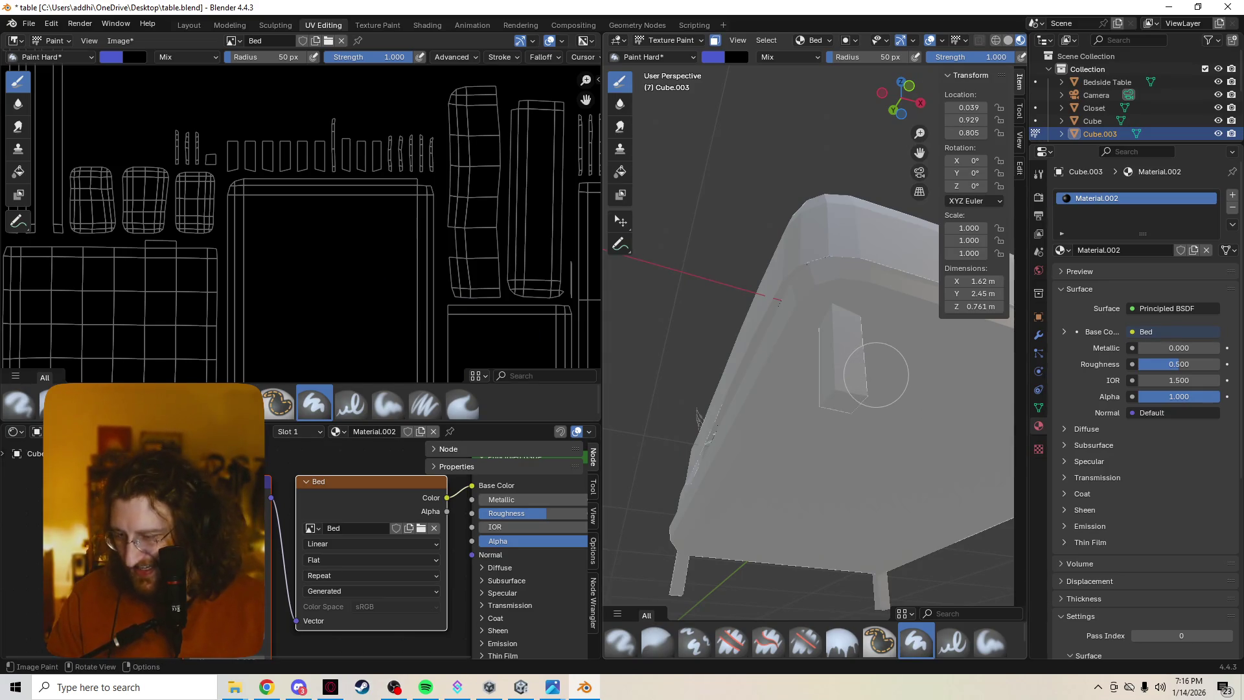
key(Tab)
middle_drag(876, 374, 862, 480)
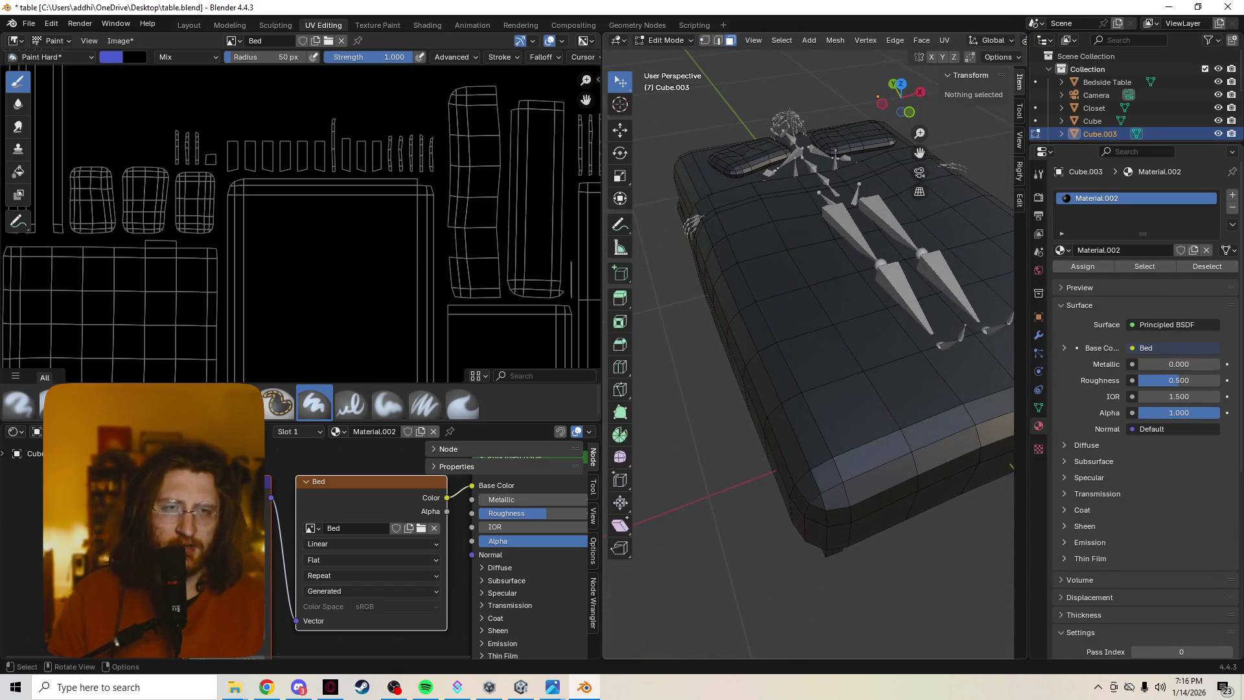
Select a 2x2 block of bed-top faces, deselect it, and check the mask in Texture Paint.
right_click(651, 362)
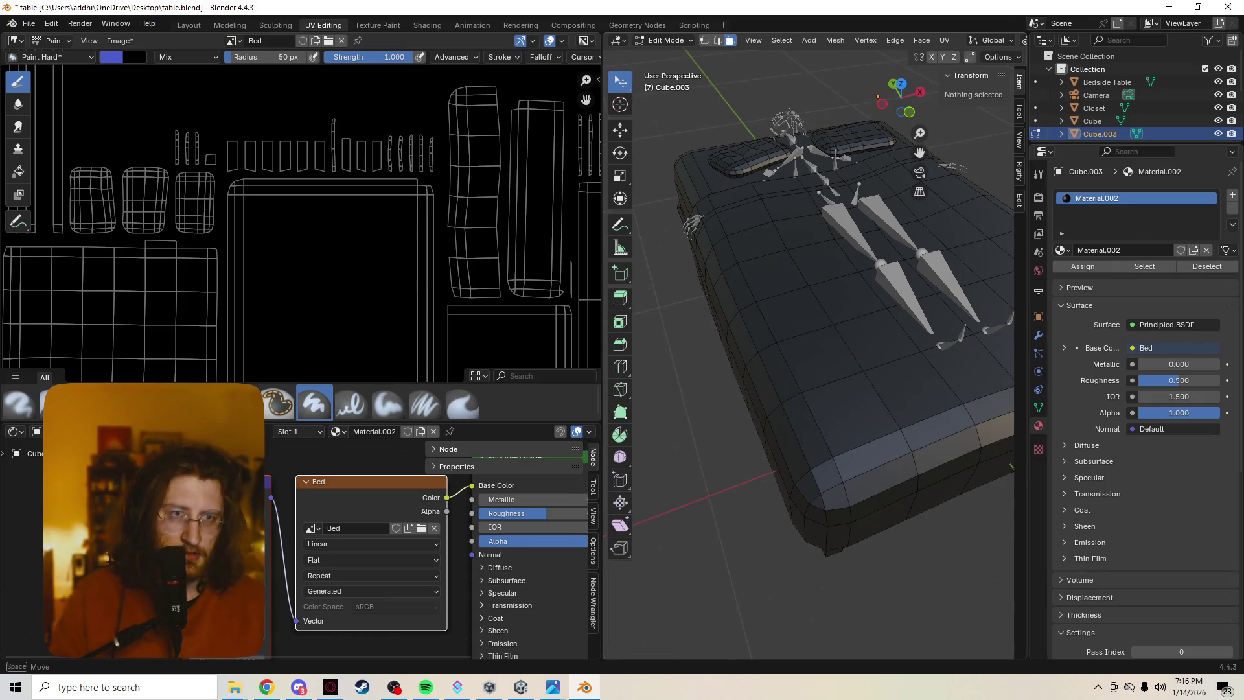
mouse_move(832, 304)
mouse_down()
mouse_move(853, 314)
mouse_move(893, 257)
mouse_up()
key(alt+a)
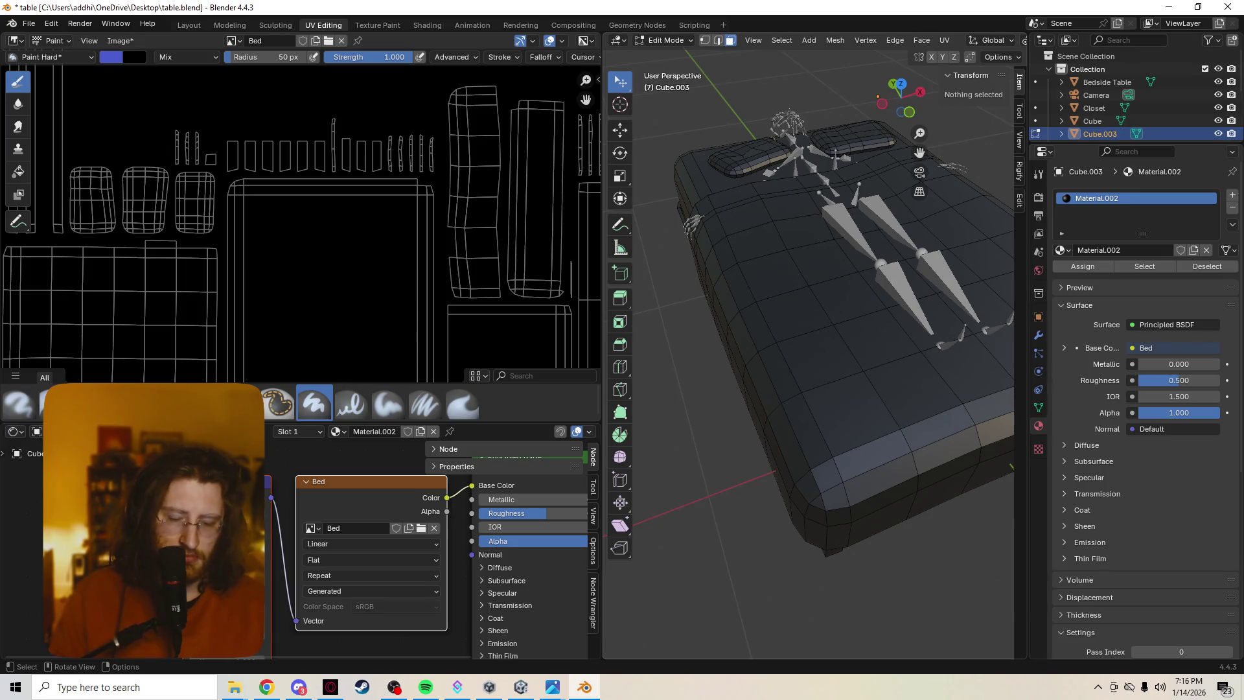
key(ctrl+Tab)
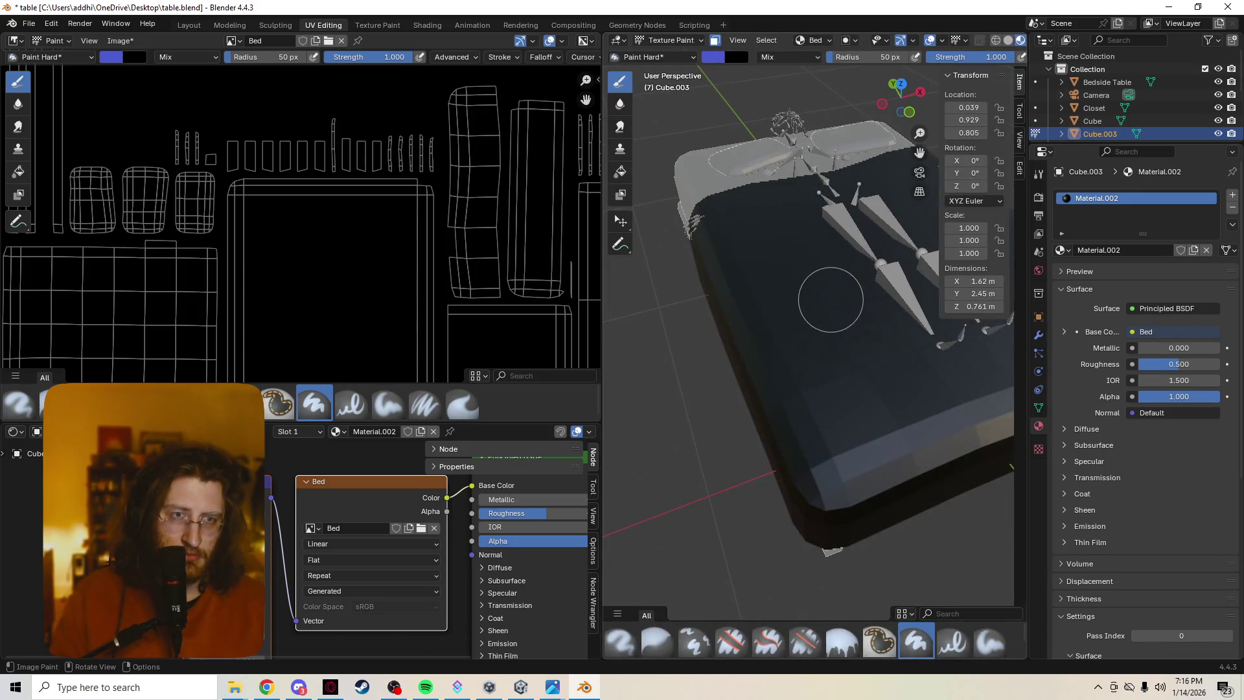
mouse_move(842, 290)
middle_down()
mouse_move(803, 304)
mouse_move(803, 272)
mouse_move(777, 276)
mouse_move(787, 279)
mouse_move(789, 195)
middle_up()
key(Tab)
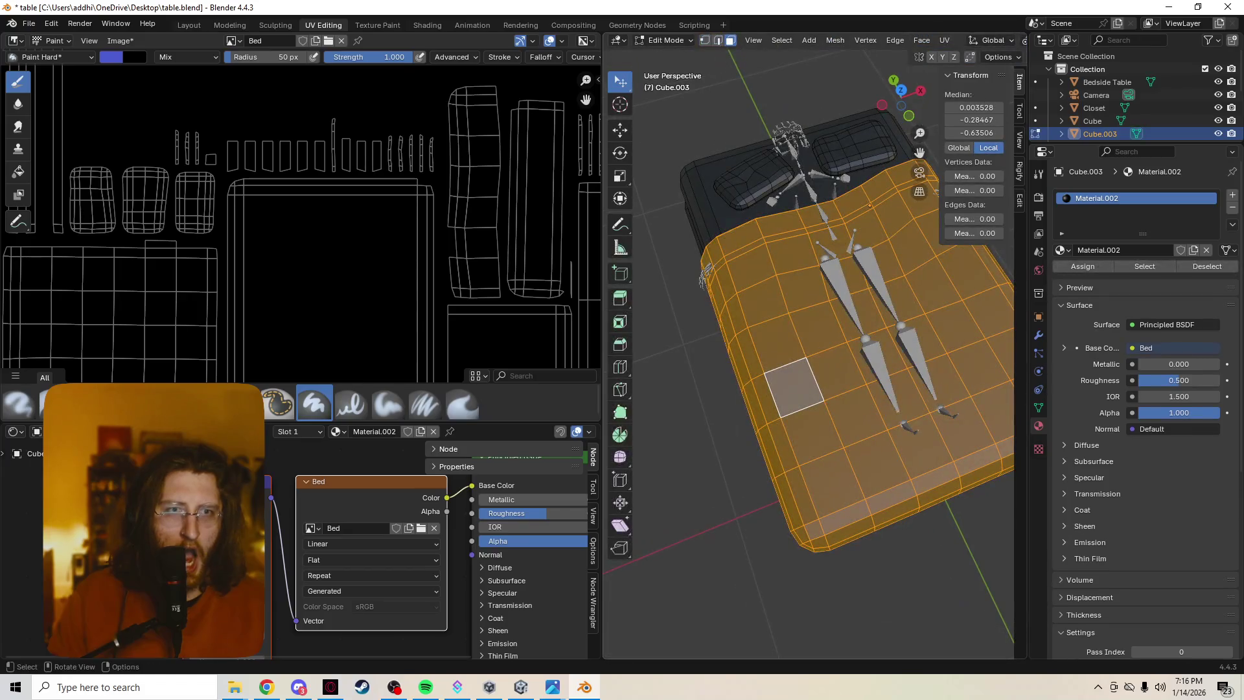
Toggle the selection of all bed faces in Edit Mode, viewing the bed from below and above.
scroll(412, 226, down, 6)
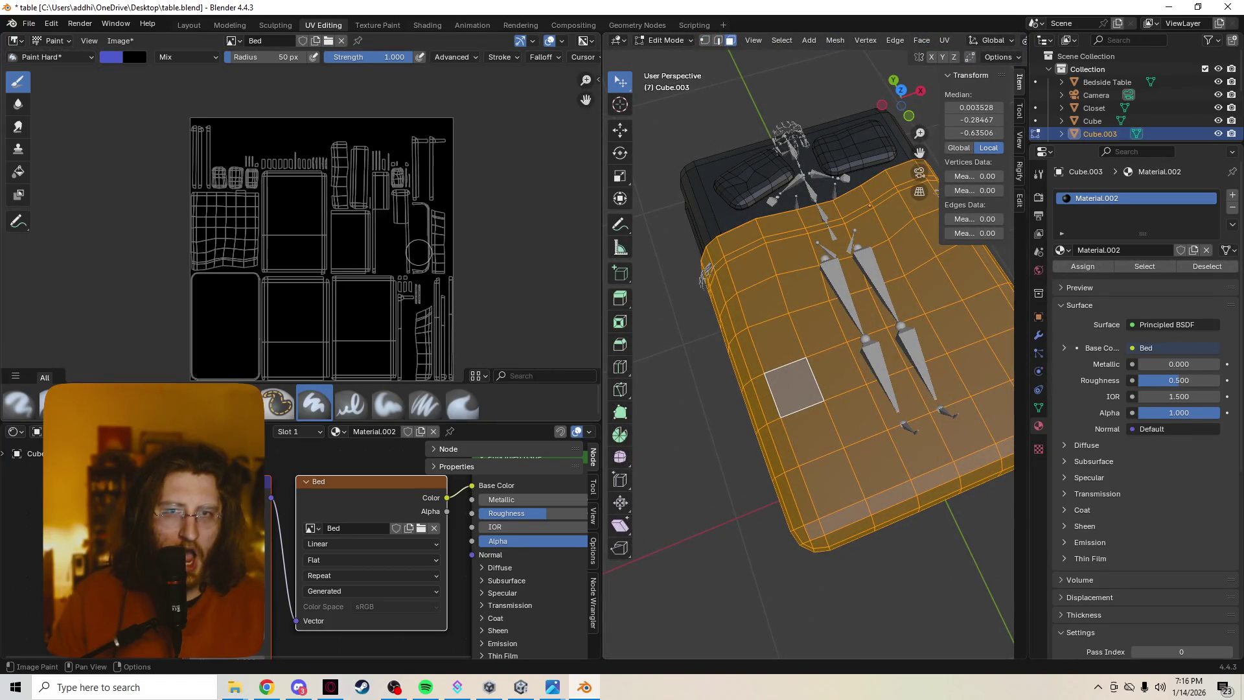
key(alt+a)
key(a)
key(alt+a)
key(a)
middle_drag(810, 421, 809, 194)
middle_drag(809, 324, 823, 493)
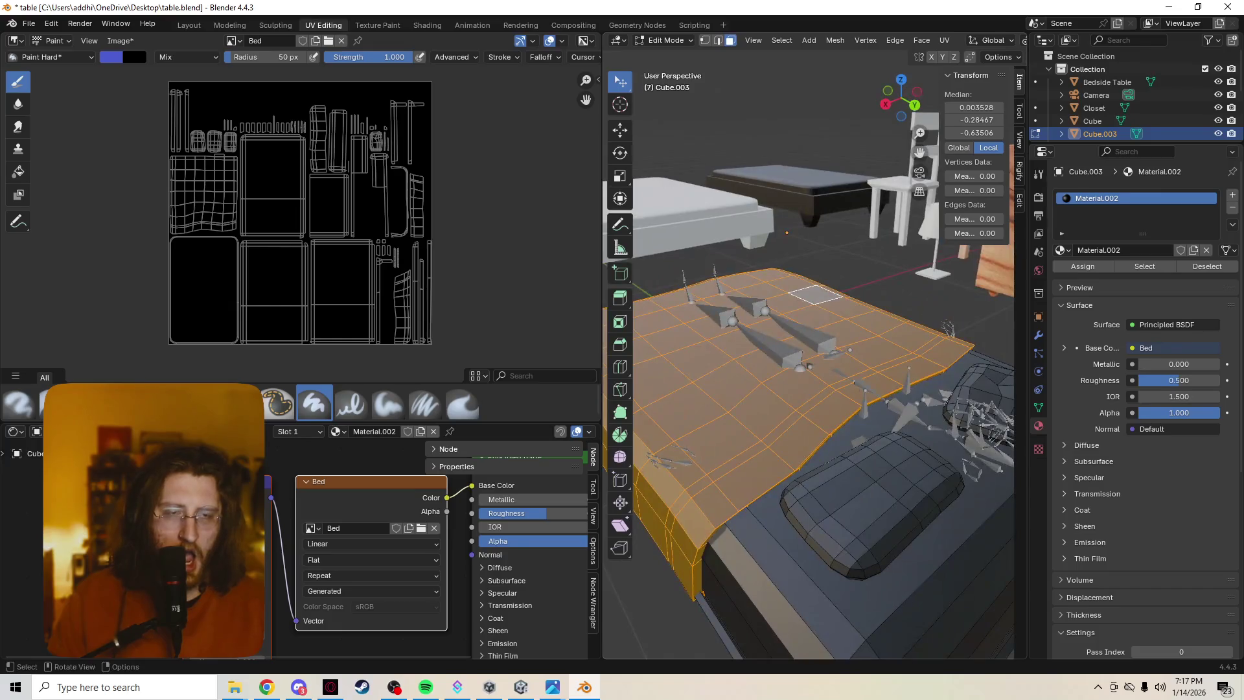
Test-paint over the pillow area, then switch between Edit Mode and Texture Paint to compare.
key(Tab)
scroll(693, 545, down, 3)
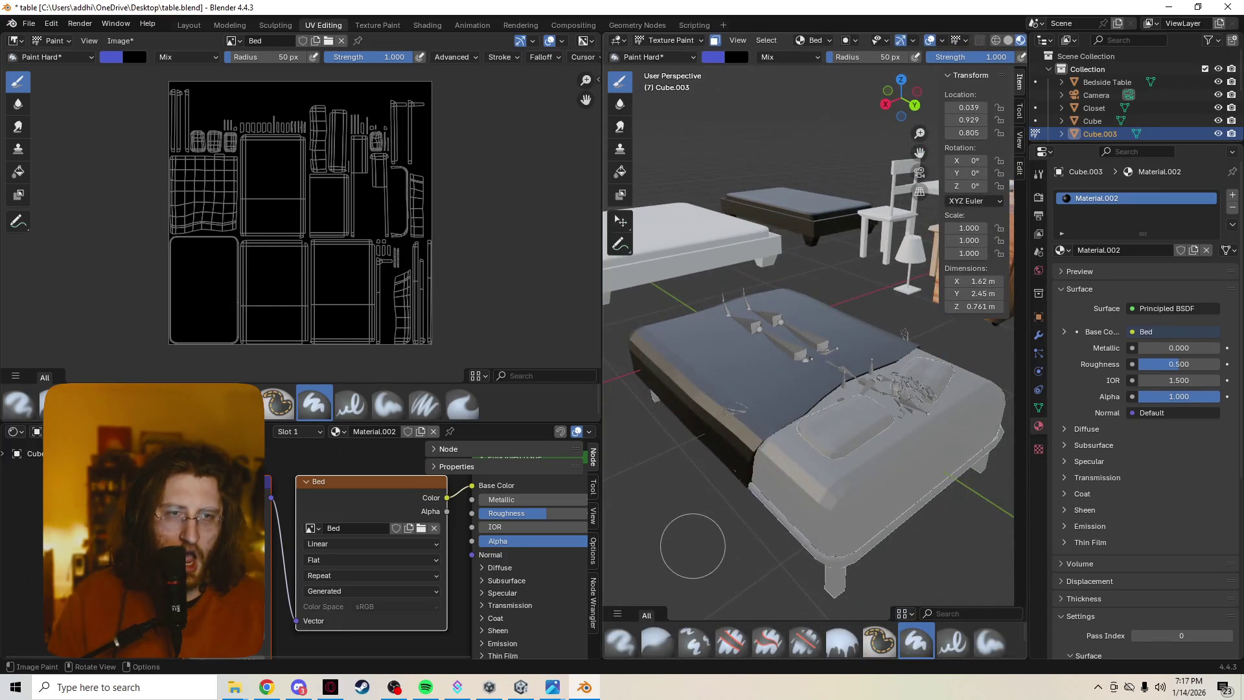
drag(829, 432, 857, 426)
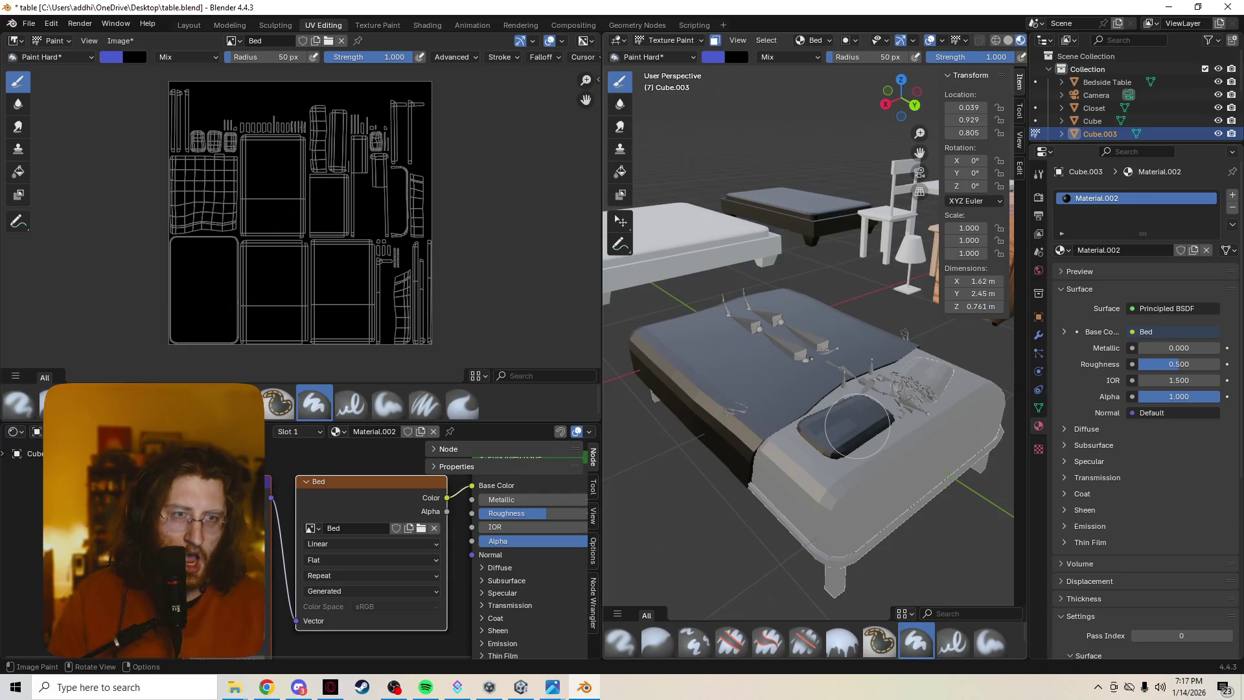
key(Tab)
mouse_move(810, 388)
middle_down()
mouse_move(836, 362)
mouse_move(829, 375)
mouse_move(842, 382)
middle_up()
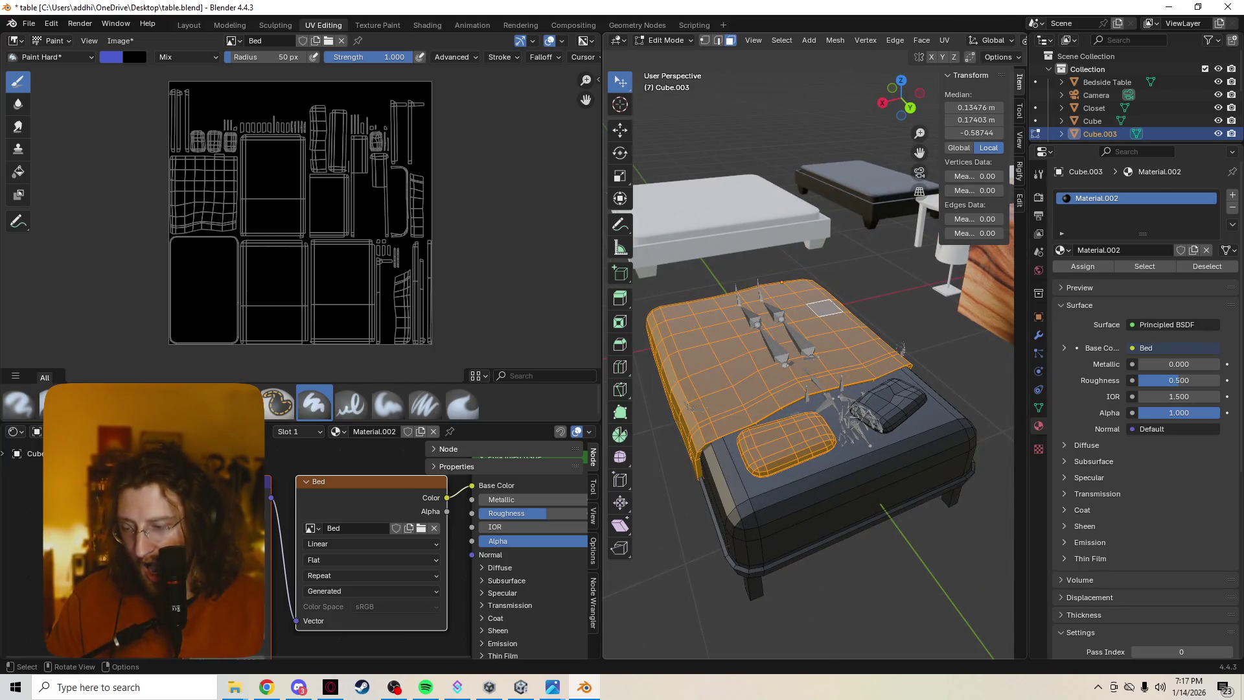
key(Tab)
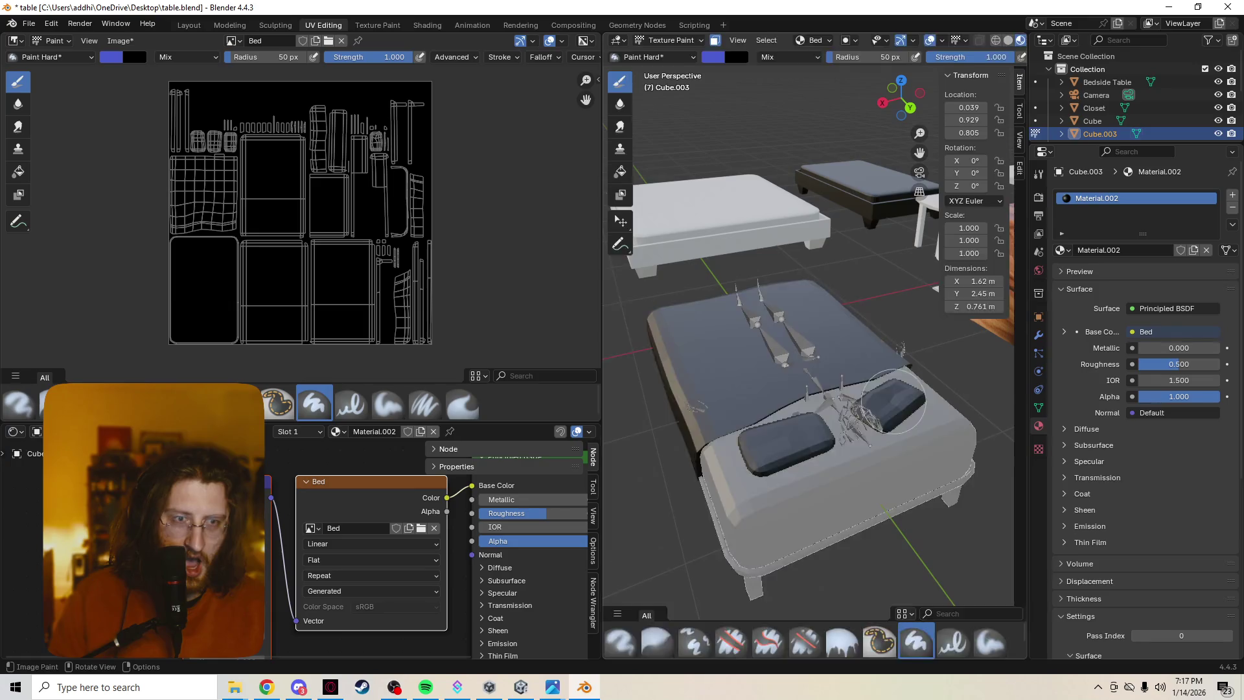
Return the bed to Edit Mode, browse the painting brushes, and open the editor-type list.
key(Tab)
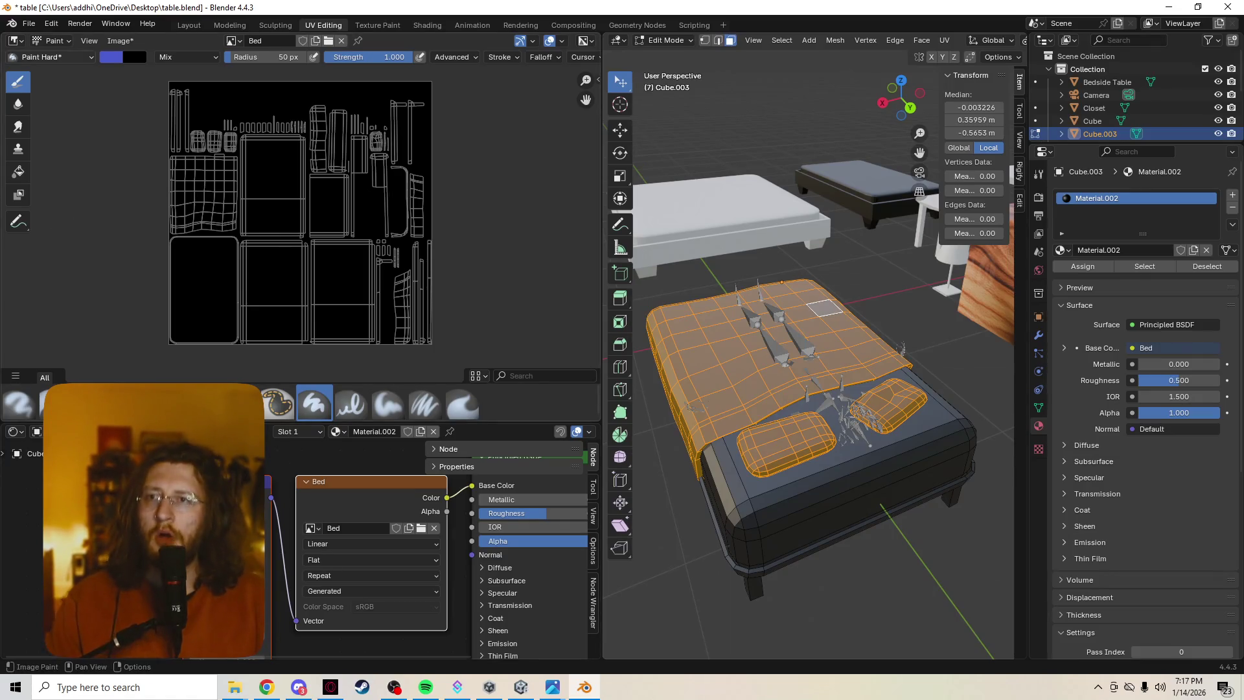
click(52, 57)
click(14, 40)
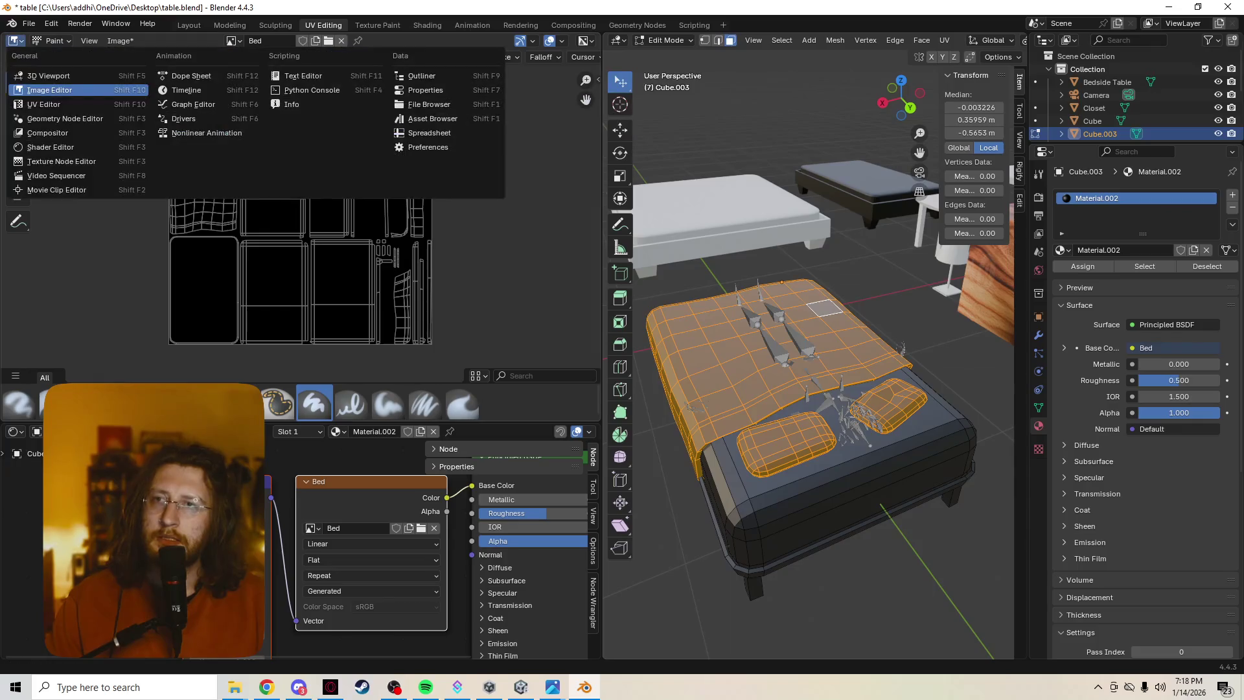
Turn the image view into a UV Editor, zoom in, and clear the mesh and UV selection.
click(58, 103)
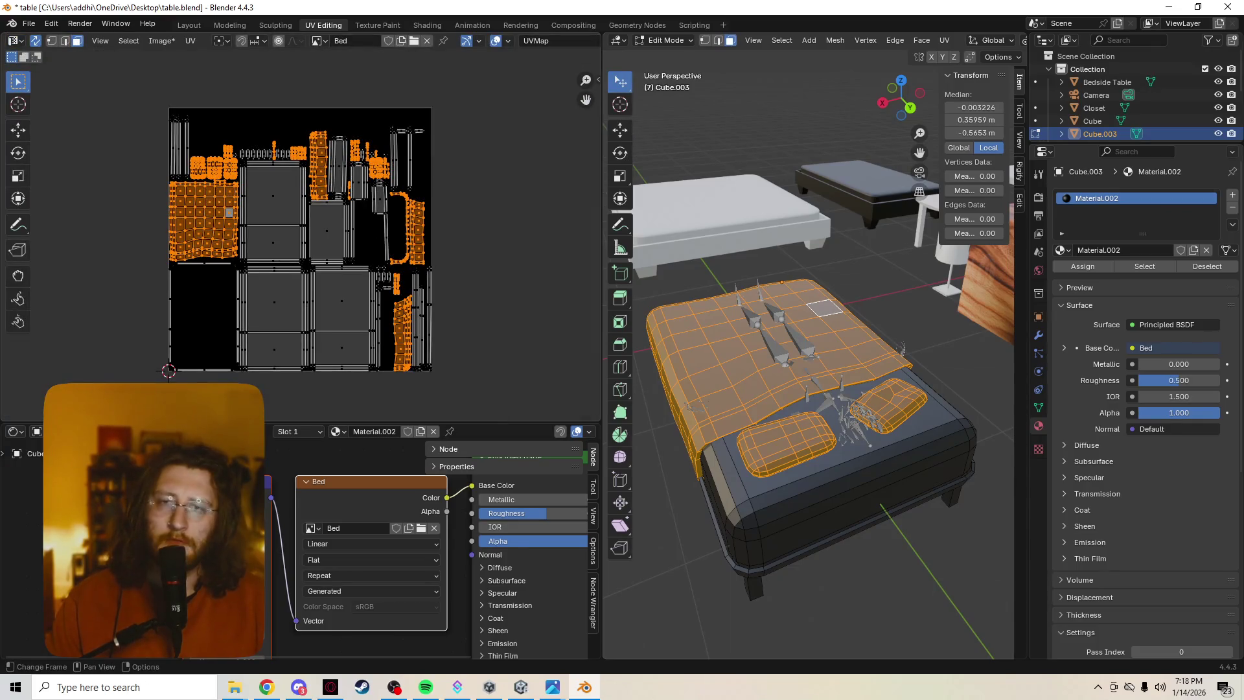
scroll(301, 234, up, 3)
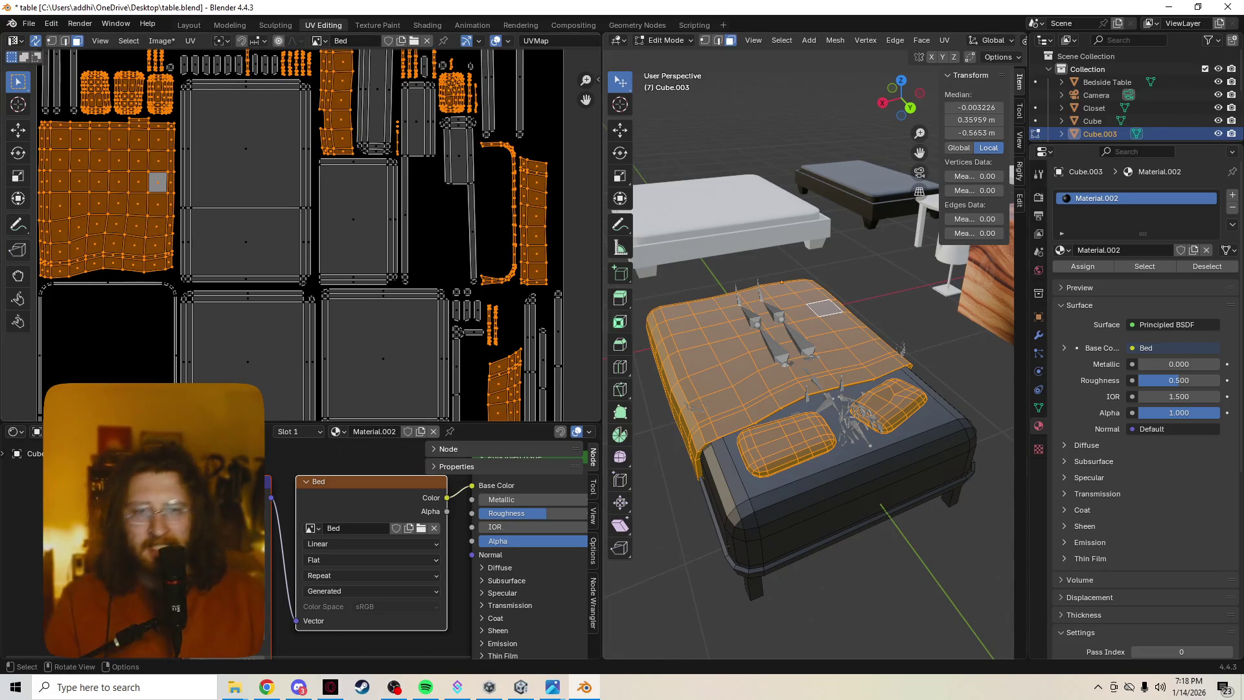
key(alt+a)
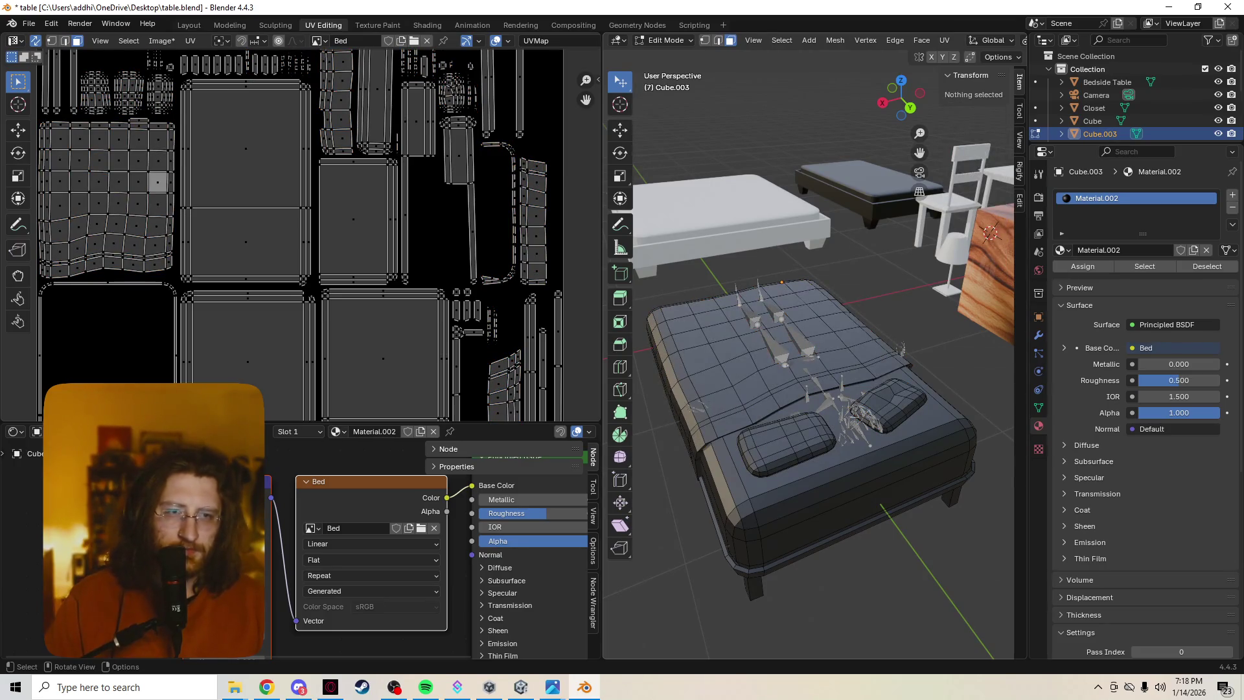
key(ctrl+Tab)
key(Tab)
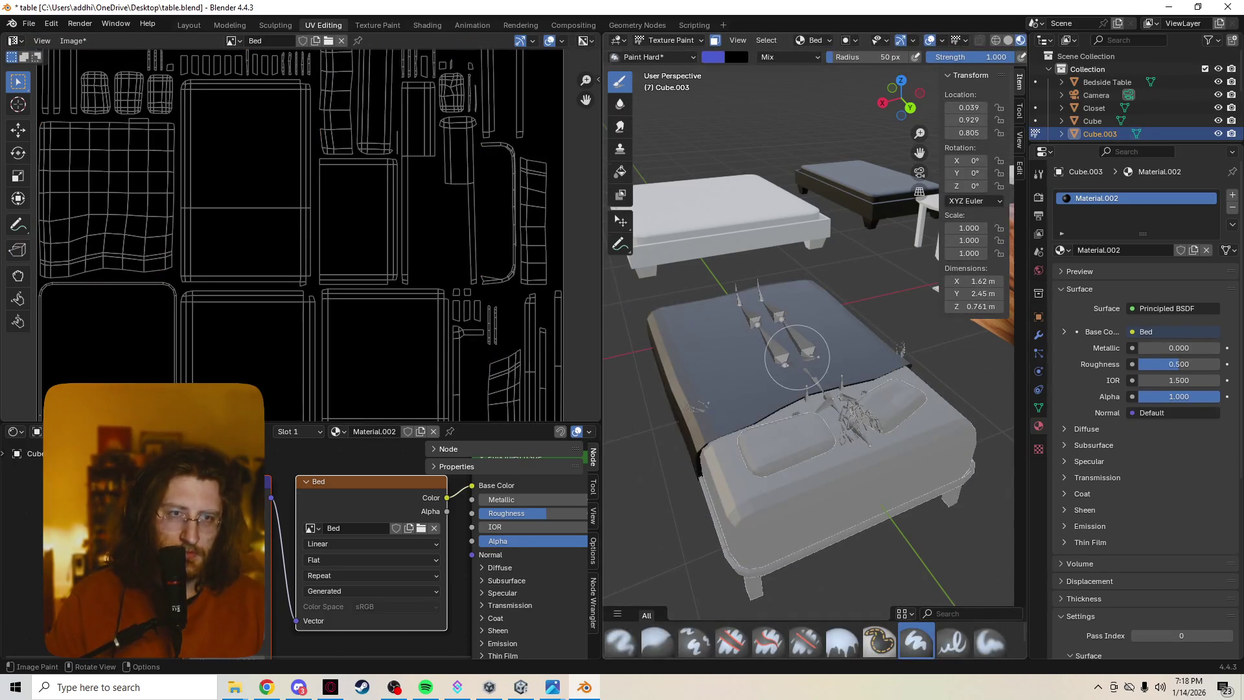
mouse_move(810, 363)
middle_down()
mouse_move(809, 233)
mouse_move(809, 279)
mouse_move(784, 344)
middle_up()
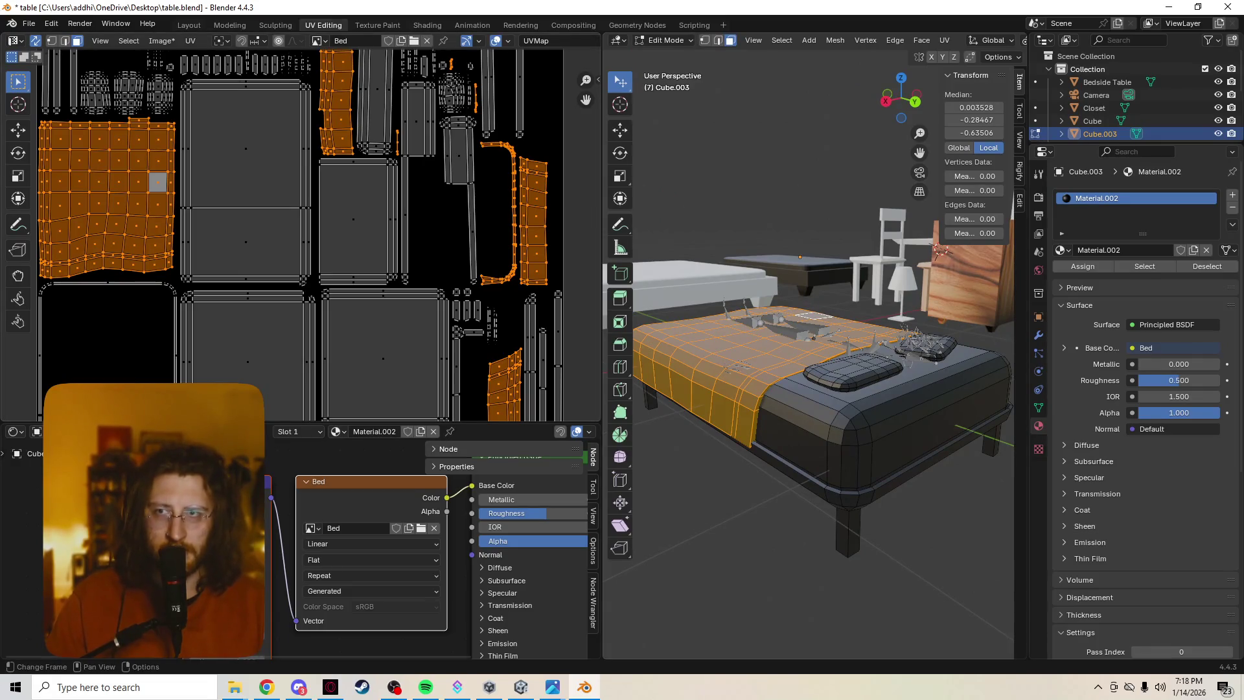
Turn UV Sync Selection back on and view the bed from a new angle.
click(13, 40)
click(36, 40)
click(35, 40)
click(36, 41)
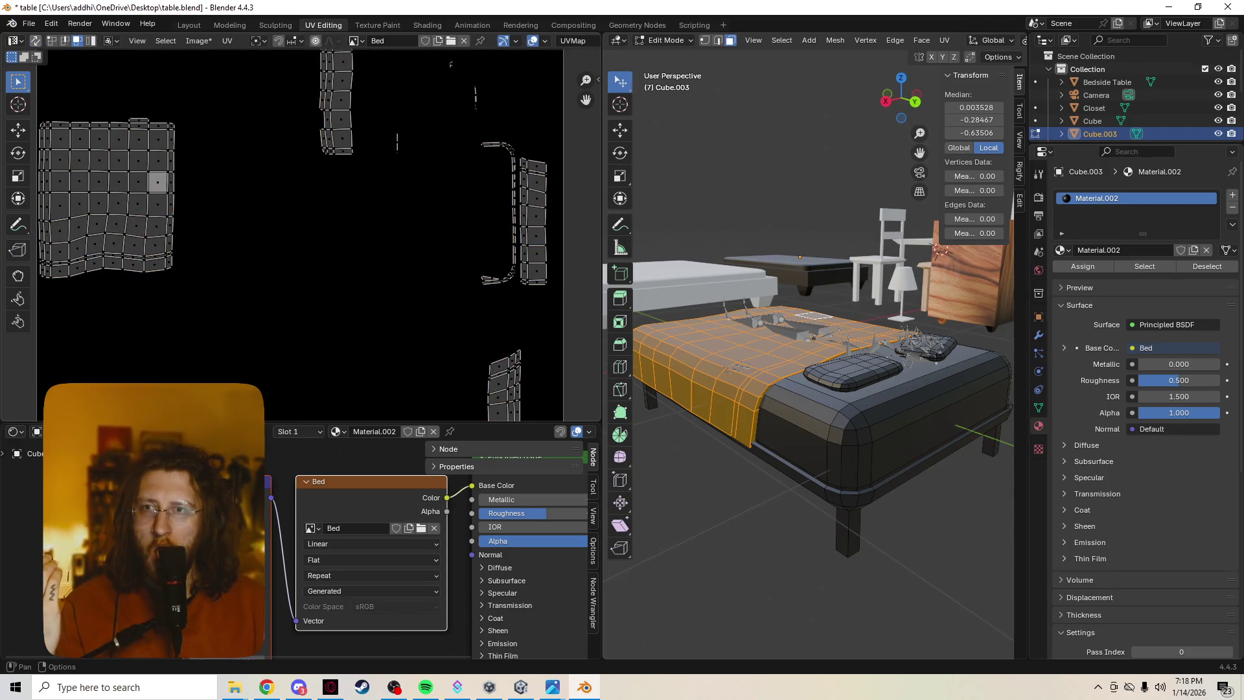
click(36, 40)
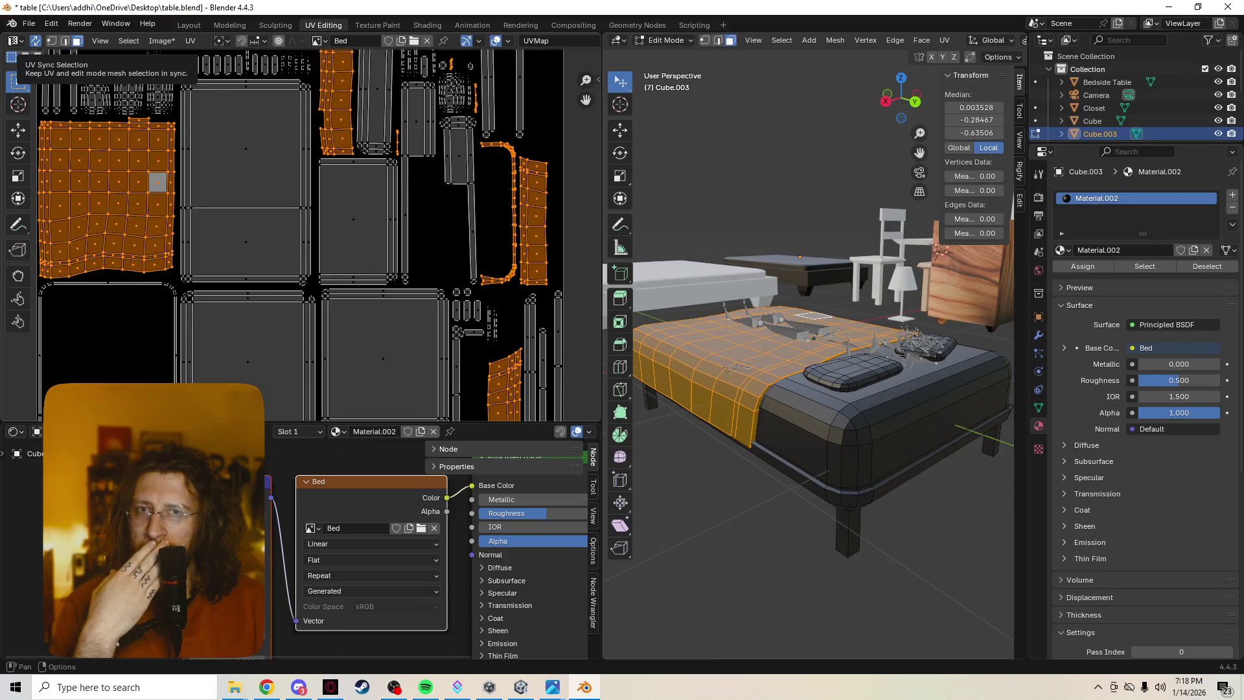
middle_drag(810, 388, 731, 389)
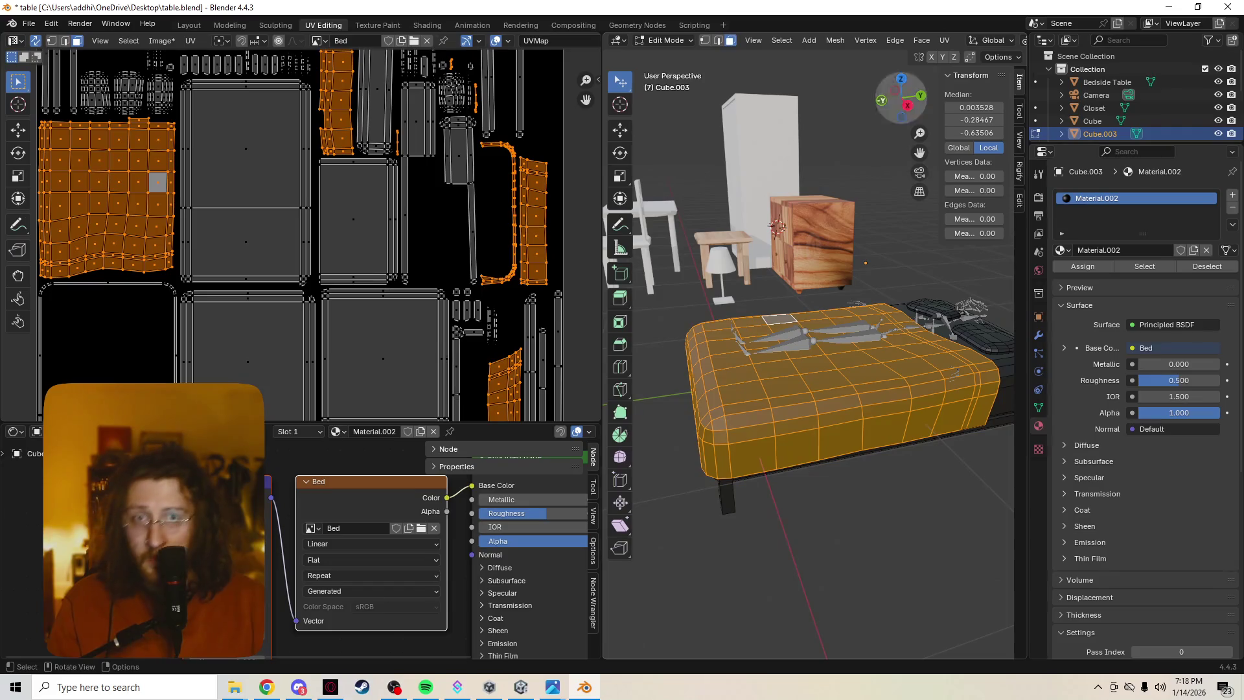
click(666, 40)
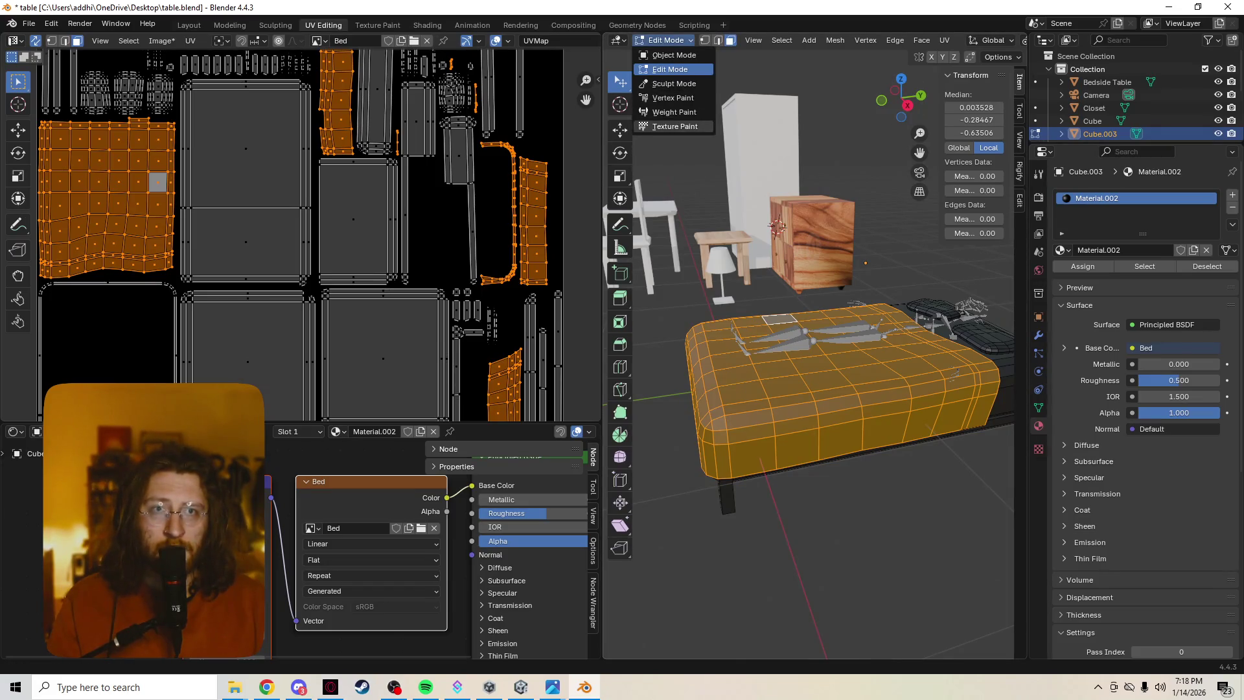
In Texture Paint, fill the blanket's top and upper edge blue, with brush settings shown.
click(674, 126)
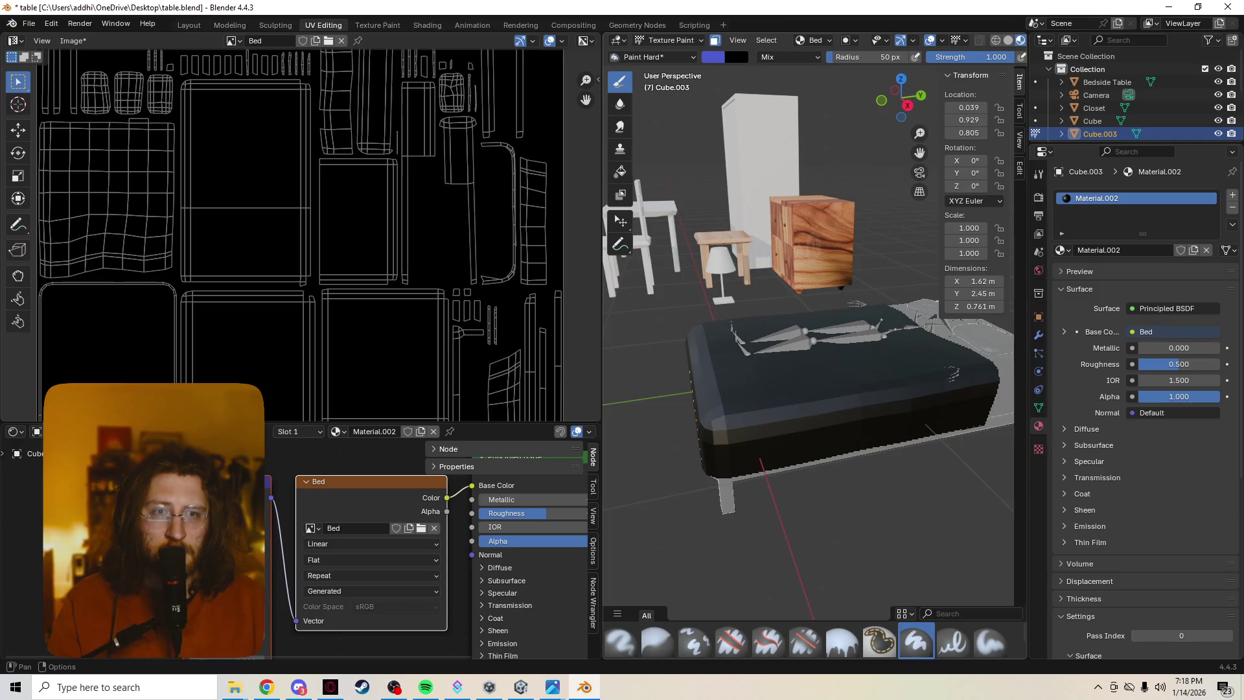
mouse_move(809, 444)
mouse_down()
mouse_move(933, 372)
mouse_move(972, 399)
mouse_move(874, 335)
mouse_move(932, 421)
mouse_move(745, 427)
mouse_move(778, 363)
mouse_move(597, 333)
mouse_move(723, 406)
mouse_move(902, 458)
mouse_up()
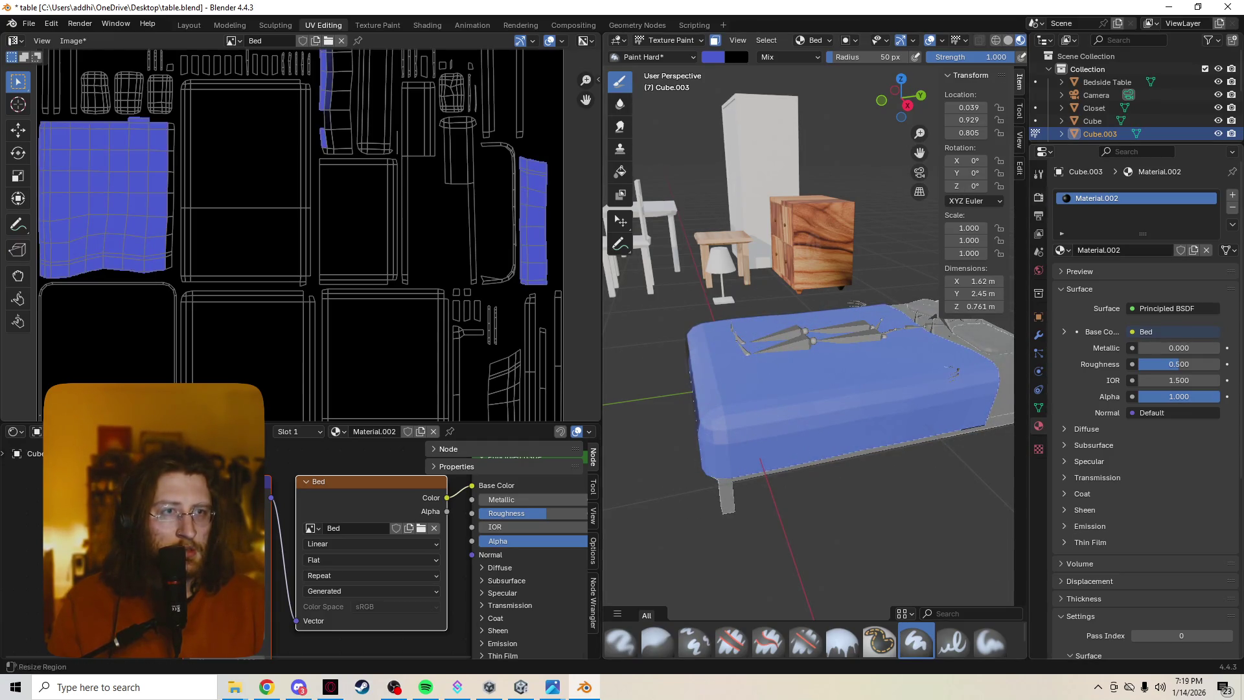
click(1038, 173)
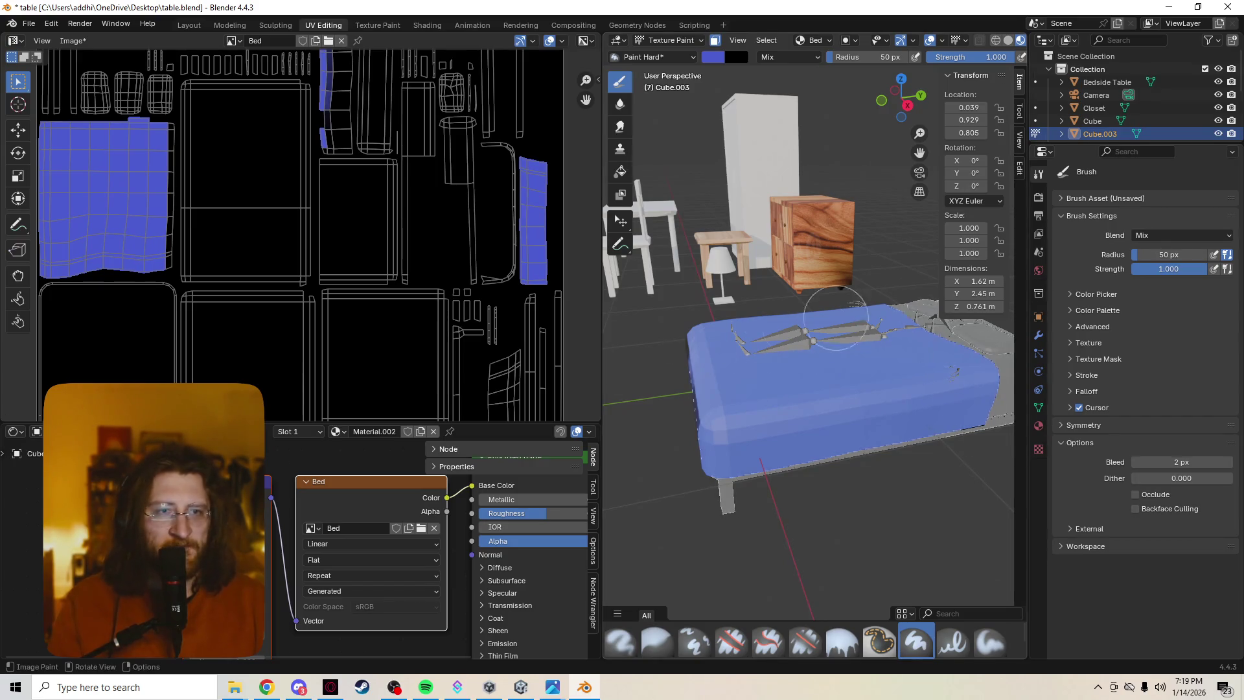
drag(826, 465, 729, 456)
middle_drag(729, 457, 842, 468)
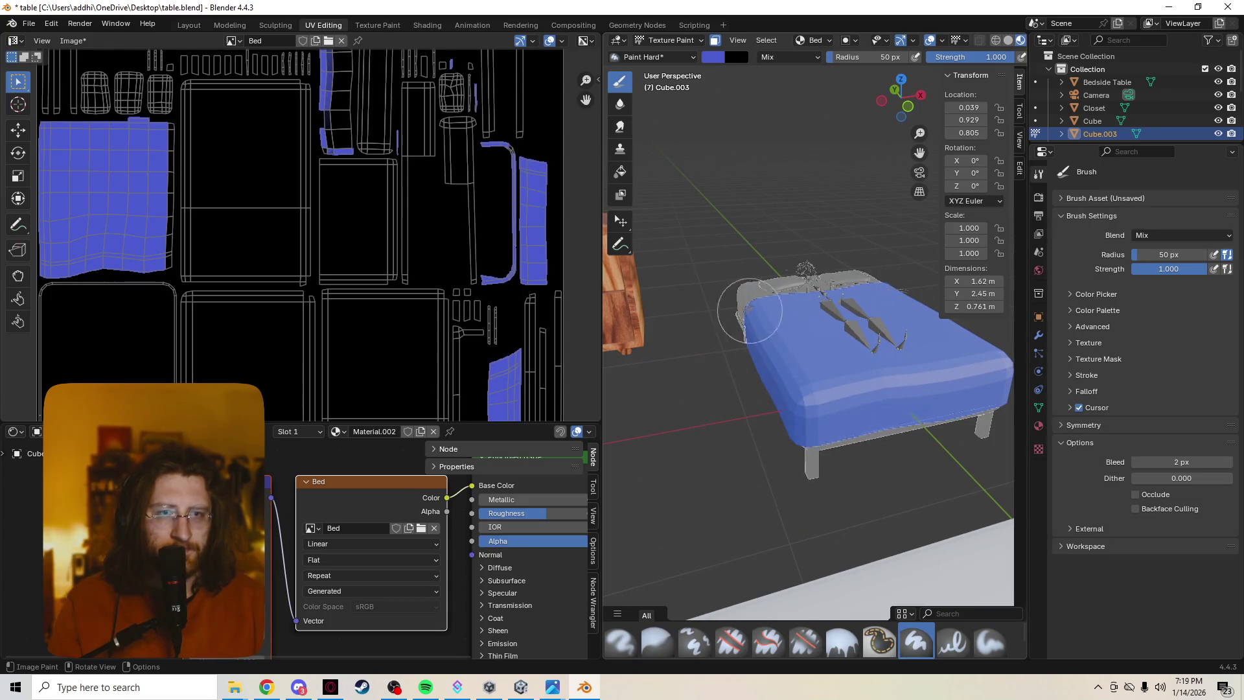
drag(749, 291, 744, 417)
mouse_move(745, 417)
middle_down()
mouse_move(842, 421)
mouse_move(888, 285)
middle_up()
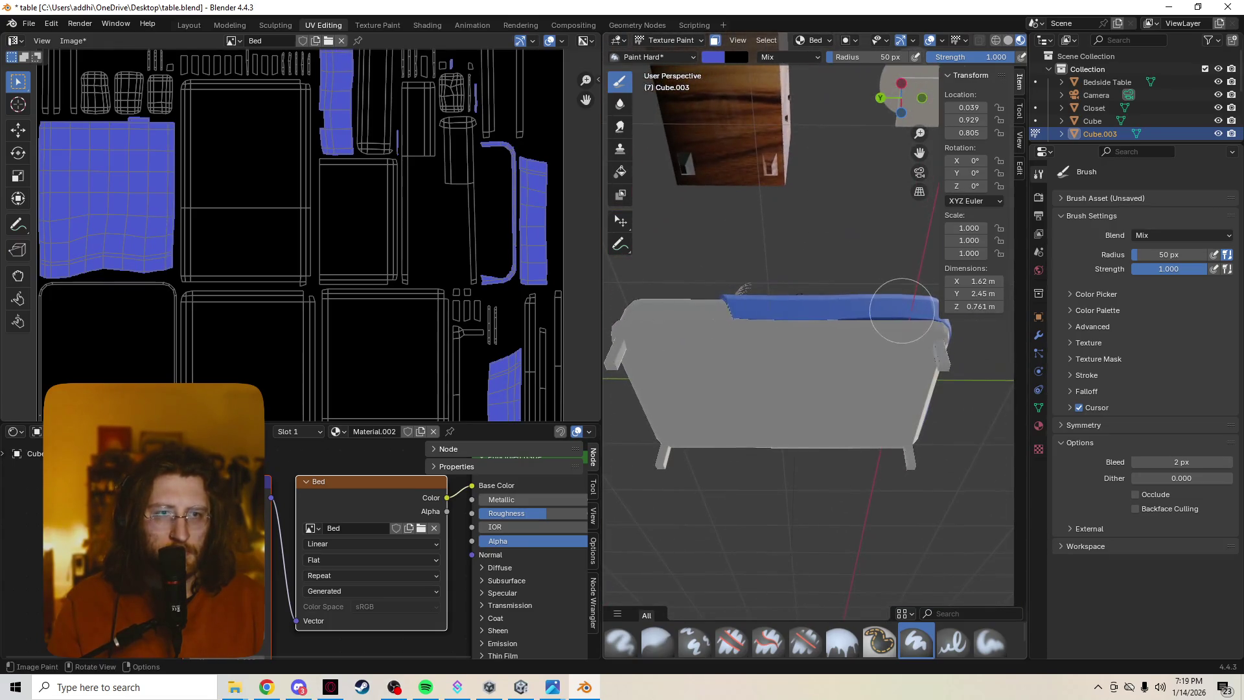
middle_drag(808, 440, 750, 562)
mouse_move(877, 326)
middle_down()
mouse_move(881, 278)
mouse_move(874, 439)
middle_up()
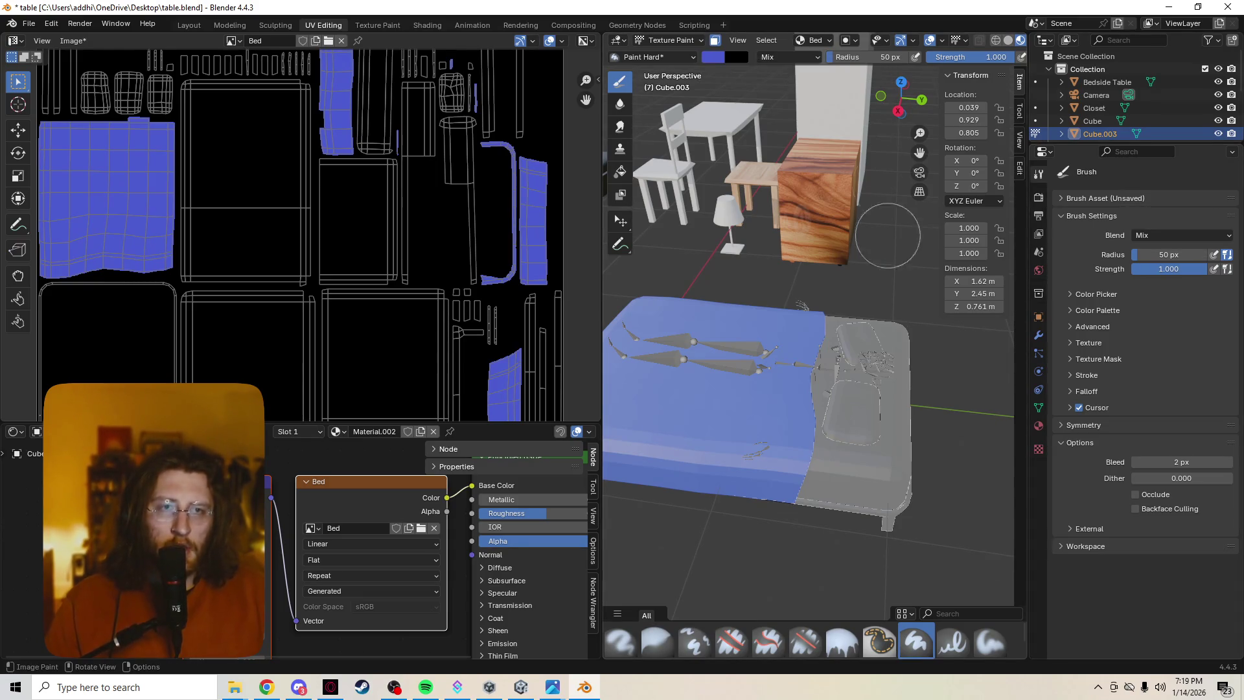
Try painting strokes on the pillows while toggling between Edit Mode and Texture Paint.
key(Tab)
key(Tab)
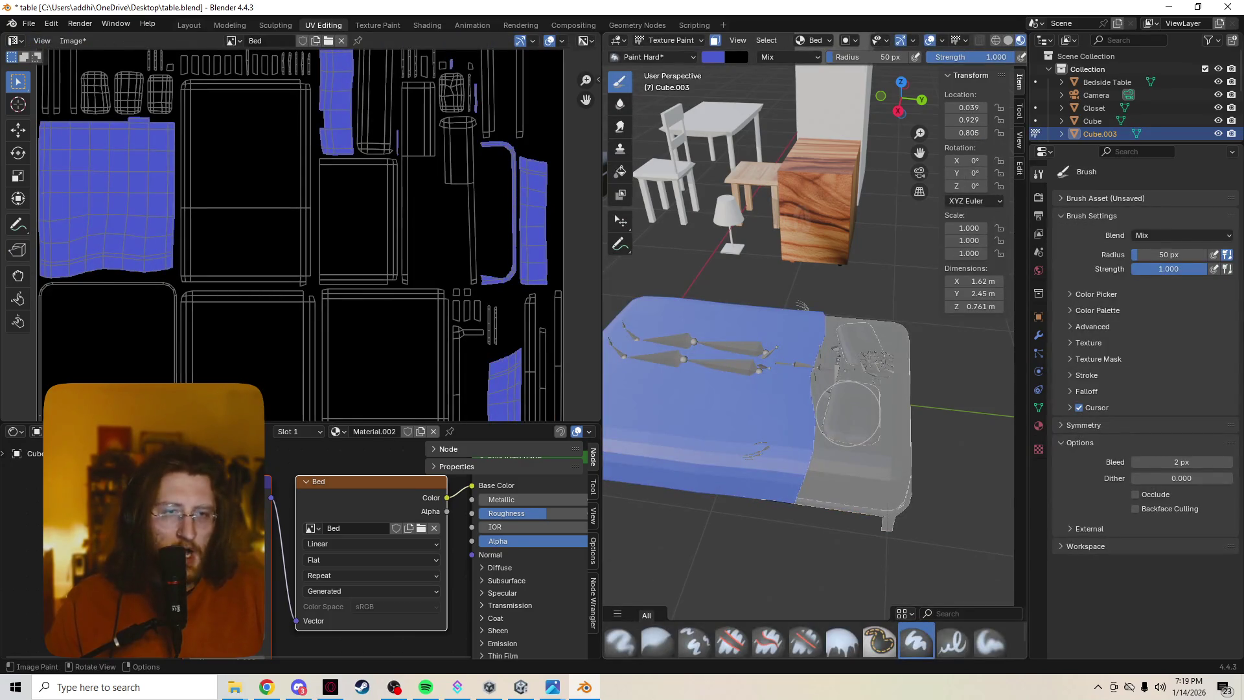
ctrl+drag(847, 412, 847, 396)
key(Tab)
key(Tab)
ctrl+drag(858, 353, 868, 340)
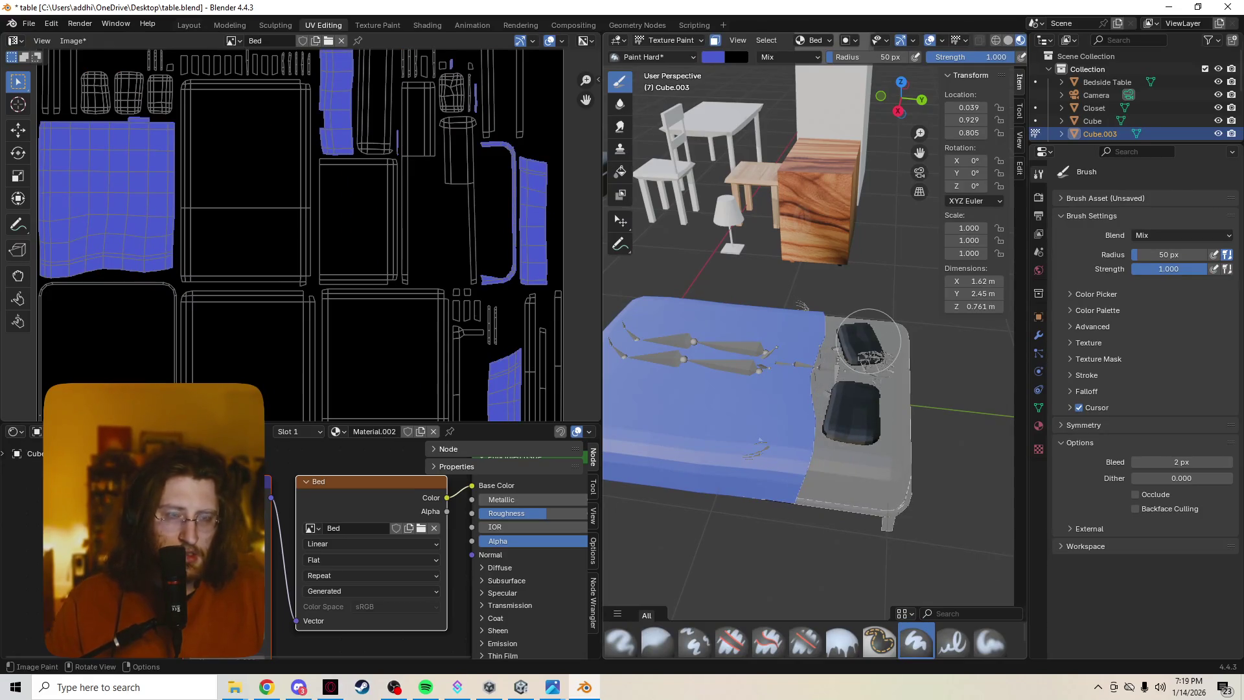
Clear the mesh selection, L-select both pillows, and return to Texture Paint via the mode pie menu.
key(Tab)
key(Tab)
key(Tab)
key(Tab)
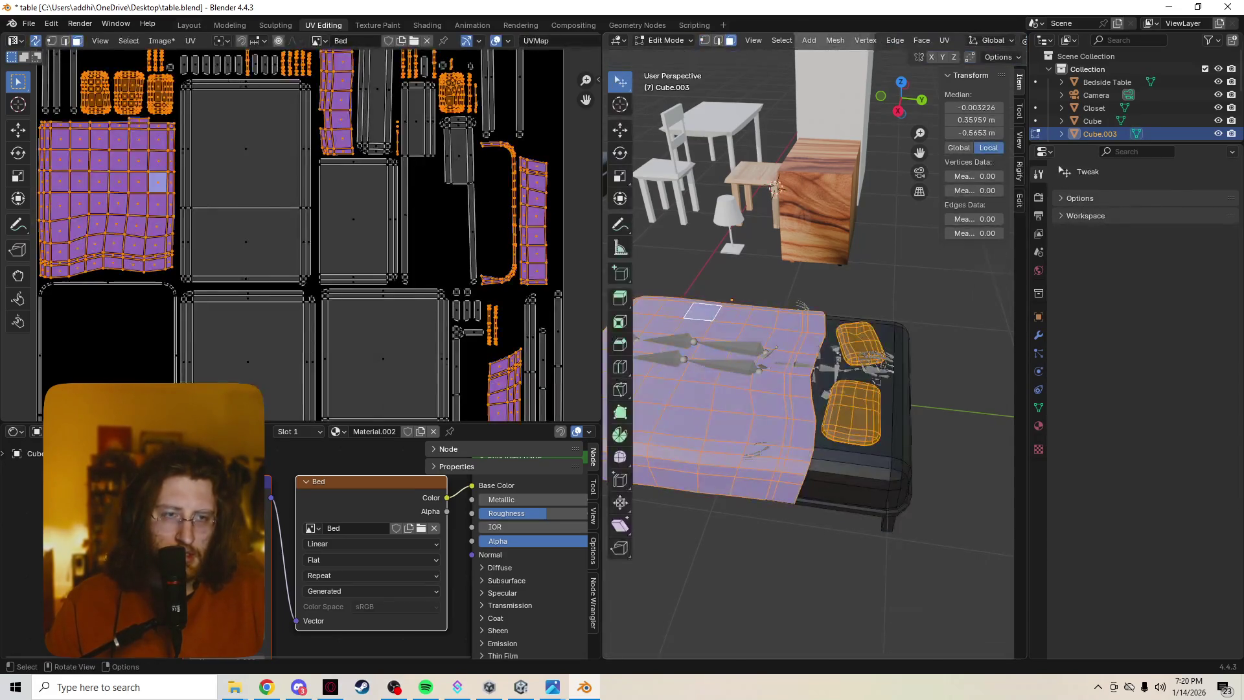
key(alt+a)
key(Tab)
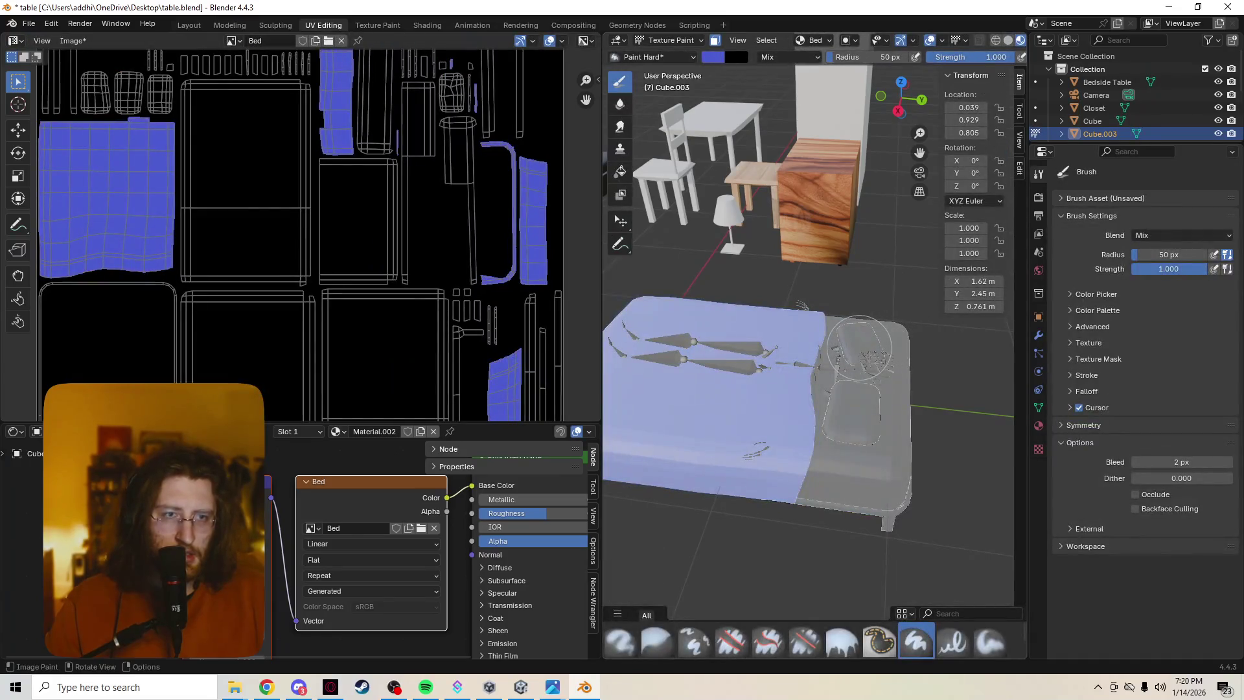
key(l)
key(l)
key(Tab)
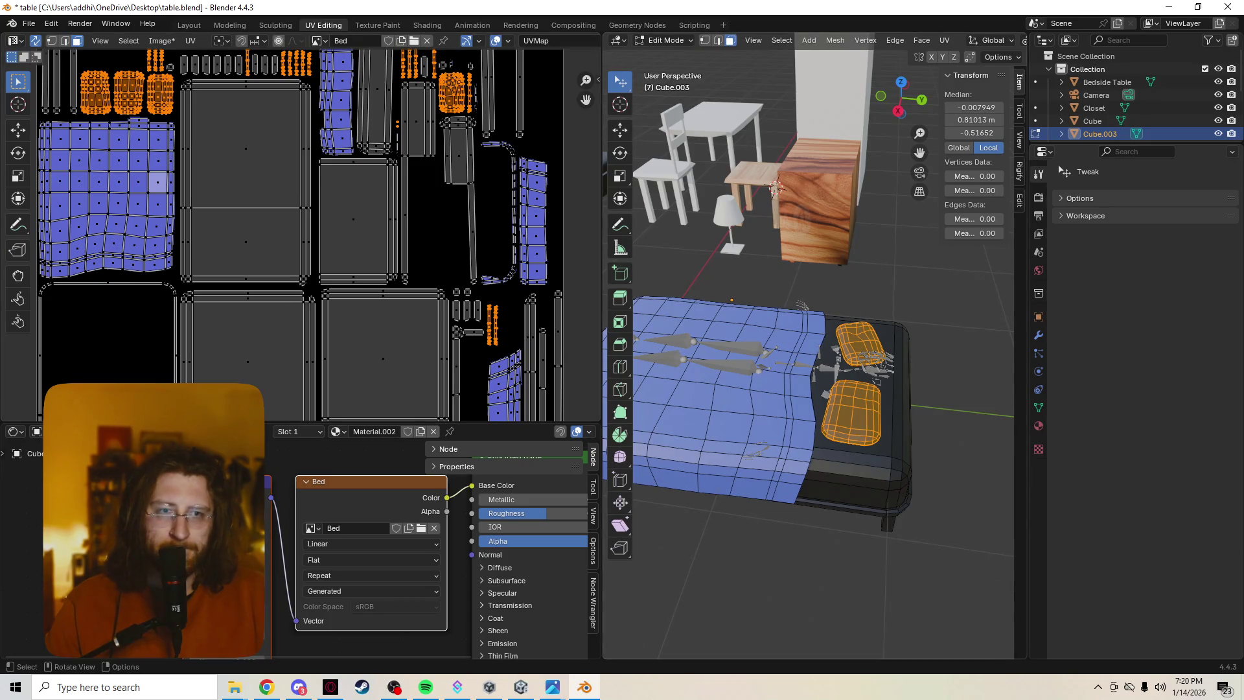
key(ctrl+Tab)
click(764, 59)
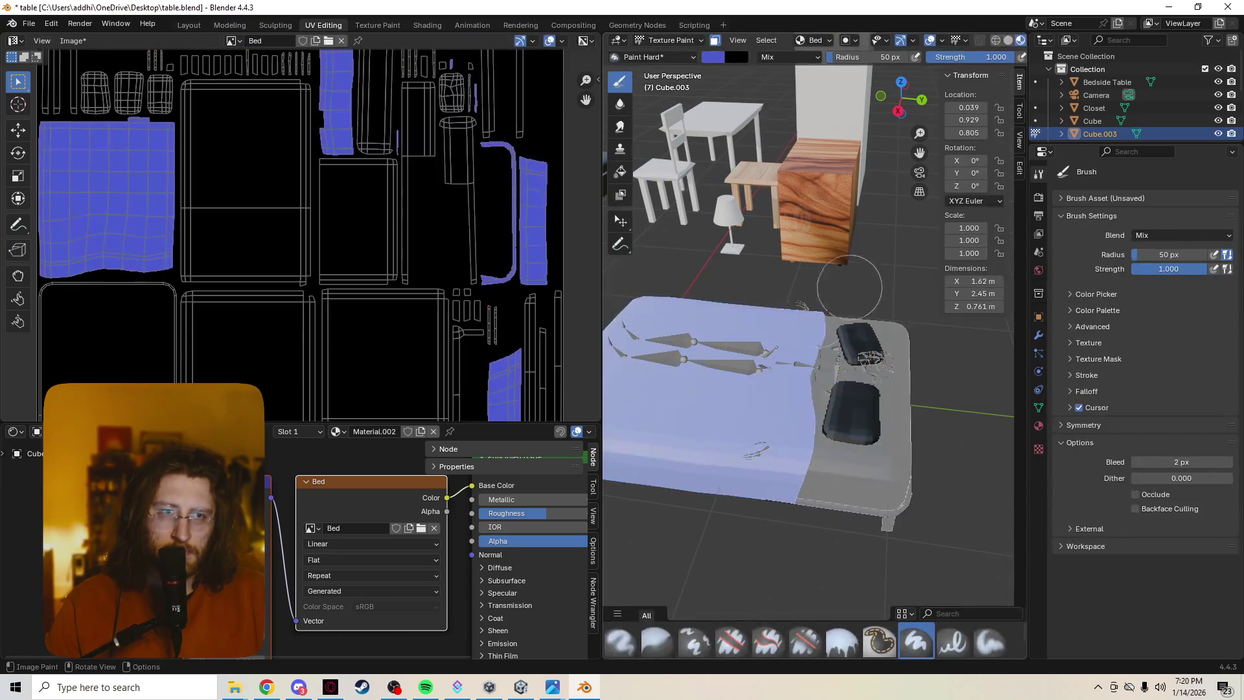
Set the brush colour to green #1FD058 and paint both pillows.
click(713, 57)
drag(751, 104, 730, 88)
drag(849, 417, 856, 341)
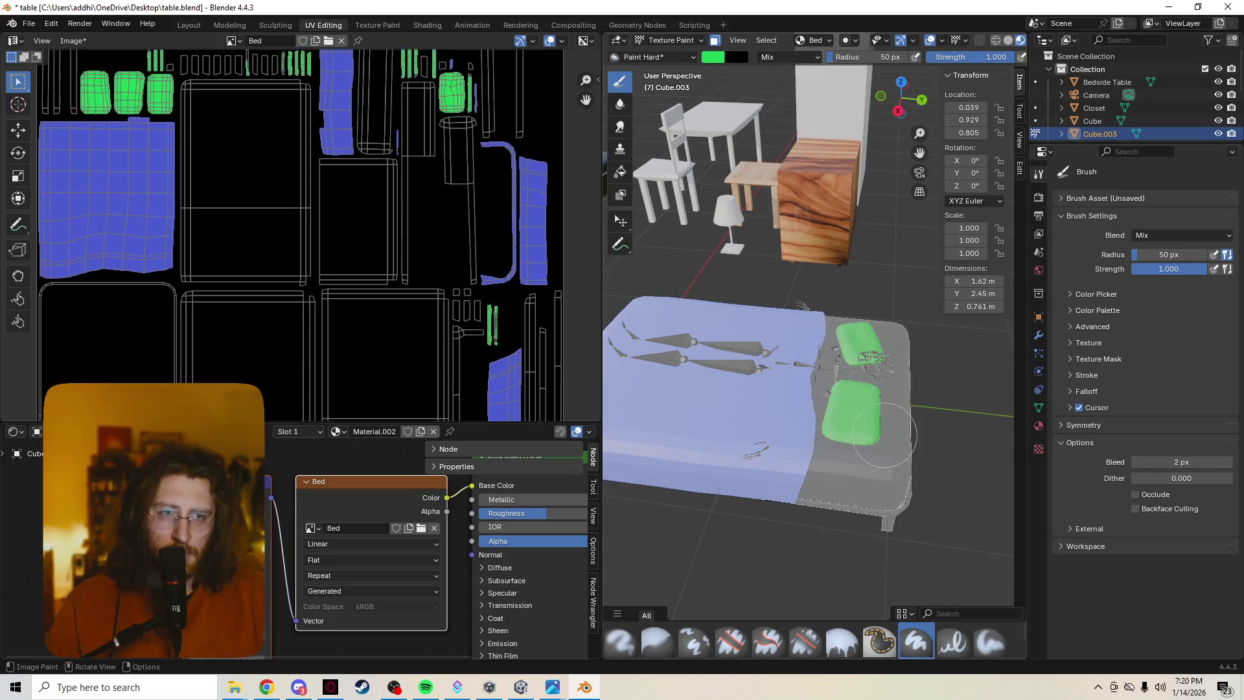
middle_drag(924, 413, 861, 324)
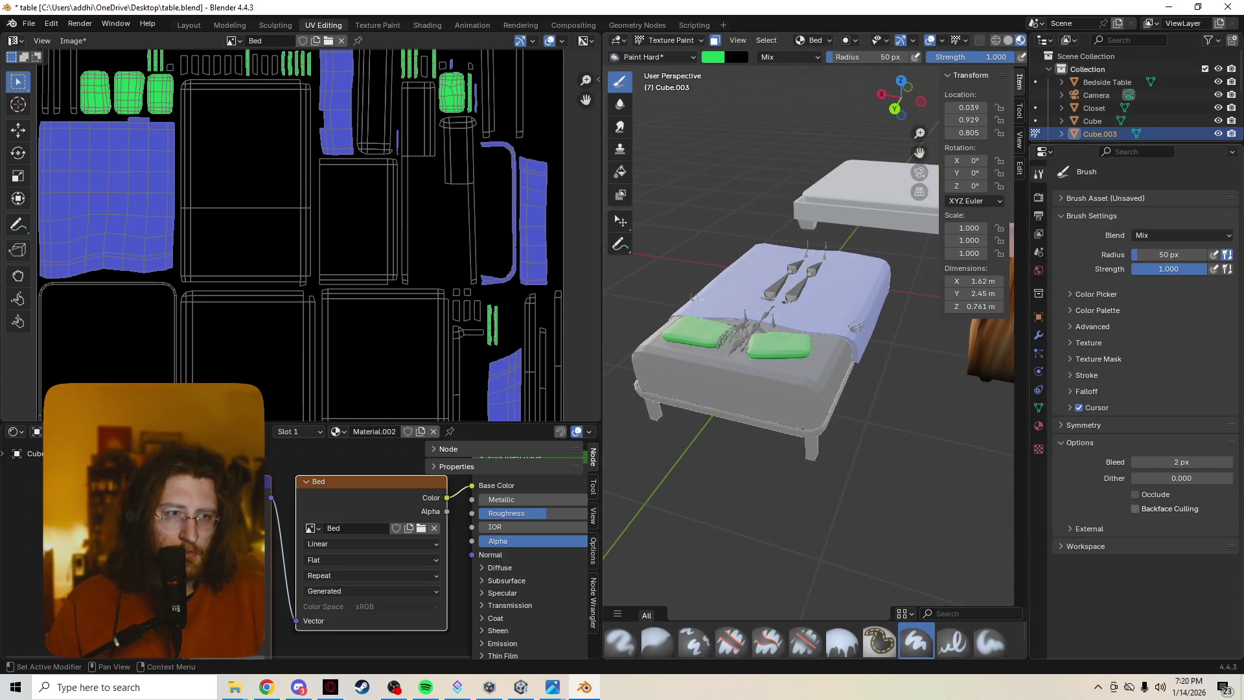
mouse_move(710, 391)
middle_down()
mouse_move(785, 461)
mouse_move(893, 300)
mouse_move(888, 343)
mouse_move(939, 337)
middle_up()
Uncheck Occlude so strokes reach hidden faces, then deselect all faces in Edit Mode.
click(1097, 311)
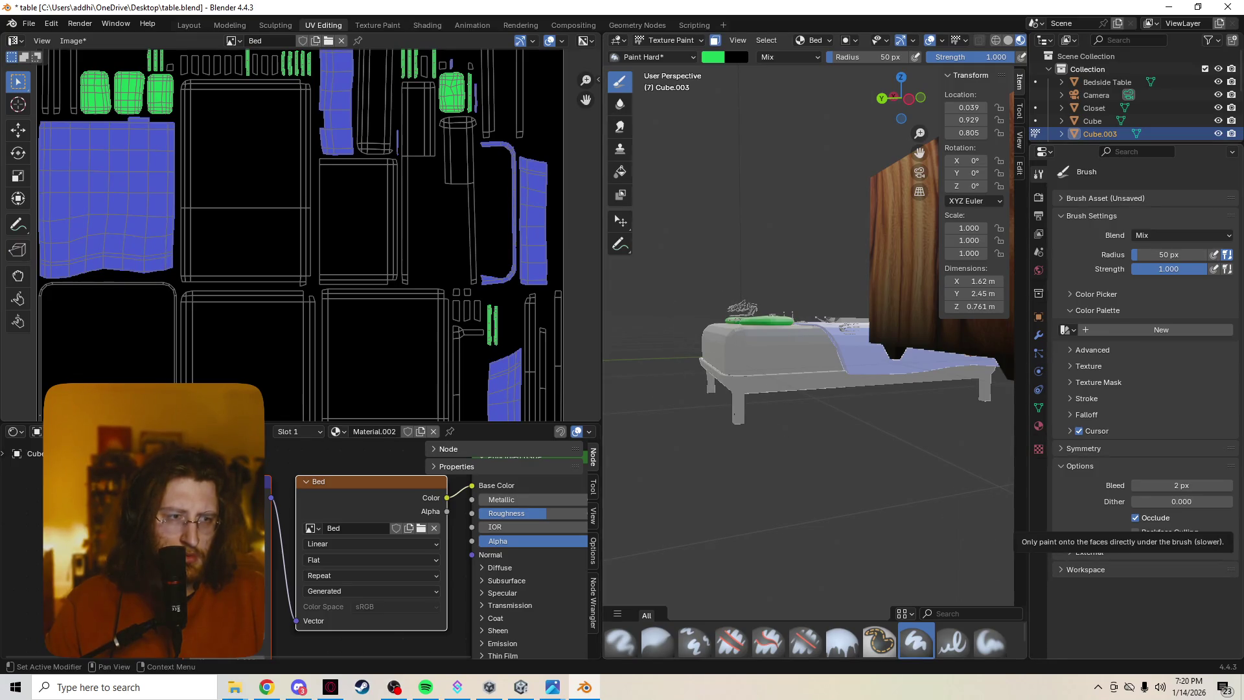
click(1135, 518)
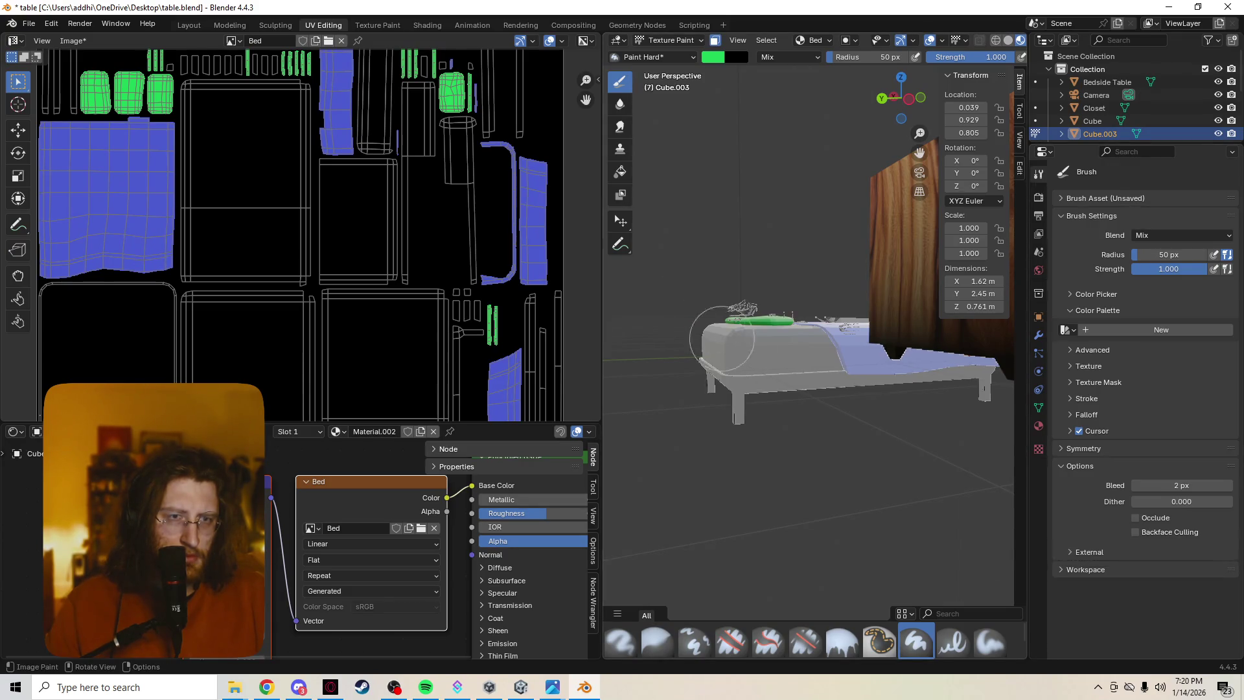
mouse_move(777, 363)
middle_down()
mouse_move(894, 357)
mouse_move(868, 360)
mouse_move(888, 386)
mouse_move(766, 170)
middle_up()
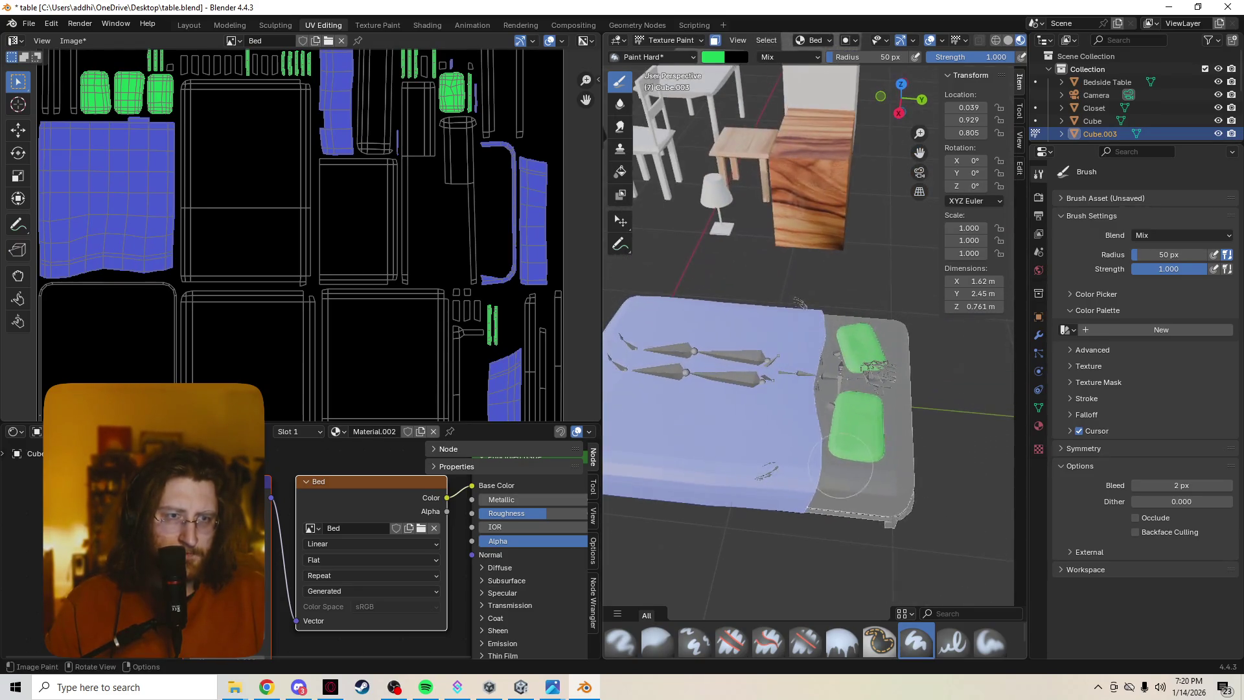
key(Tab)
key(alt+a)
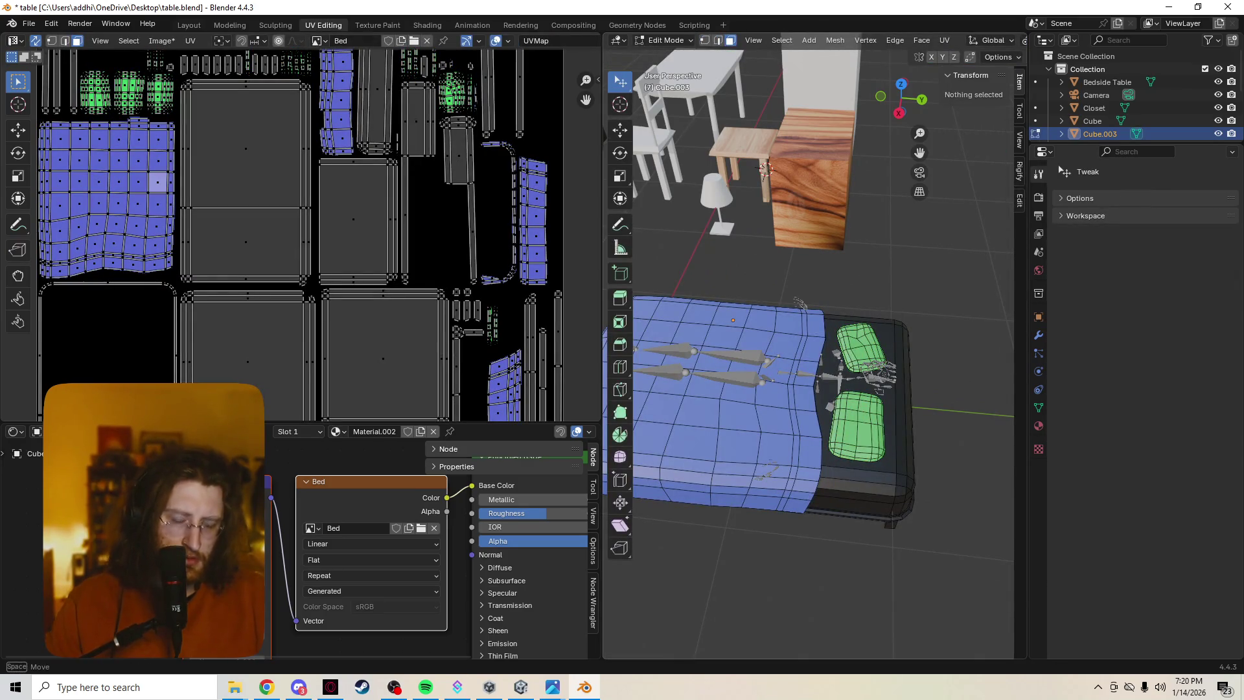
Select the faces at the bed's head end and return to Texture Paint through the mode pie menu.
ctrl+right_drag(871, 489, 952, 454)
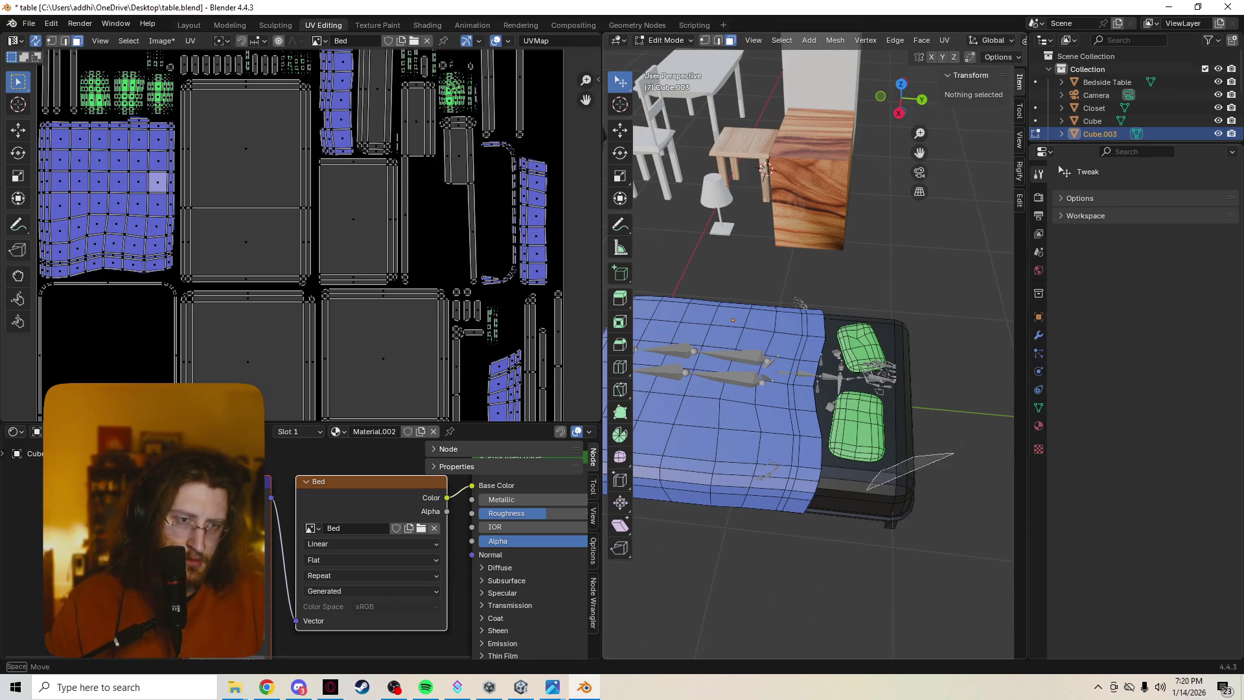
key(ctrl+Tab)
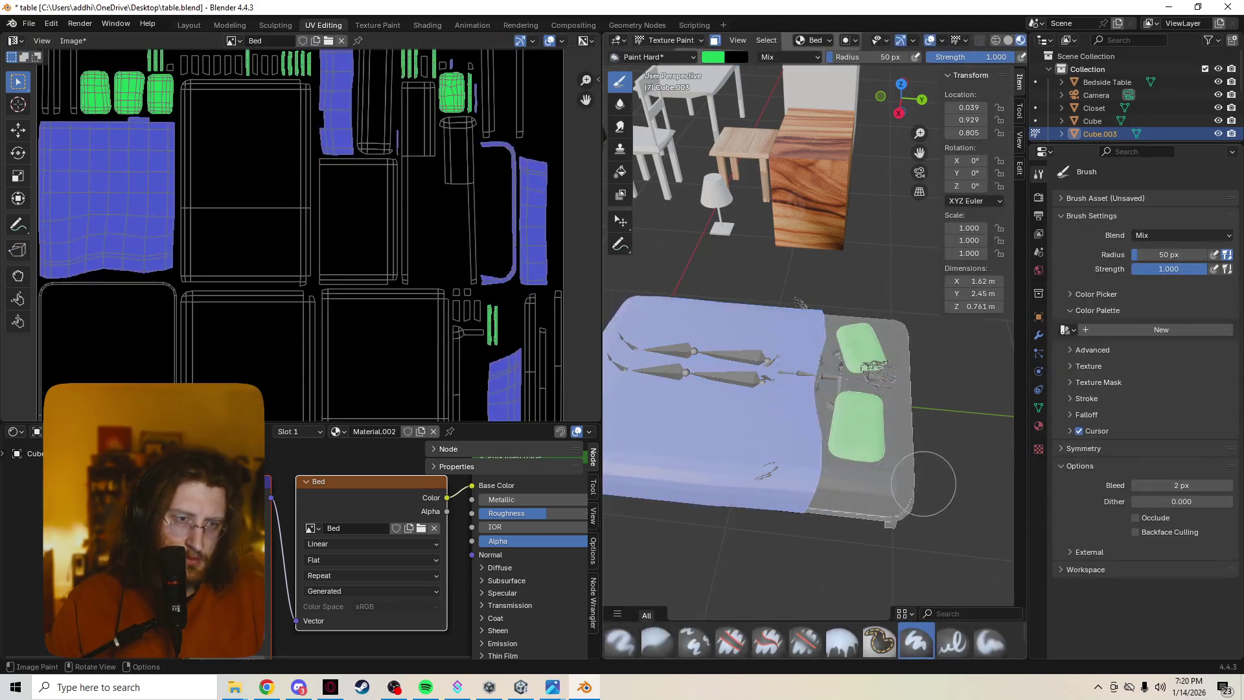
key(Tab)
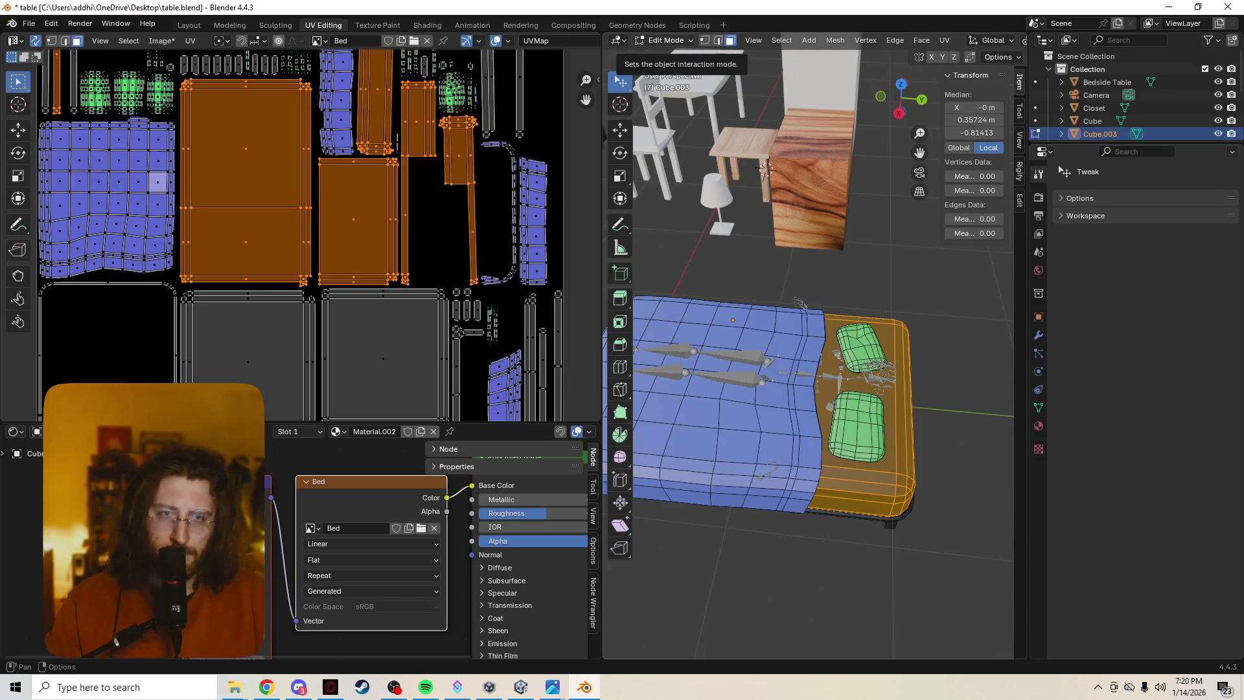
key(ctrl+Tab)
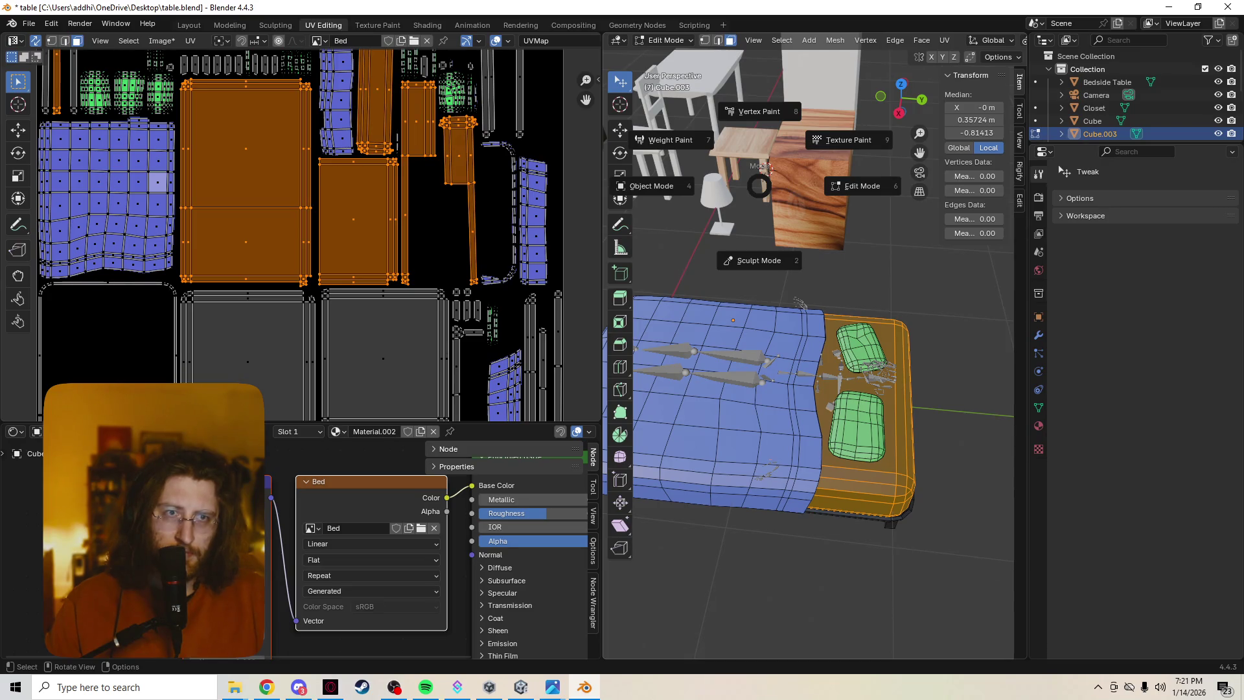
click(842, 140)
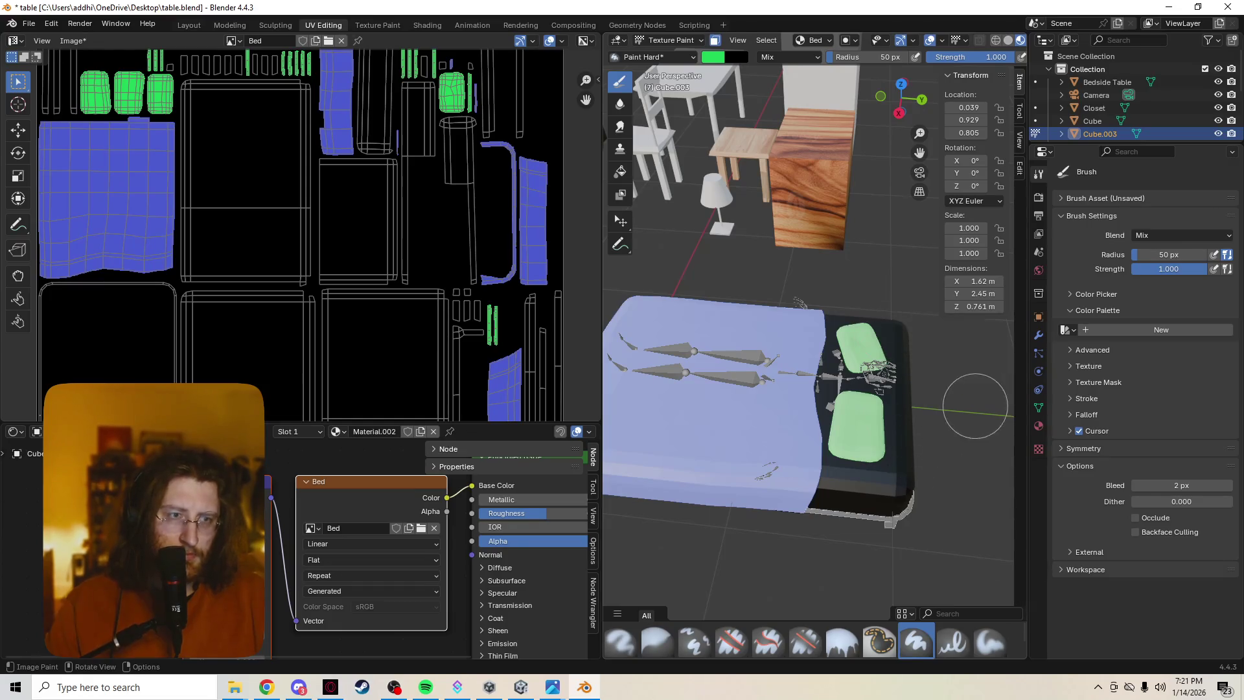
Pick a yellow-orange brush colour and paint the mattress side, edges and front.
click(713, 57)
click(722, 156)
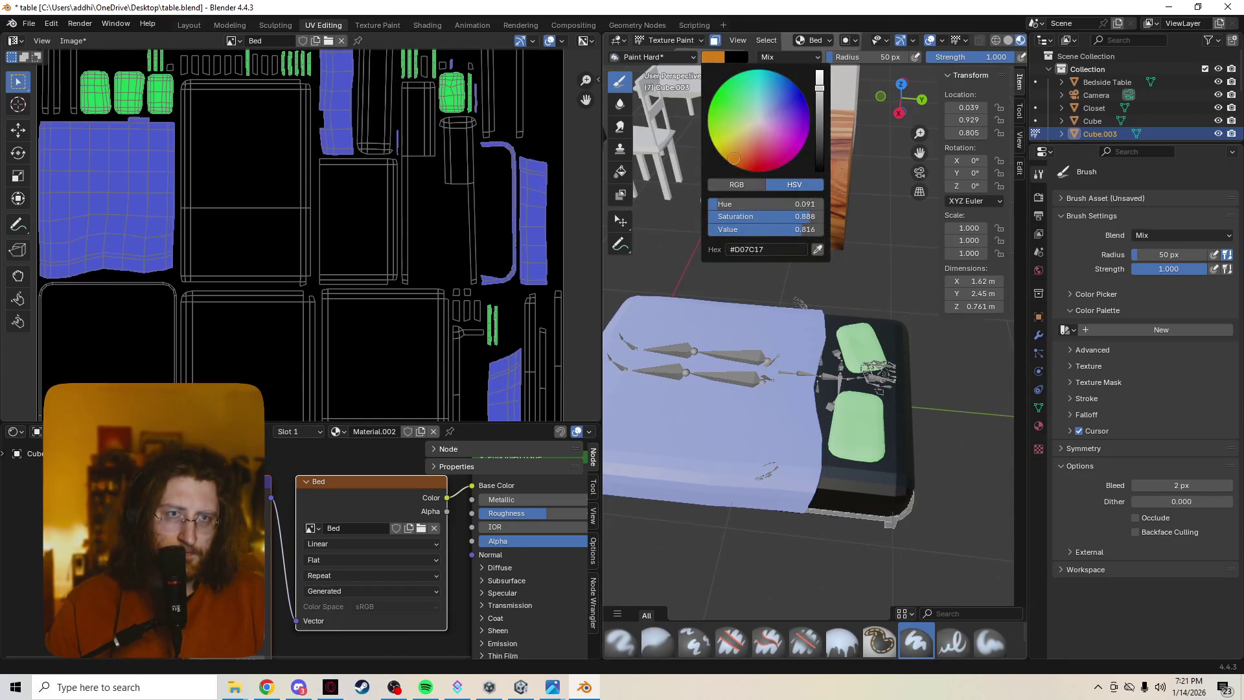
mouse_move(814, 489)
mouse_down()
mouse_move(862, 388)
mouse_move(897, 490)
mouse_up()
drag(842, 320, 816, 517)
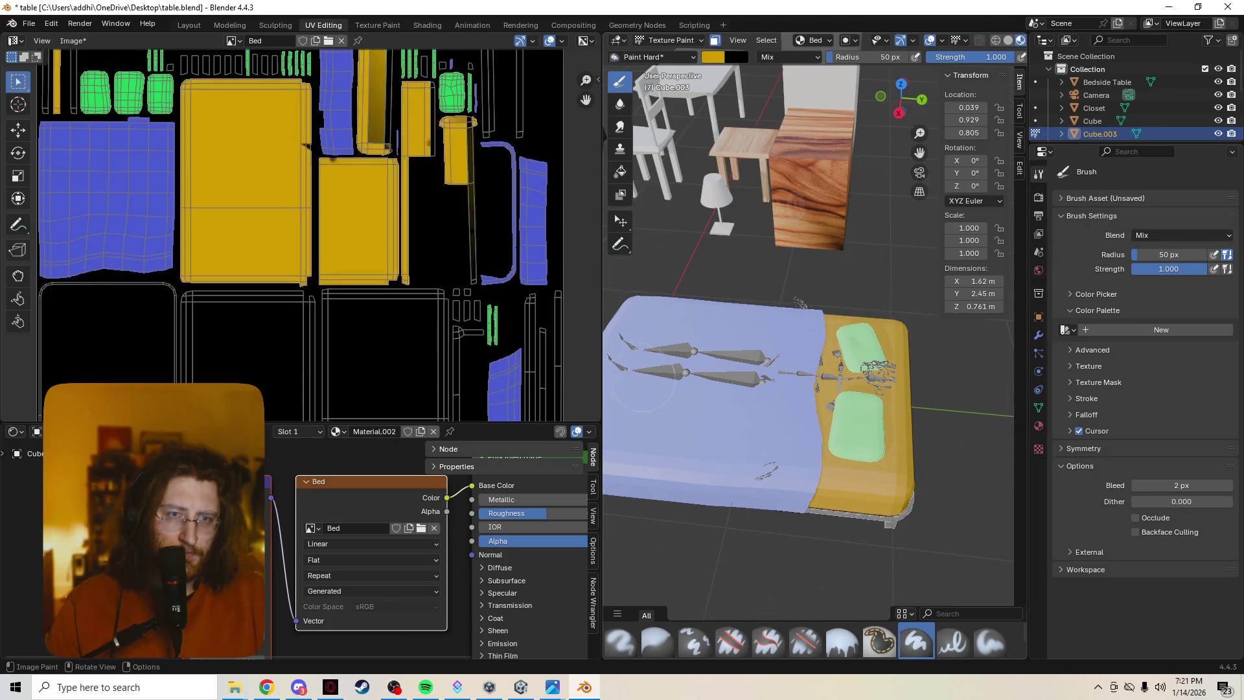
scroll(667, 434, down, 2)
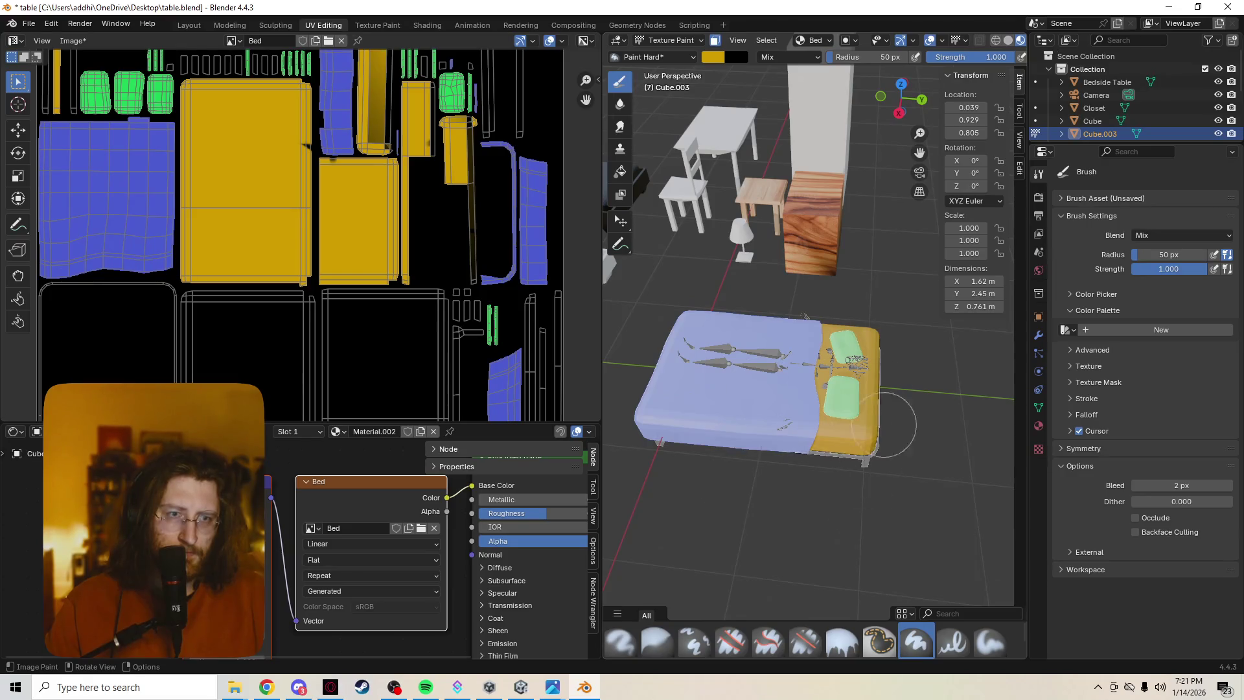
middle_drag(917, 453, 775, 363)
drag(775, 363, 705, 347)
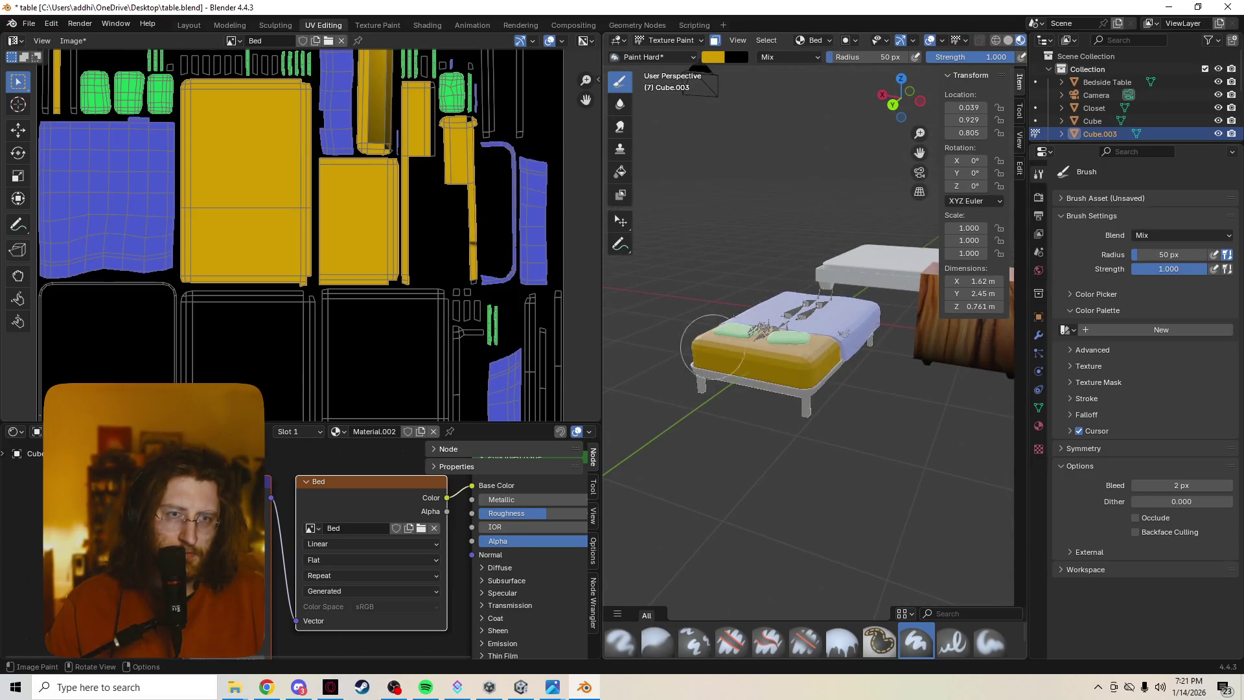
Isolate the bed in Local view with numpad /, check it from several angles, and return to Edit Mode.
scroll(763, 309, up, 5)
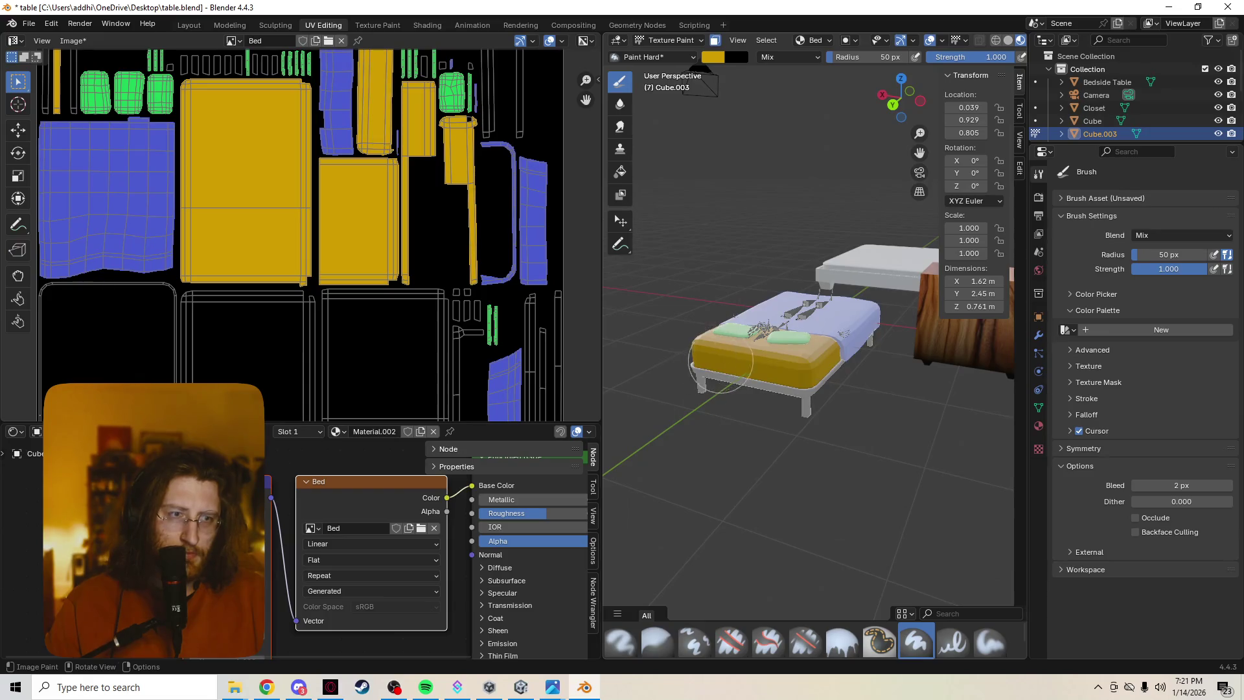
mouse_move(763, 309)
middle_down()
mouse_move(817, 406)
mouse_move(777, 307)
middle_up()
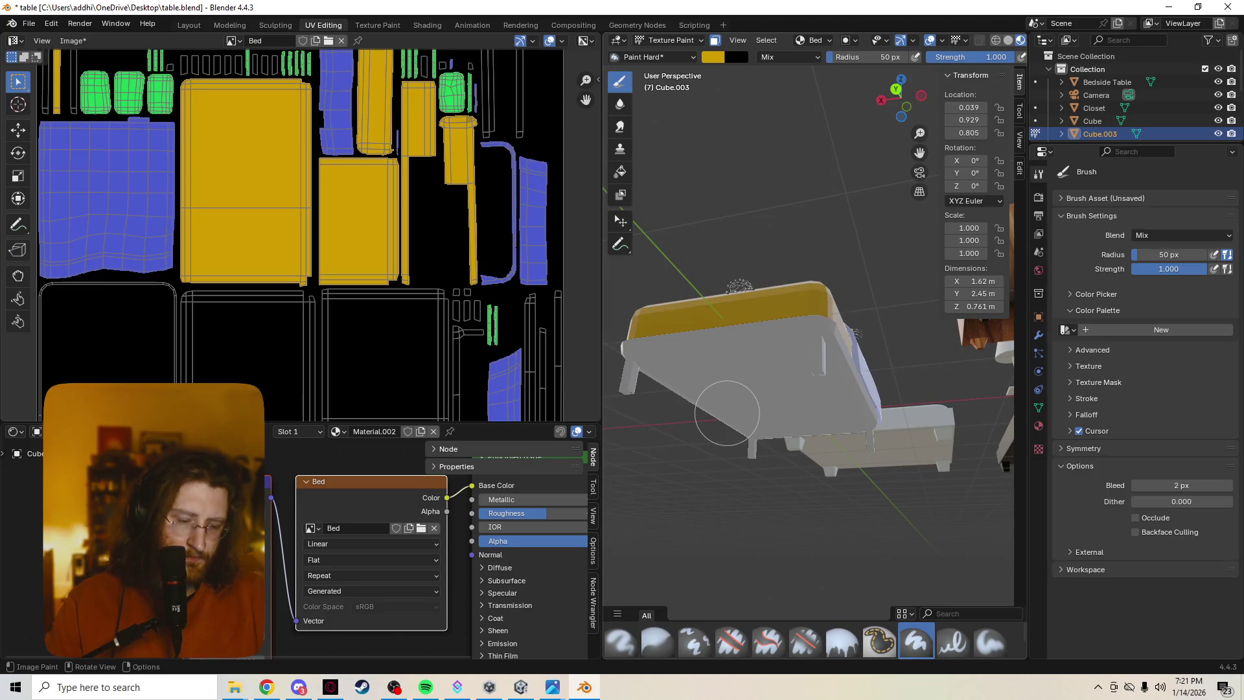
key(KP_Divide)
mouse_move(744, 430)
middle_down()
mouse_move(800, 370)
mouse_move(744, 430)
middle_up()
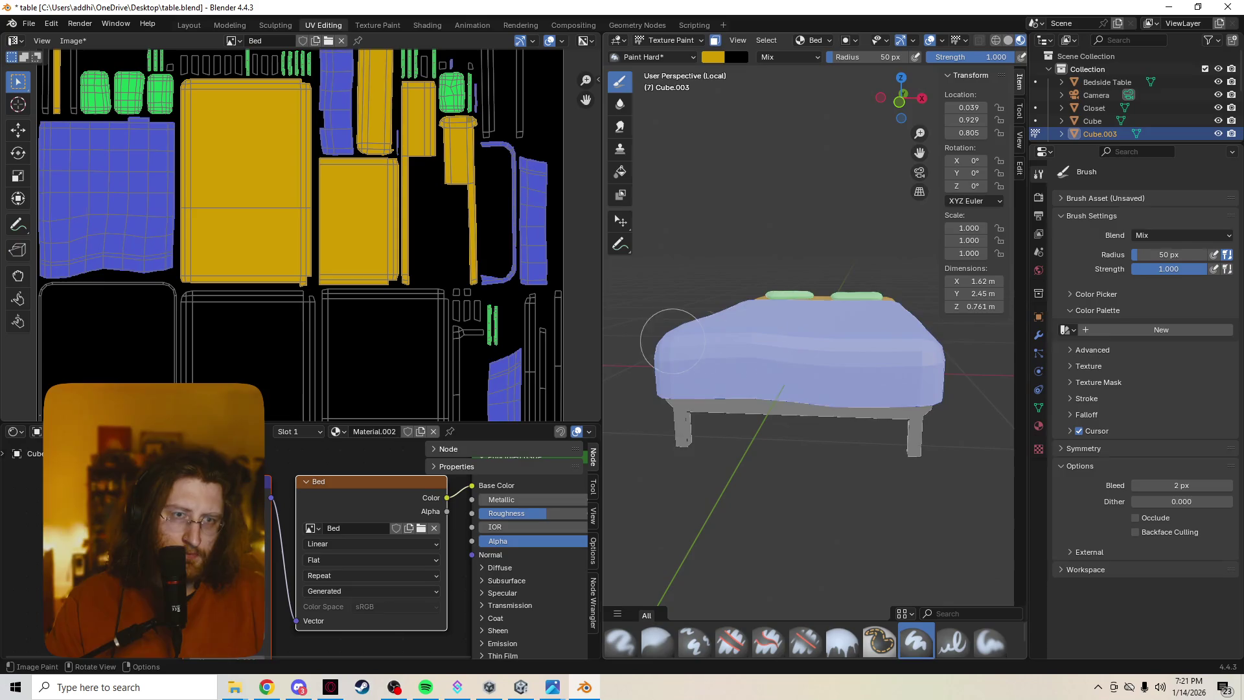
mouse_move(836, 276)
middle_down()
mouse_move(790, 383)
mouse_move(822, 383)
middle_up()
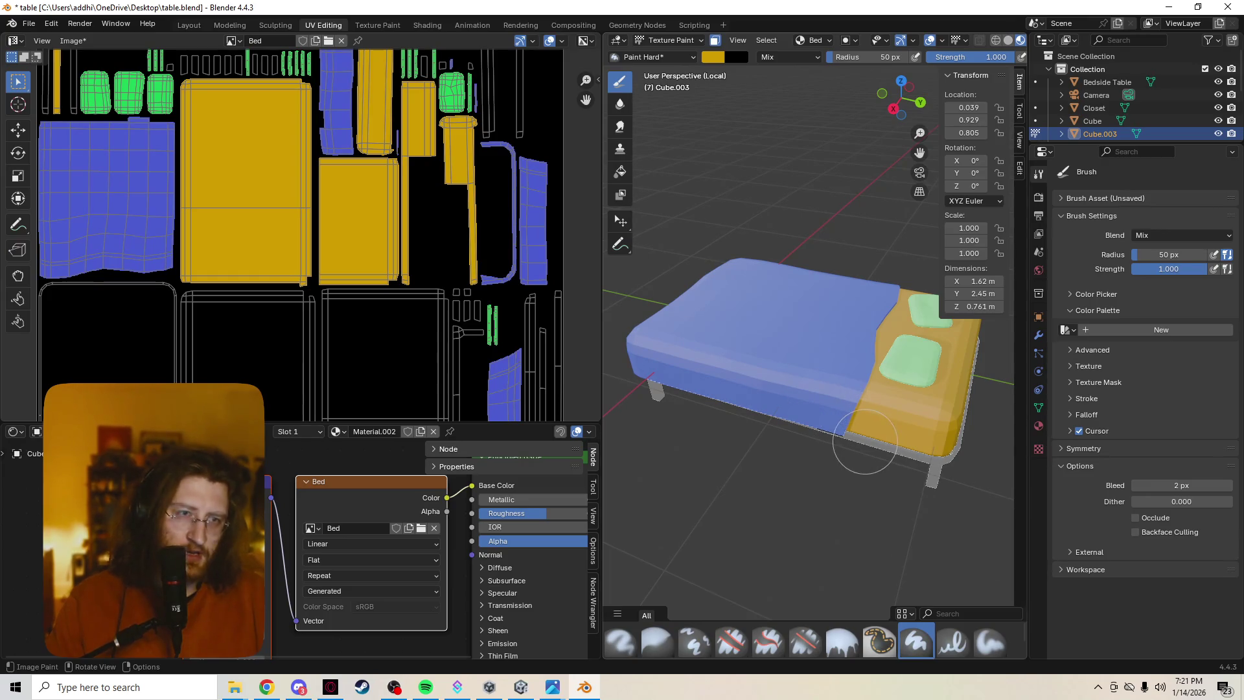
key(Tab)
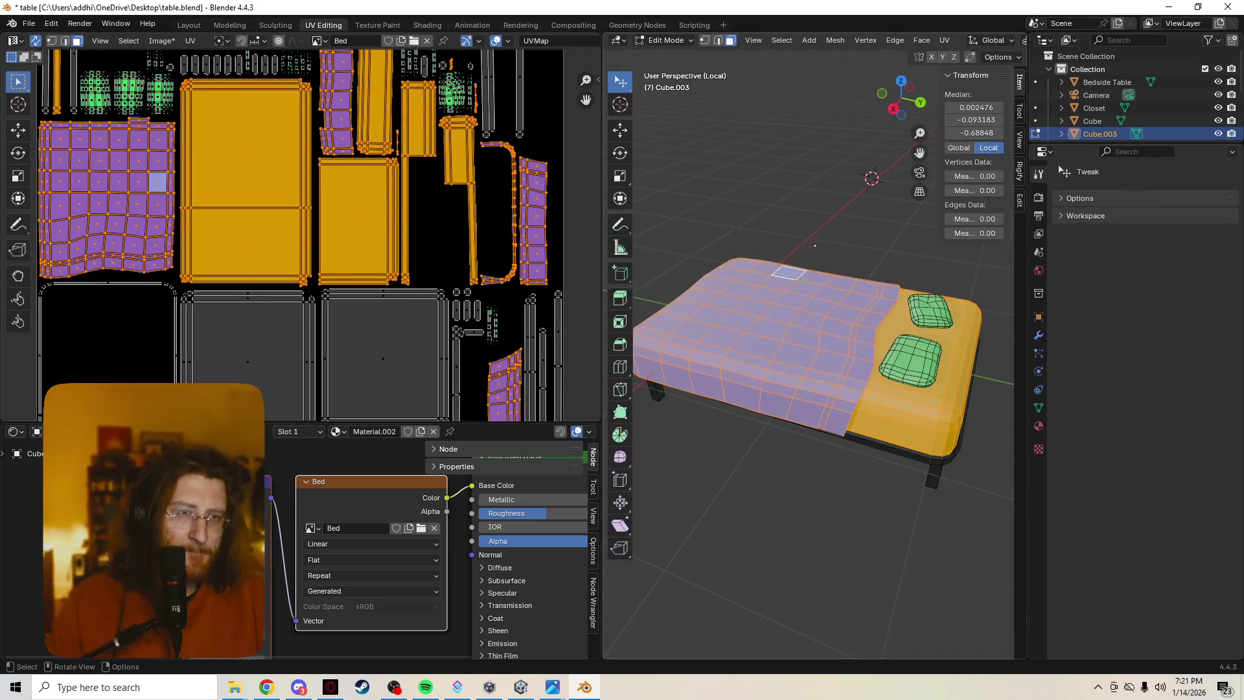
key(alt+a)
mouse_move(810, 388)
middle_down()
mouse_move(758, 395)
mouse_move(726, 376)
middle_up()
ctrl+right_drag(881, 373, 861, 410)
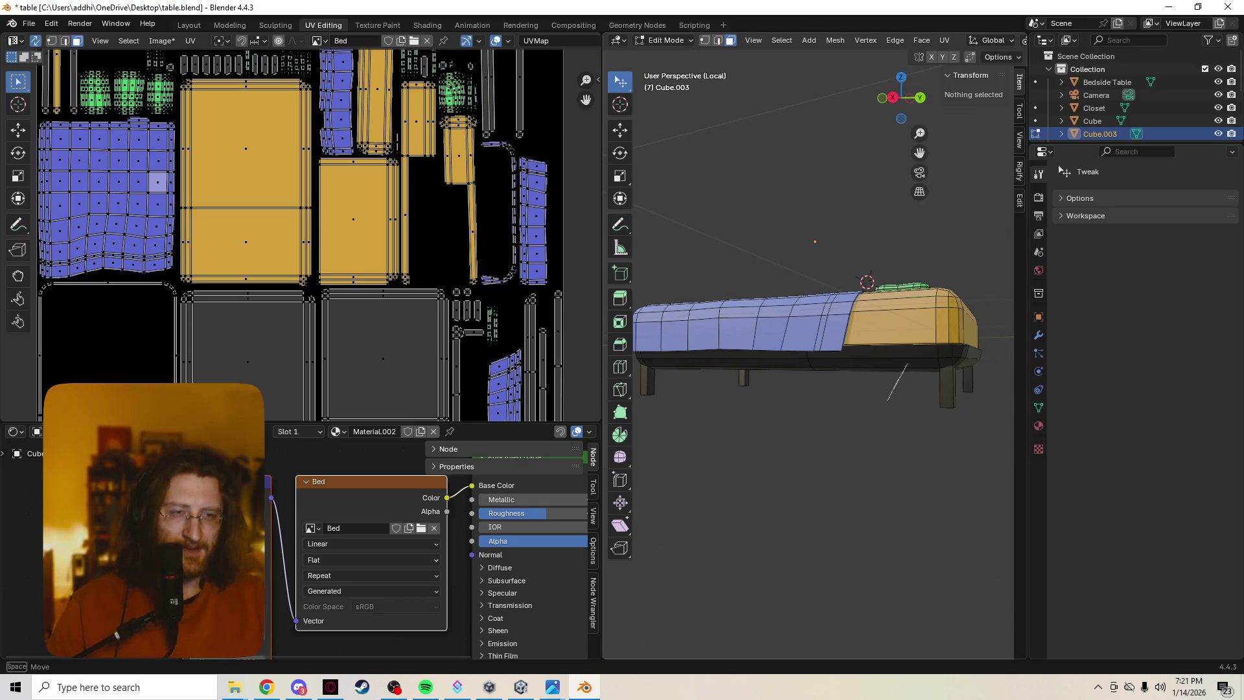
ctrl+right_drag(888, 399, 888, 400)
key(ctrl+Tab)
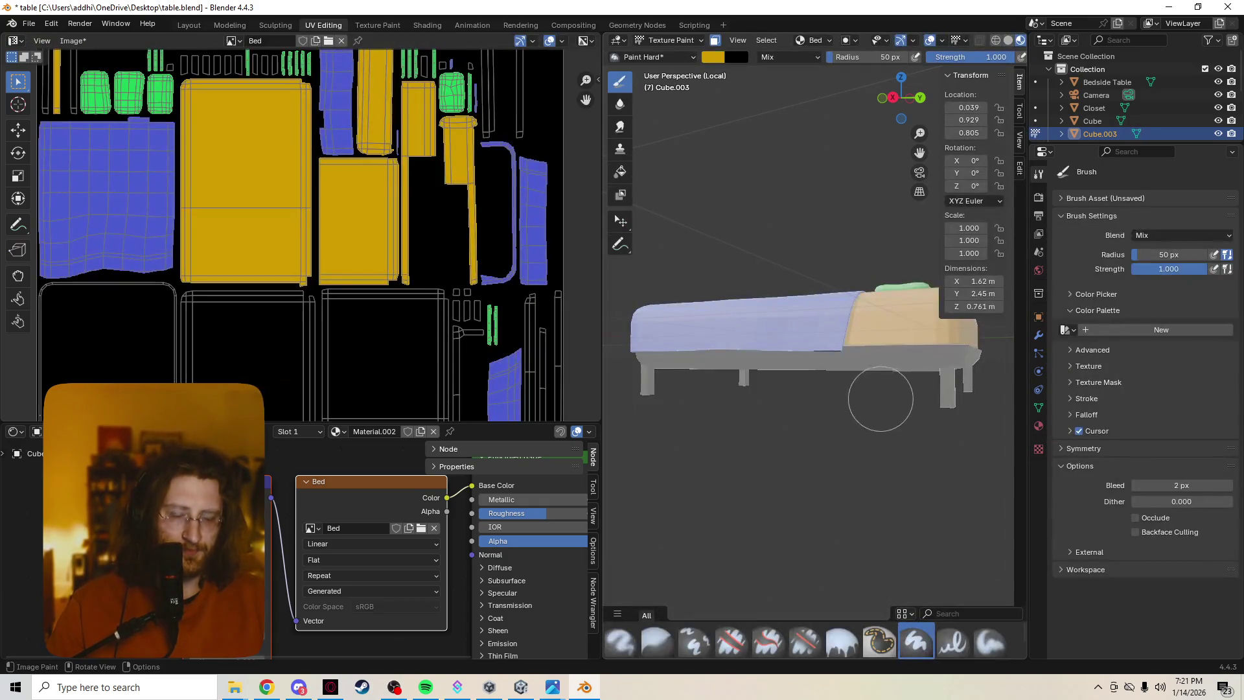
key(Tab)
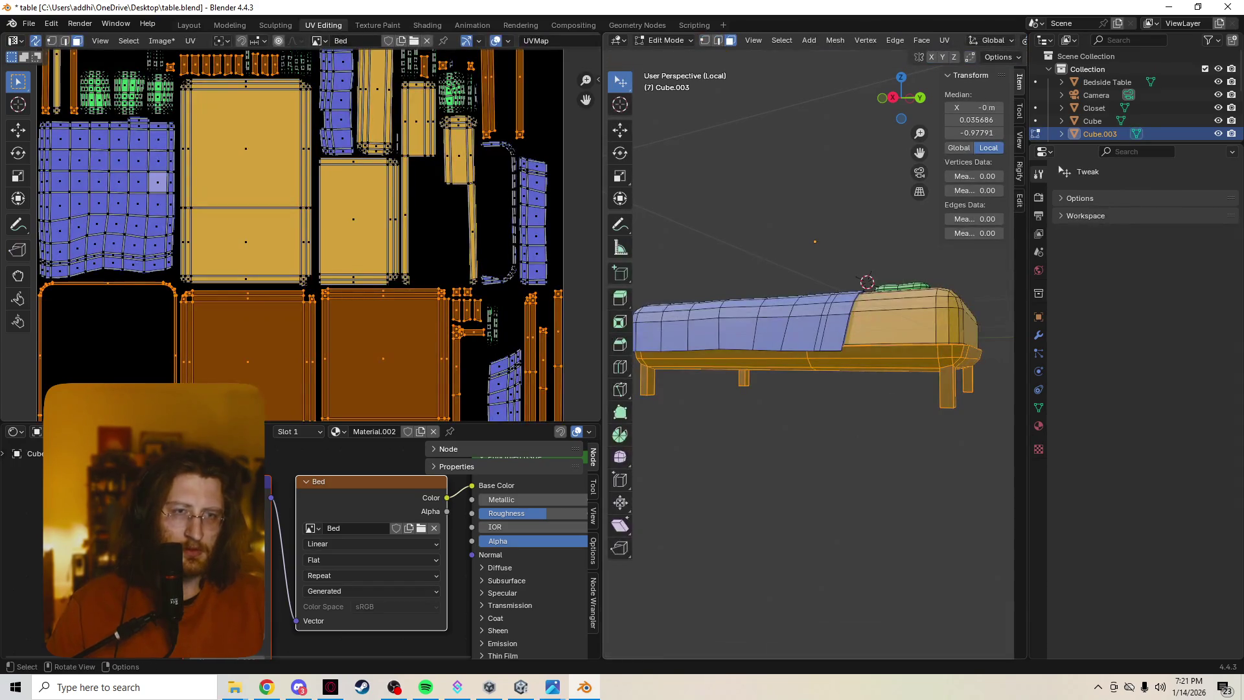
key(ctrl+Tab)
key(Tab)
key(Tab)
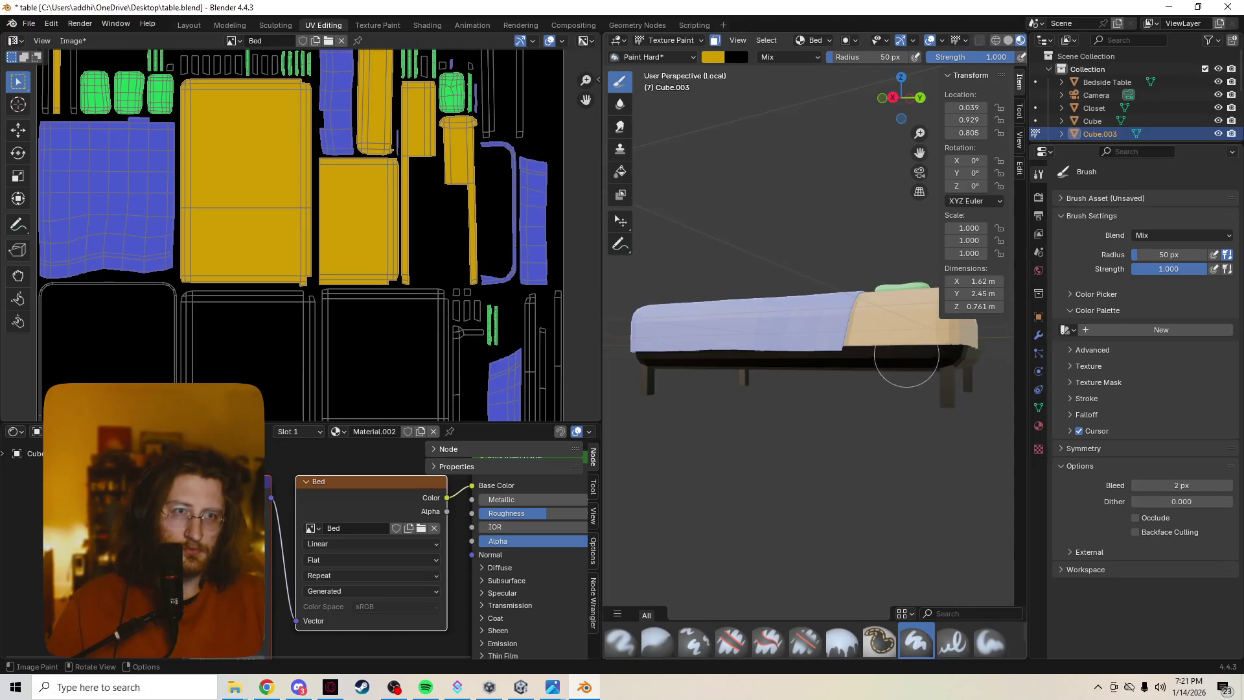
click(712, 57)
Pick magenta and paint the bed base, legs and underside.
click(785, 162)
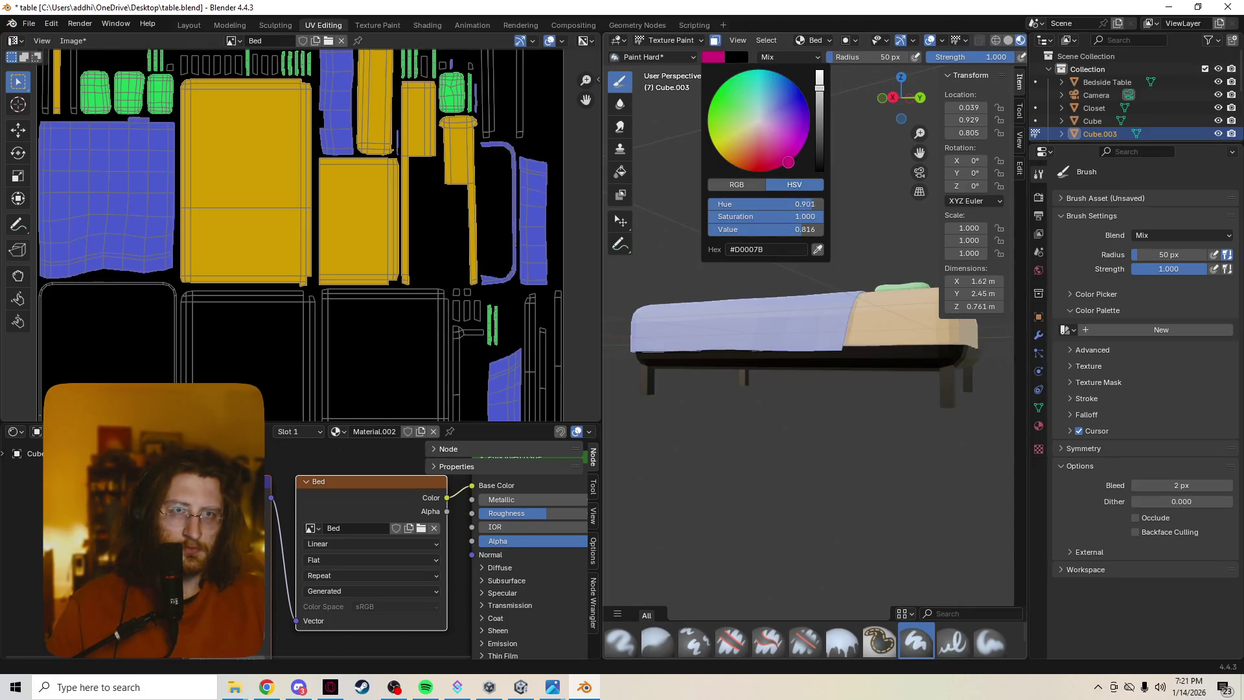
mouse_move(932, 382)
mouse_down()
mouse_move(1030, 329)
mouse_move(949, 390)
mouse_move(938, 377)
mouse_move(609, 379)
mouse_move(800, 379)
mouse_up()
mouse_move(799, 379)
middle_down()
mouse_move(736, 360)
mouse_move(805, 348)
mouse_move(810, 422)
mouse_move(816, 388)
mouse_move(761, 380)
middle_up()
mouse_move(760, 381)
mouse_down()
mouse_move(864, 344)
mouse_move(725, 408)
mouse_move(932, 402)
mouse_up()
middle_drag(932, 402, 866, 347)
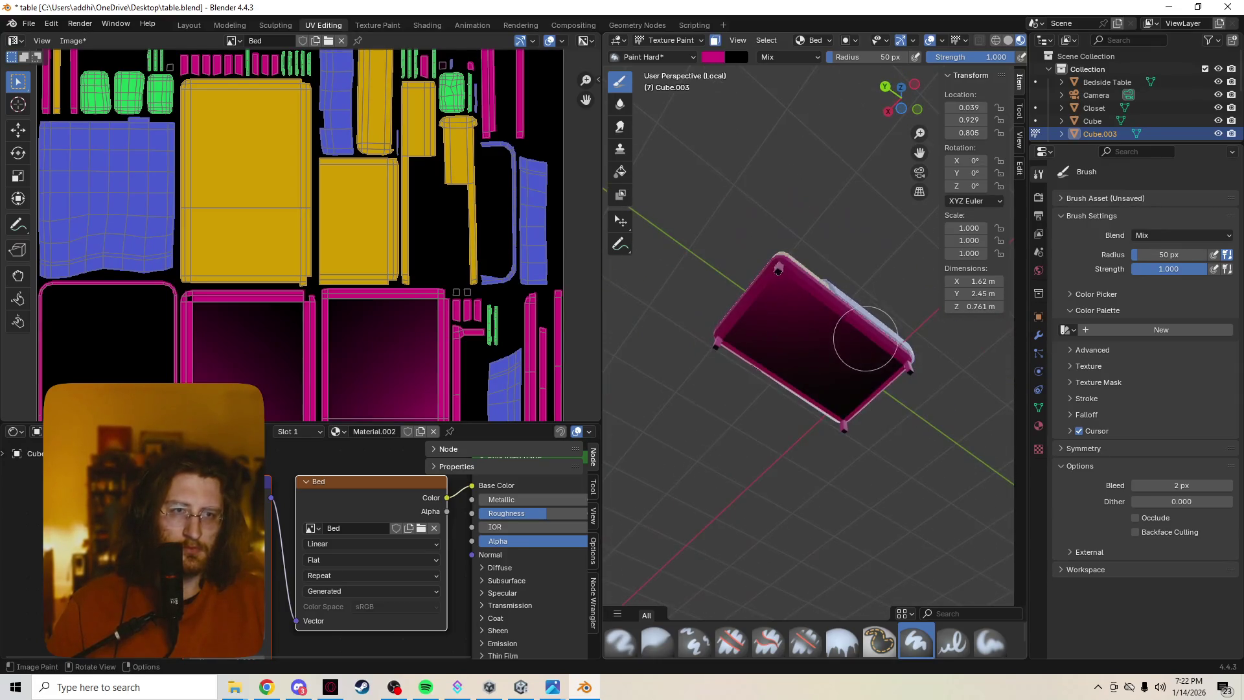
mouse_move(740, 383)
mouse_down()
mouse_move(836, 247)
mouse_move(630, 328)
mouse_move(729, 284)
mouse_move(884, 277)
mouse_up()
mouse_move(884, 276)
middle_down()
mouse_move(875, 361)
mouse_move(730, 370)
middle_up()
Inspect the magenta frame from several angles and zoom levels, then return to Edit Mode.
middle_drag(902, 352, 955, 354)
scroll(755, 363, up, 5)
mouse_move(755, 360)
middle_down()
mouse_move(777, 343)
mouse_move(732, 389)
mouse_move(772, 366)
middle_up()
scroll(727, 389, down, 8)
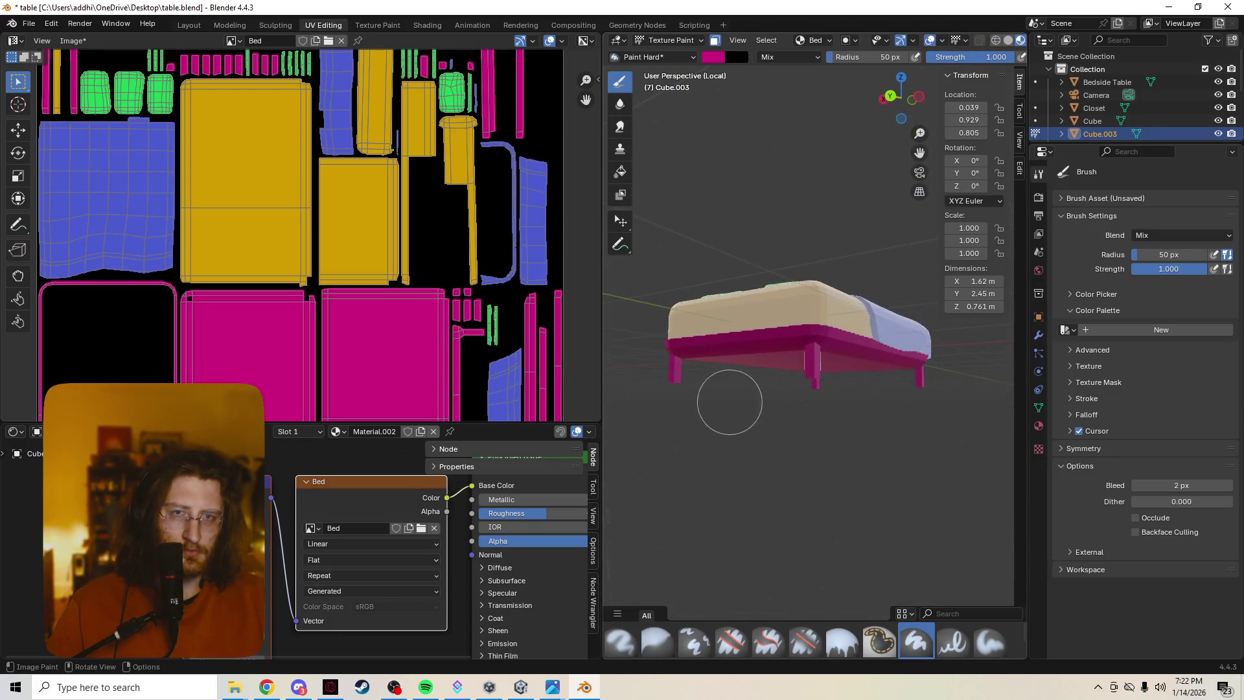
scroll(169, 371, down, 3)
scroll(168, 371, up, 1)
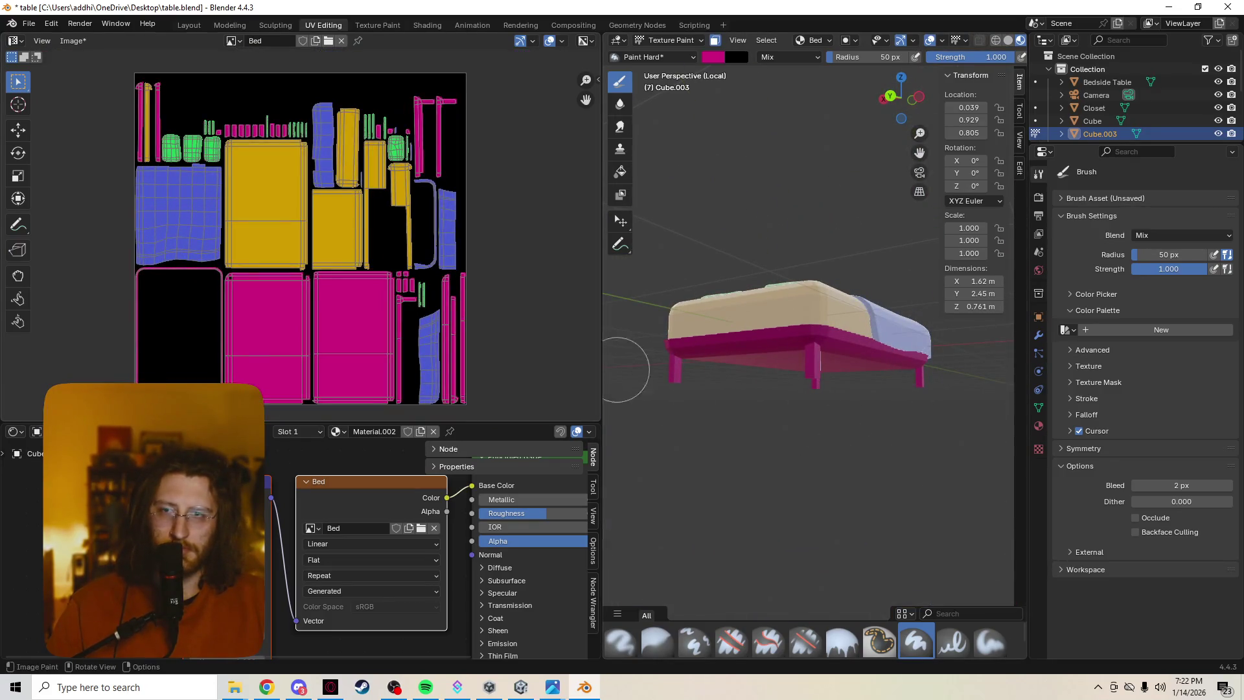
mouse_move(755, 353)
middle_down()
mouse_move(771, 343)
mouse_move(670, 377)
middle_up()
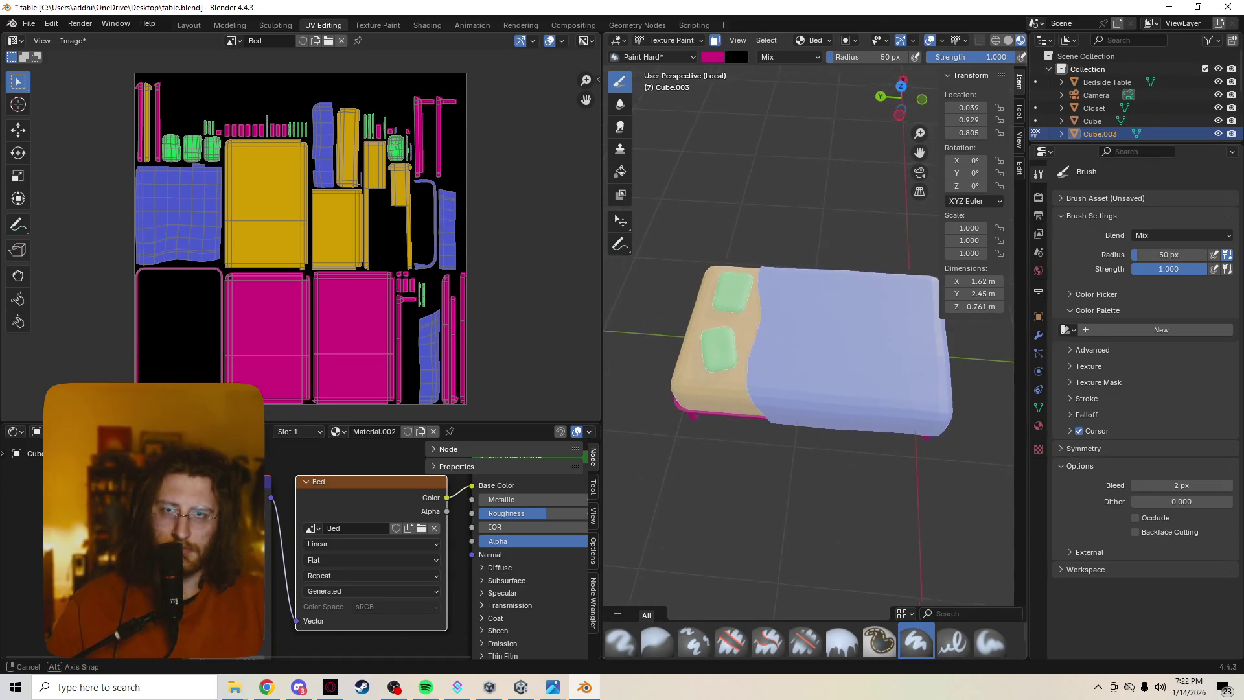
middle_drag(972, 375, 756, 395)
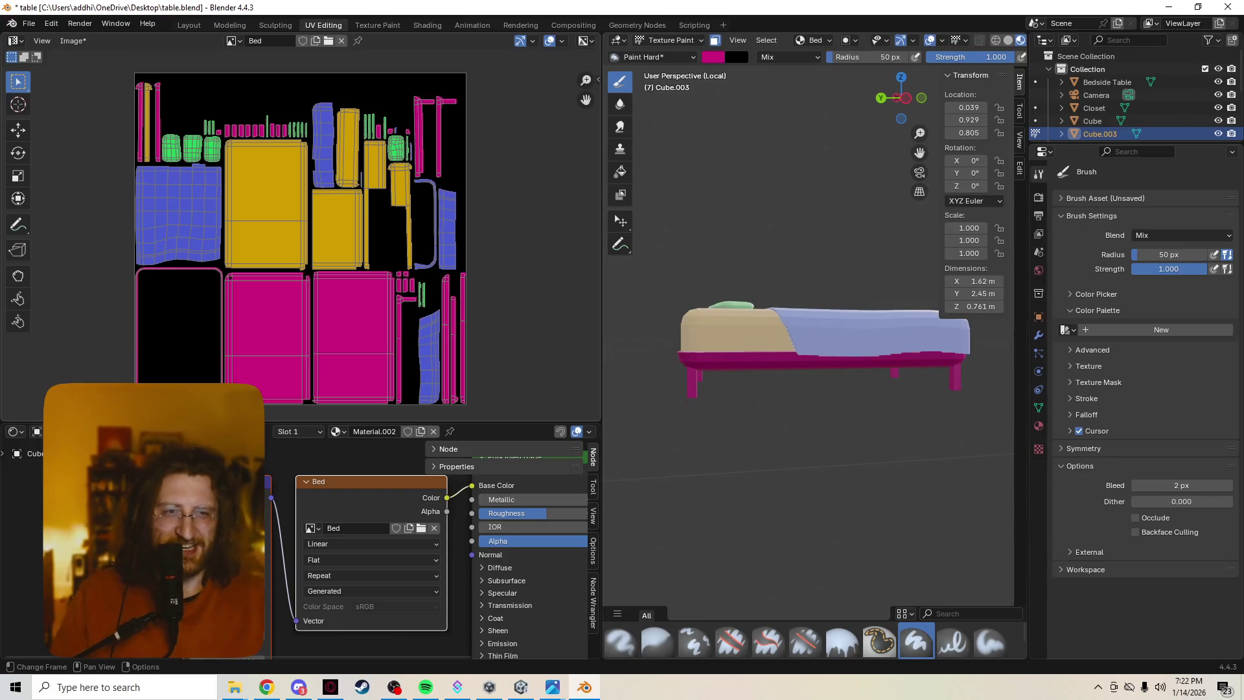
middle_drag(752, 289, 799, 300)
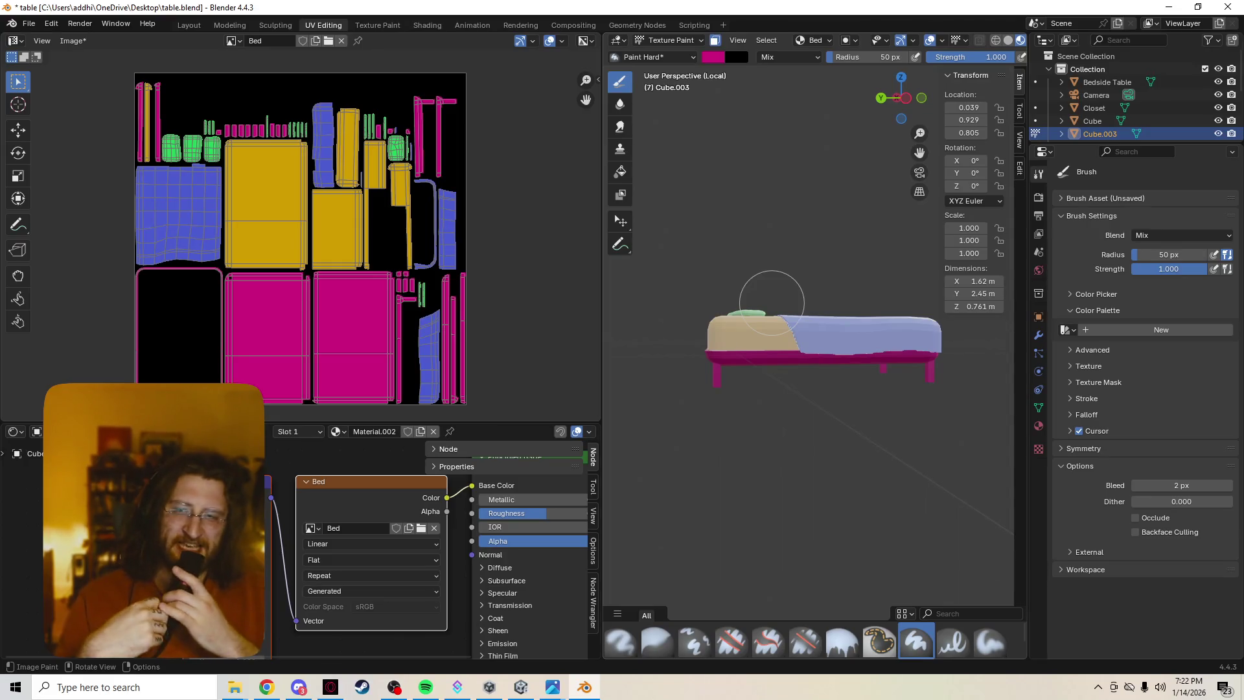
scroll(803, 311, up, 8)
scroll(803, 315, down, 2)
middle_drag(804, 315, 776, 399)
scroll(775, 399, down, 3)
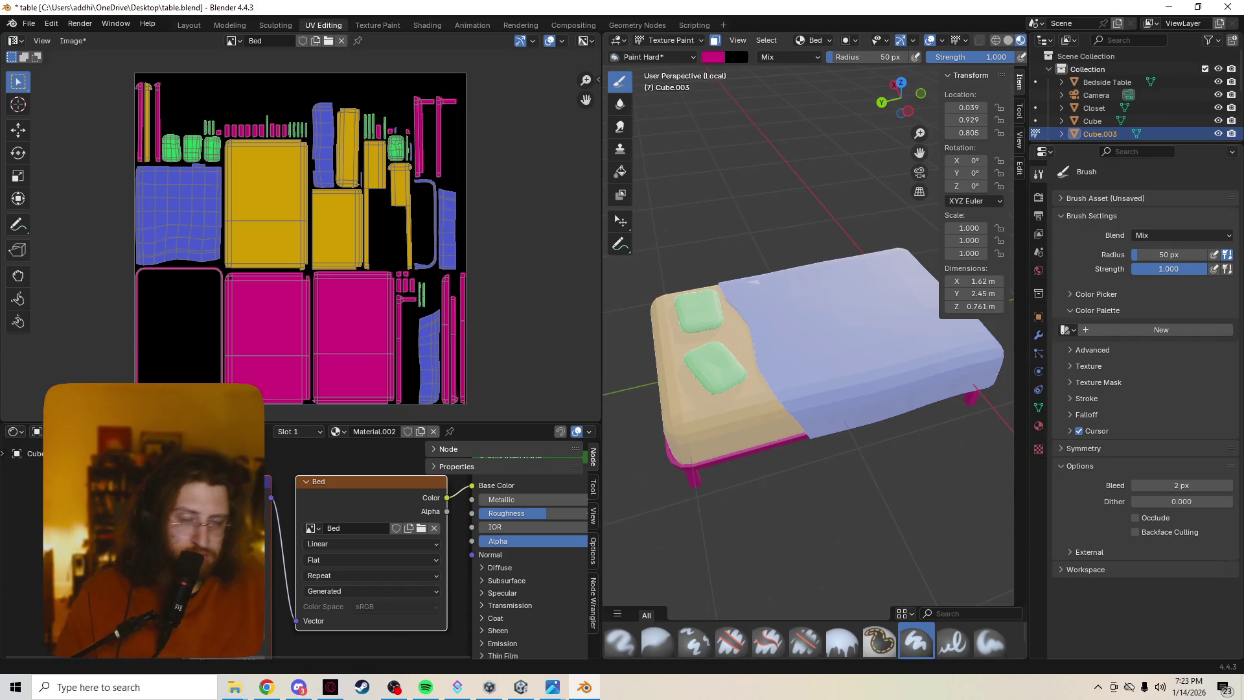
key(Tab)
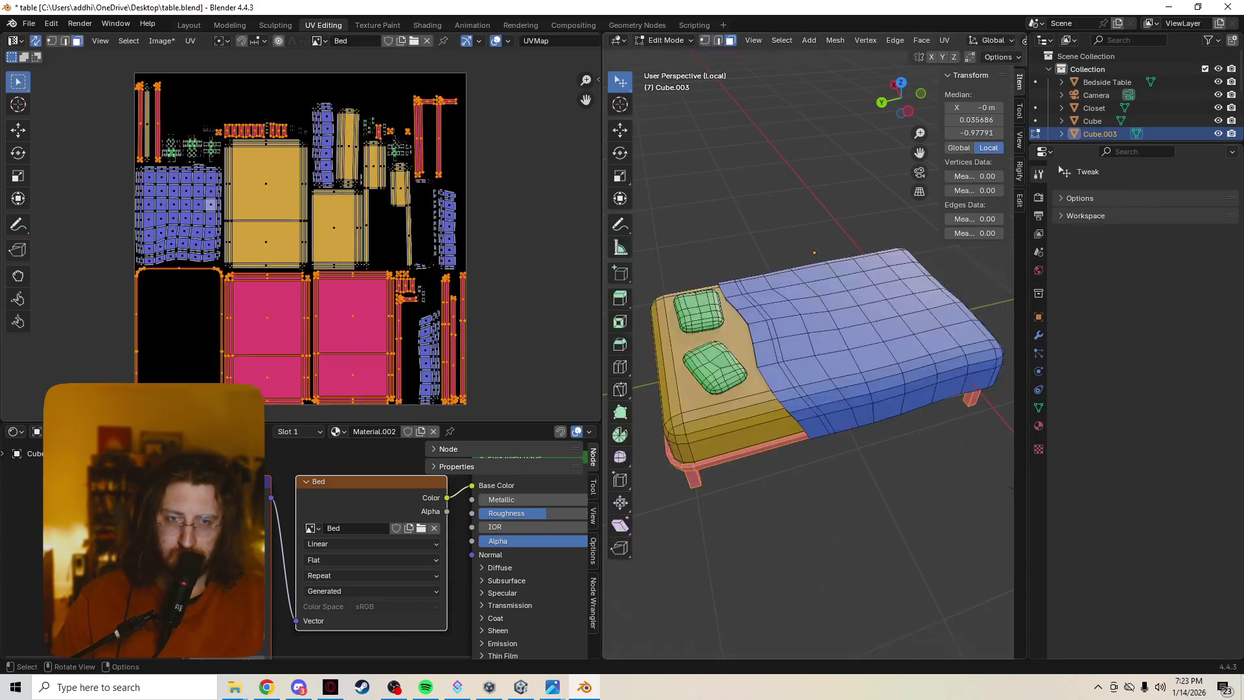
Orbit and zoom around the bed, then return to Texture Paint mode.
middle_drag(810, 356, 764, 363)
scroll(301, 241, up, 2)
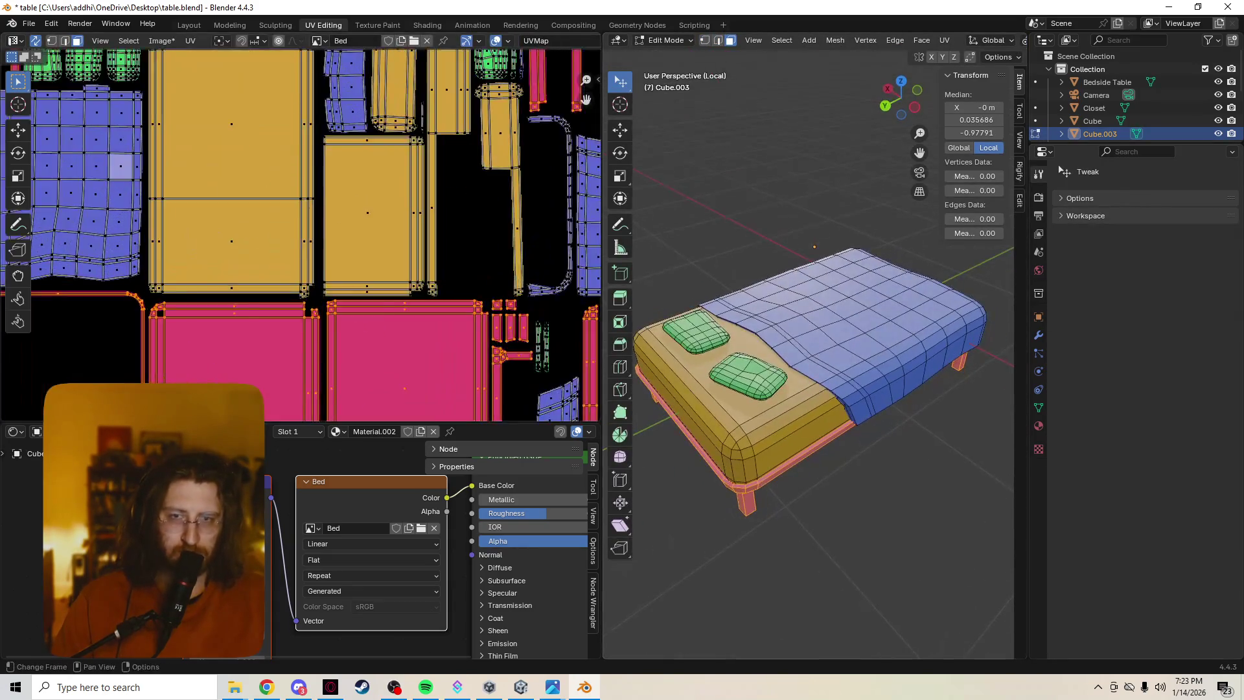
key(Tab)
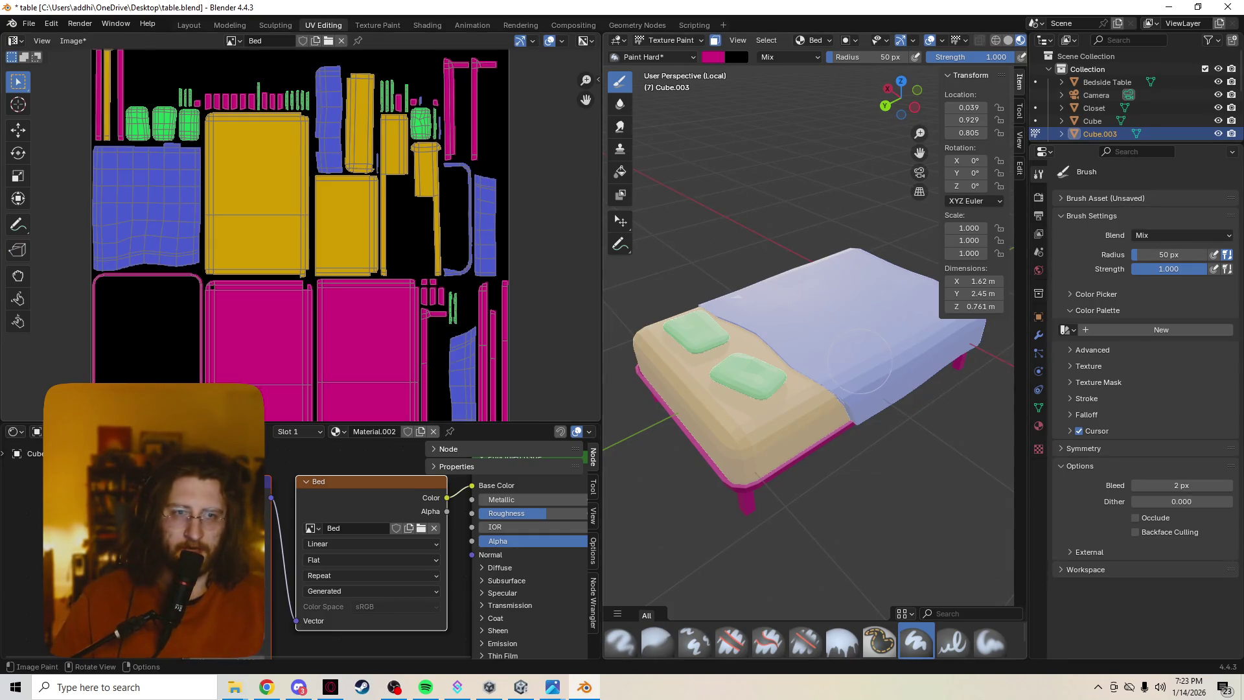
Set the viewport to Solid shading and enter Edit Mode on the bed mesh.
key(z)
click(849, 376)
right_click(846, 358)
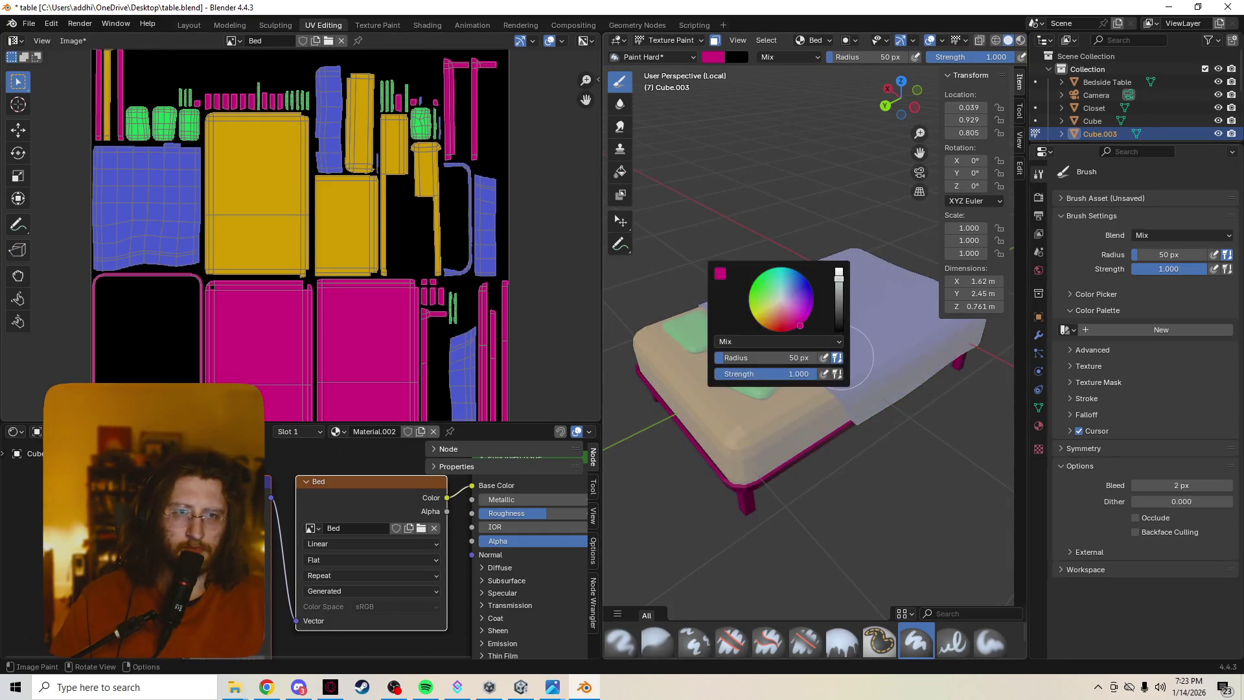
key(Tab)
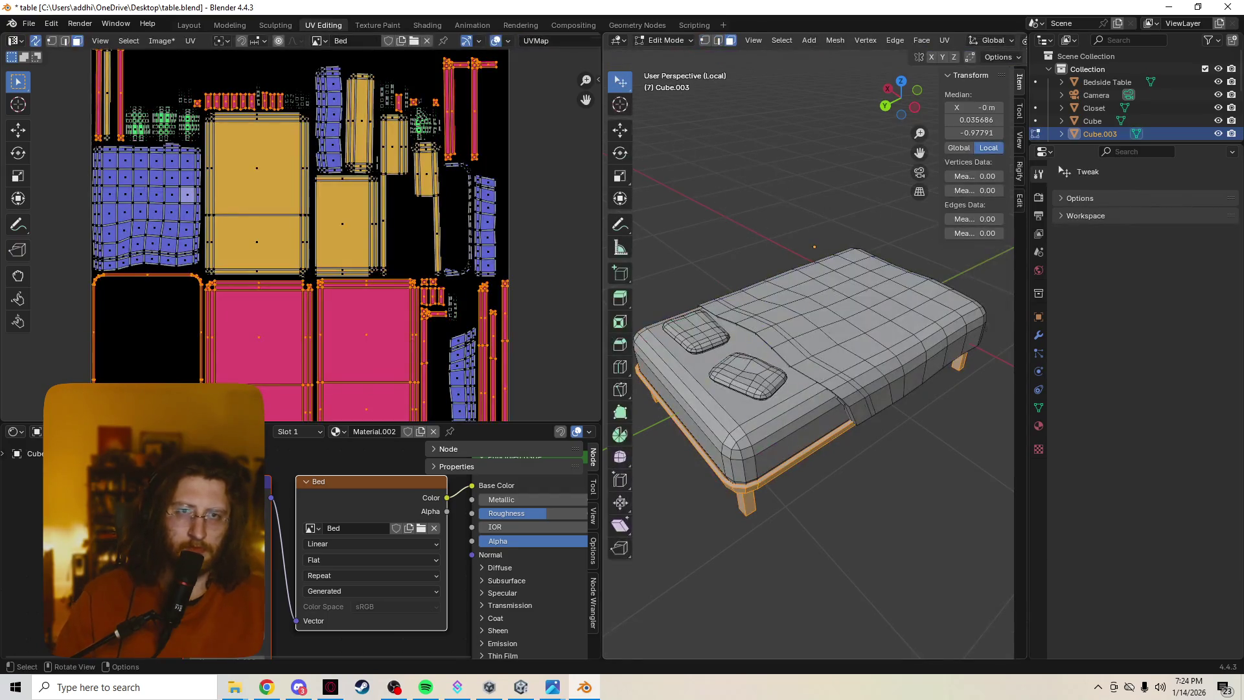
Leave the bed mesh unchanged in Edit Mode and switch to Object Mode.
key(a)
right_click(801, 317)
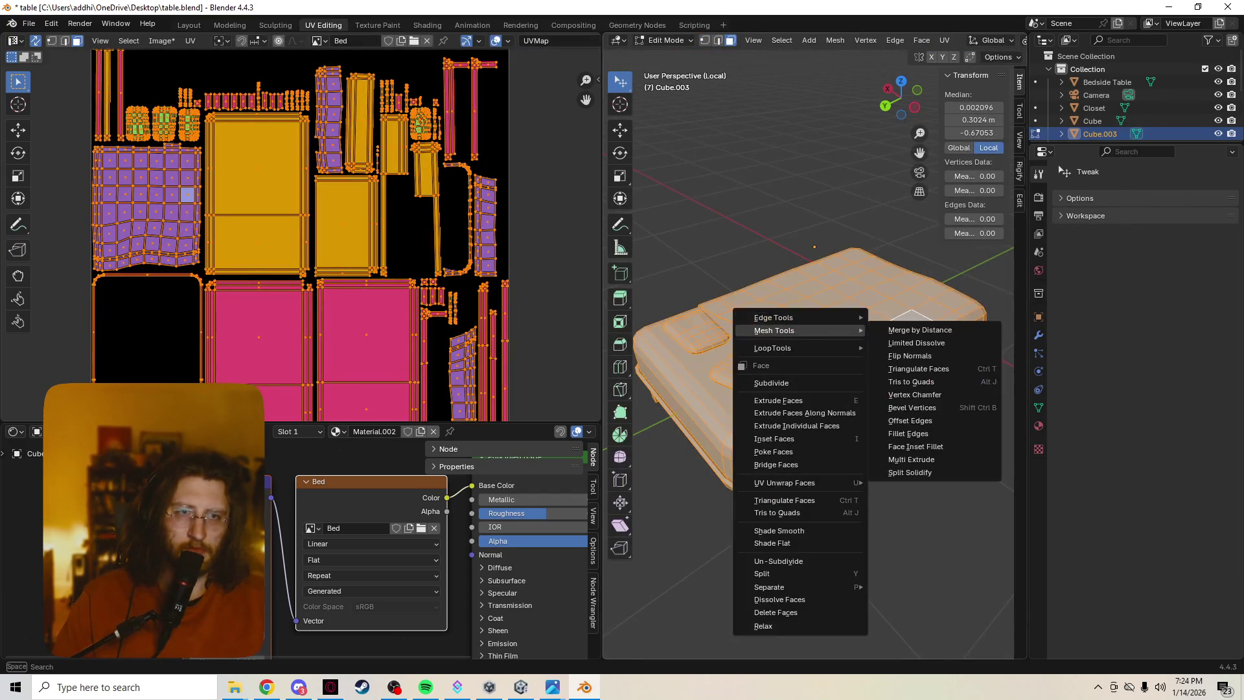
key(Escape)
key(alt+a)
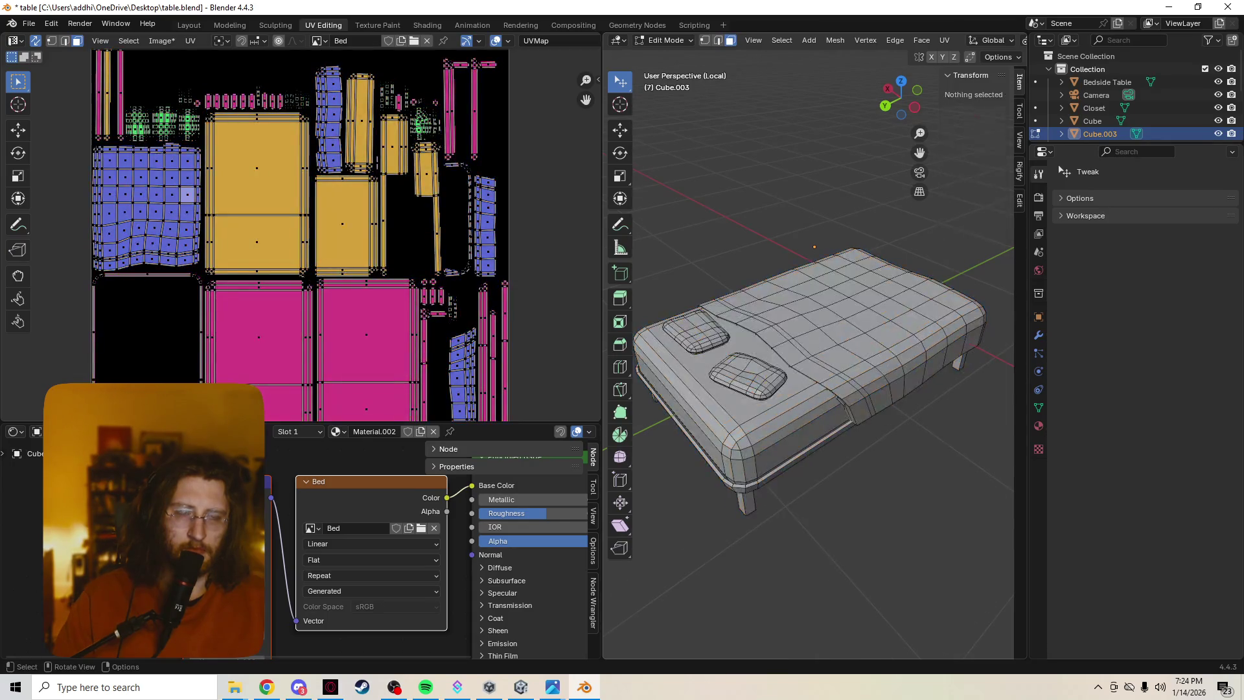
key(Tab)
key(Tab)
key(ctrl+Tab)
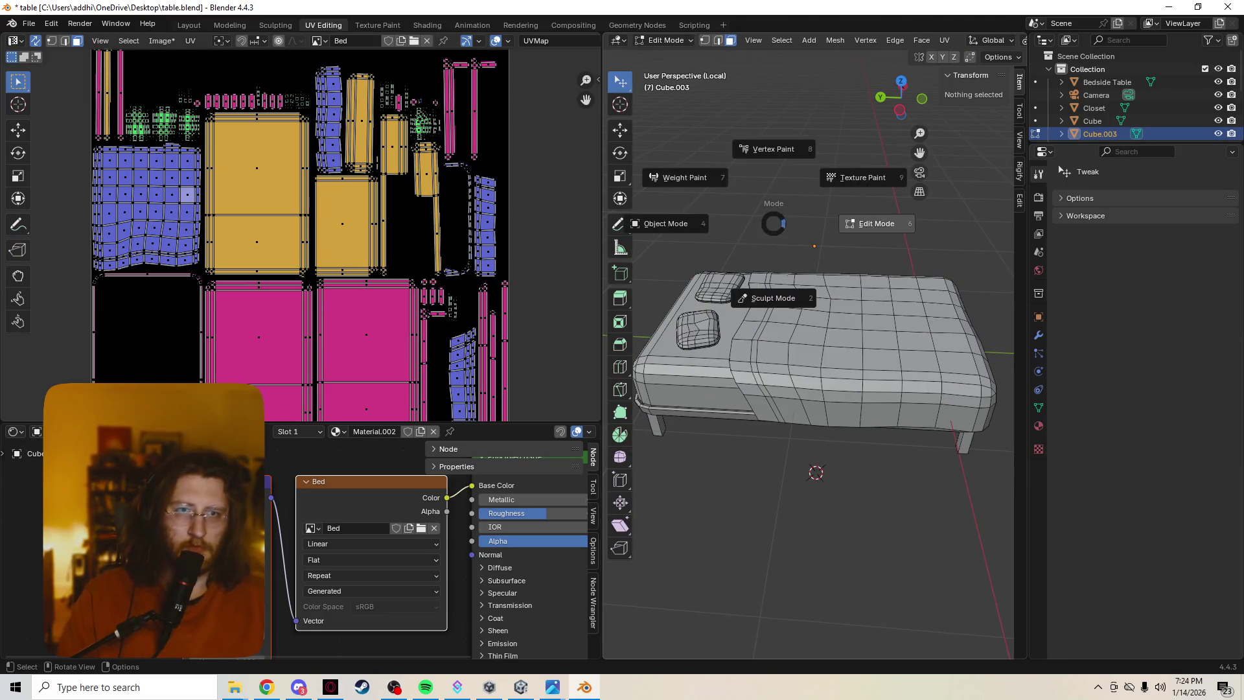
click(667, 224)
Apply Shade Smooth to the bed from its object menu.
mouse_move(745, 388)
middle_down()
mouse_move(713, 339)
mouse_move(777, 337)
mouse_move(693, 333)
mouse_move(706, 321)
mouse_move(716, 347)
mouse_move(752, 366)
mouse_move(759, 59)
mouse_move(700, 76)
mouse_move(699, 386)
mouse_move(680, 272)
mouse_move(654, 399)
middle_up()
right_click(712, 339)
click(713, 338)
scroll(777, 336, up, 5)
scroll(713, 337, down, 5)
Try Shade Auto Smooth on the bed instead.
right_click(699, 334)
click(676, 338)
scroll(751, 363, up, 3)
scroll(751, 366, up, 2)
Try Shade Flat, then put the bed back to Shade Smooth.
right_click(751, 368)
click(752, 380)
scroll(699, 76, down, 3)
right_click(700, 386)
click(674, 361)
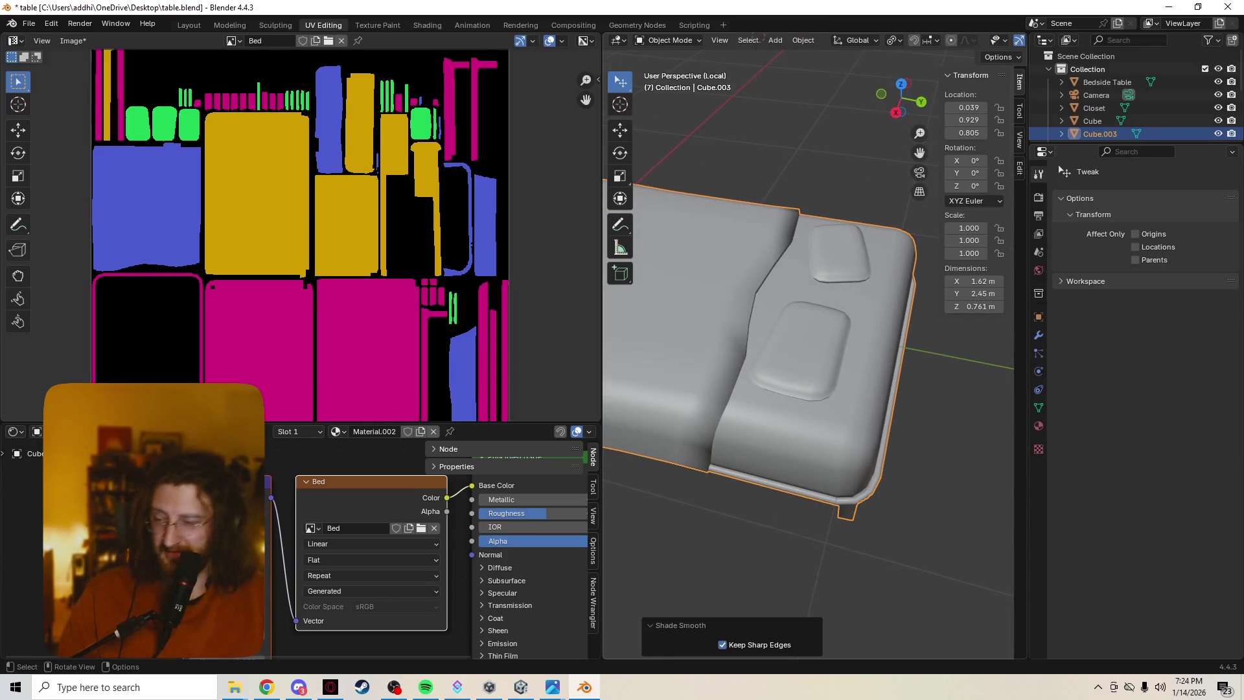
right_click(655, 407)
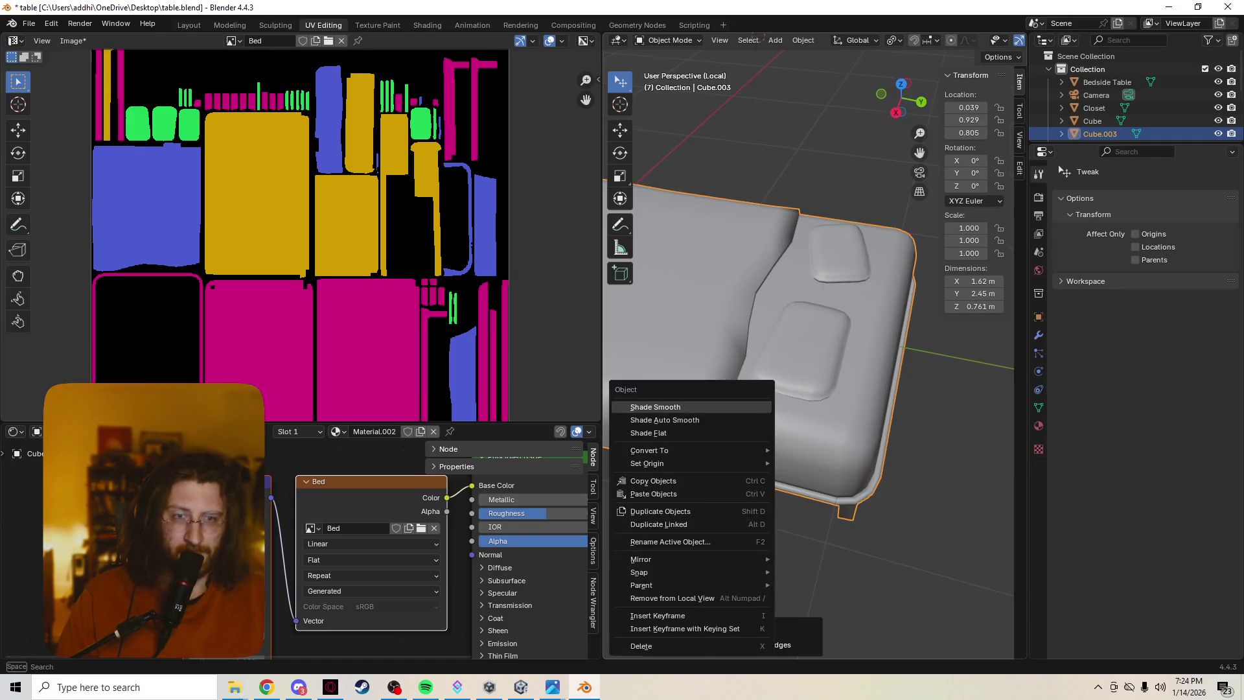
click(655, 407)
right_click(655, 407)
click(655, 420)
middle_drag(655, 419, 709, 397)
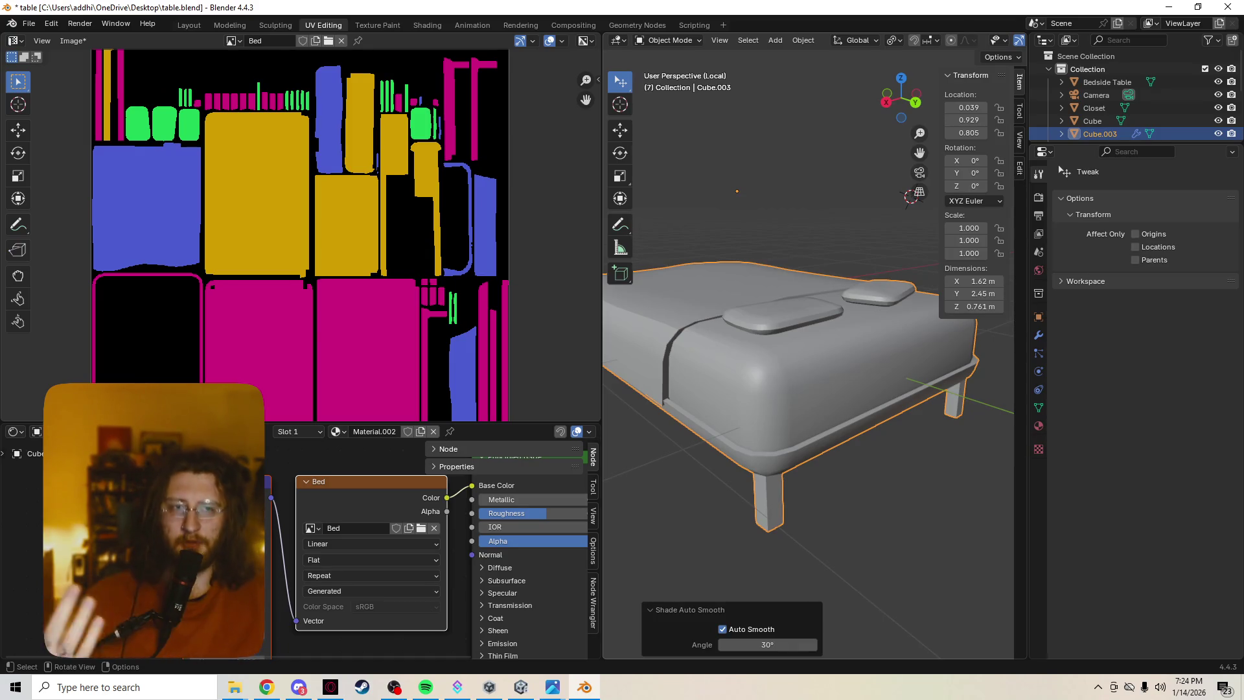
right_click(734, 339)
click(697, 325)
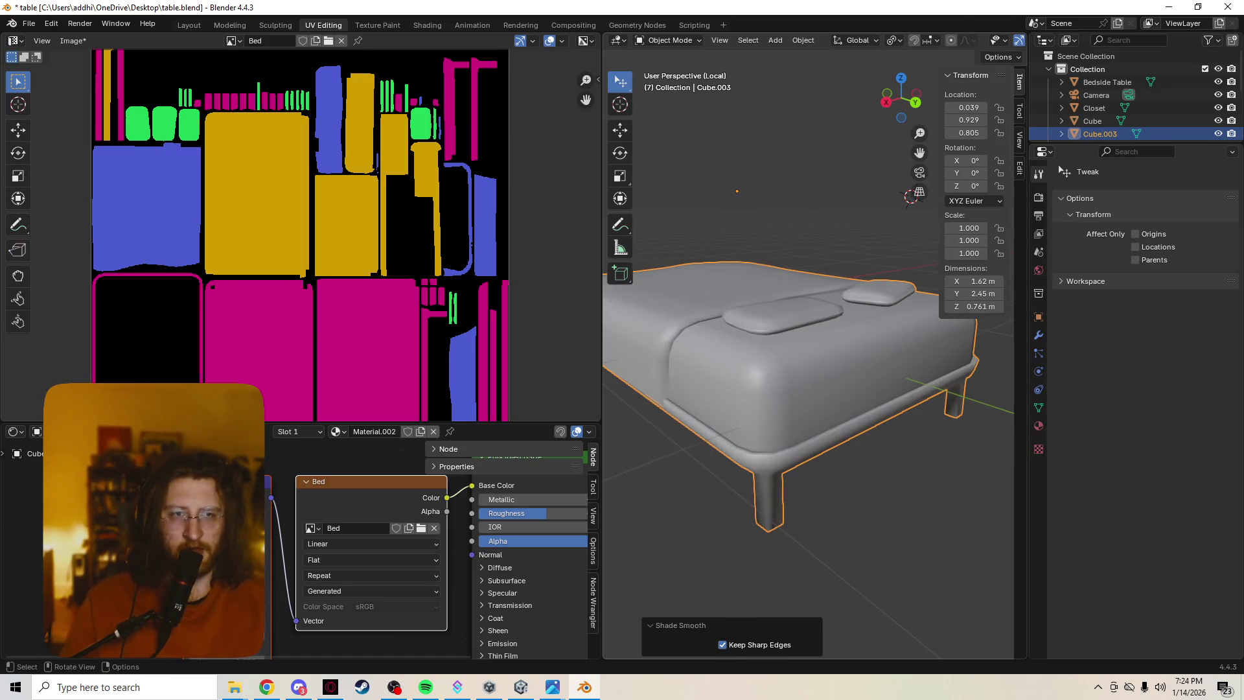
middle_drag(809, 389, 739, 346)
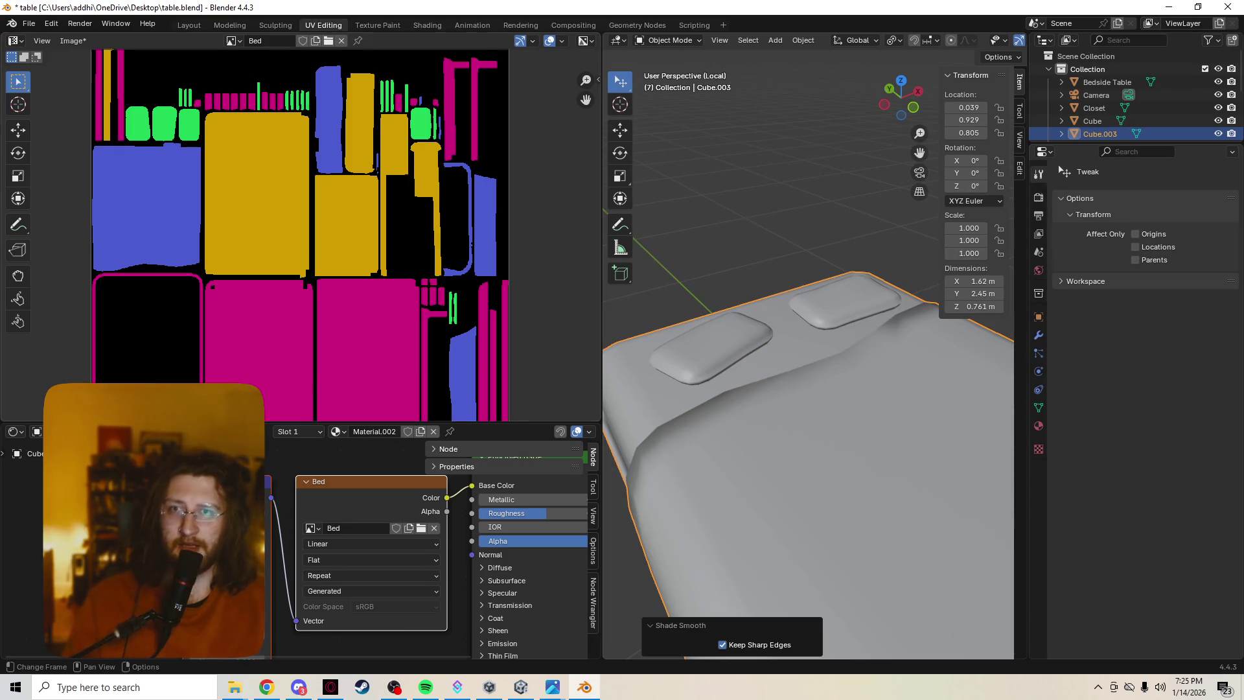
Start Image > Save As for the Bed texture as Bed.png, adding a new Desktop folder.
click(233, 40)
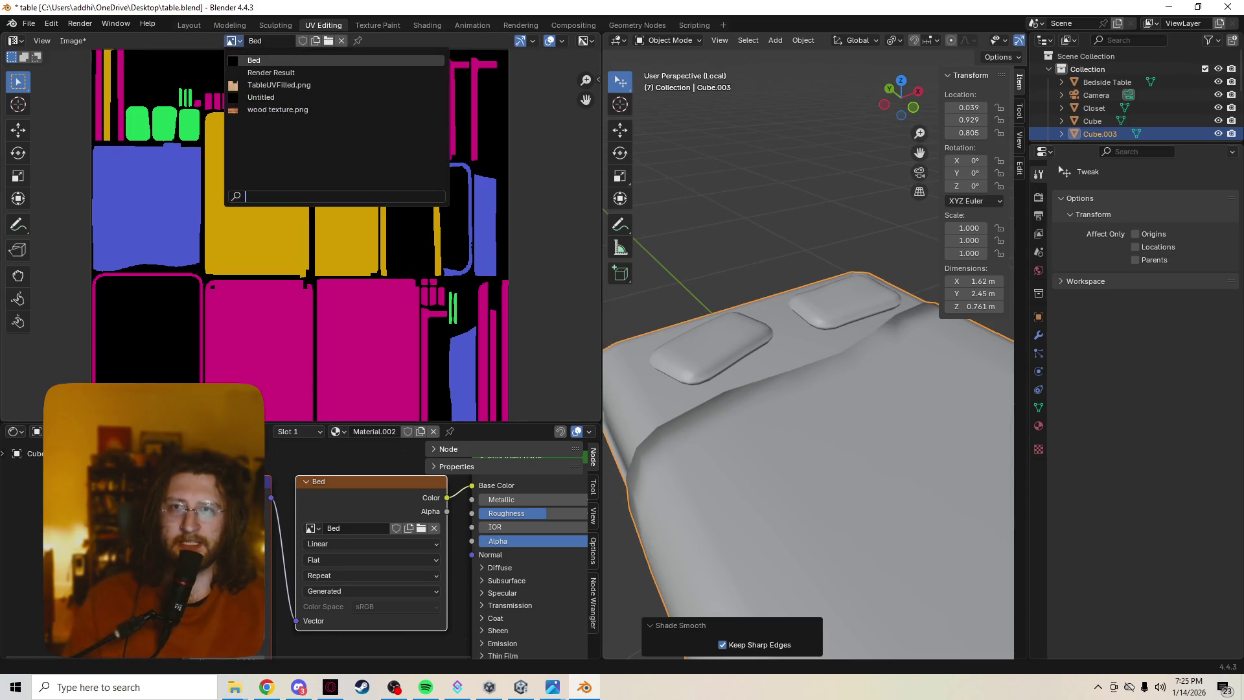
key(Escape)
click(72, 40)
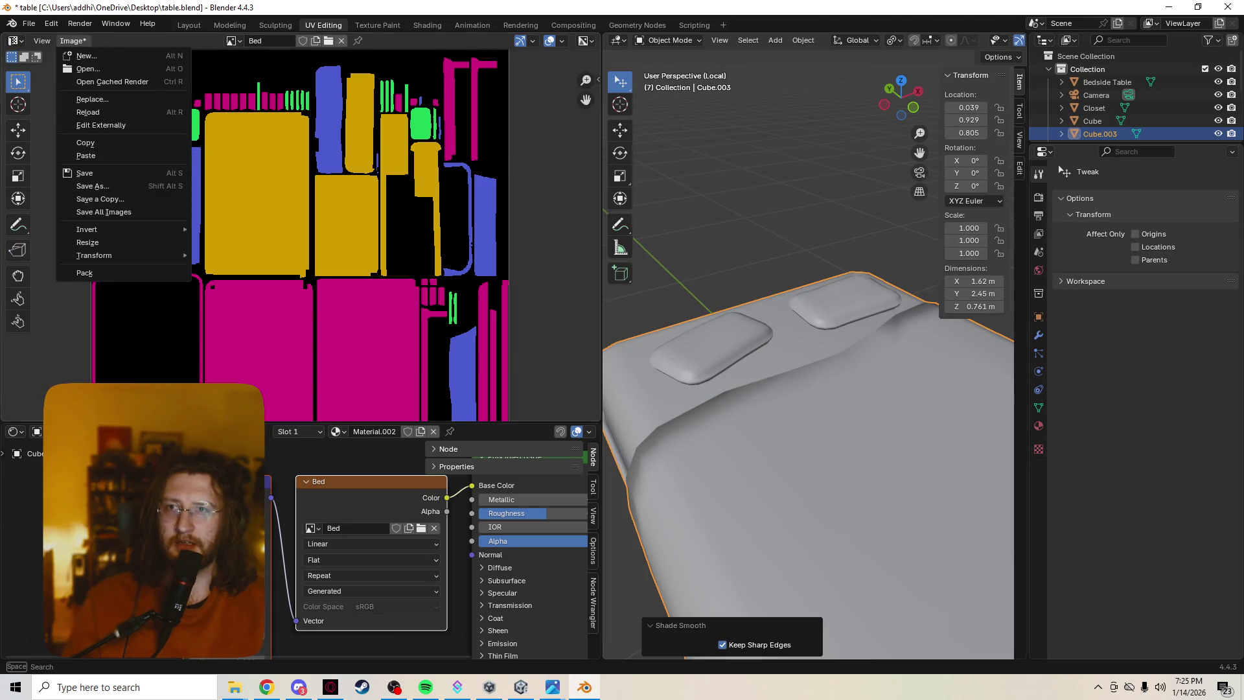
click(85, 173)
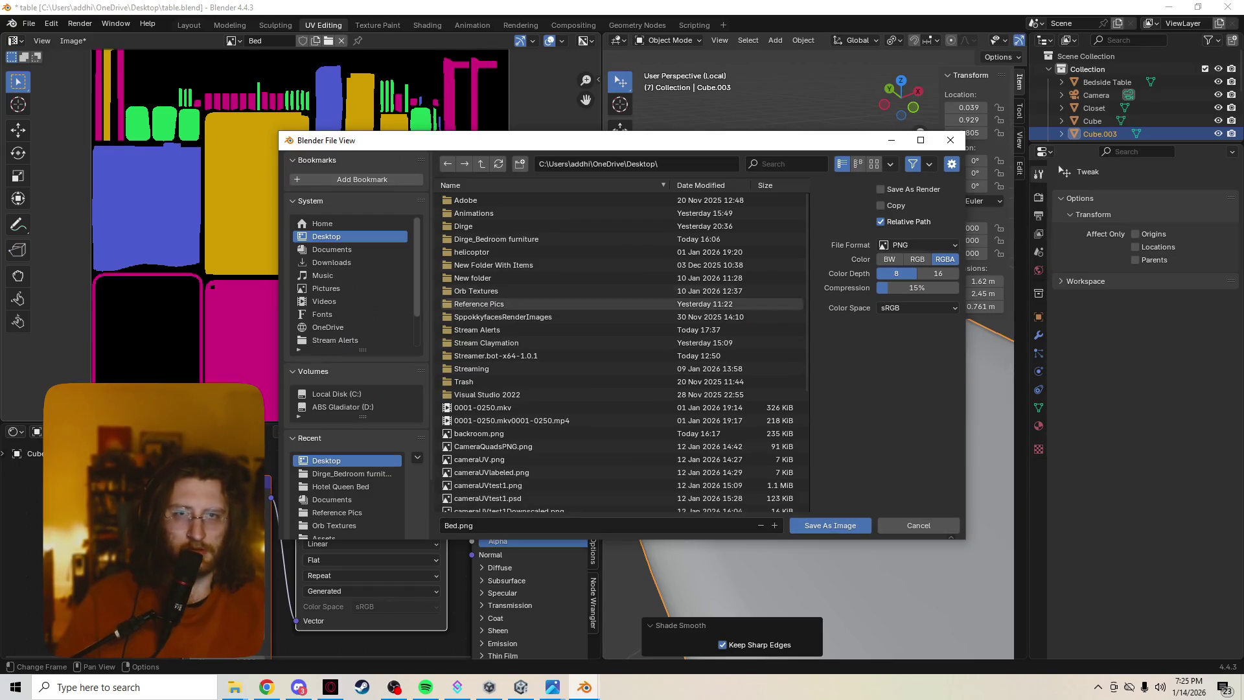
click(520, 164)
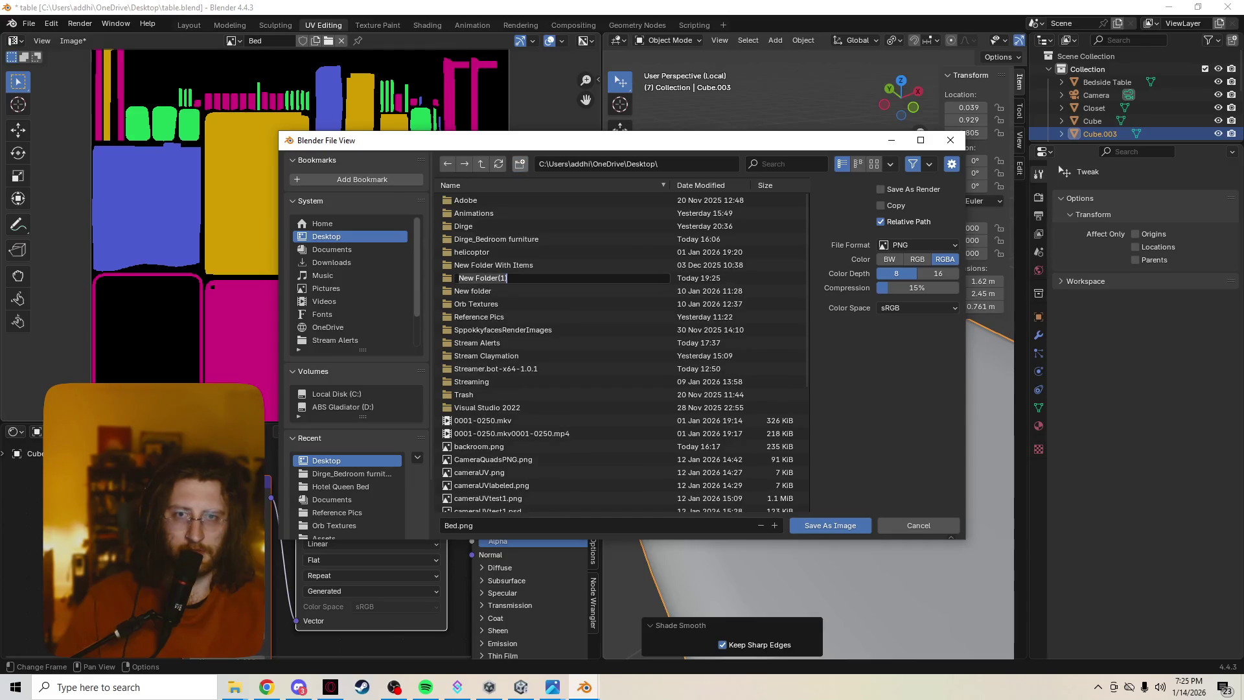